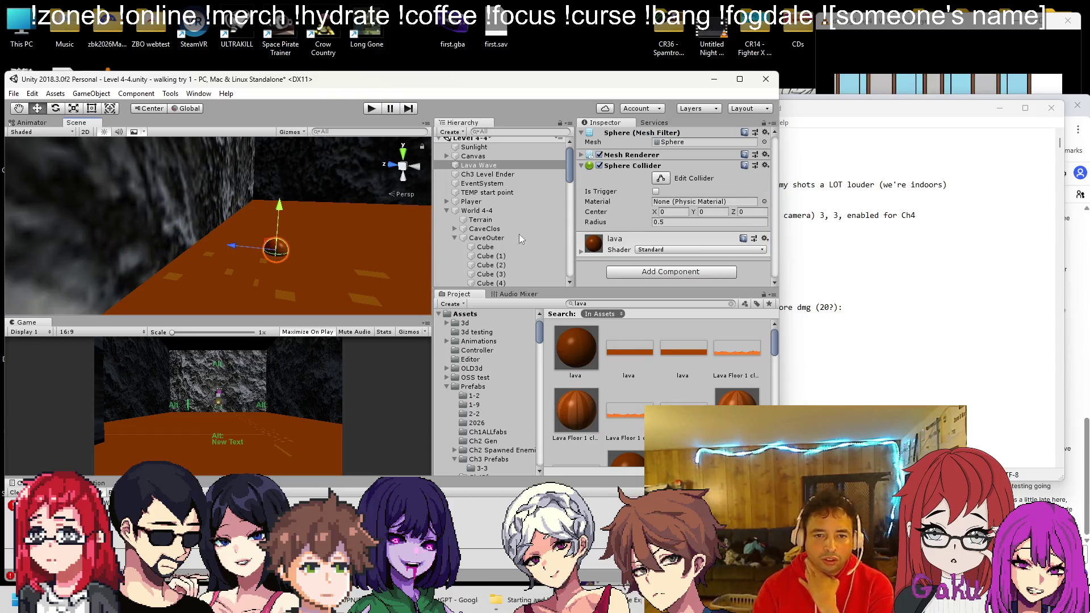
Make the Lava Wave sphere's Sphere Collider a trigger
left_click(656, 192)
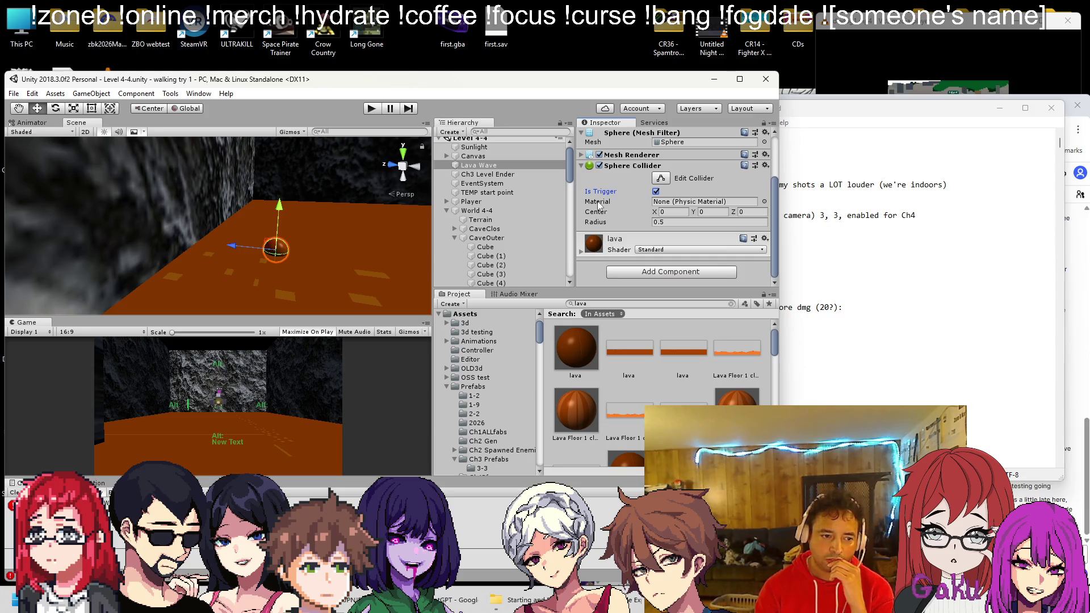
scroll(352, 215, "down", 5)
left_click_drag(350, 216, 310, 222)
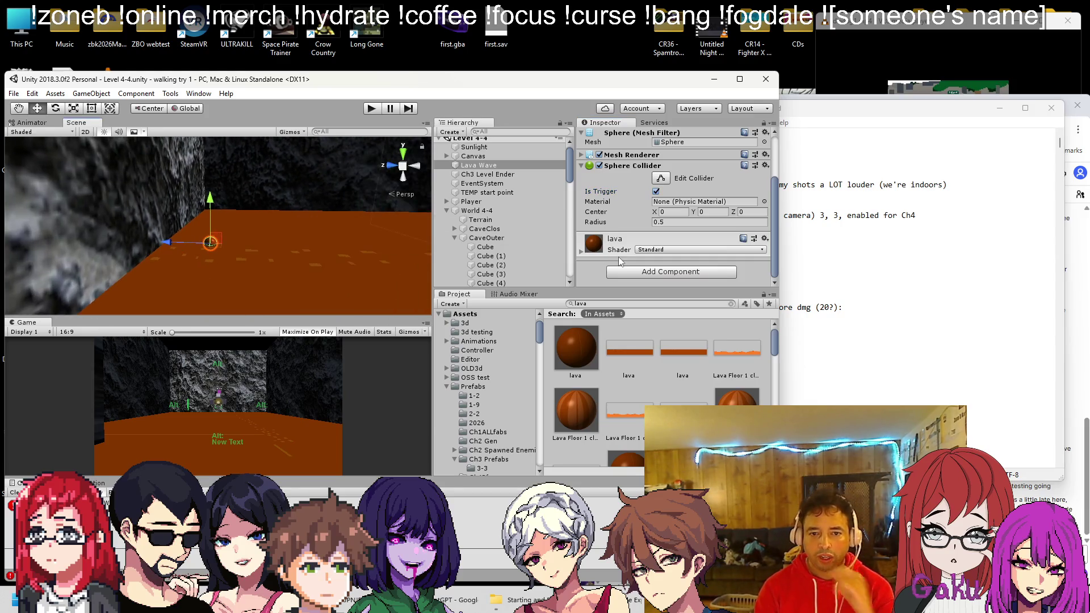
Add an Animator component to the Lava Wave sphere
left_click(623, 271)
type("animator")
left_click(626, 316)
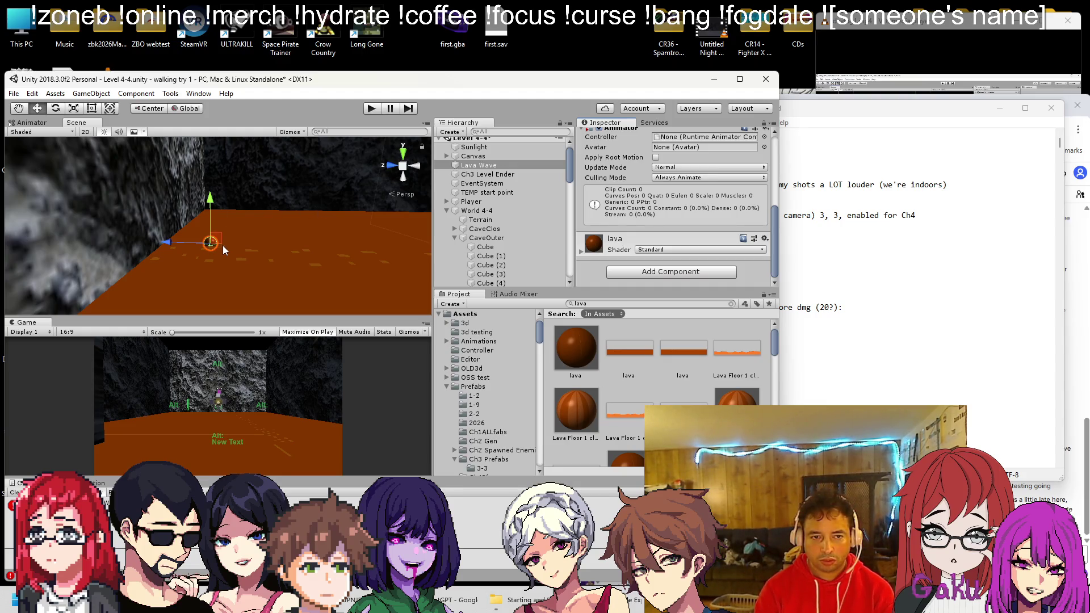
Create a 3D Capsule as a child of Lava Wave
left_click(491, 167)
right_click(489, 168)
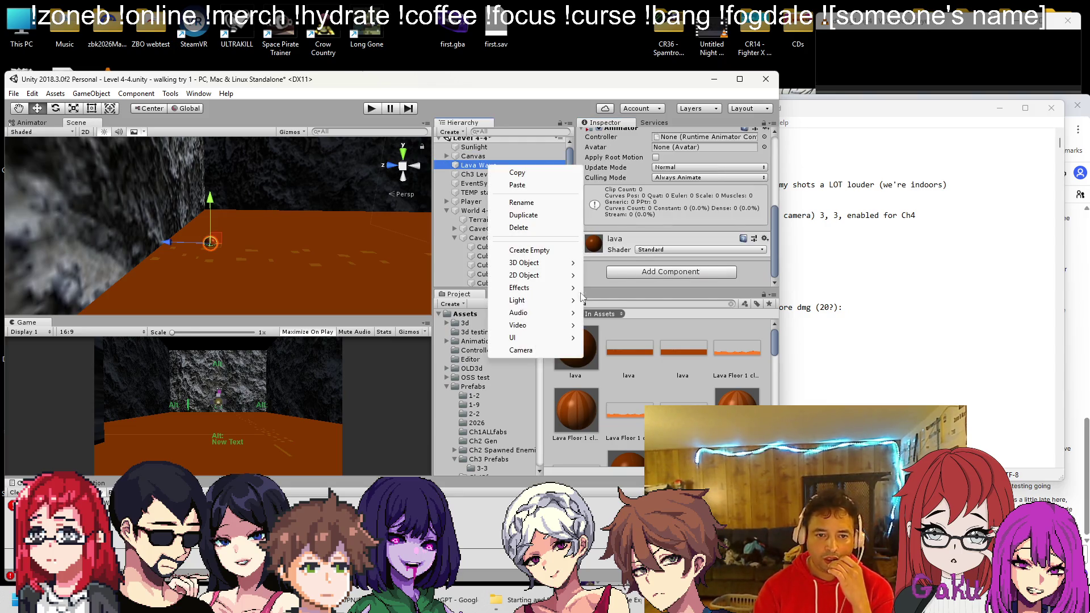
mouse_move(539, 263)
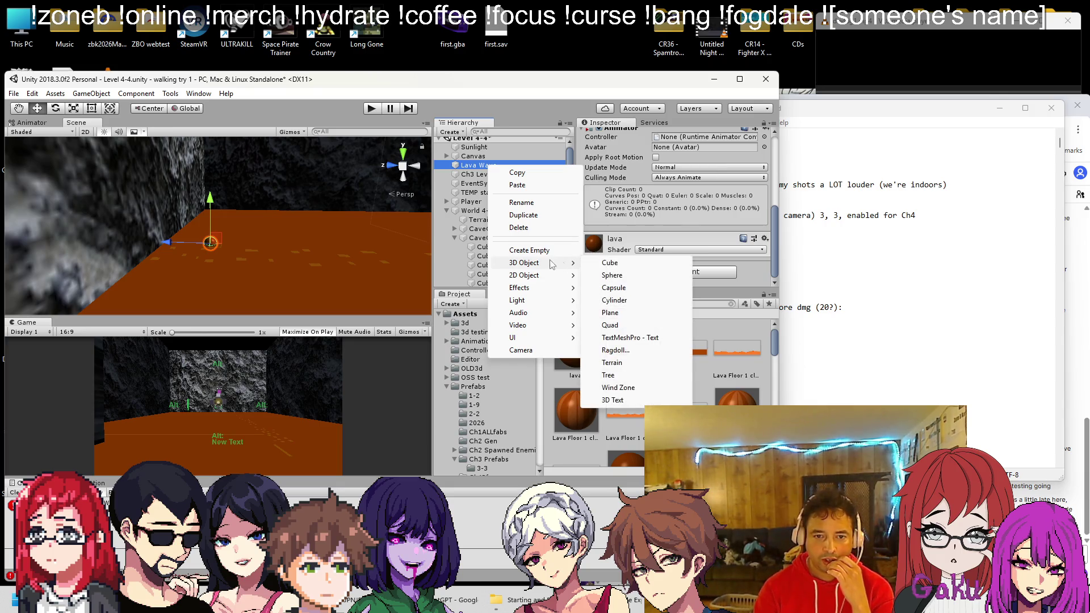
left_click(603, 288)
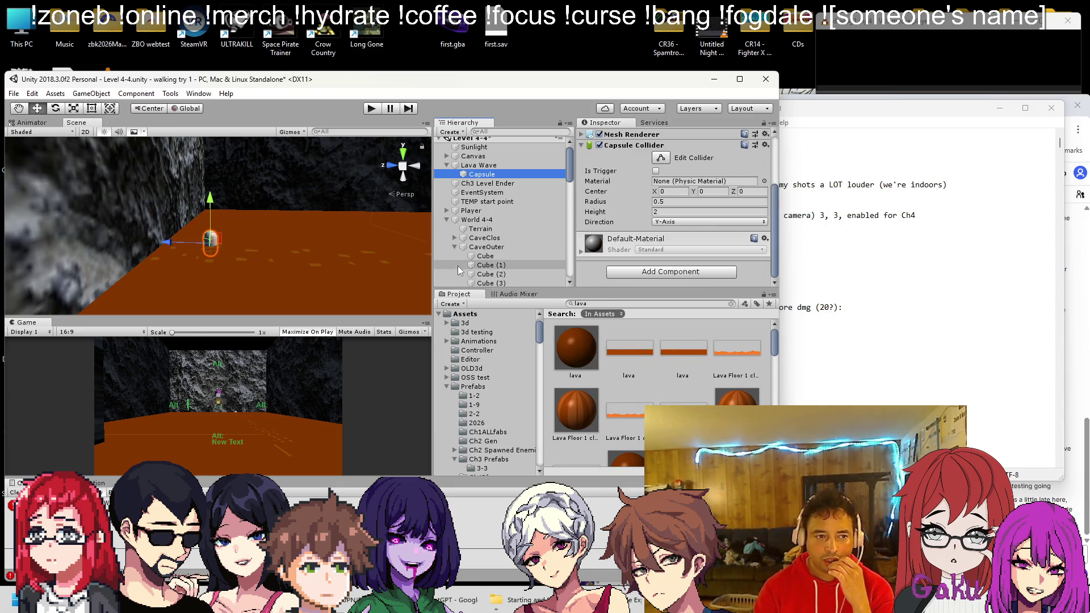
Rotate the capsule 90 degrees on Z
left_click(56, 108)
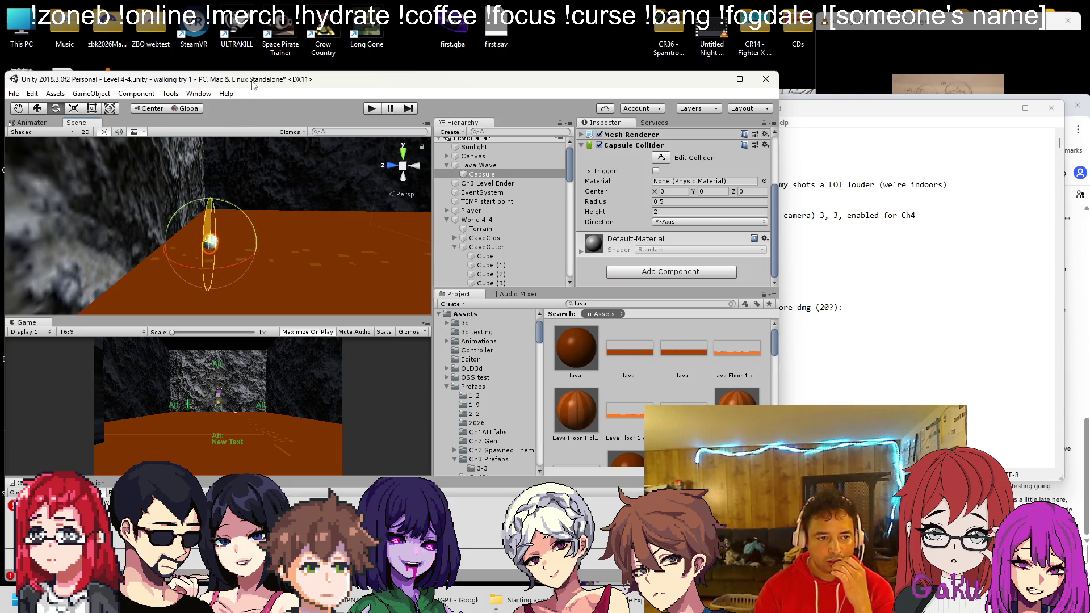
scroll(637, 165, "up", 5)
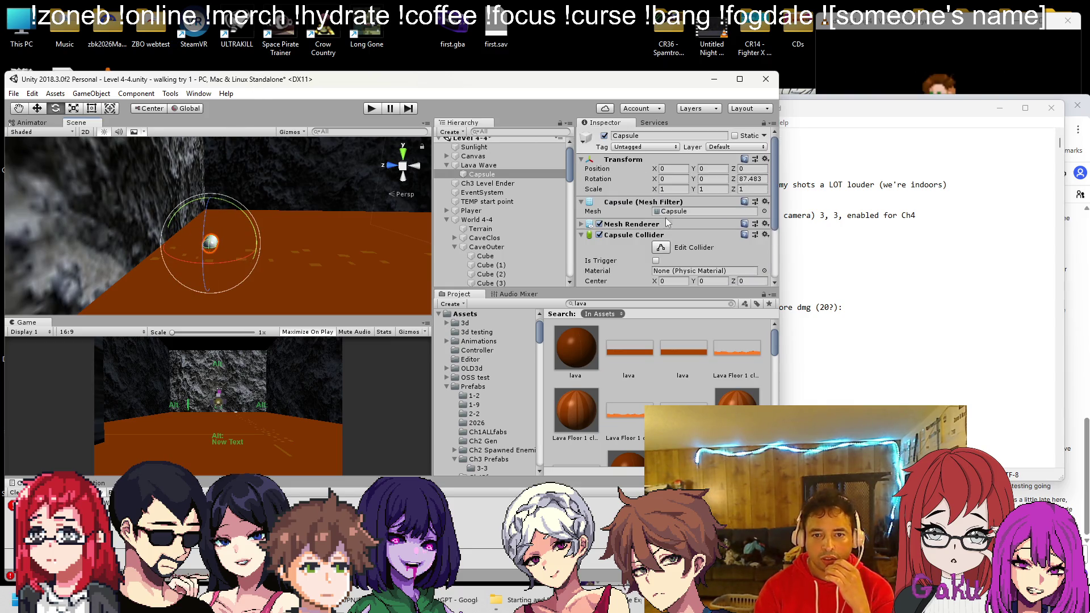
left_click(749, 179)
type("90")
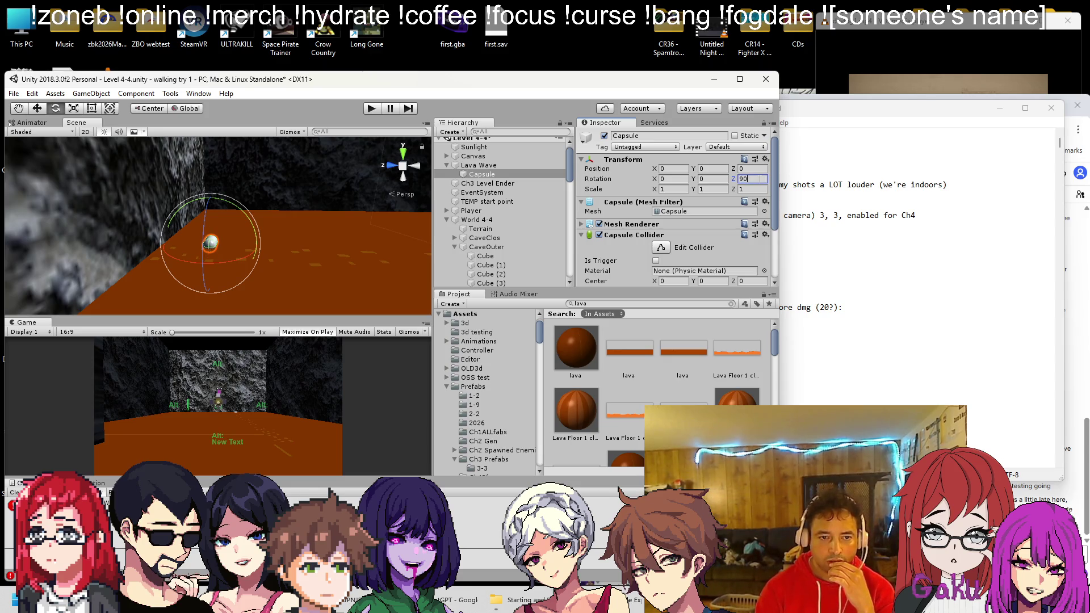
Move the Capsule to the scene root and apply the lava material to it
left_click_drag(490, 174, 485, 165)
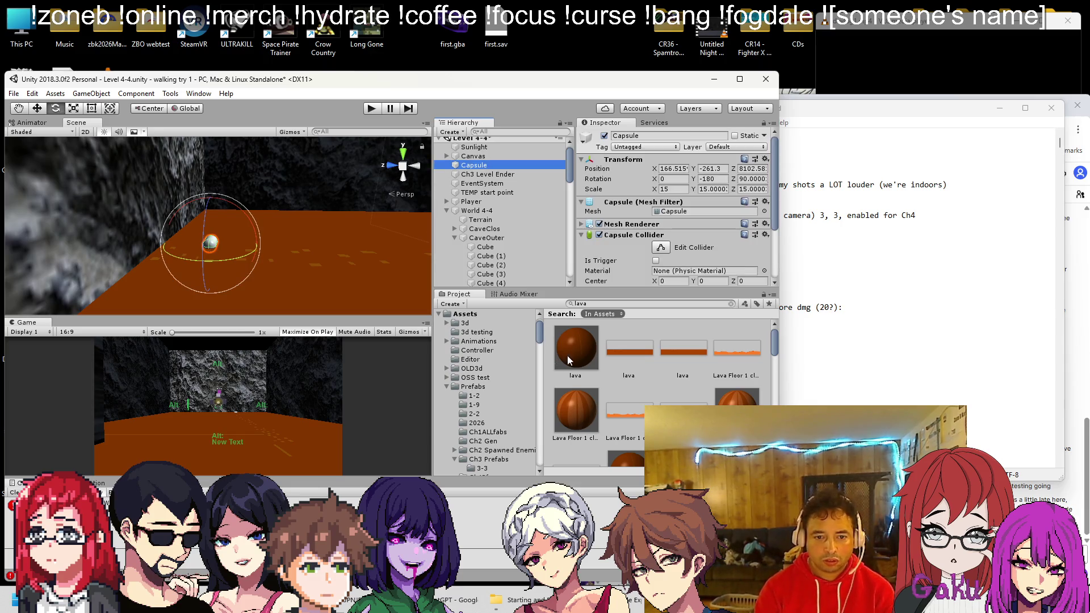
left_click_drag(564, 356, 235, 287)
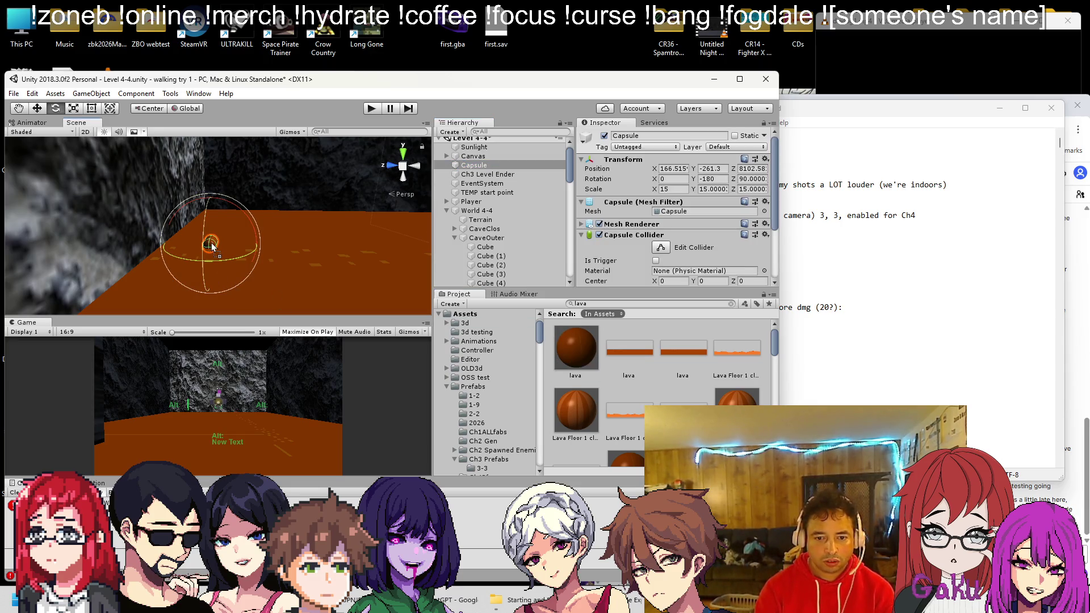
left_click_drag(210, 246, 221, 256)
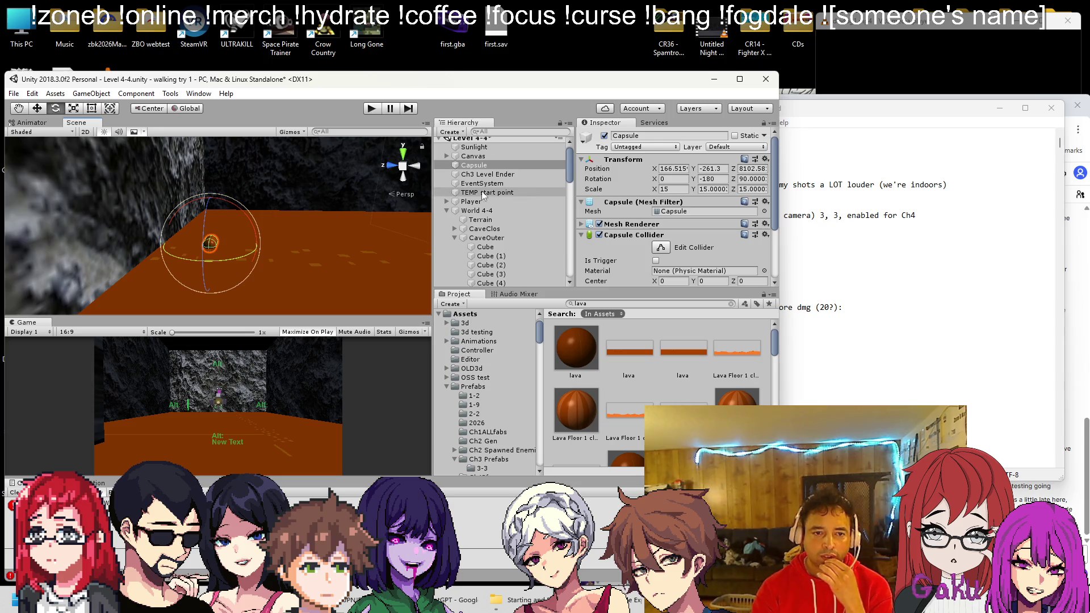
Make the capsule's collider a trigger, tag it hazard, and save the scene
scroll(620, 213, "down", 3)
left_click(656, 171)
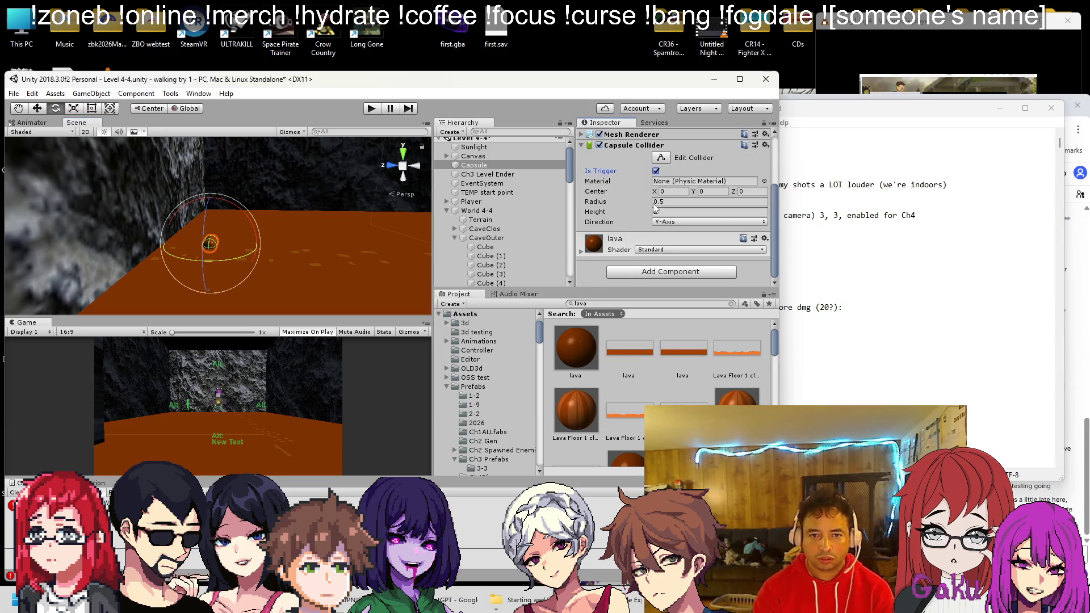
scroll(649, 188, "up", 3)
left_click(630, 147)
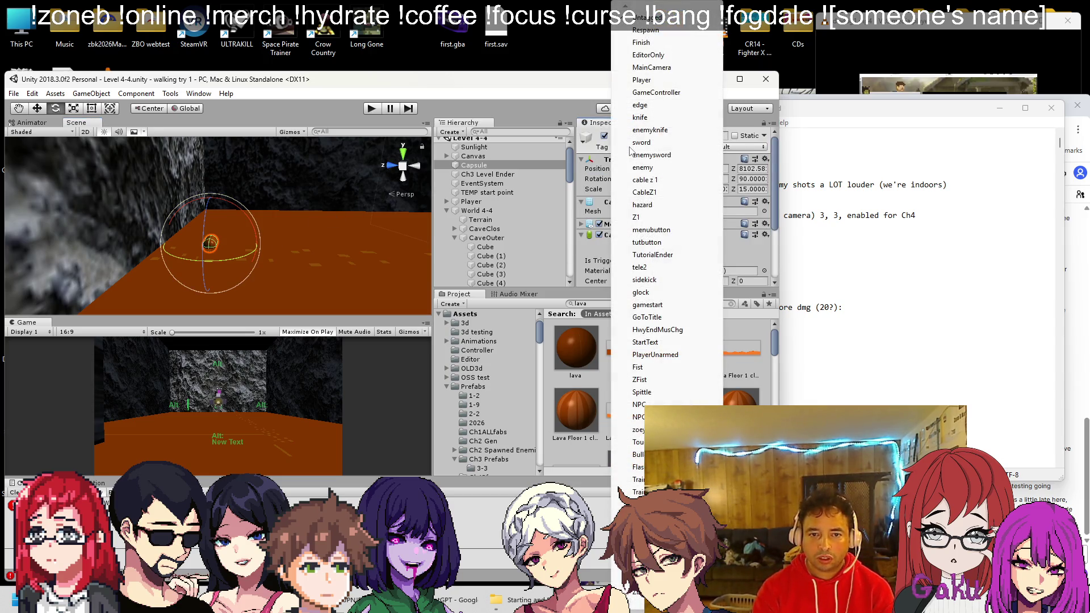
left_click(661, 211)
key("ctrl+s")
Check the Player's damage sources, then collapse the World 4-4 and Enemies4-4 groups
left_click(471, 202)
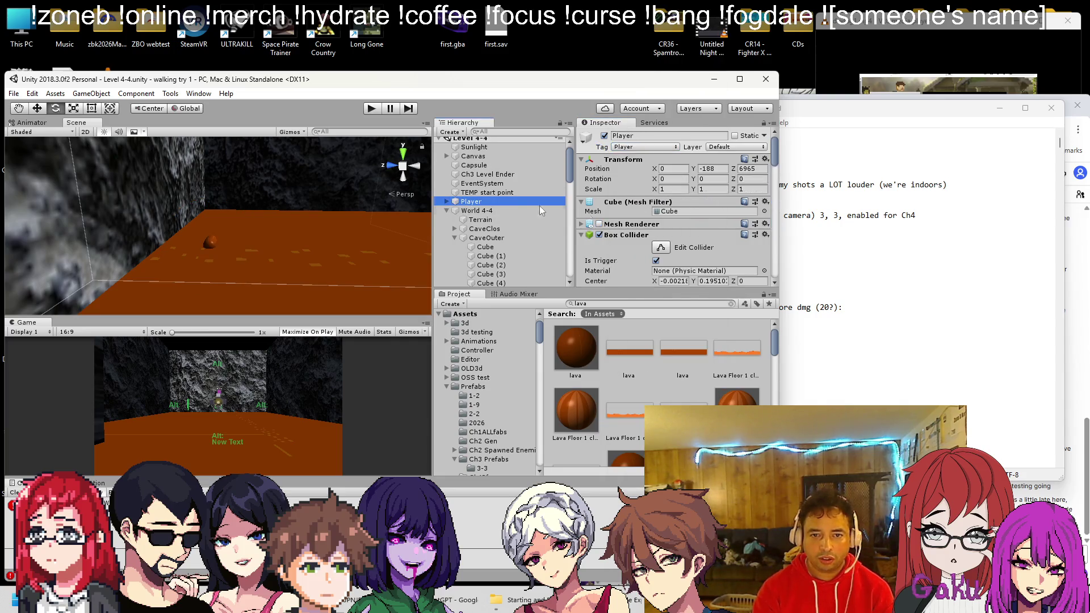
scroll(637, 218, "down", 3)
scroll(660, 205, "down", 10)
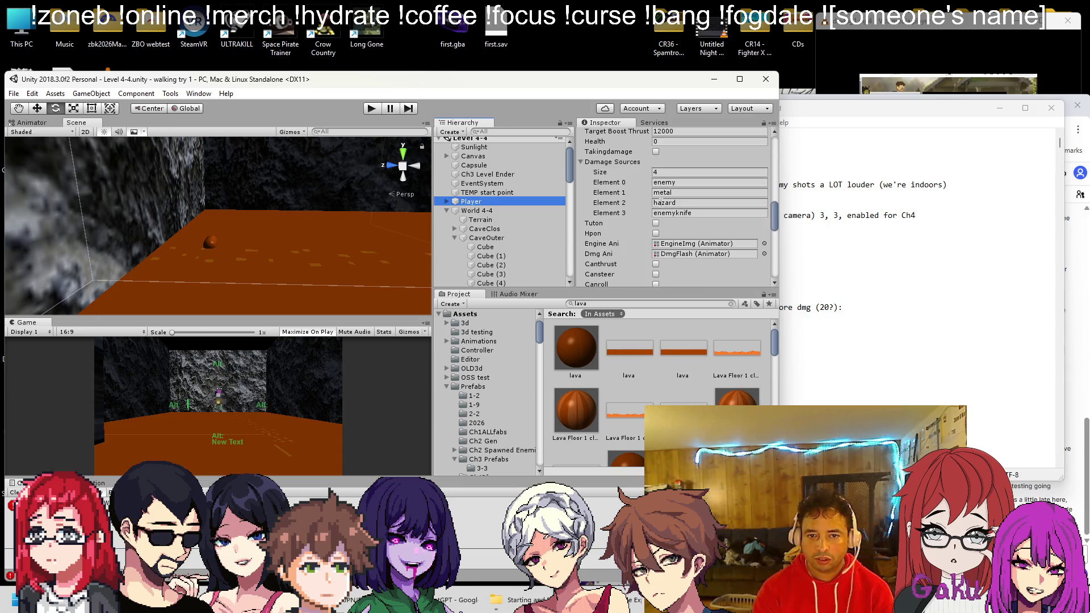
scroll(500, 193, "up", 1)
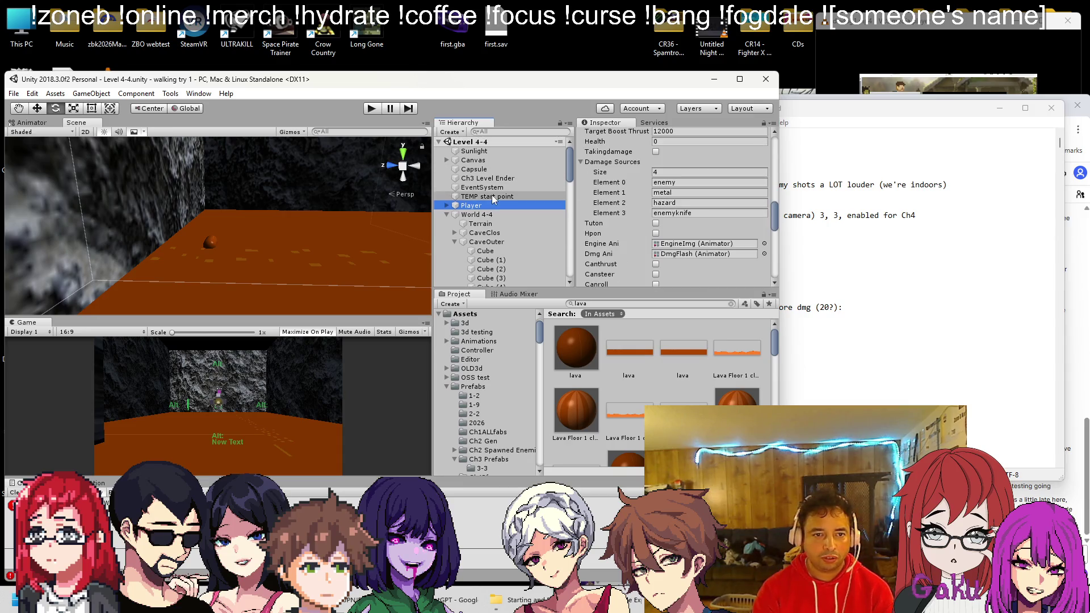
left_click(447, 214)
left_click(447, 223)
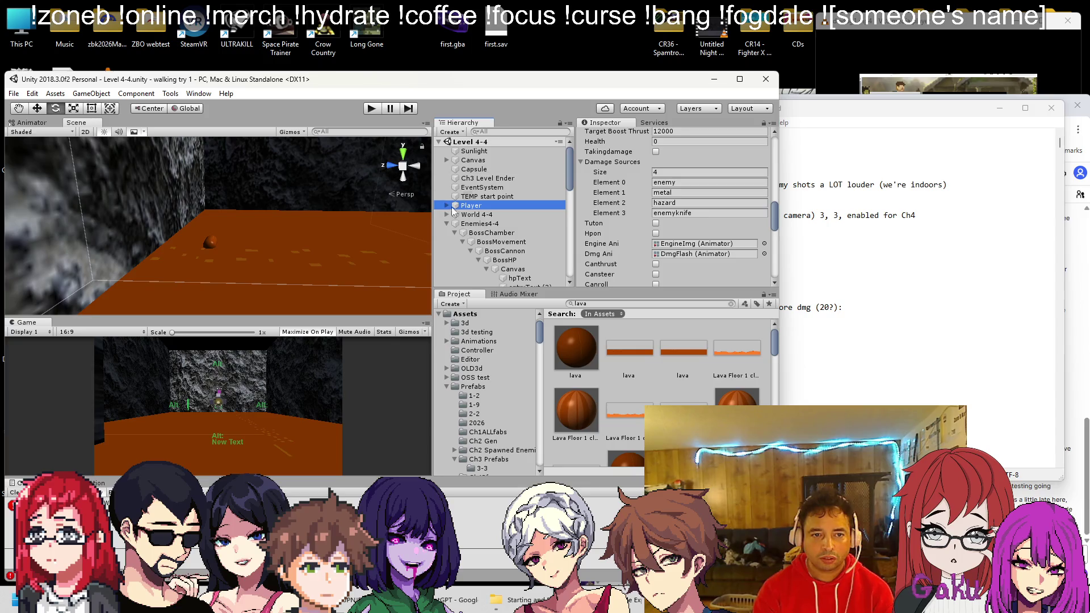
left_click(447, 224)
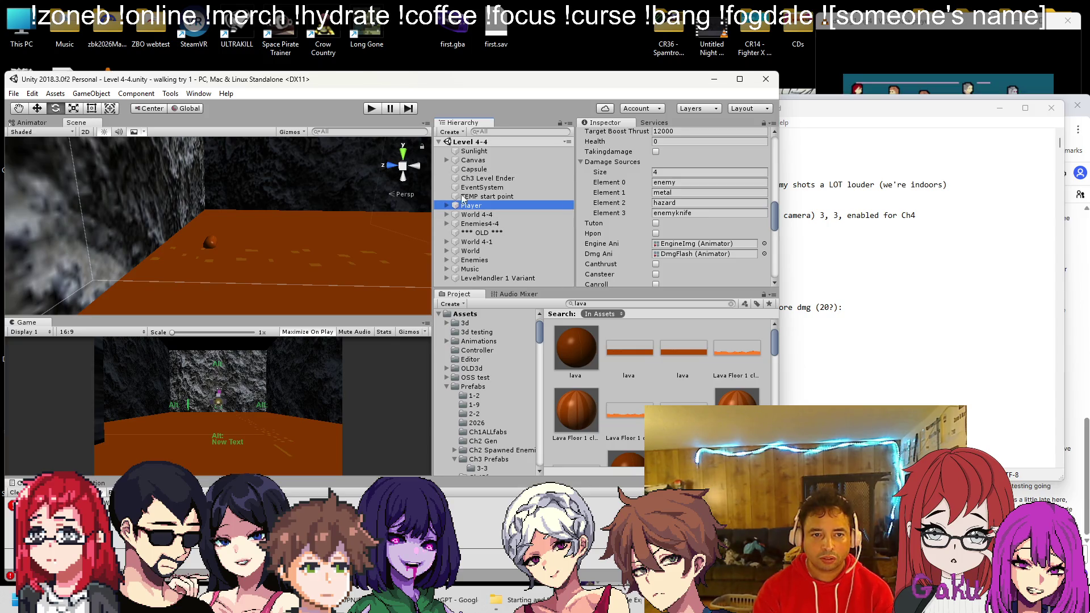
Rename the Capsule to 'Lava Wave'
left_click(479, 170)
right_click(479, 170)
left_click(509, 206)
type("Lava ")
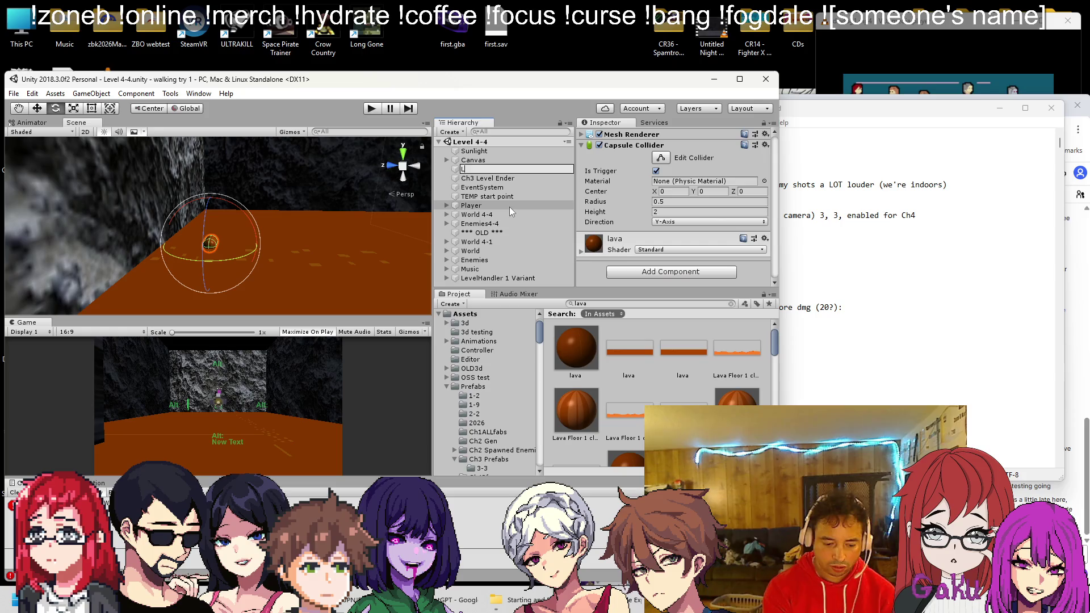
type("Wave")
key("Return")
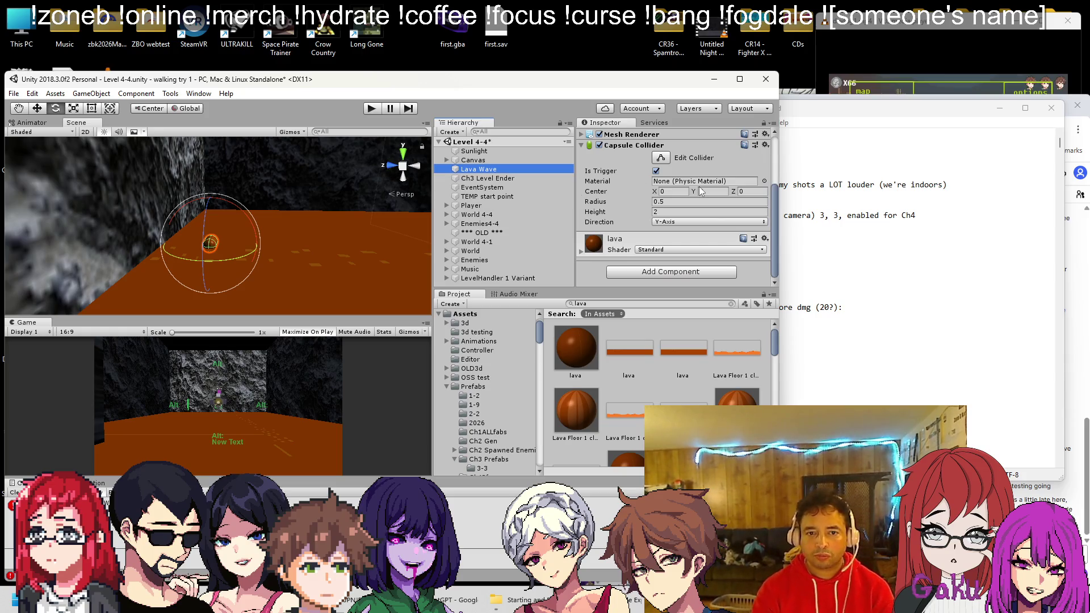
Add an Animator to the Lava Wave capsule and tidy the notes and Zone B windows
left_click(644, 274)
key("Down")
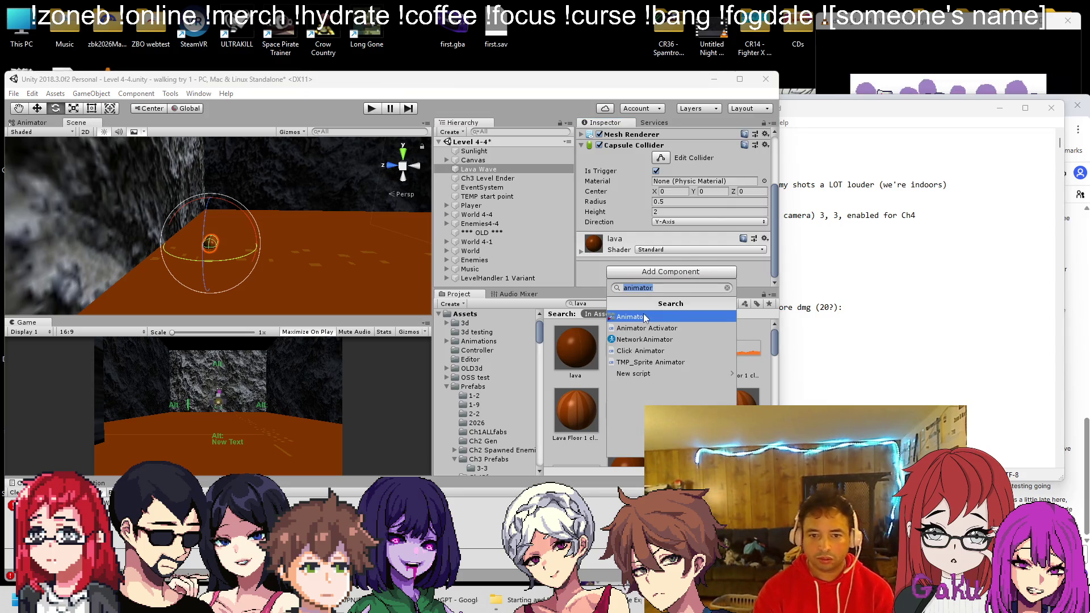
key("Return")
left_click(1001, 108)
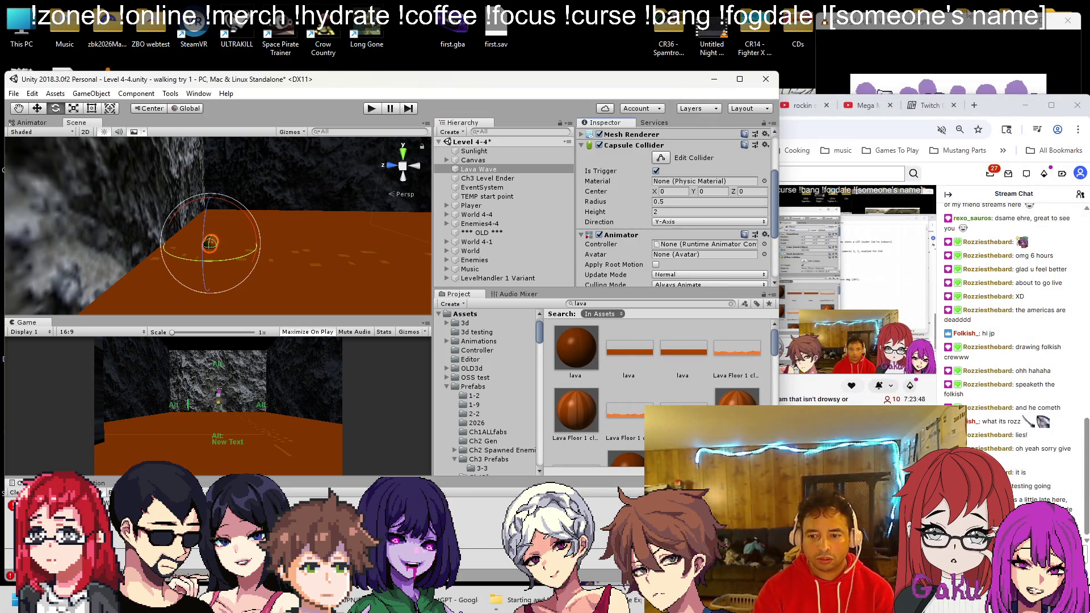
left_click(943, 45)
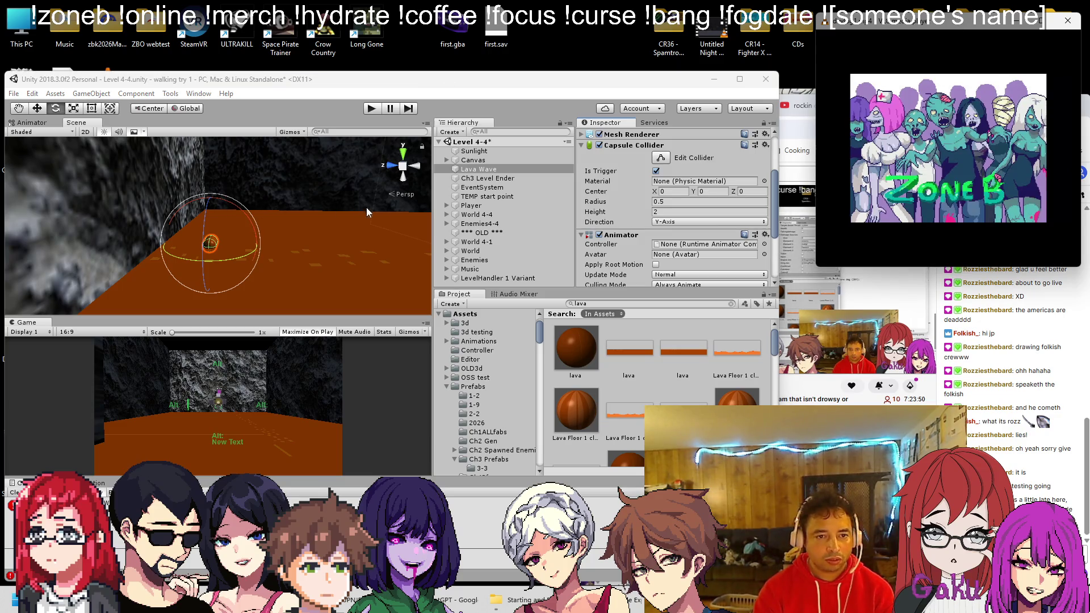
scroll(629, 216, "down", 3)
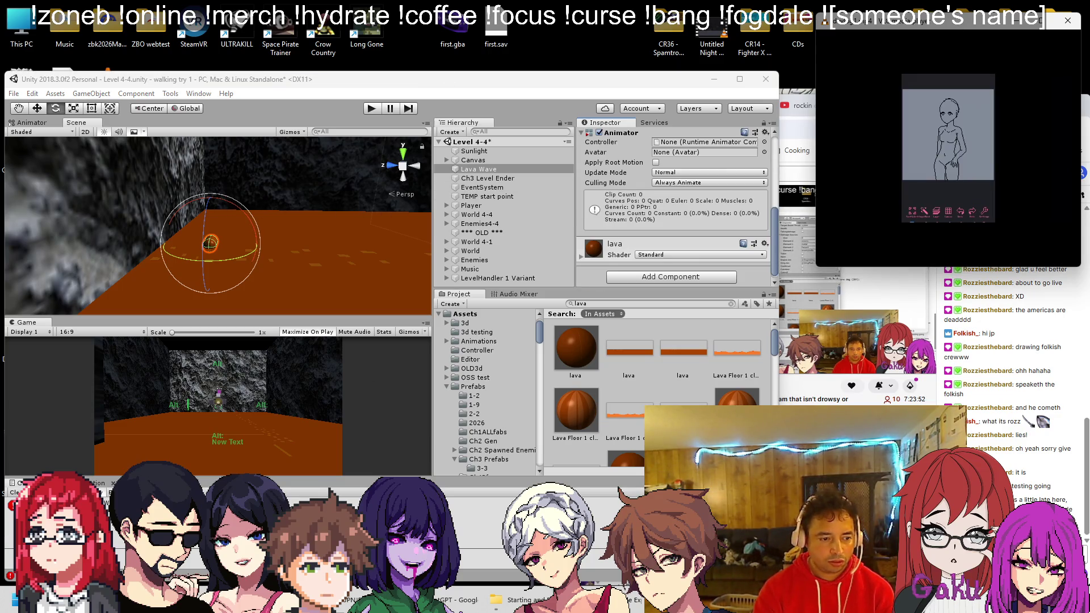
Start a new animation clip in the Animation window and browse to Assets/Animations/Ch4
key("ctrl+6")
left_click(481, 546)
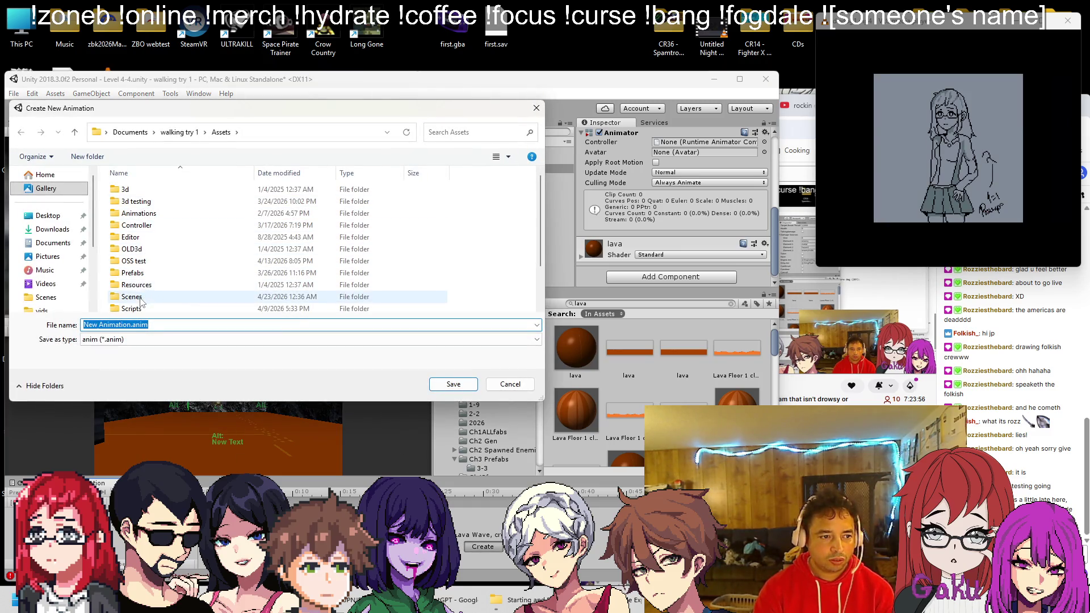
double_click(138, 213)
scroll(157, 251, "down", 5)
scroll(156, 251, "down", 5)
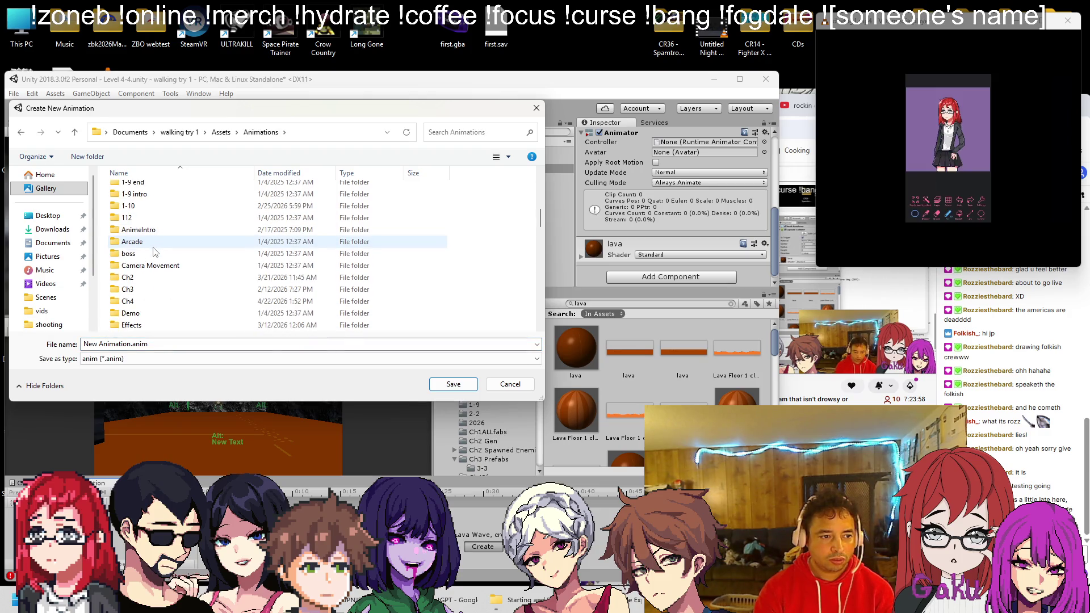
double_click(132, 307)
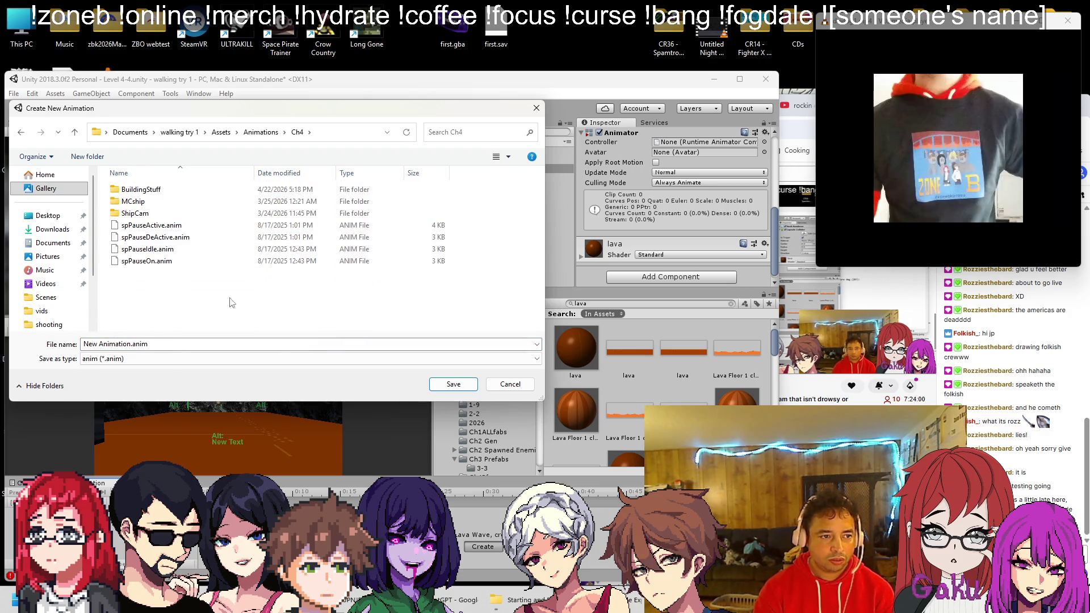
Create a new folder named 4-4 inside Ch4 and open it
right_click(156, 282)
mouse_move(239, 411)
left_click(310, 413)
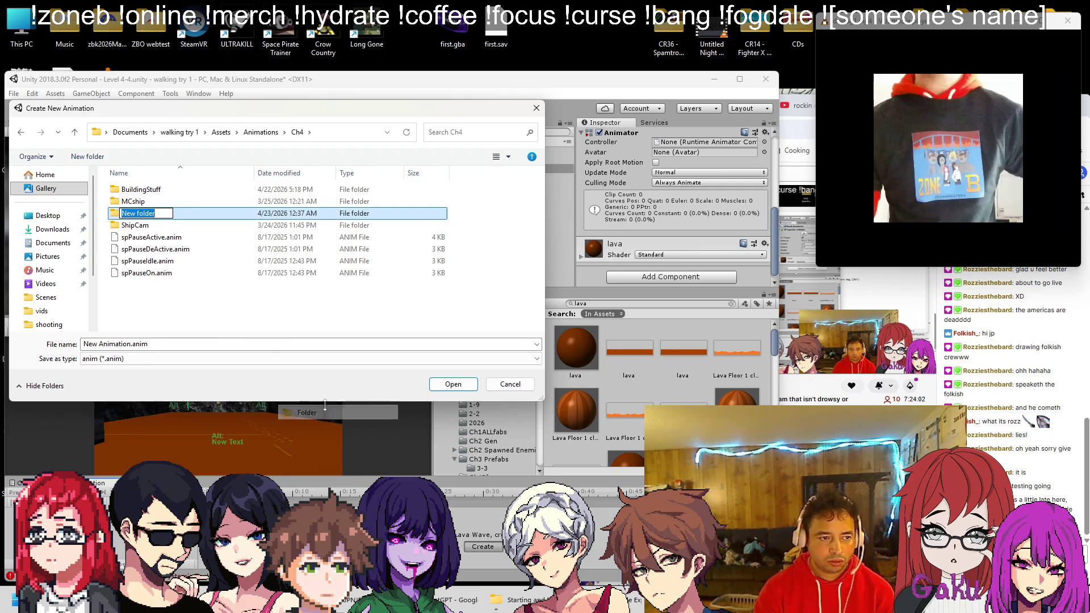
type("4-")
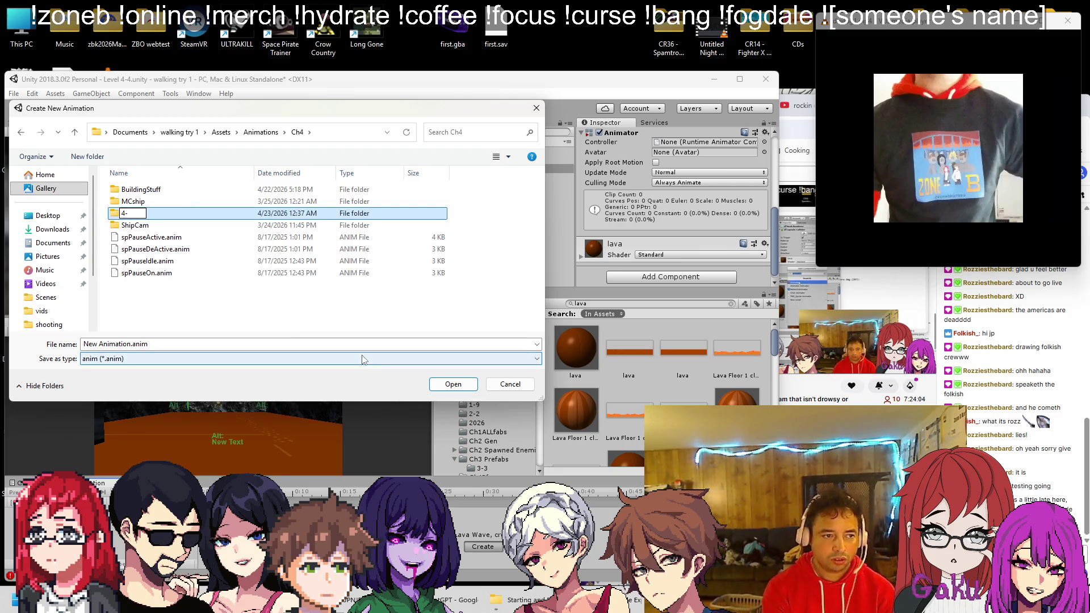
type("4")
key("Return")
key("Return")
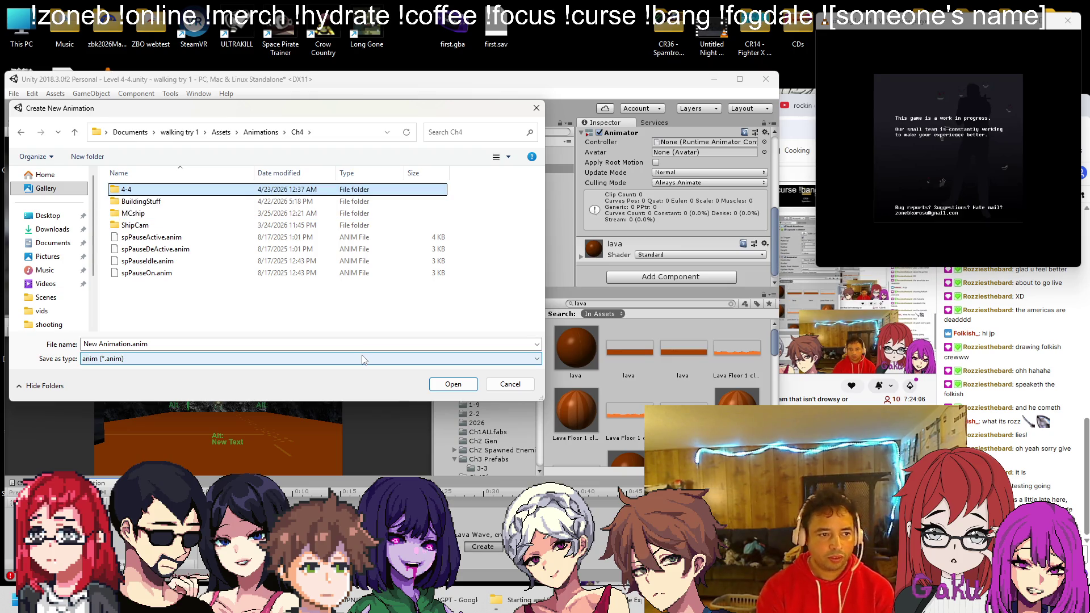
Name the clip LavaWaveObj and save it in the 4-4 folder
triple_click(364, 344)
type("Lava")
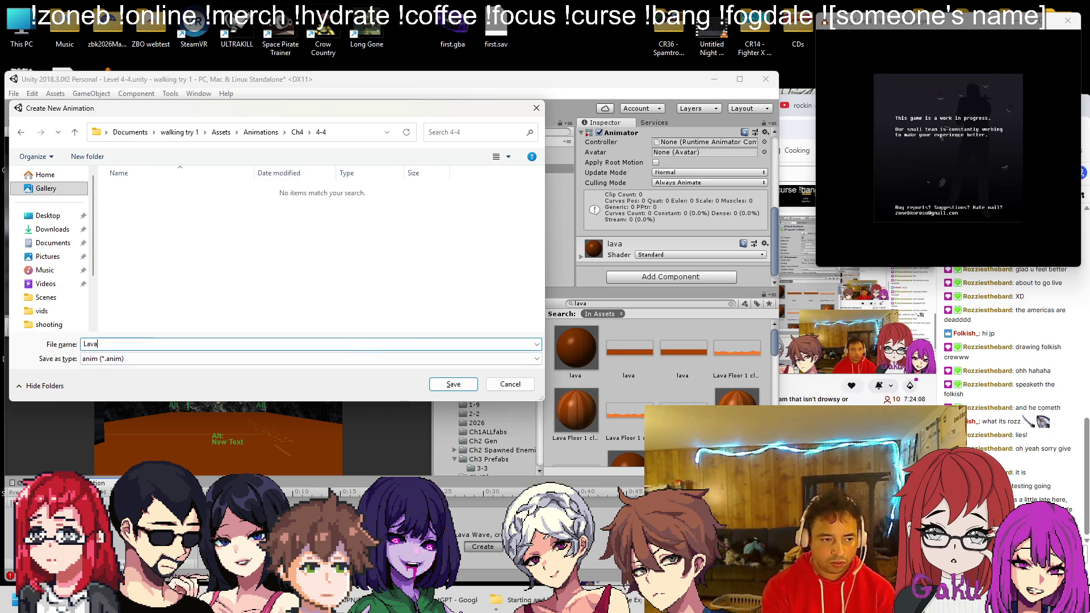
type("WaveAtk")
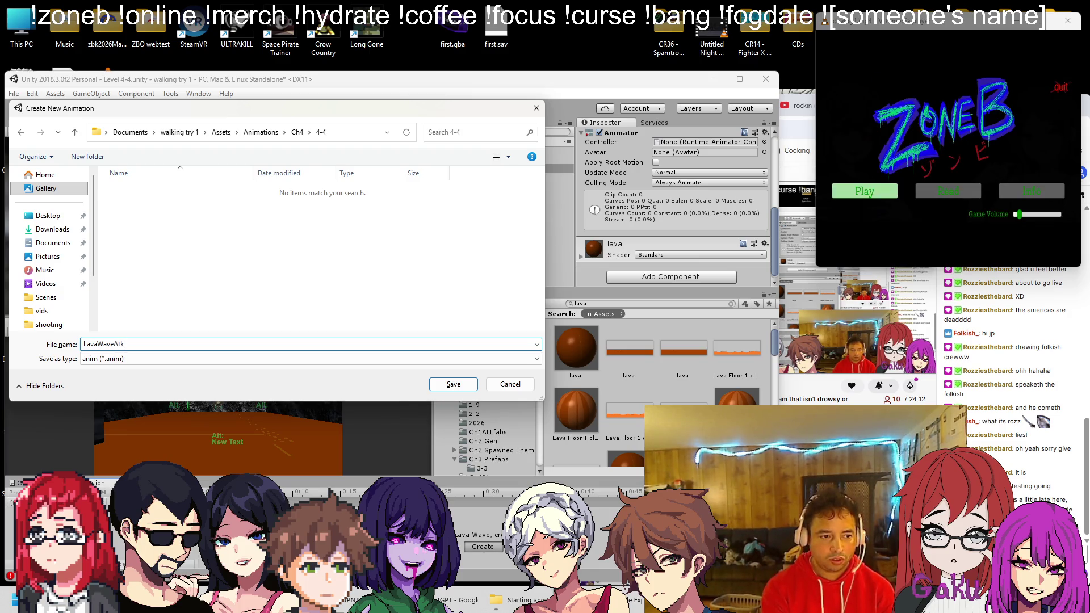
key("BackSpace")
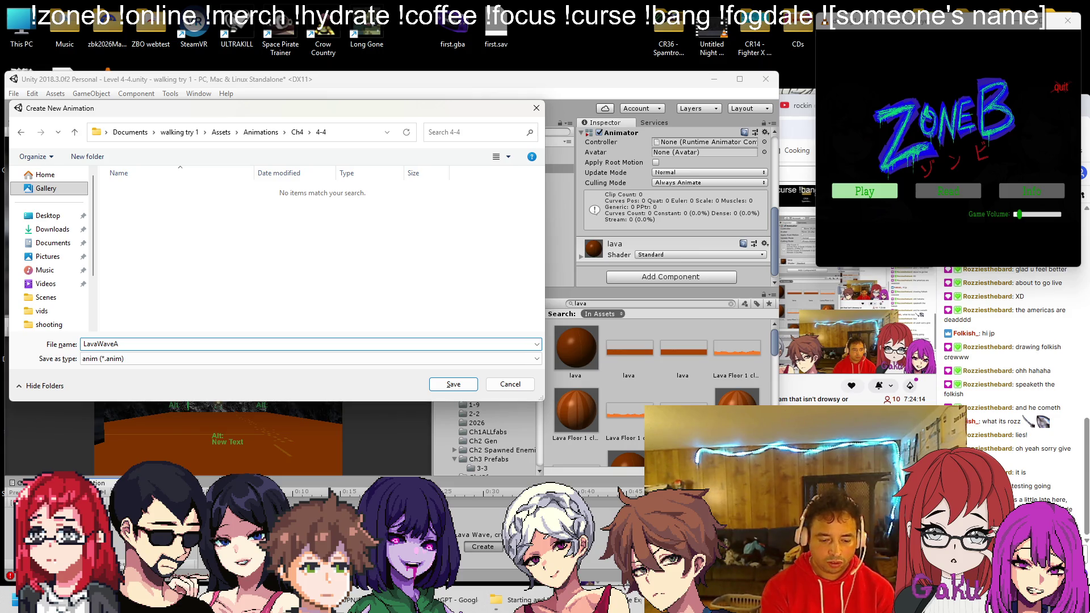
key("BackSpace")
type("Obj")
key("Return")
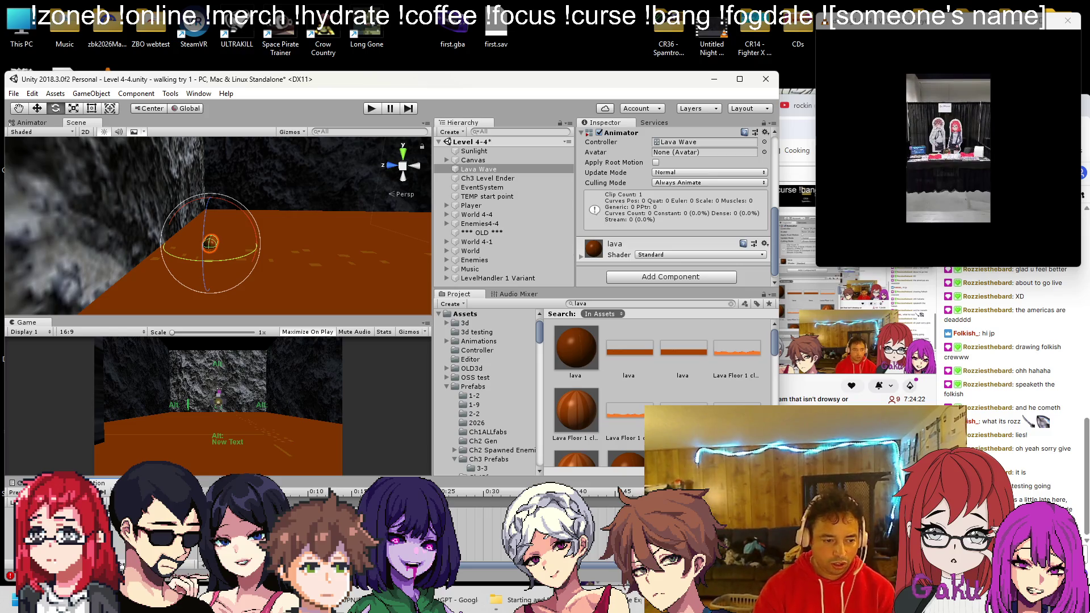
Save the level scene and orbit the view around Lava Wave
key("ctrl+s")
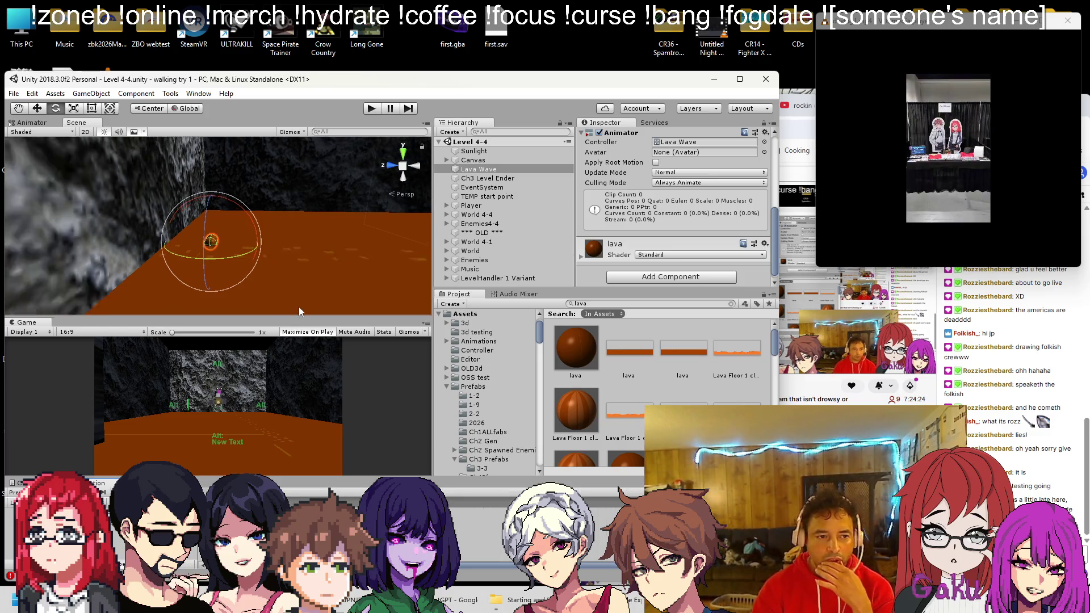
left_click_drag(307, 284, 414, 343)
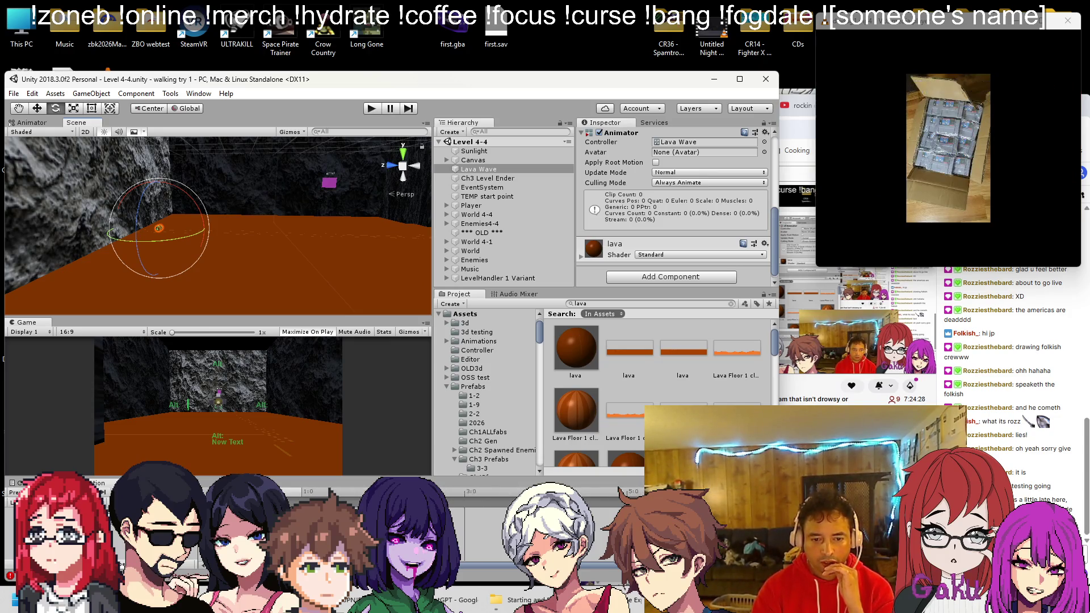
scroll(632, 494, "down", 2)
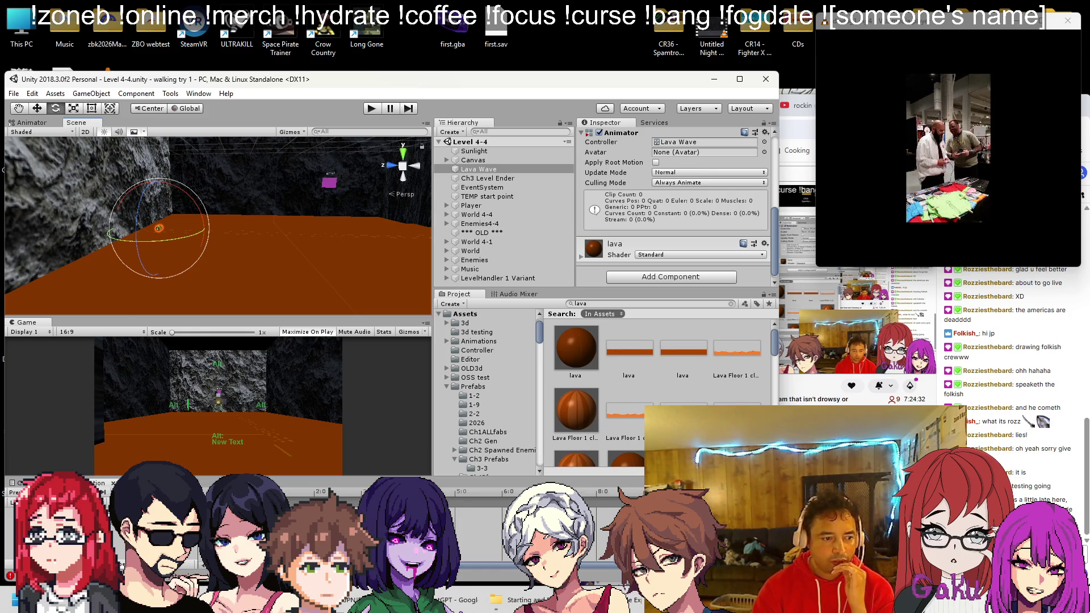
mouse_move(191, 298)
left_mouse_down()
mouse_move(164, 279)
mouse_move(214, 289)
left_mouse_up()
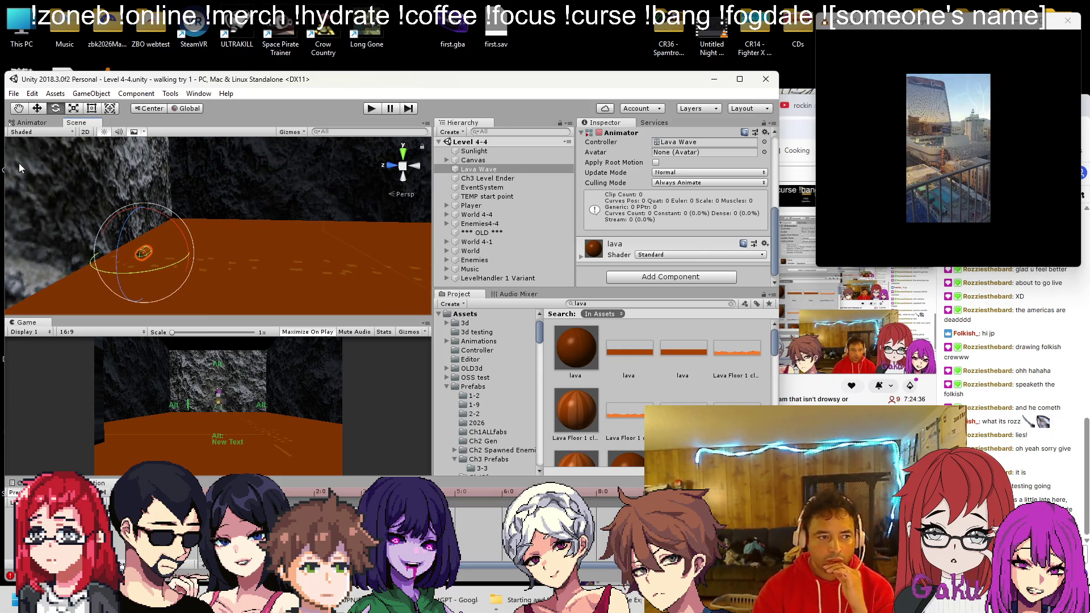
Switch to the Move tool and turn the view to face the wide lava floor
left_click(38, 110)
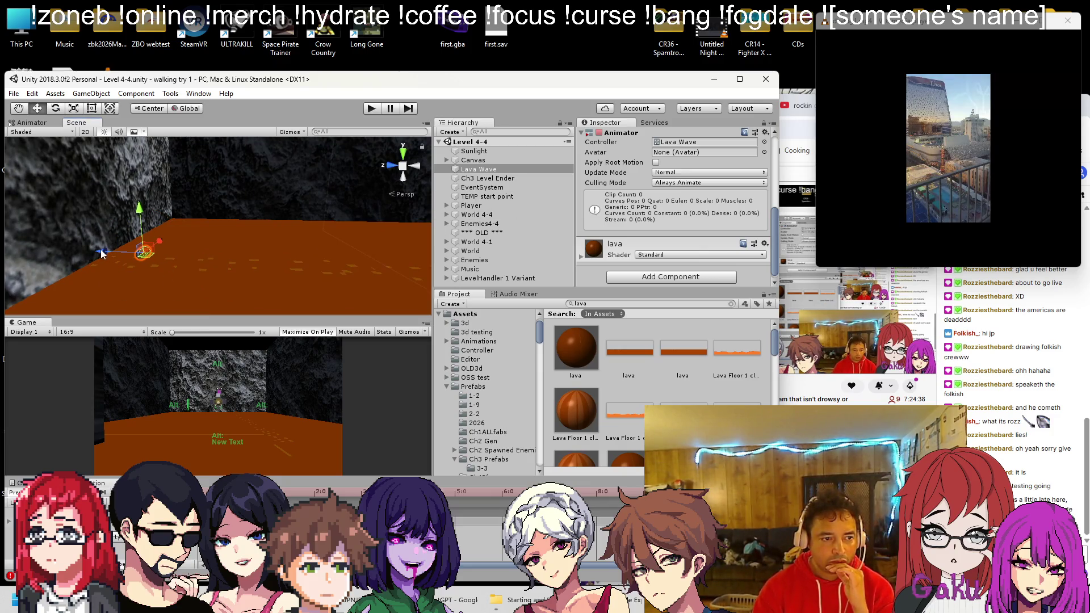
mouse_move(244, 317)
left_mouse_down()
mouse_move(223, 281)
mouse_move(239, 284)
mouse_move(215, 261)
mouse_move(278, 248)
mouse_move(160, 241)
mouse_move(188, 248)
mouse_move(189, 266)
left_mouse_up()
mouse_move(33, 239)
left_mouse_down()
mouse_move(317, 254)
mouse_move(200, 246)
mouse_move(276, 254)
mouse_move(219, 246)
left_mouse_up()
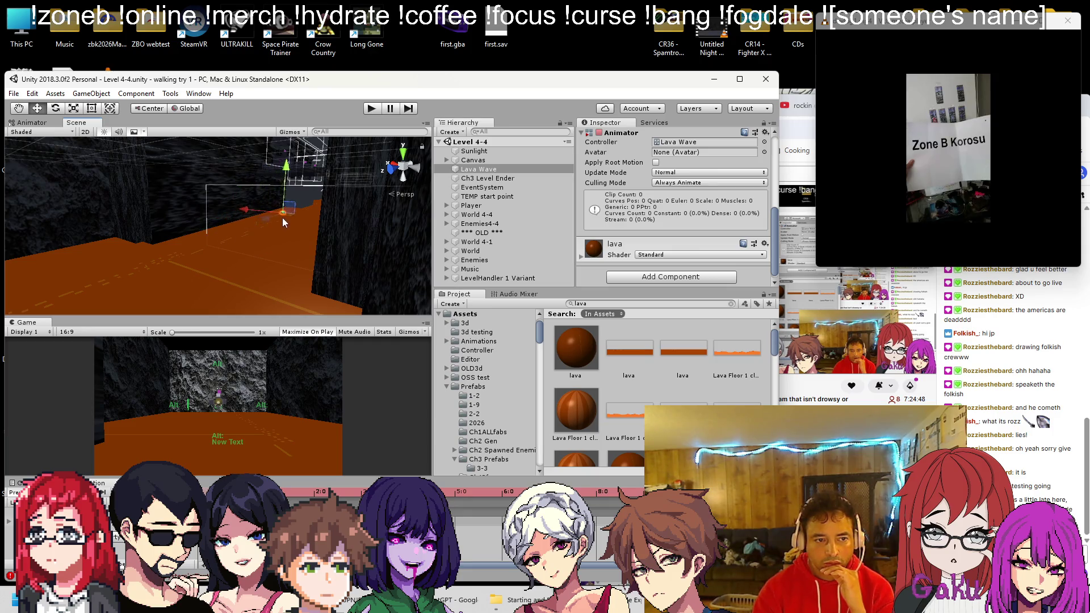
mouse_move(281, 236)
left_mouse_down()
mouse_move(146, 268)
mouse_move(73, 267)
mouse_move(86, 261)
left_mouse_up()
Scrub the Animation timeline to preview Lava Wave at several points in time
left_click(293, 492)
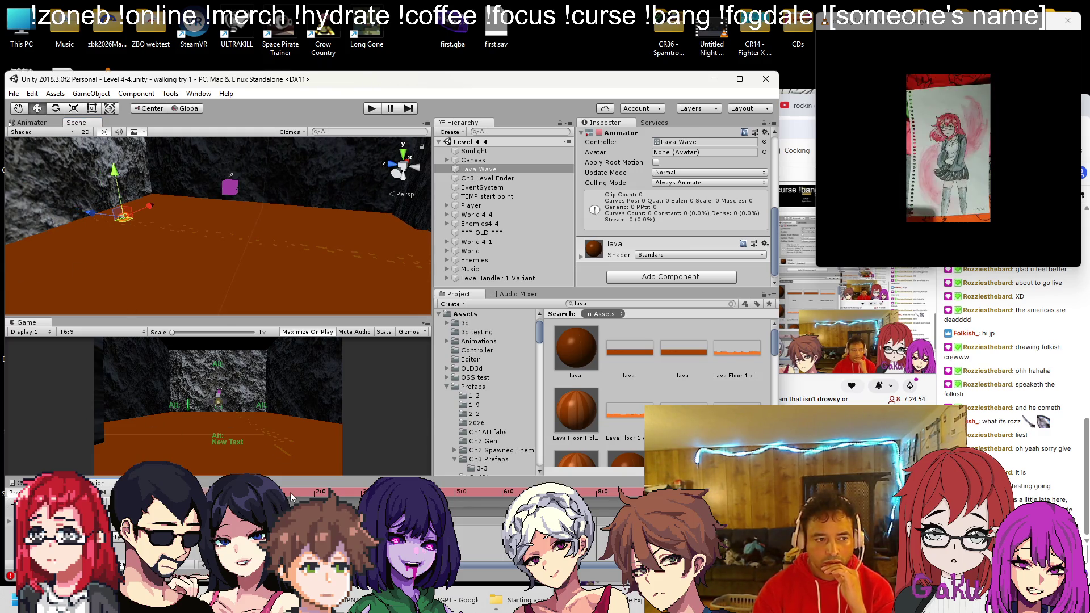
left_click(312, 492)
left_click(345, 494)
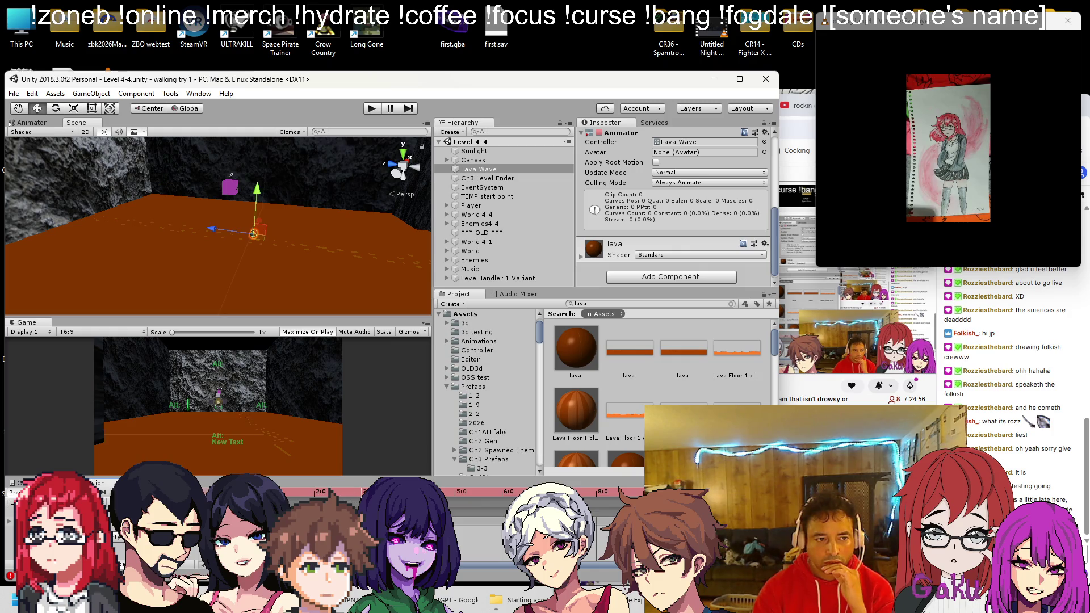
left_click(256, 491)
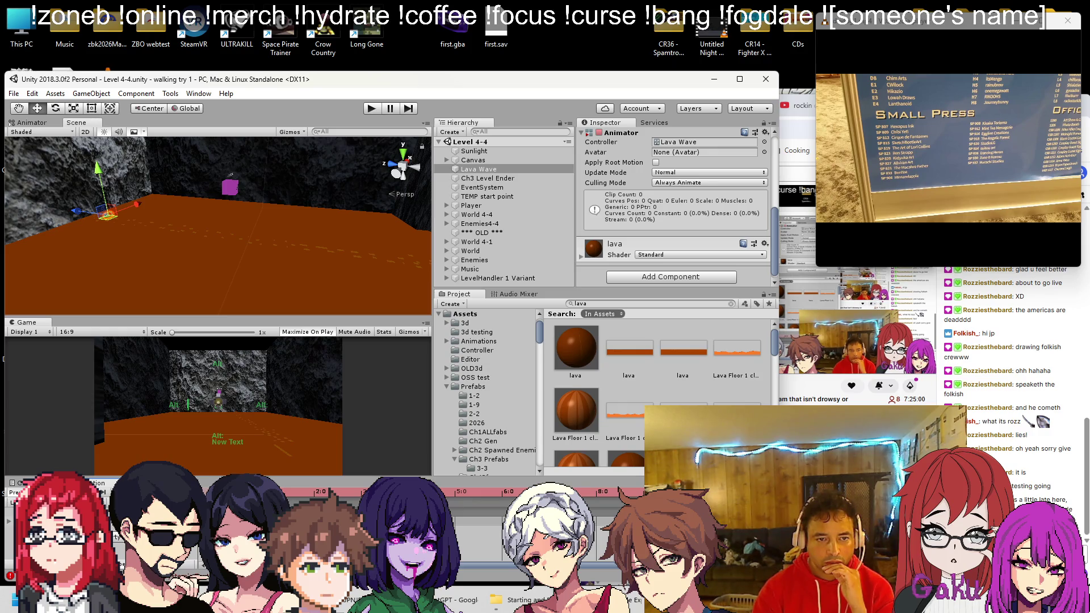
scroll(700, 206, "up", 10)
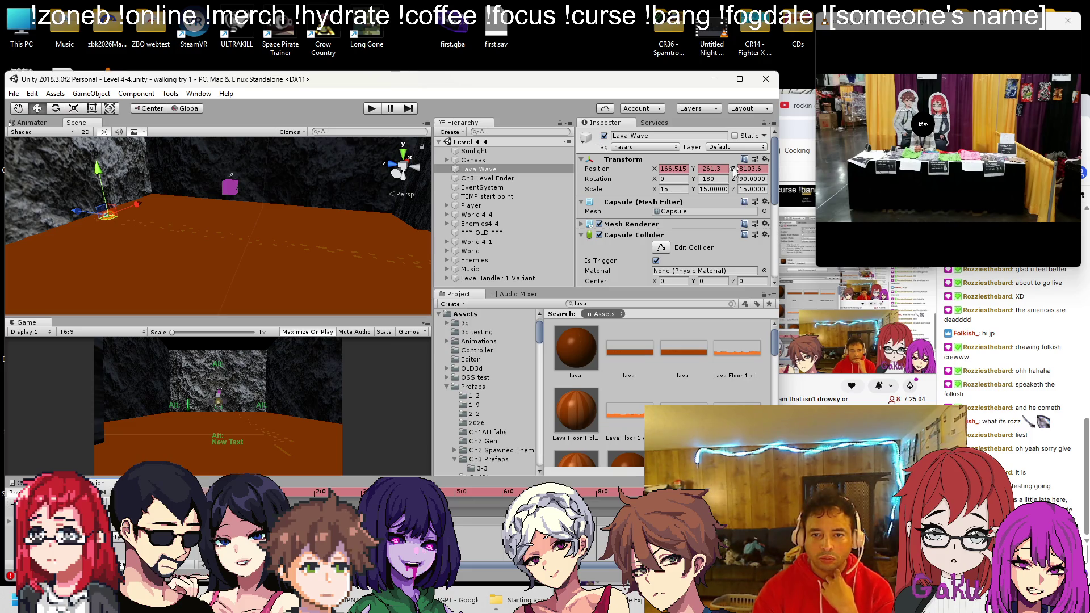
Adjust Lava Wave's rotation, enter Scale X 0, and slide it along its Z axis
left_click(673, 179)
key("Tab")
key("Tab")
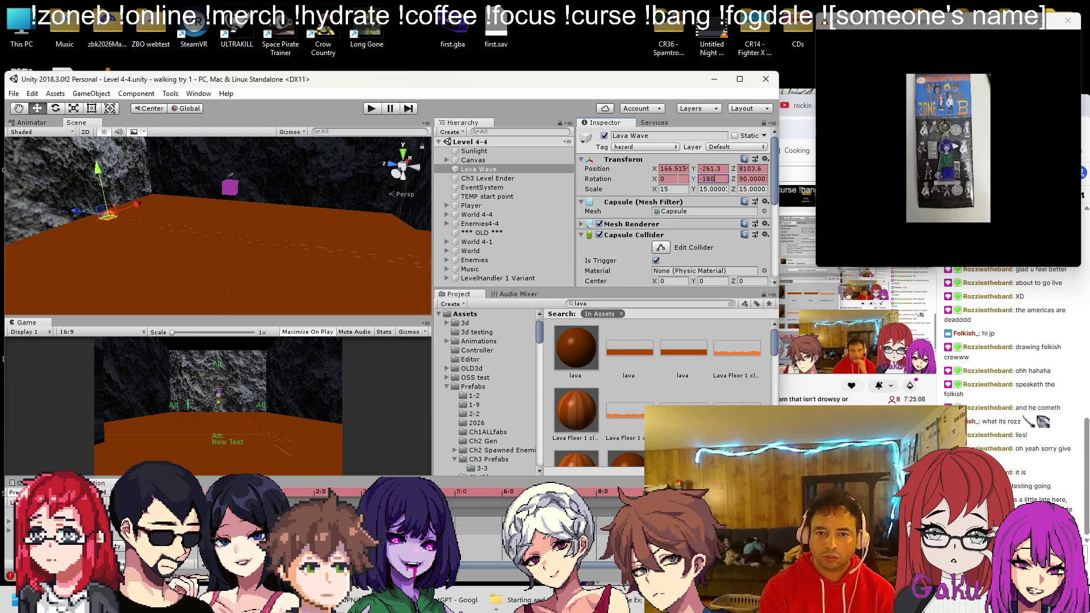
key("Tab")
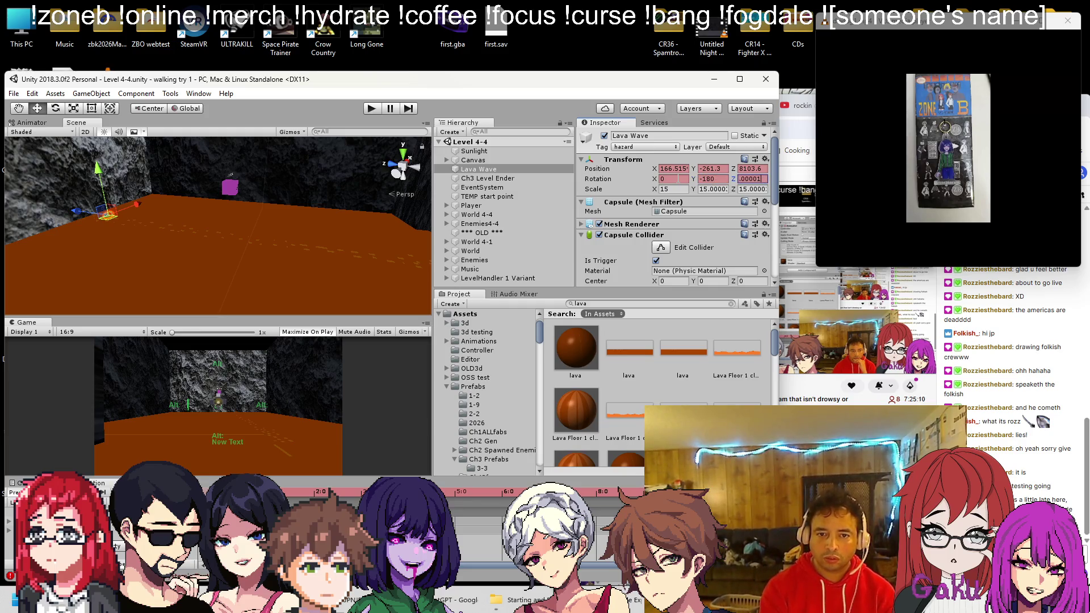
type("0")
key("Tab")
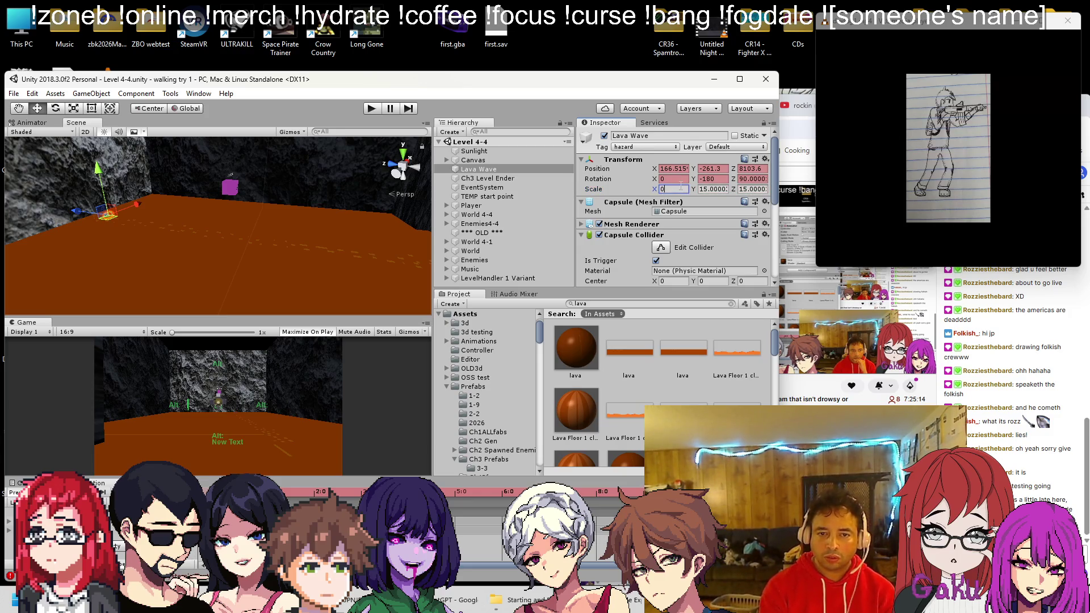
key("Tab")
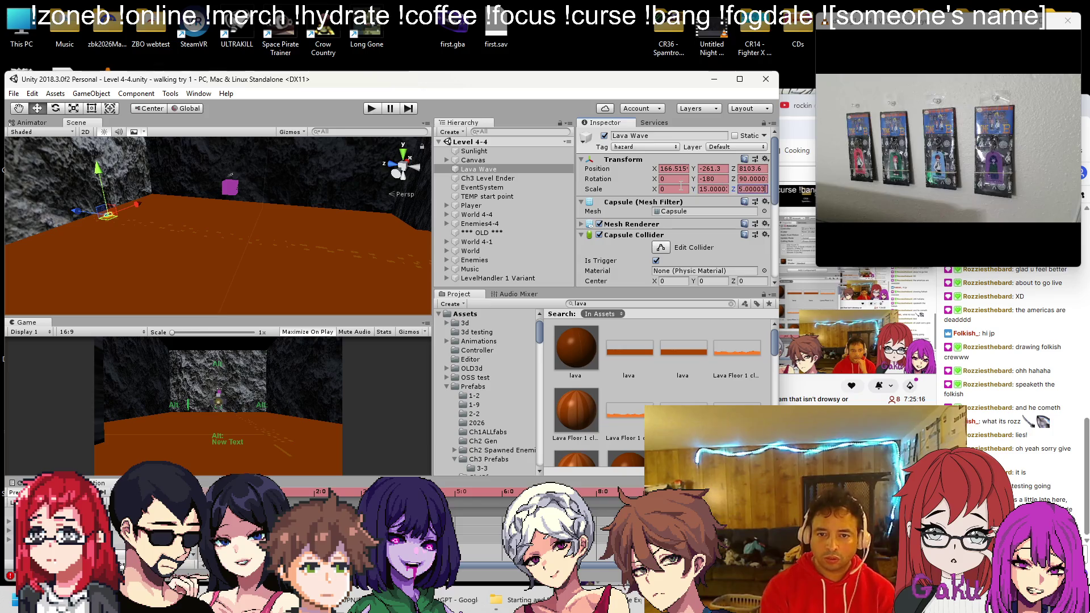
mouse_move(80, 212)
left_mouse_down()
mouse_move(138, 219)
mouse_move(301, 400)
left_mouse_up()
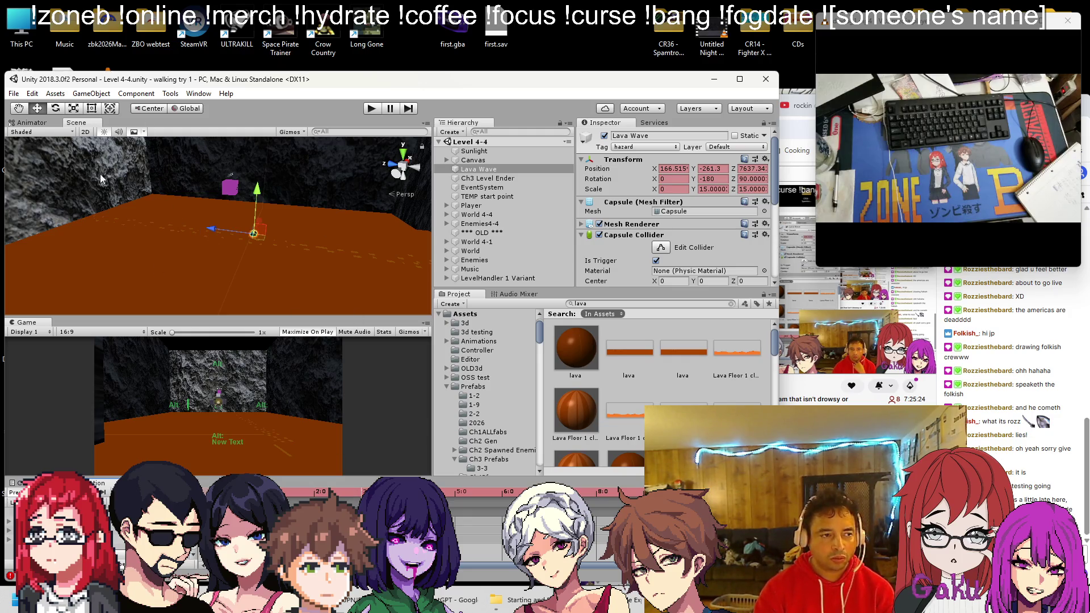
Stretch the capsule into a long bar with the Rect tool, X scale about 201
key("t")
mouse_move(103, 176)
left_mouse_down()
mouse_move(121, 266)
mouse_move(94, 265)
mouse_move(264, 255)
mouse_move(233, 341)
left_mouse_up()
left_click_drag(274, 207, 305, 117)
scroll(251, 265, "down", 8)
mouse_move(203, 276)
left_mouse_down()
mouse_move(220, 234)
mouse_move(213, 293)
left_mouse_up()
mouse_move(185, 247)
left_mouse_down()
mouse_move(181, 277)
mouse_move(148, 243)
mouse_move(213, 224)
mouse_move(195, 168)
left_mouse_up()
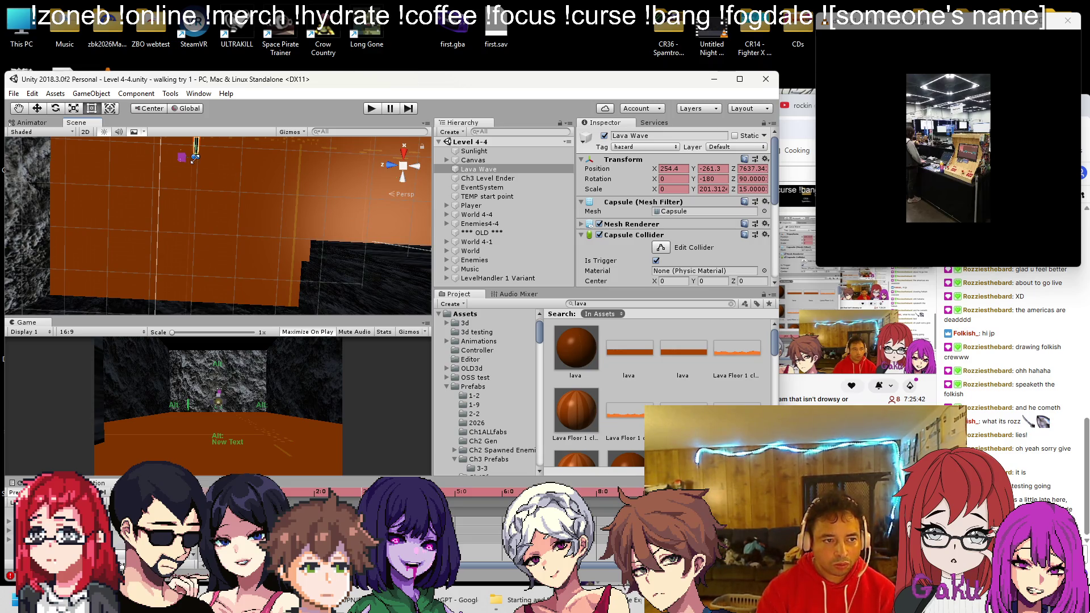
Orbit and pan the view over the lava floor and rock wall
mouse_move(194, 165)
left_mouse_down()
mouse_move(201, 188)
mouse_move(168, 292)
mouse_move(242, 164)
mouse_move(230, 307)
mouse_move(224, 115)
mouse_move(260, 220)
mouse_move(280, 247)
mouse_move(317, 245)
mouse_move(216, 209)
mouse_move(189, 244)
mouse_move(175, 232)
left_mouse_up()
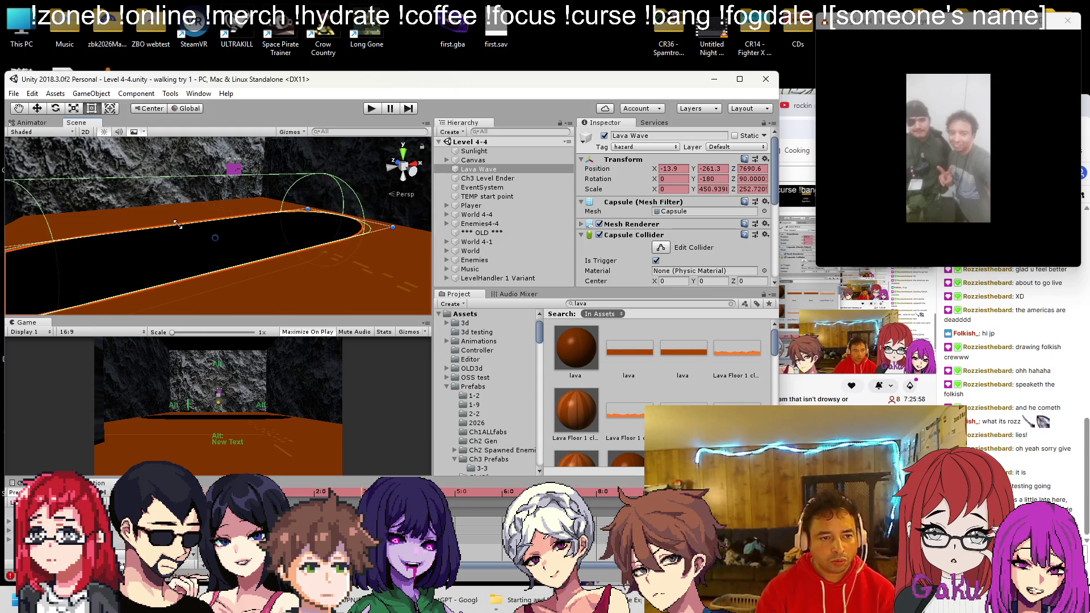
mouse_move(174, 238)
left_mouse_down()
mouse_move(161, 209)
mouse_move(183, 182)
left_mouse_up()
scroll(630, 213, "down", 5)
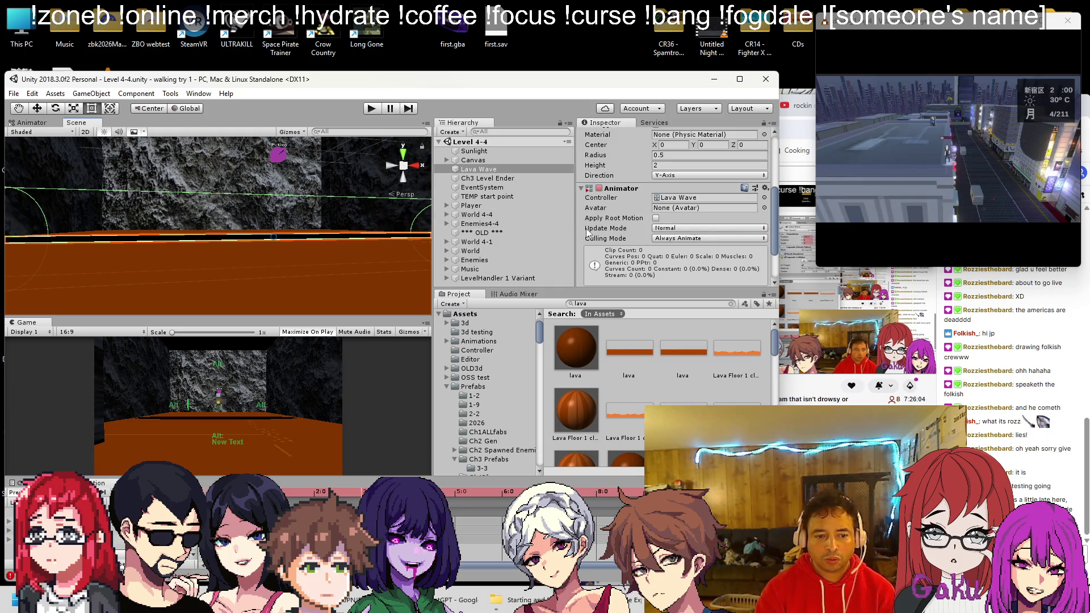
mouse_move(171, 197)
left_mouse_down()
mouse_move(219, 242)
mouse_move(417, 208)
left_mouse_up()
scroll(675, 211, "up", 5)
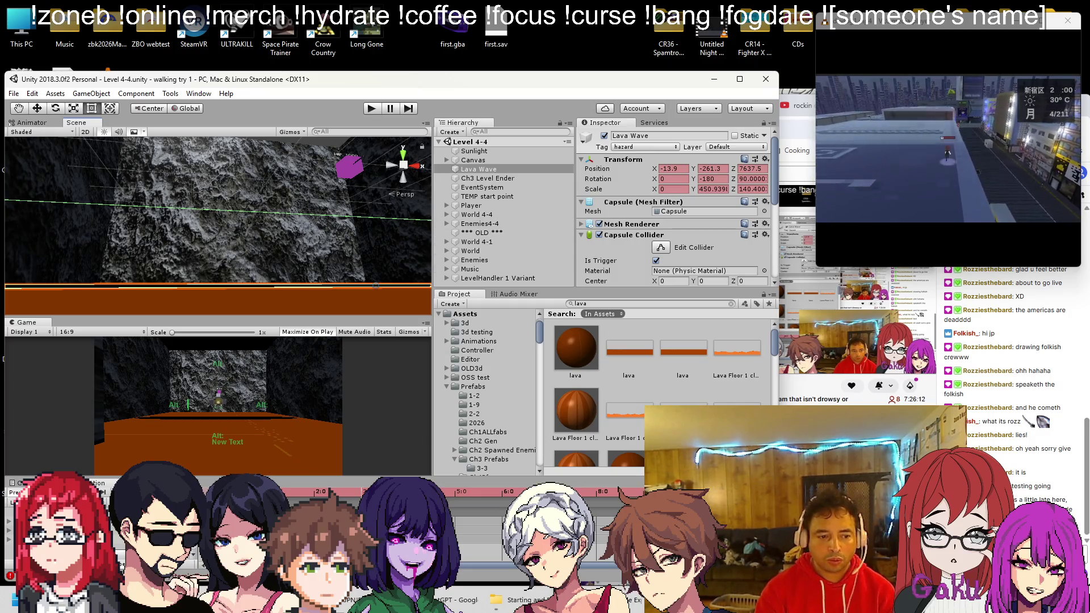
Undo and redo the last transform change, setting Lava Wave's Scale X to 1
key("ctrl+z")
type("1")
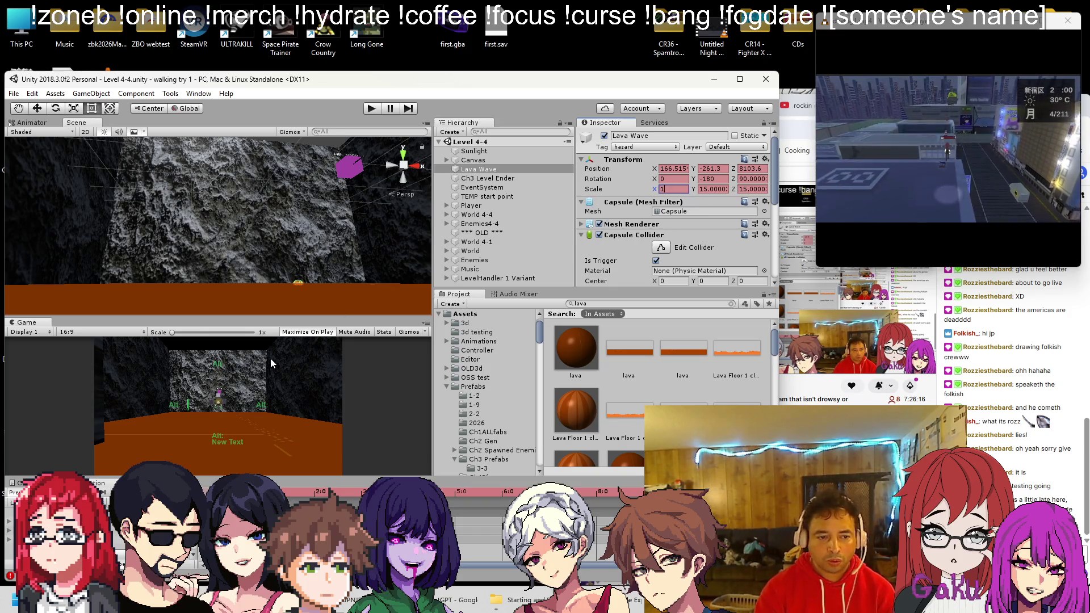
key("ctrl+z")
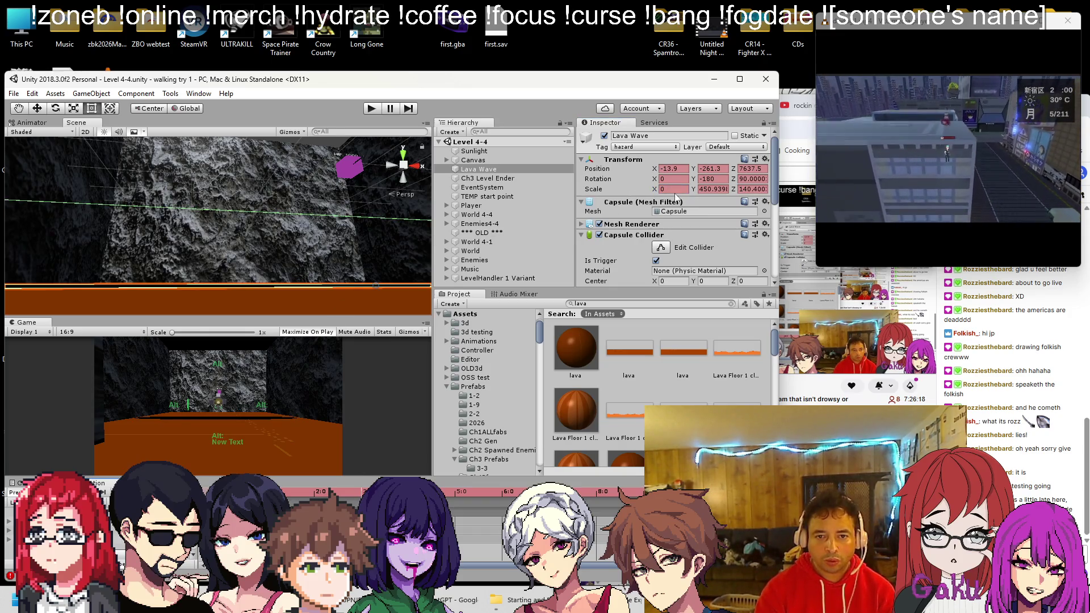
type("1")
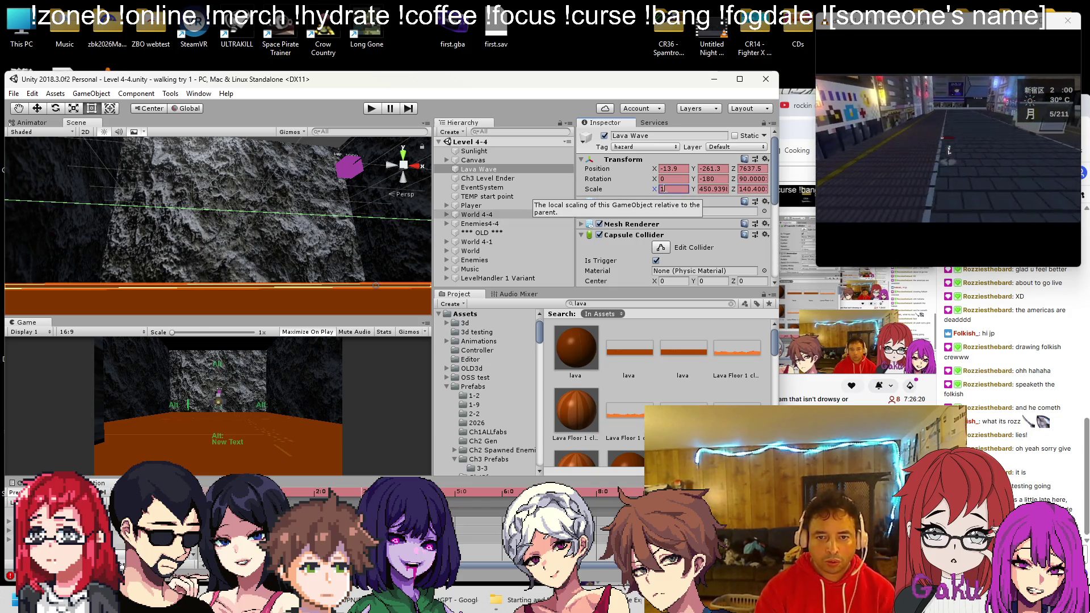
mouse_move(285, 256)
left_mouse_down()
mouse_move(173, 247)
mouse_move(223, 243)
mouse_move(245, 257)
mouse_move(199, 244)
mouse_move(183, 224)
mouse_move(341, 225)
mouse_move(255, 222)
mouse_move(256, 193)
mouse_move(310, 238)
mouse_move(220, 256)
mouse_move(226, 202)
mouse_move(291, 244)
mouse_move(259, 223)
mouse_move(316, 209)
left_mouse_up()
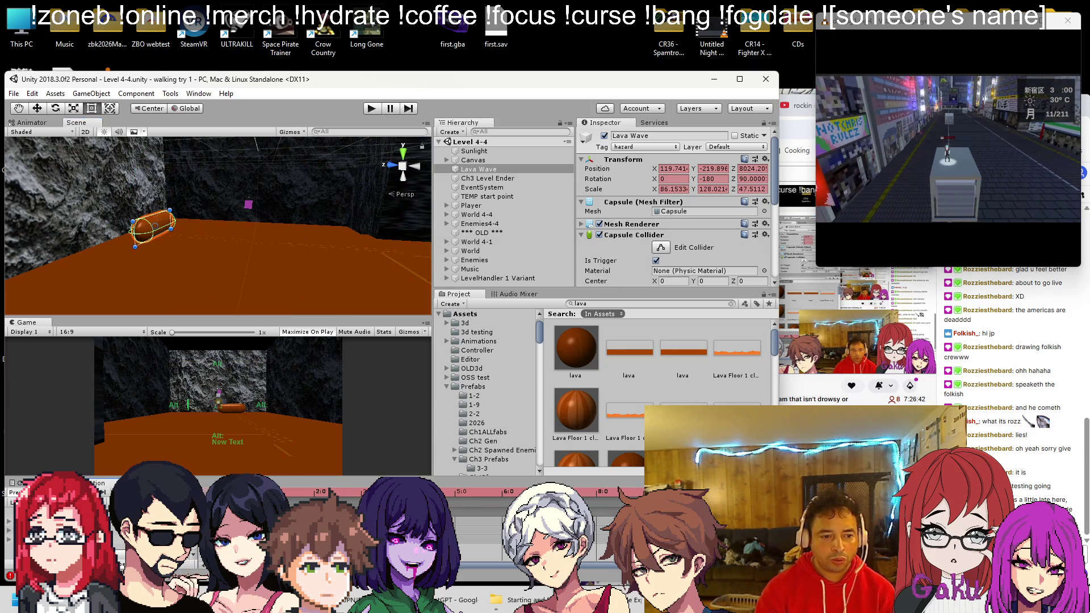
Preview the wave's starting pose and set Lava Wave's X scale to 15
left_click_drag(306, 498, 353, 490)
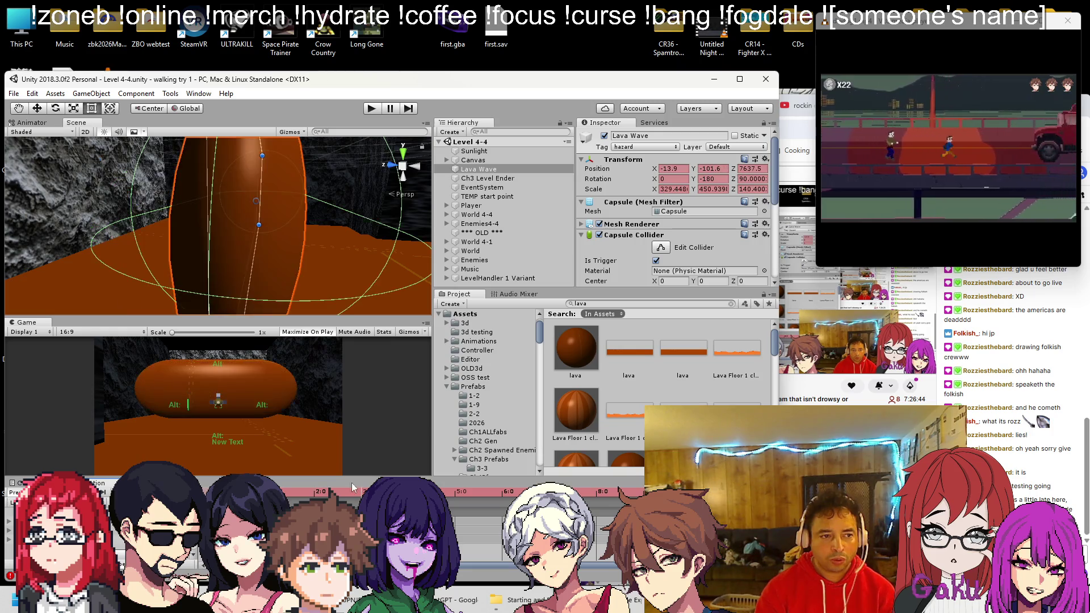
left_click_drag(230, 258, 236, 343)
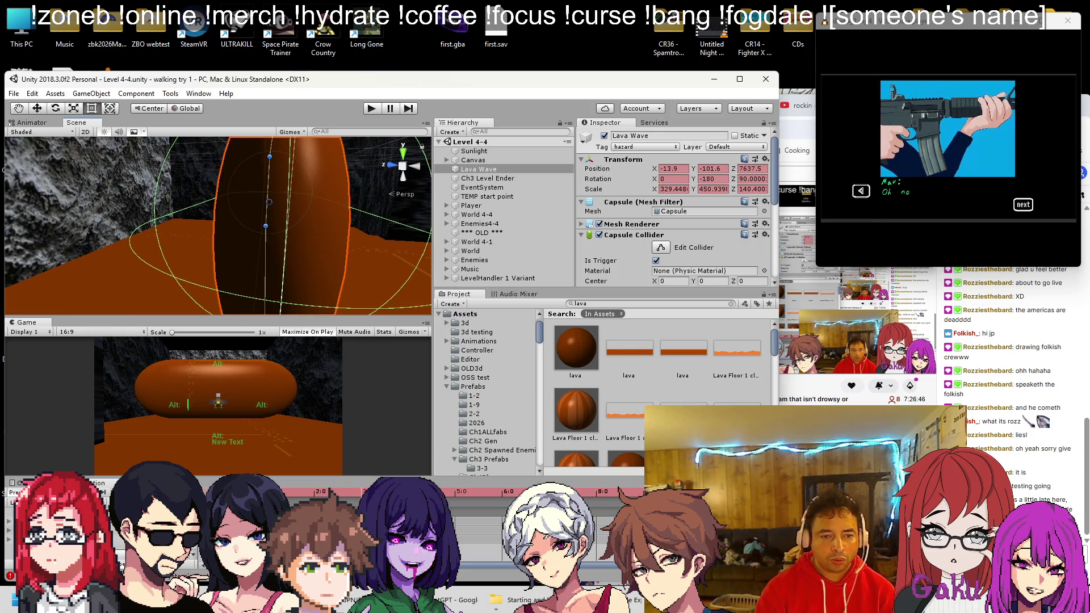
left_click(284, 491)
left_click_drag(212, 277, 325, 258)
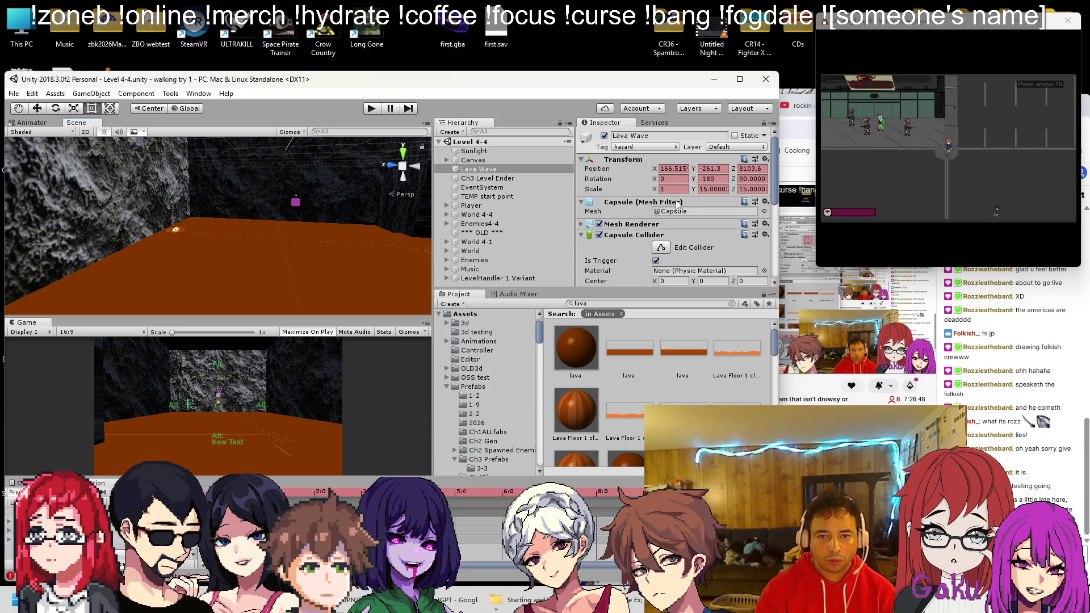
double_click(477, 170)
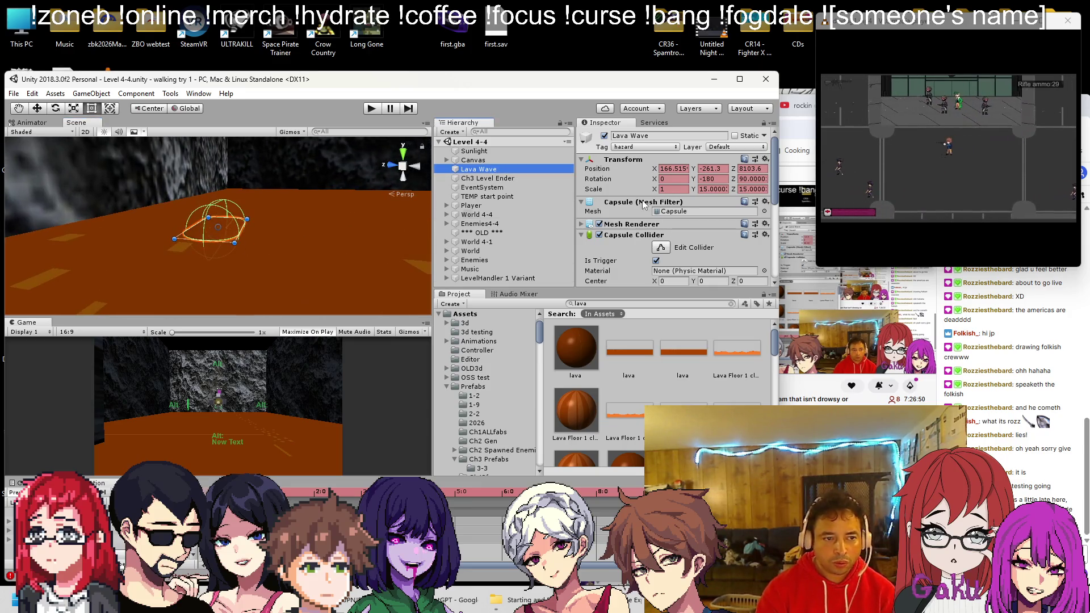
left_click(673, 189)
type("15")
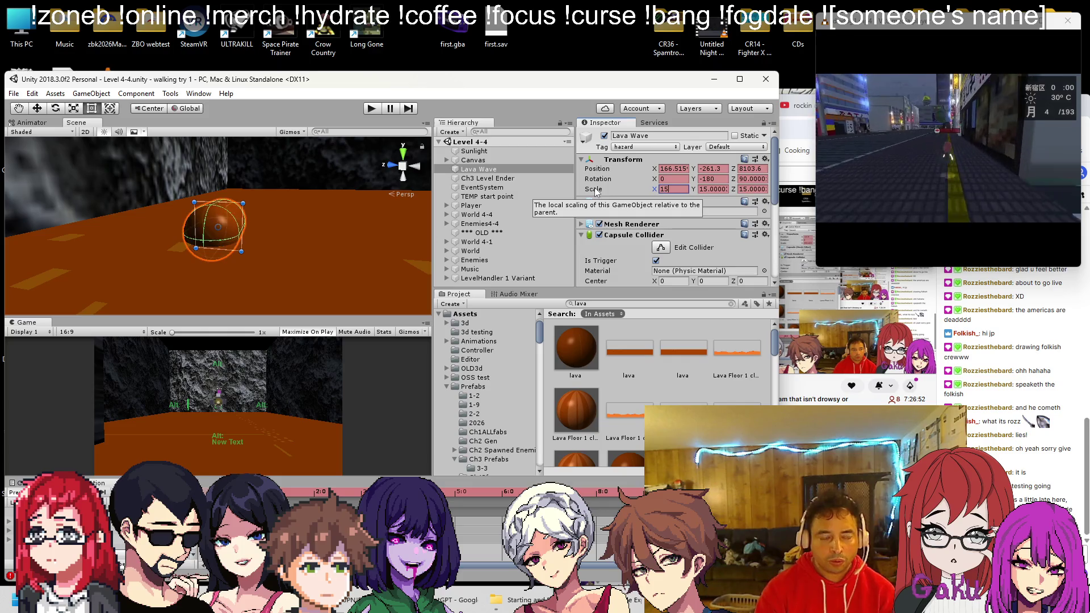
At the later animation frame, drag Lava Wave's side handle to raise Scale Z to about 400
left_click(276, 491)
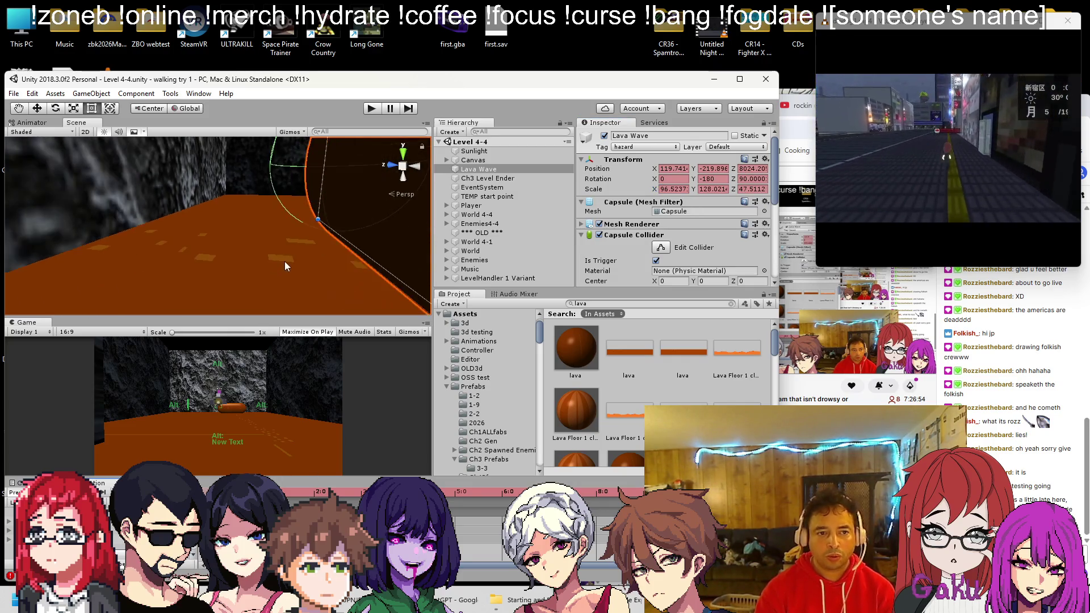
key("f")
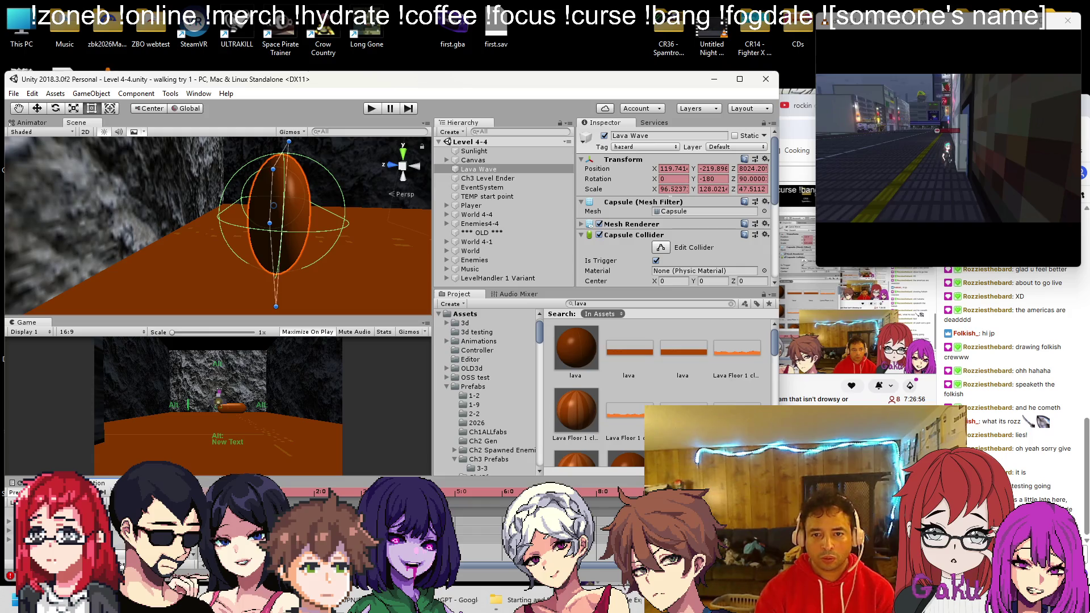
left_click(322, 492)
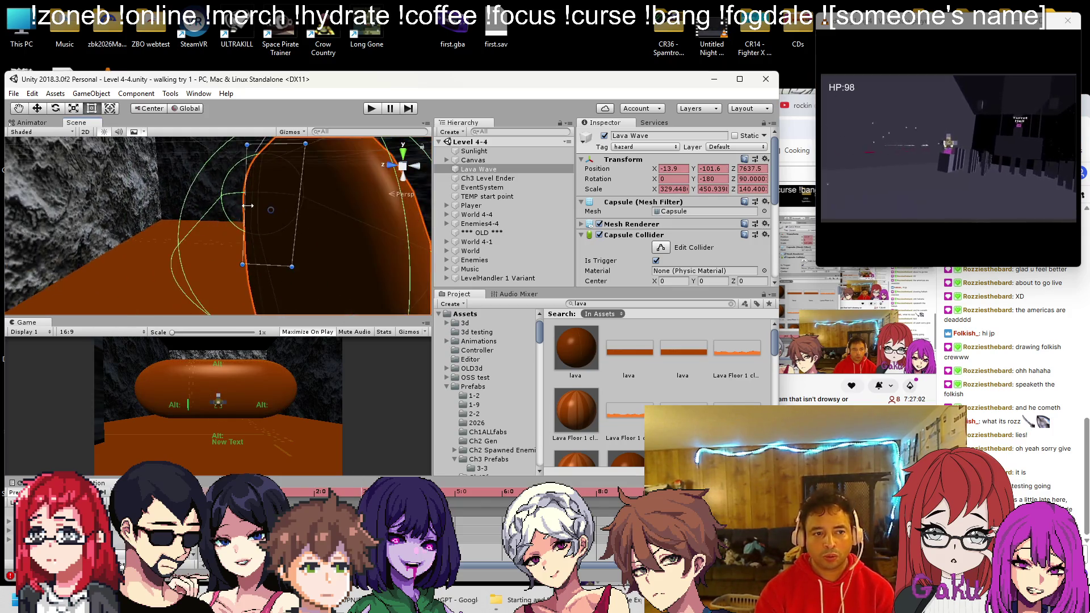
key("f")
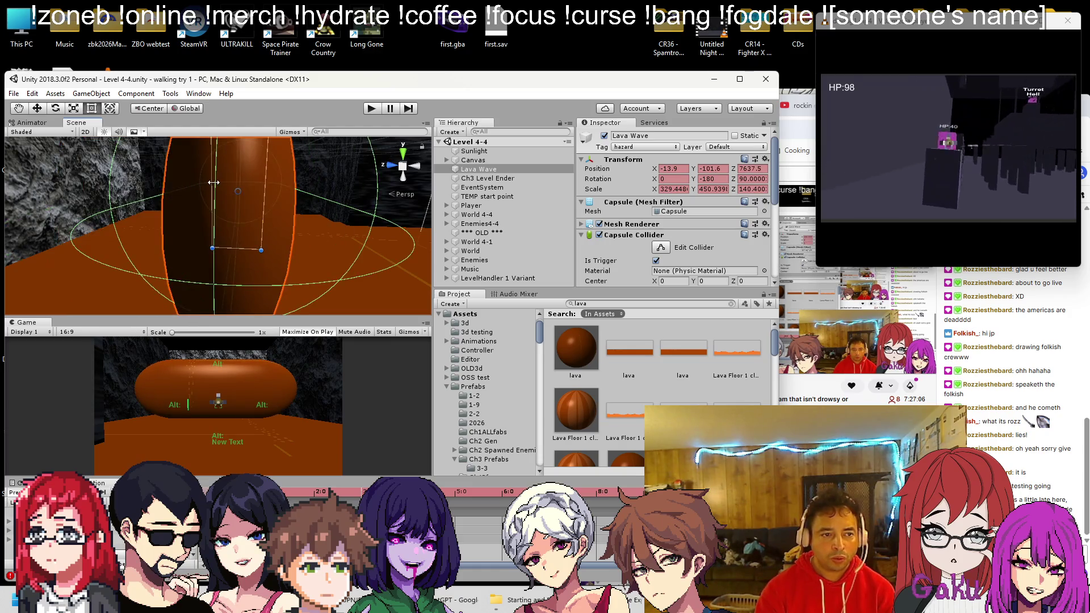
left_click_drag(278, 186, 316, 195)
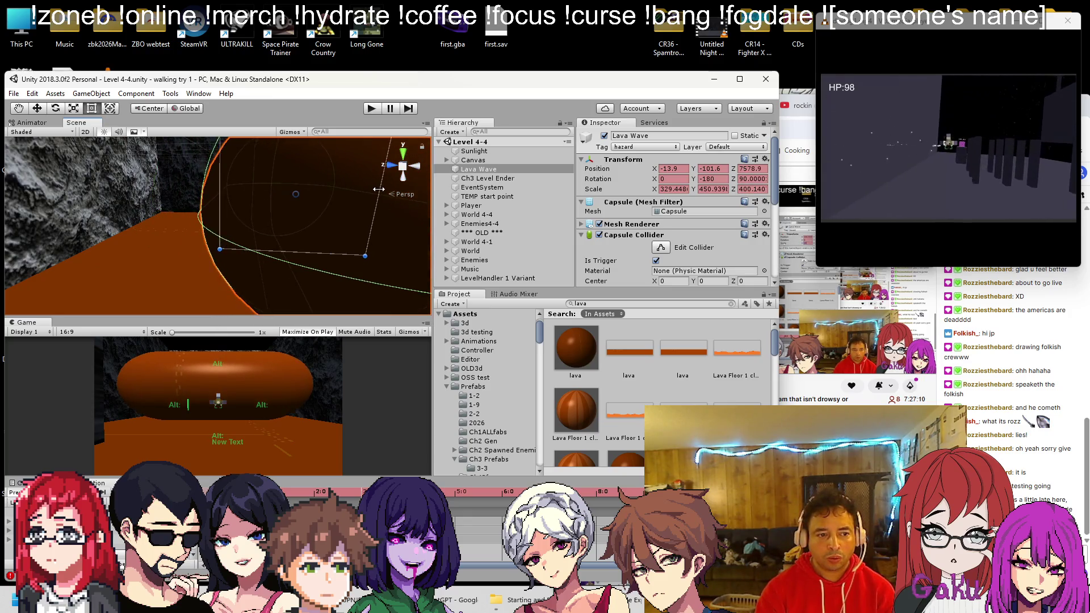
mouse_move(320, 201)
left_mouse_down()
mouse_move(228, 239)
mouse_move(268, 171)
mouse_move(273, 214)
mouse_move(283, 218)
left_mouse_up()
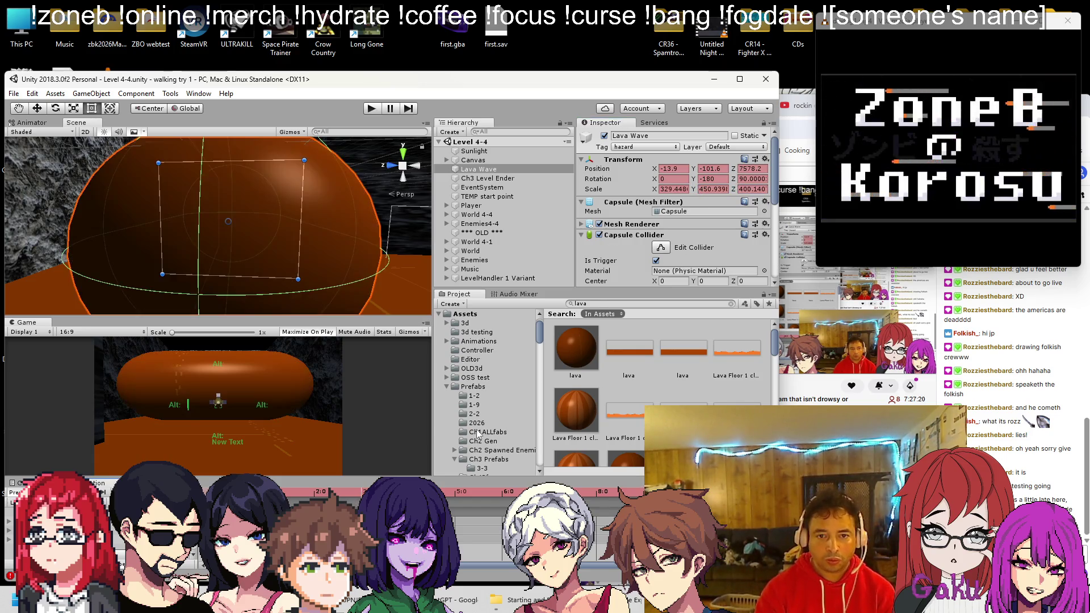
Enter 450 as Lava Wave's Scale X and inspect the enlarged capsule
type("450")
key("Tab")
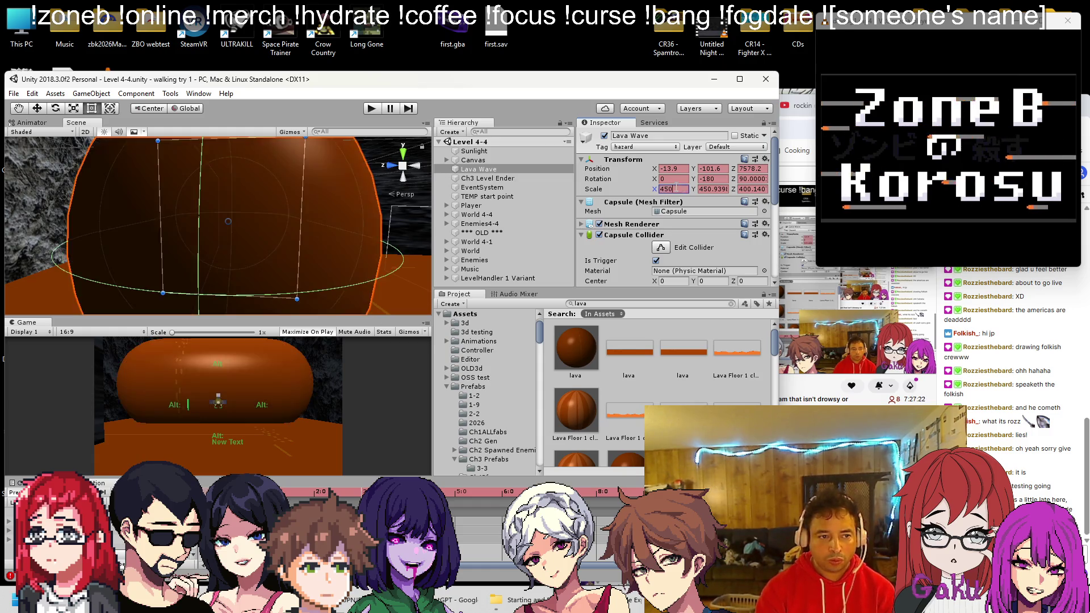
type("450")
mouse_move(188, 267)
left_mouse_down()
mouse_move(136, 310)
mouse_move(282, 232)
left_mouse_up()
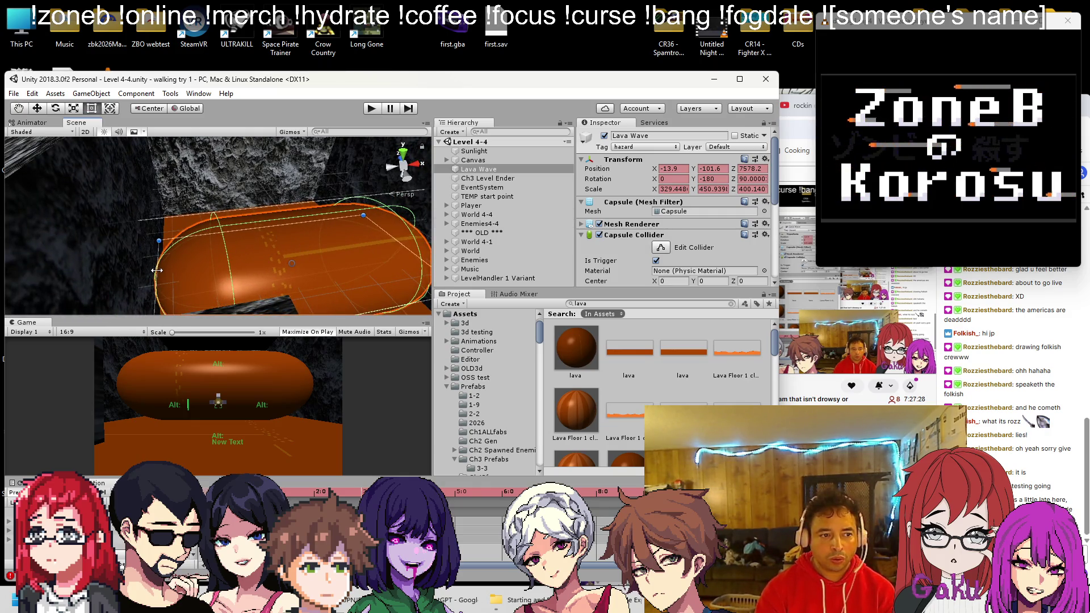
Set Lava Wave's Scale X and Z to 400, then widen both to 680
left_click(672, 189)
type("400")
key("Tab")
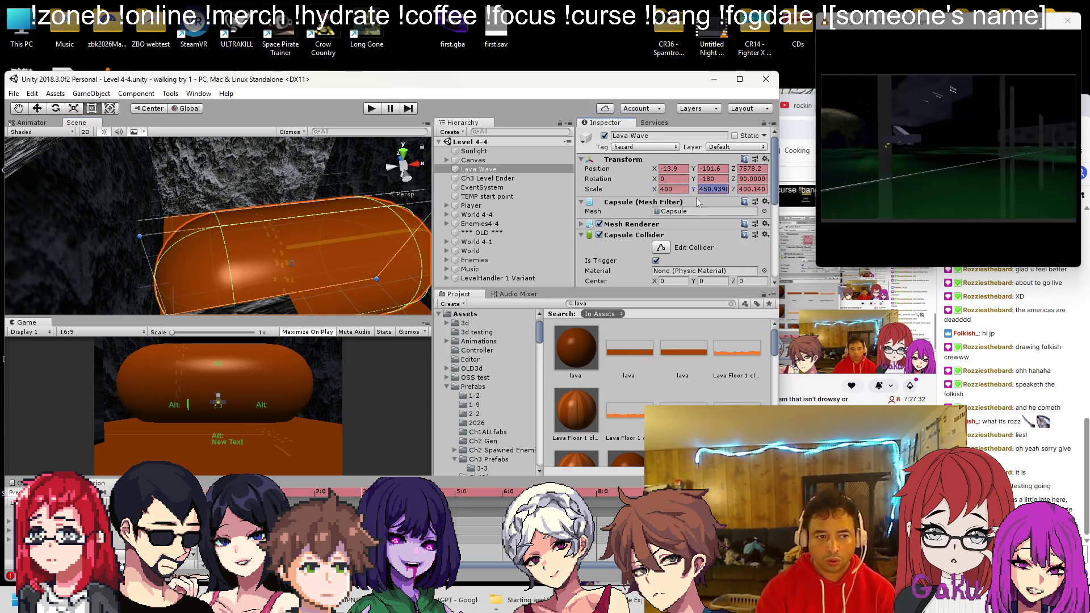
key("Tab")
type("400")
key("Return")
mouse_move(340, 239)
left_mouse_down("alt")
mouse_move(411, 198)
mouse_move(236, 183)
mouse_move(321, 213)
mouse_move(257, 272)
mouse_move(262, 350)
left_mouse_up("alt")
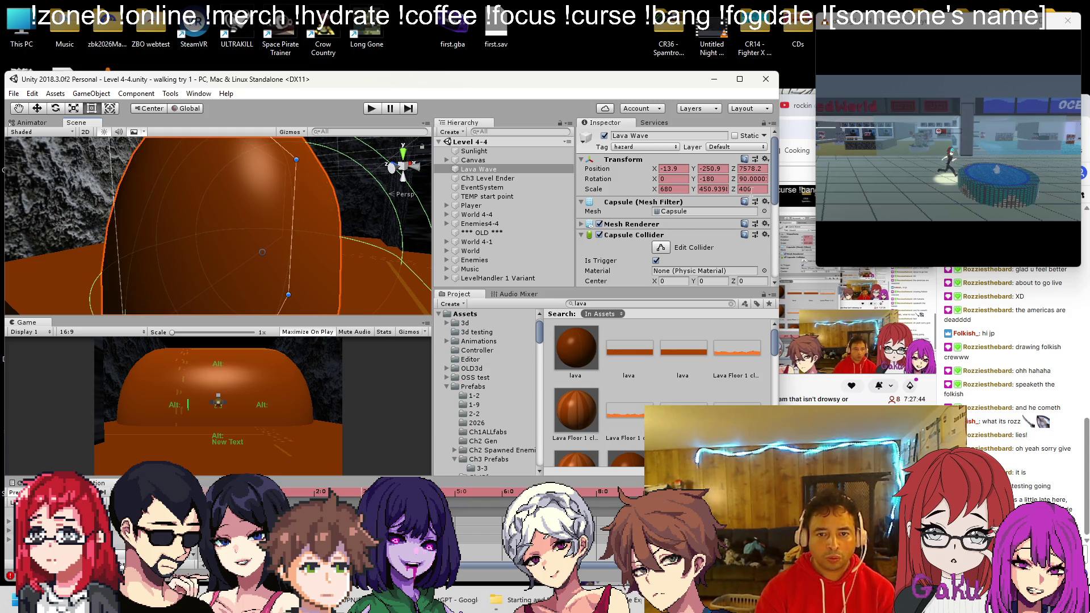
type("680")
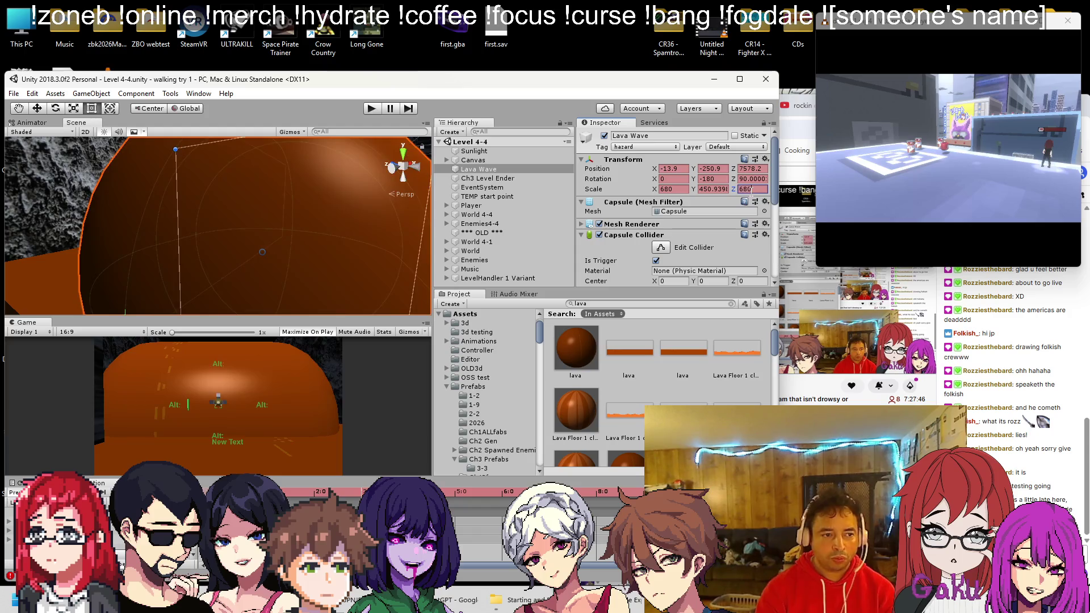
mouse_move(255, 227)
left_mouse_down()
mouse_move(268, 204)
mouse_move(445, 264)
mouse_move(186, 210)
mouse_move(339, 268)
mouse_move(229, 226)
mouse_move(311, 242)
mouse_move(404, 451)
left_mouse_up()
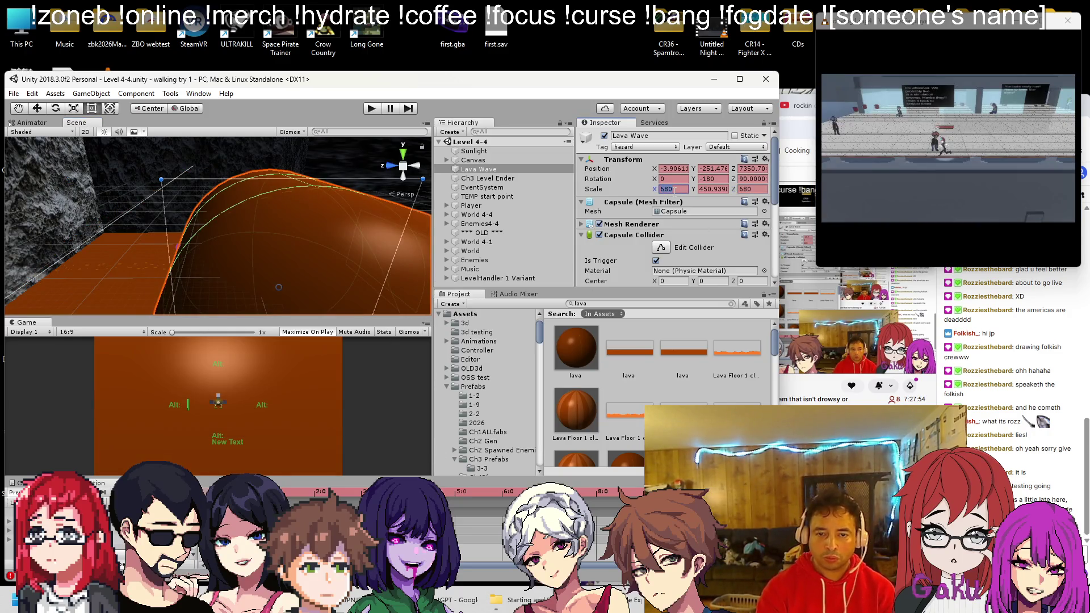
Keep Scale X at 680, set Lava Wave's Scale Z back to 400, and view from above
key("Tab")
type("1")
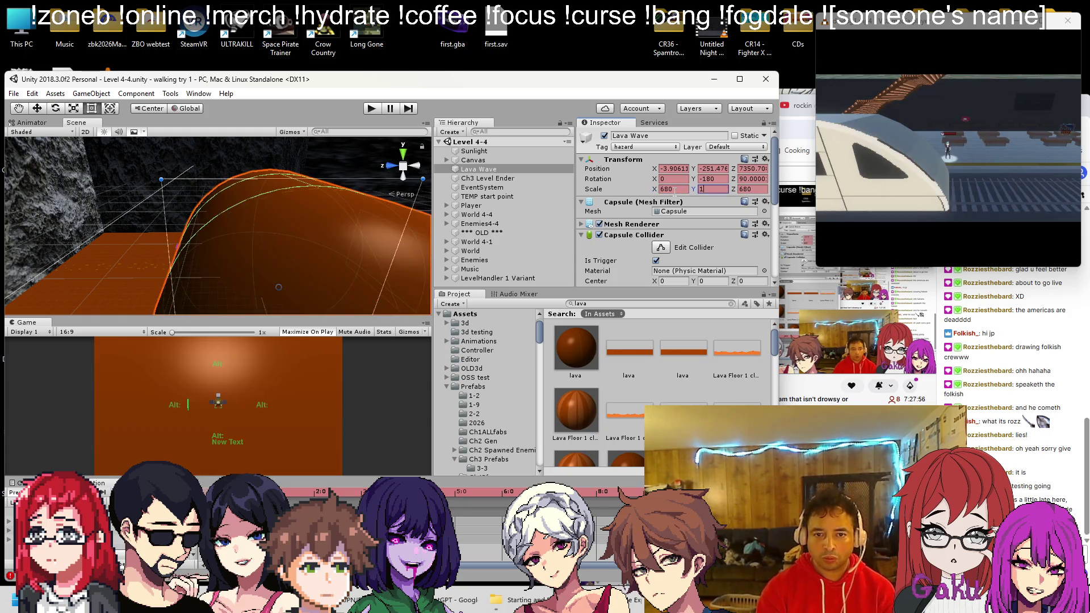
key("Tab")
type("400")
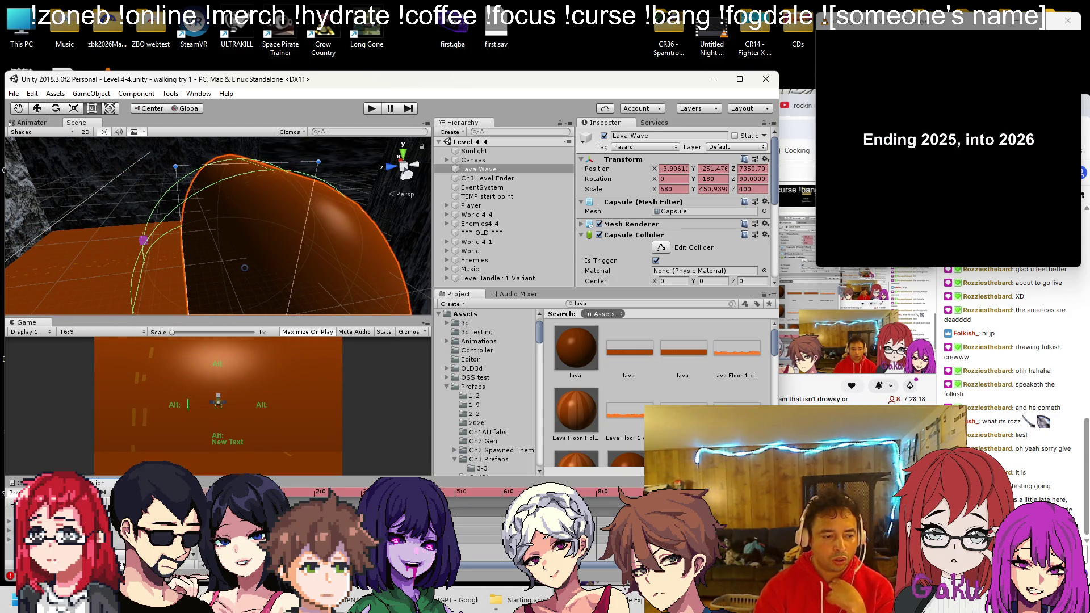
left_click_drag(142, 237, 227, 291)
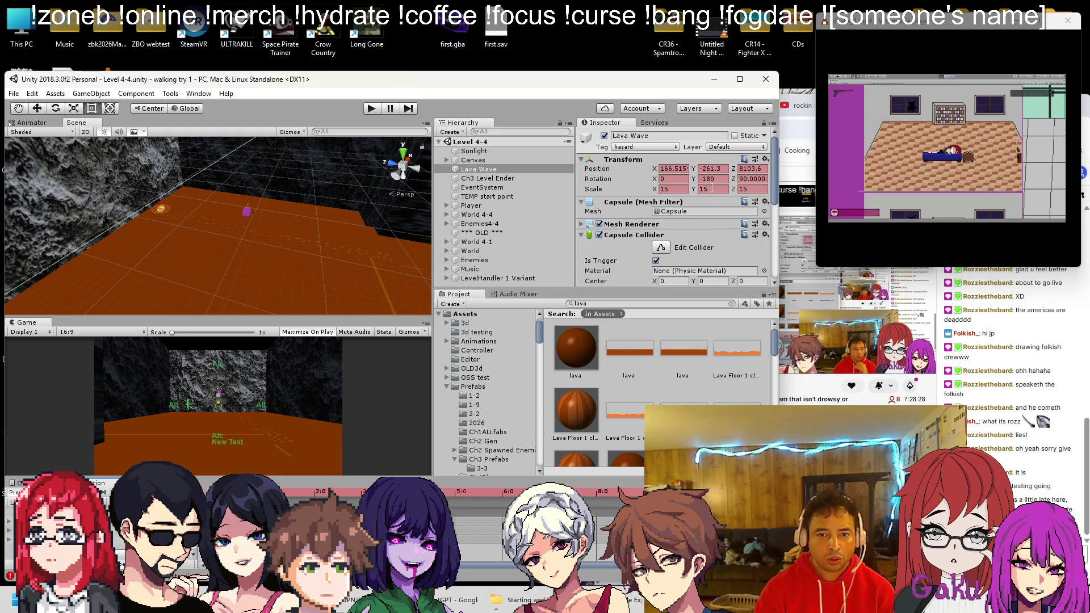
Slide the Lava Wave left along X with the Move tool
mouse_move(84, 308)
left_mouse_down()
mouse_move(214, 241)
mouse_move(52, 151)
left_mouse_up()
left_click(38, 110)
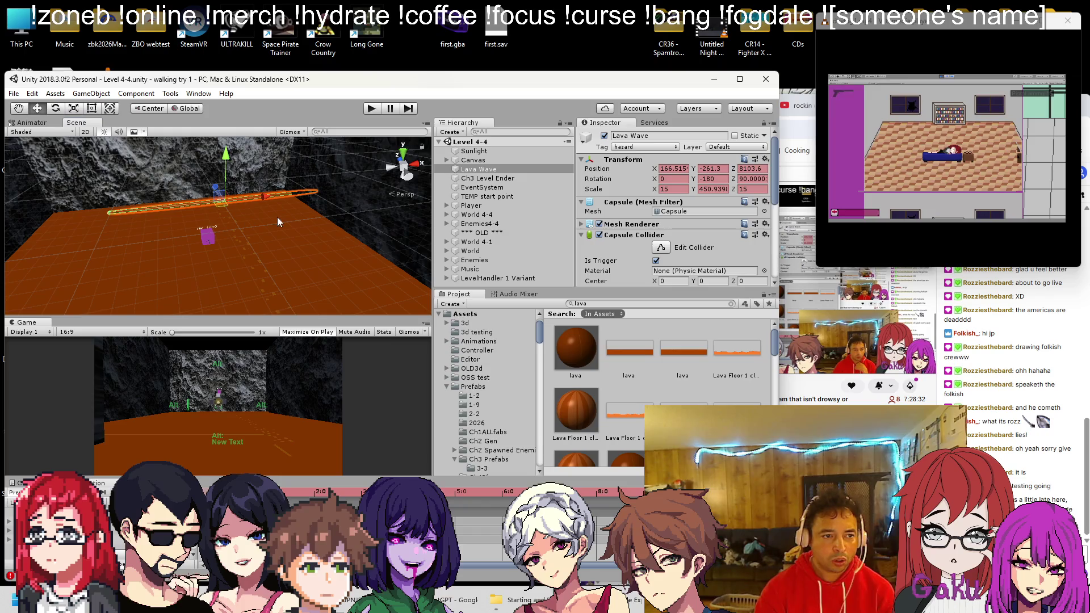
left_click_drag(263, 196, 221, 203)
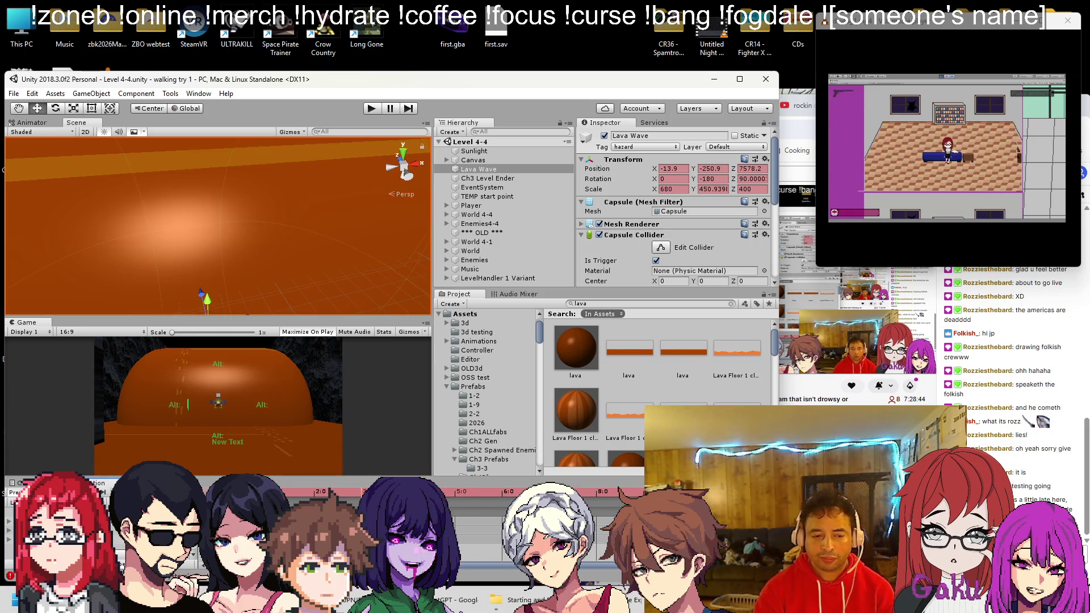
left_click_drag(238, 238, 332, 247)
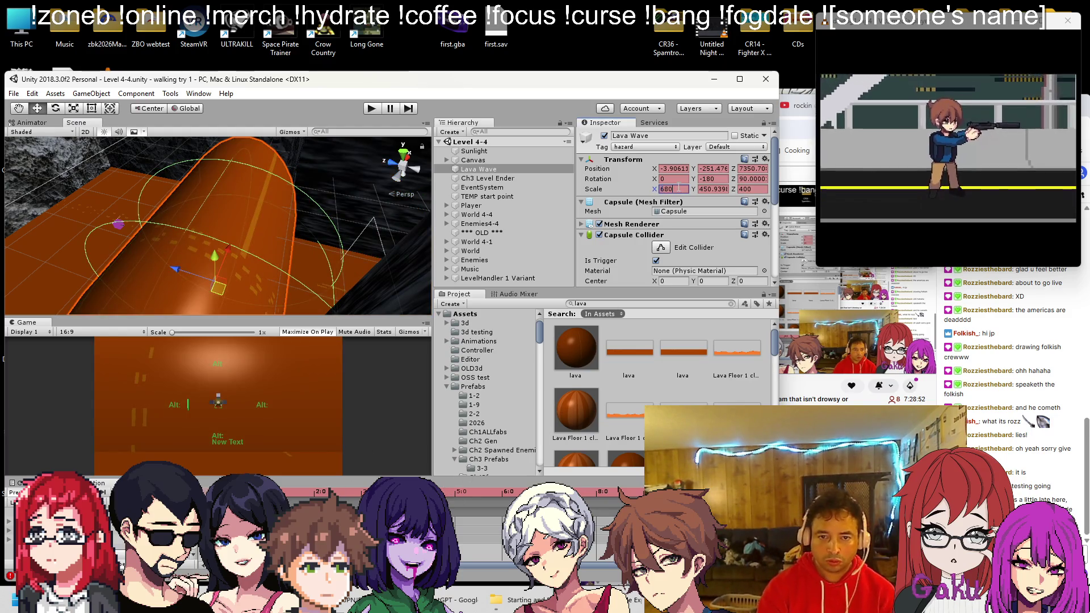
Undo the stray scale edits so Lava Wave stays at 680, 450.9398, 400
key("Tab")
type("1")
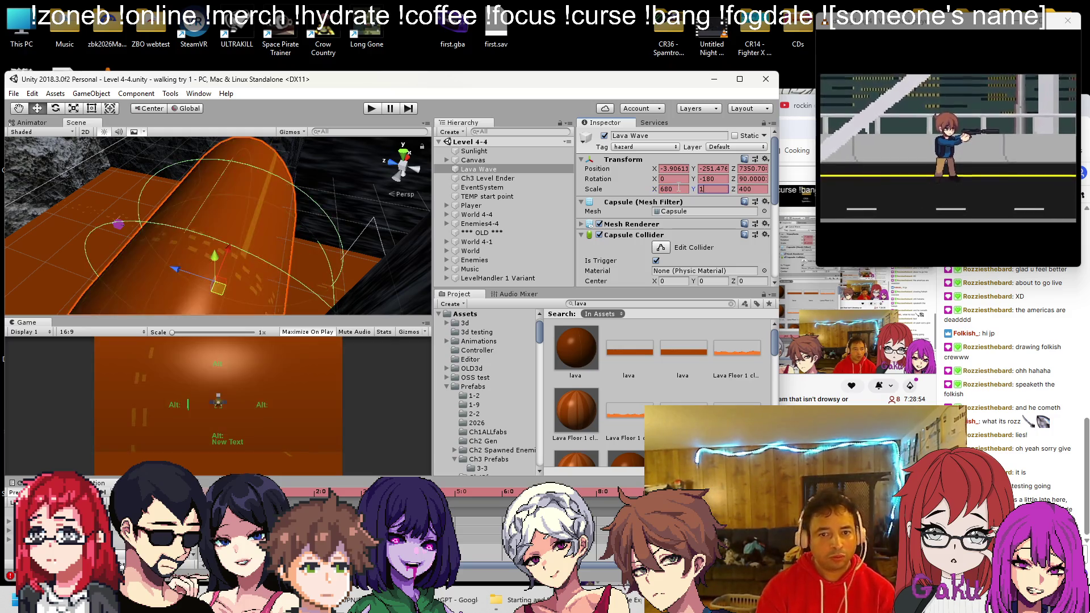
key("Return")
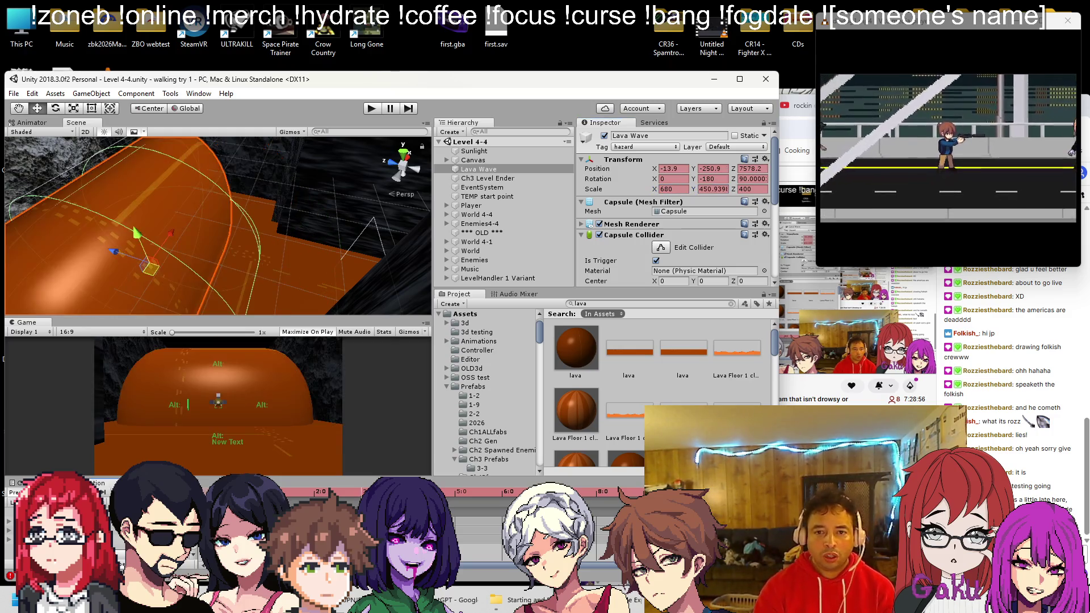
left_click(674, 189)
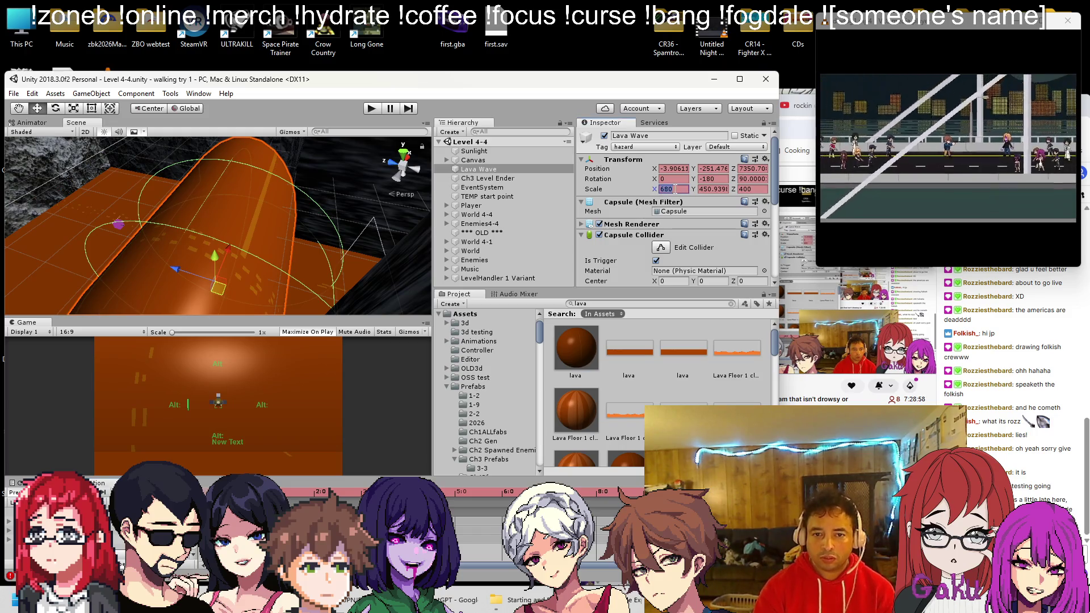
type("1")
key("BackSpace")
key("Tab")
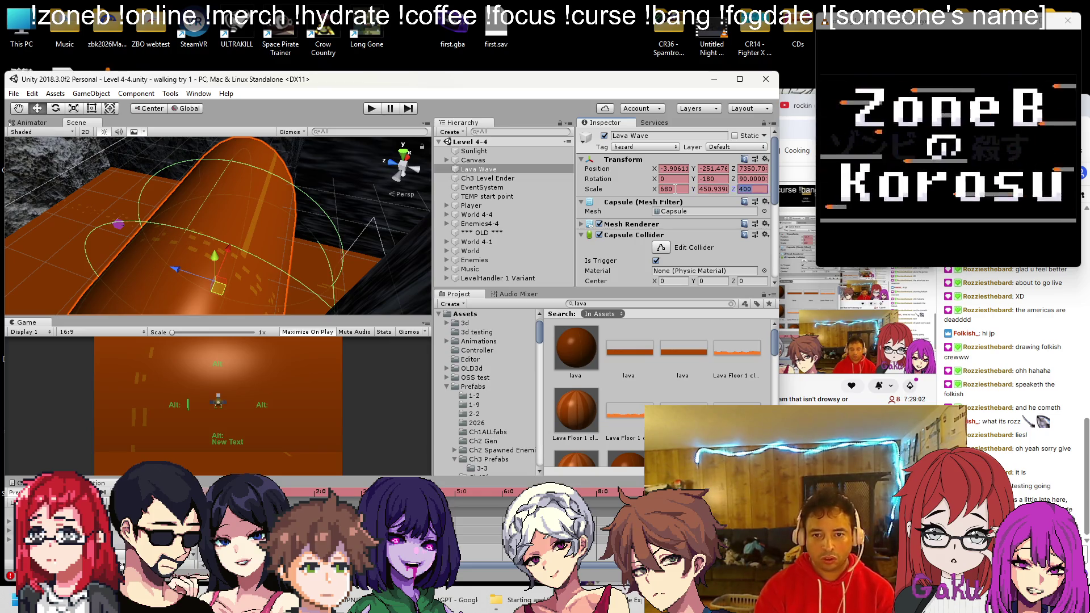
key("Tab")
type("1")
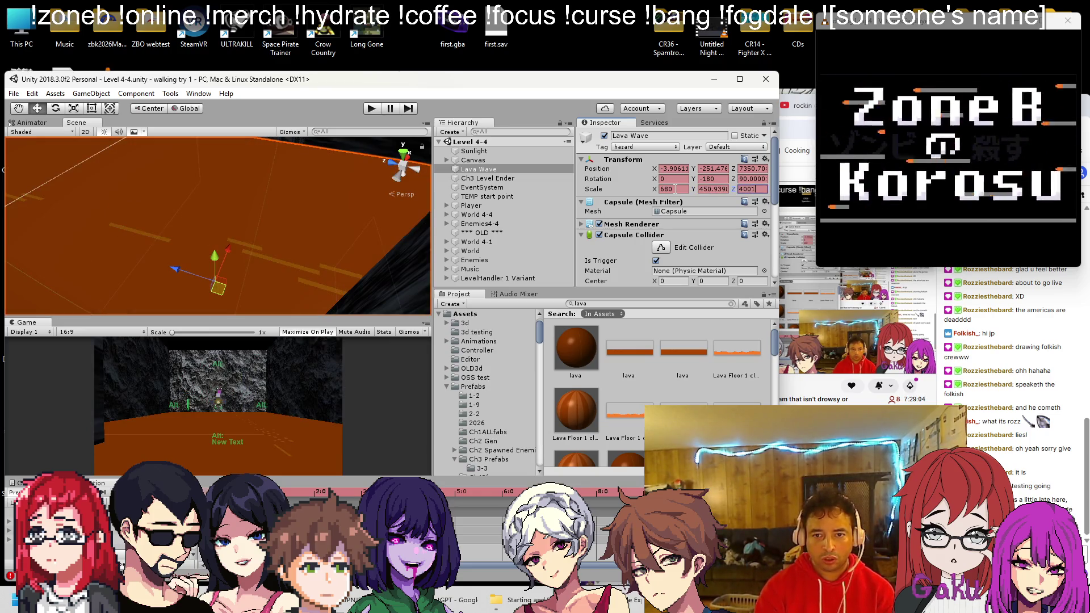
key("BackSpace")
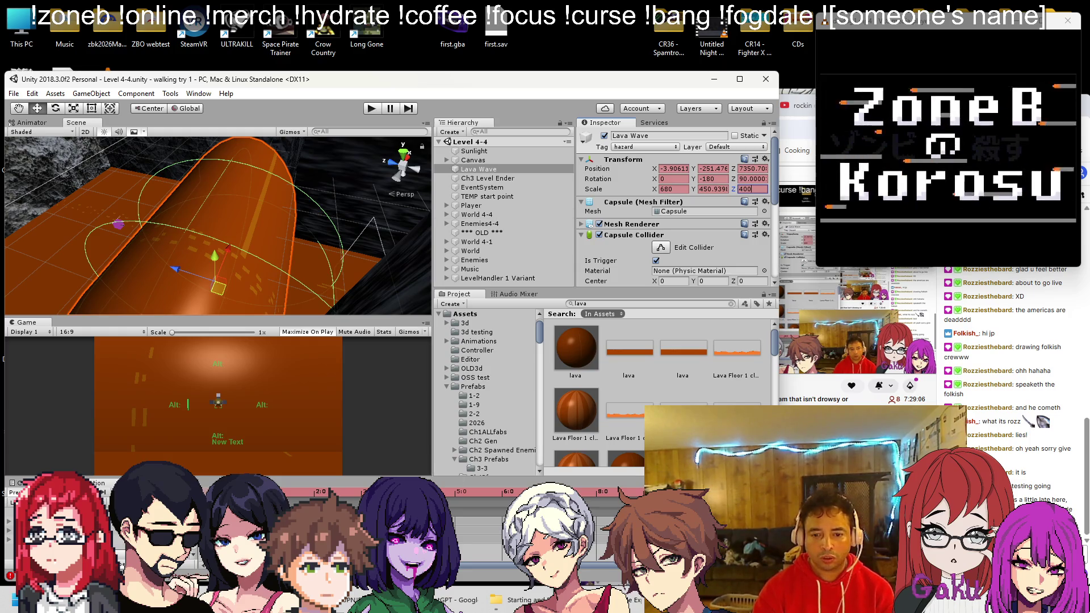
key("Return")
mouse_move(380, 221)
left_mouse_down()
mouse_move(311, 203)
mouse_move(267, 222)
left_mouse_up()
right_click(1050, 207)
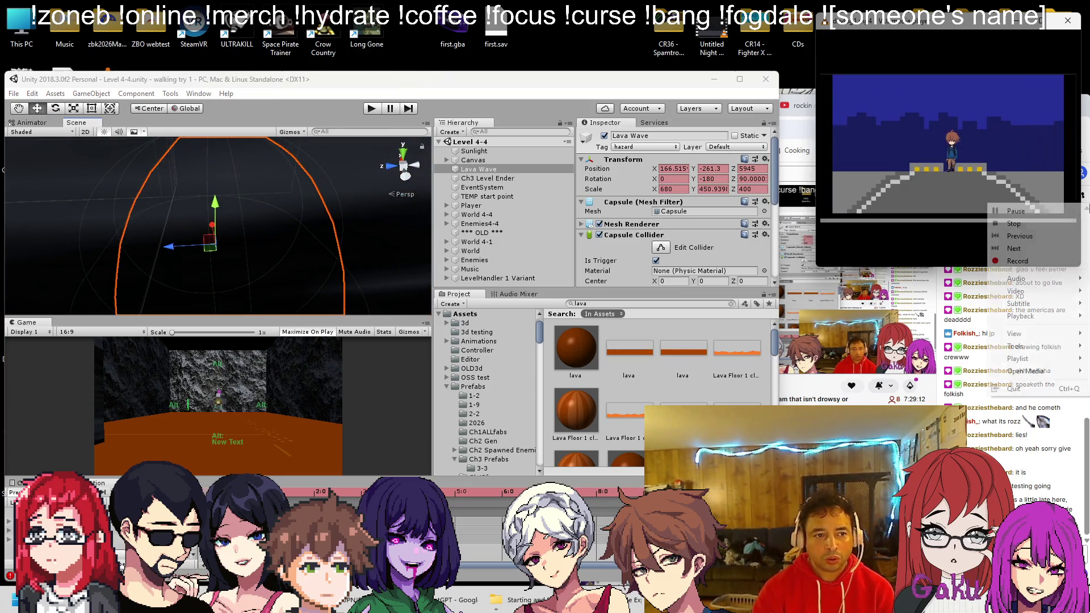
Orbit the Scene view to look at the Lava Wave capsule and the platforms
left_click(161, 215)
mouse_move(161, 211)
left_mouse_down()
mouse_move(192, 220)
mouse_move(259, 168)
mouse_move(277, 239)
left_mouse_up()
key("t")
mouse_move(277, 242)
left_mouse_down()
mouse_move(250, 258)
mouse_move(245, 293)
mouse_move(216, 278)
left_mouse_up()
left_click(352, 600)
right_click(713, 183)
key("alt+Tab")
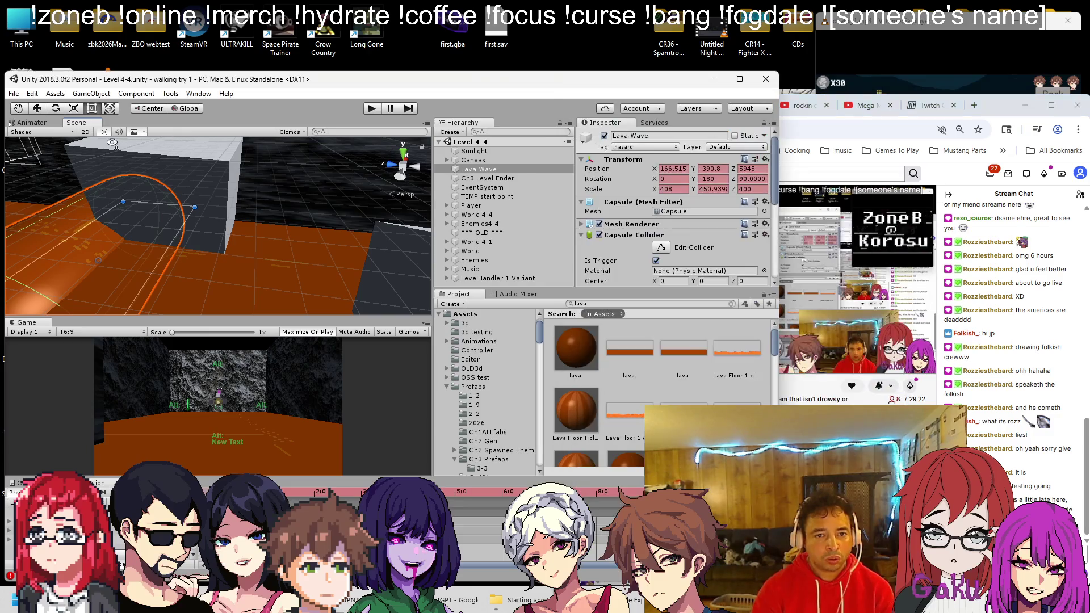
left_click_drag(214, 222, 244, 238)
left_click(1066, 184)
key("alt+Tab")
left_click_drag(233, 192, 279, 208)
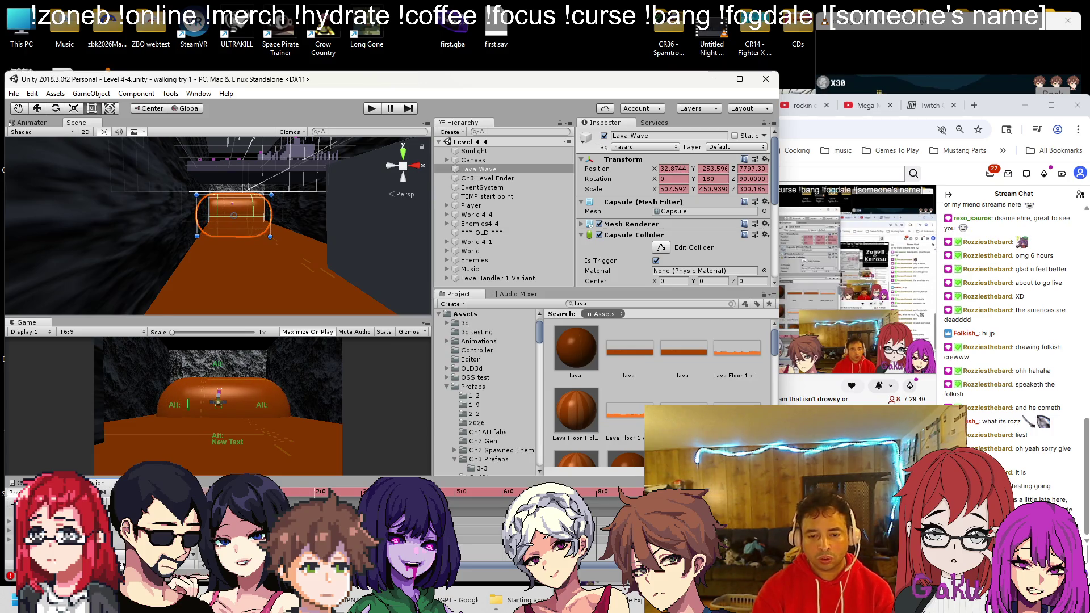
Frame Lava Wave and move it lower along the corridor, reverting an unwanted placement
mouse_move(341, 244)
left_mouse_down("alt")
mouse_move(303, 262)
mouse_move(235, 246)
left_mouse_up("alt")
left_click_drag(304, 265, 397, 307, "alt")
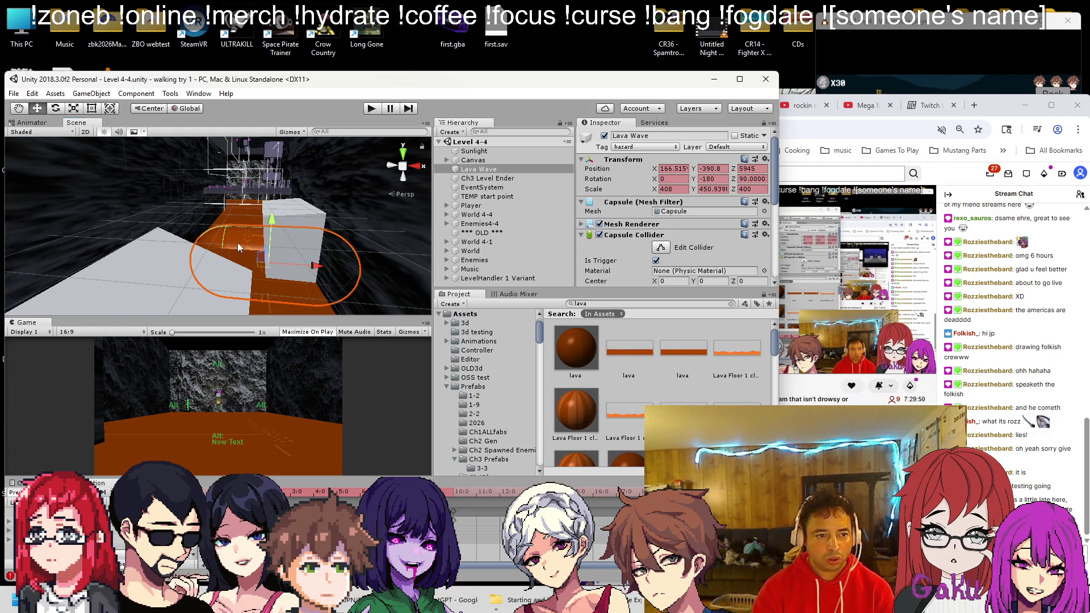
key("f")
mouse_move(183, 251)
left_mouse_down()
mouse_move(68, 268)
mouse_move(181, 251)
left_mouse_up()
mouse_move(257, 234)
left_mouse_down()
mouse_move(246, 275)
mouse_move(299, 248)
mouse_move(309, 257)
left_mouse_up()
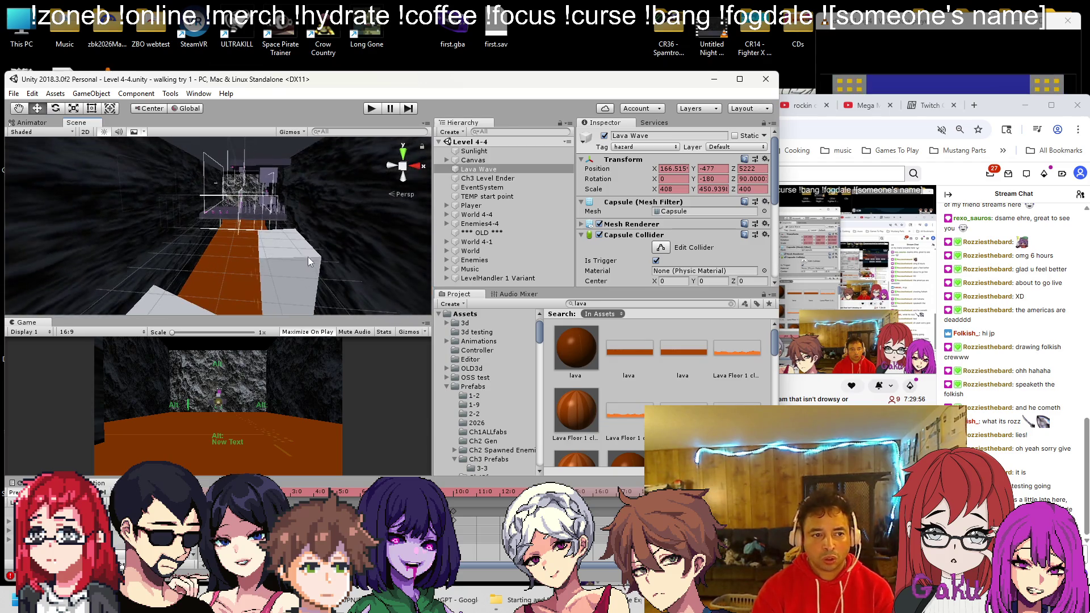
scroll(188, 345, "up", 2)
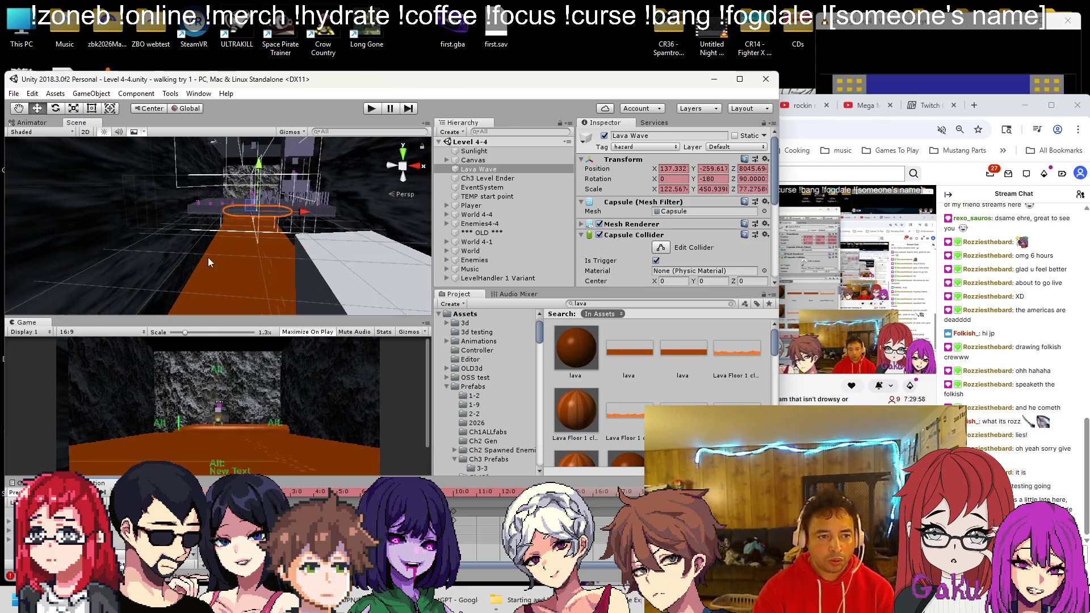
key("ctrl+z")
key("ctrl+z")
key("ctrl+z")
key("ctrl+z")
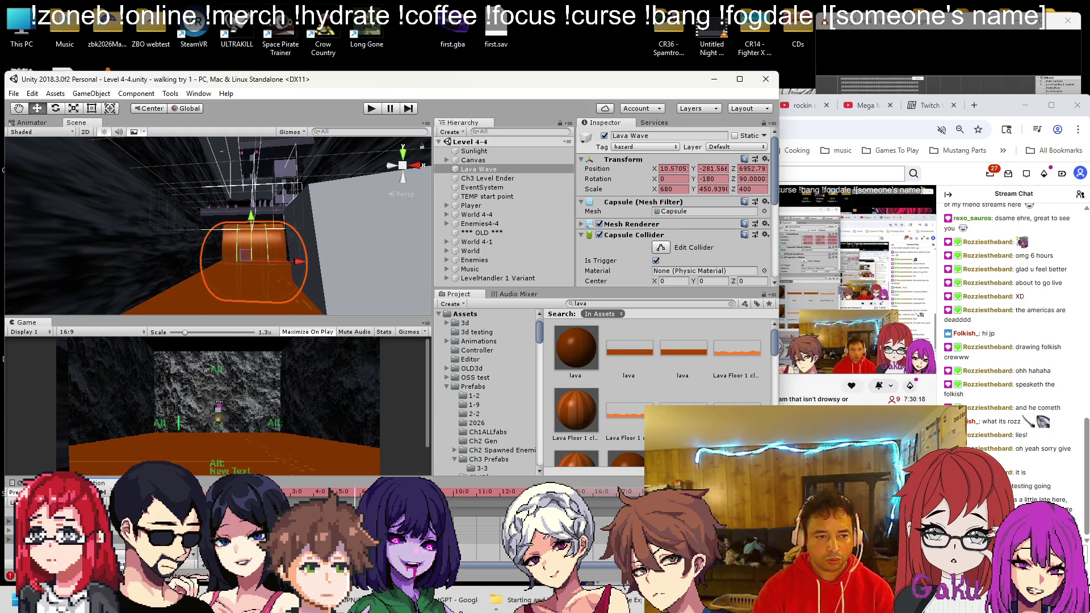
left_click_drag(223, 257, 221, 264)
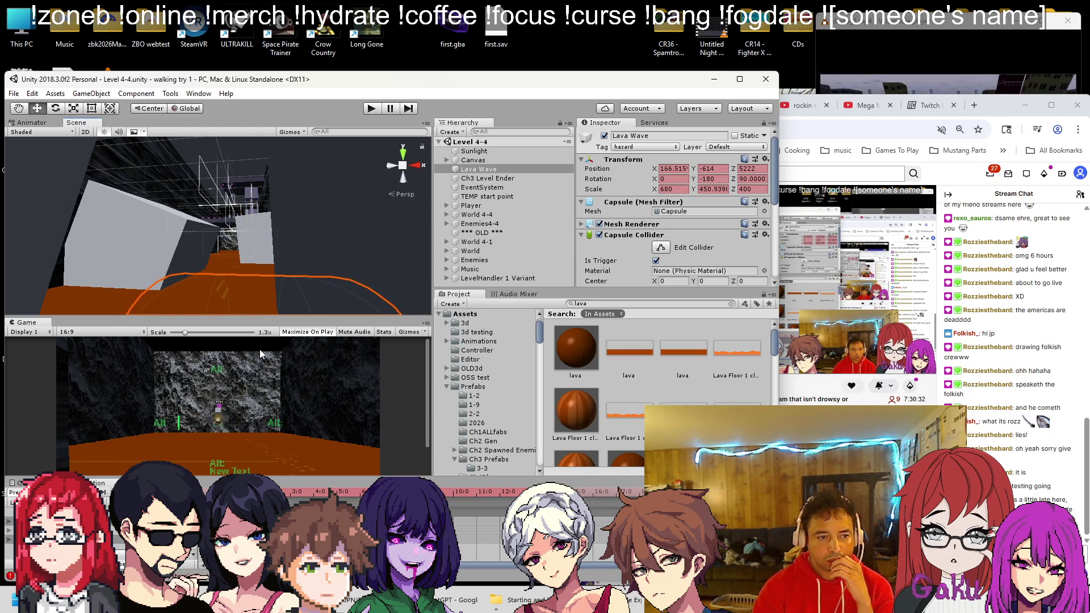
Close the ended YouTube video tab and the Mega Man tab, then return to Unity
left_click(803, 106)
left_click(727, 105)
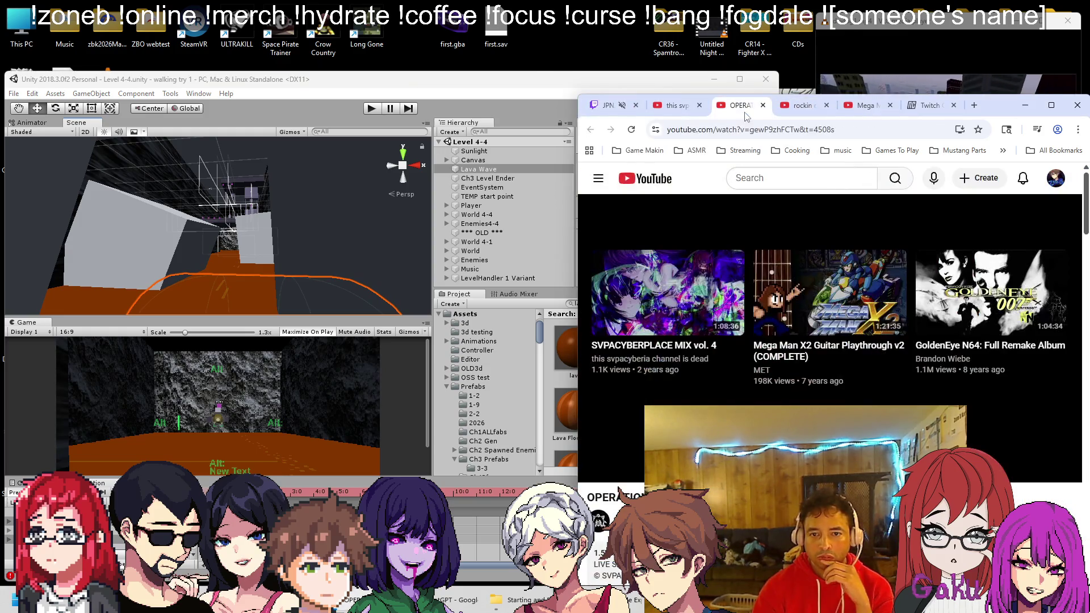
left_click(675, 105)
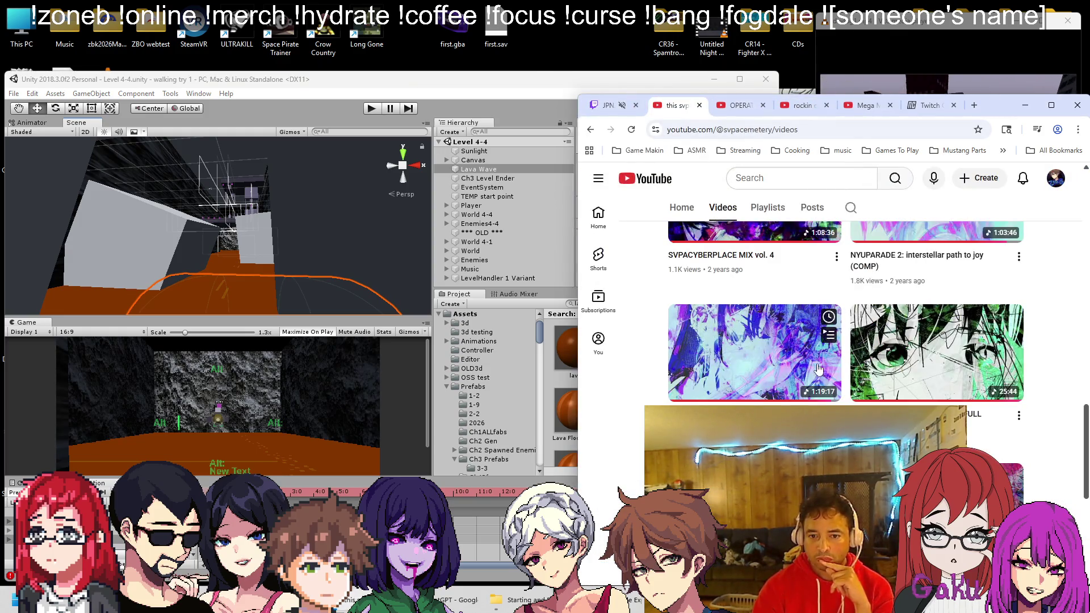
left_click(710, 107)
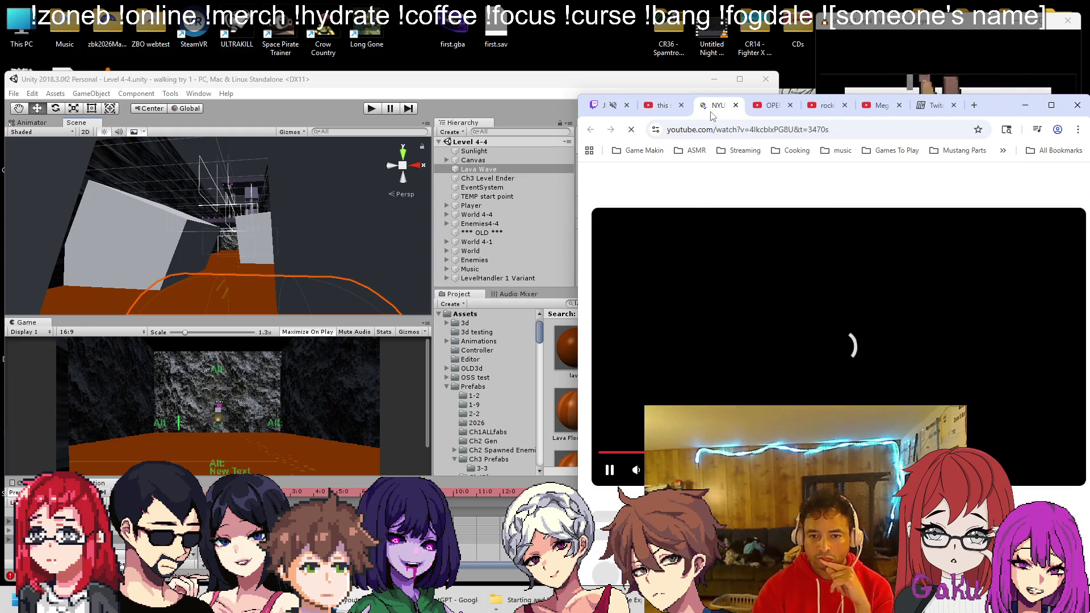
left_click(784, 107)
left_click(791, 105)
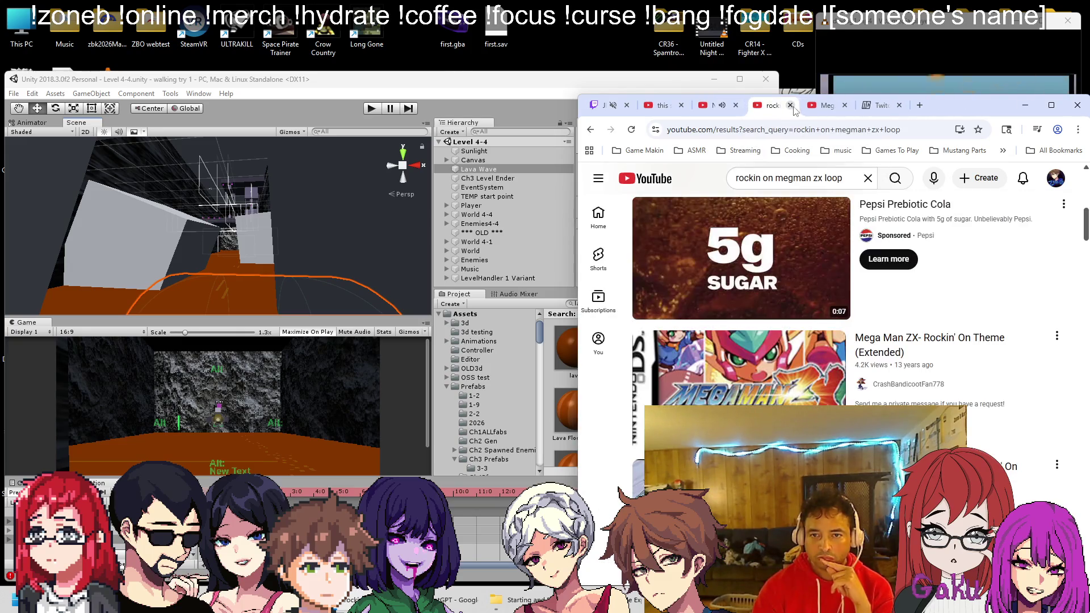
left_click(846, 106)
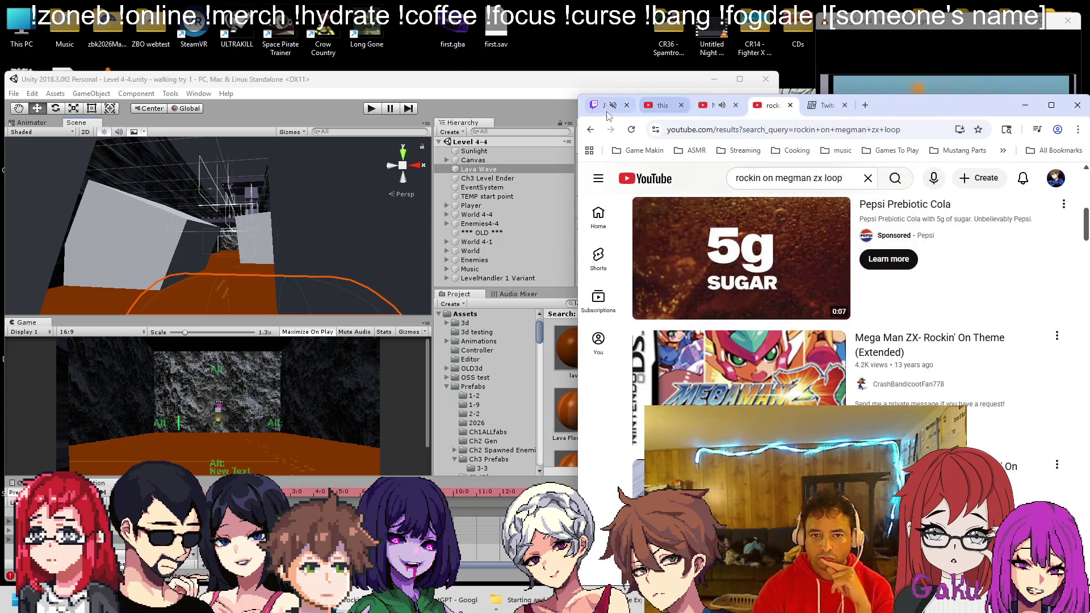
left_click(608, 106)
left_click(891, 74)
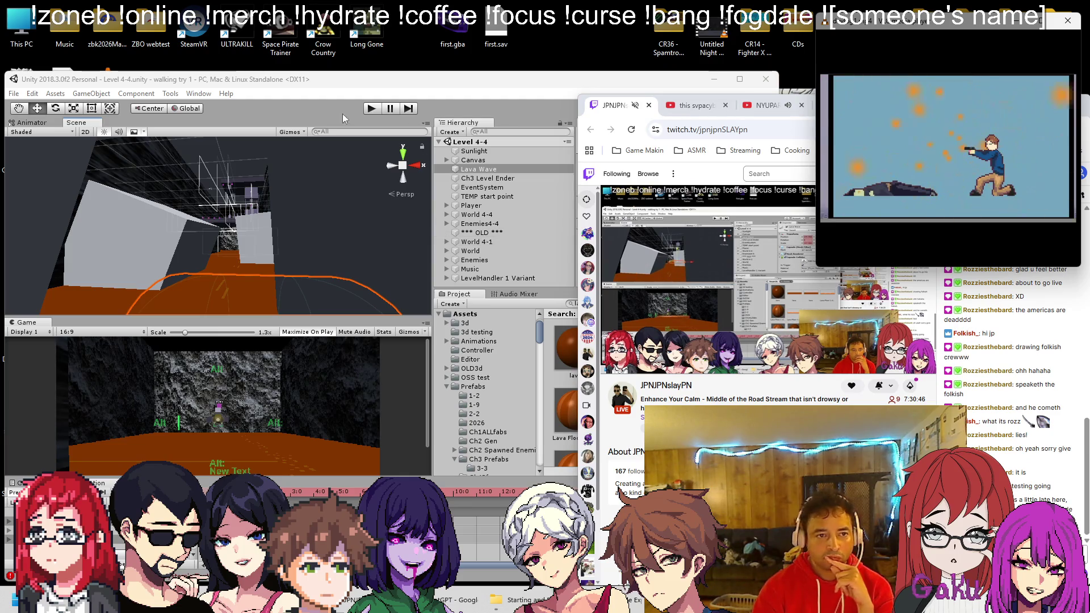
left_click(447, 258)
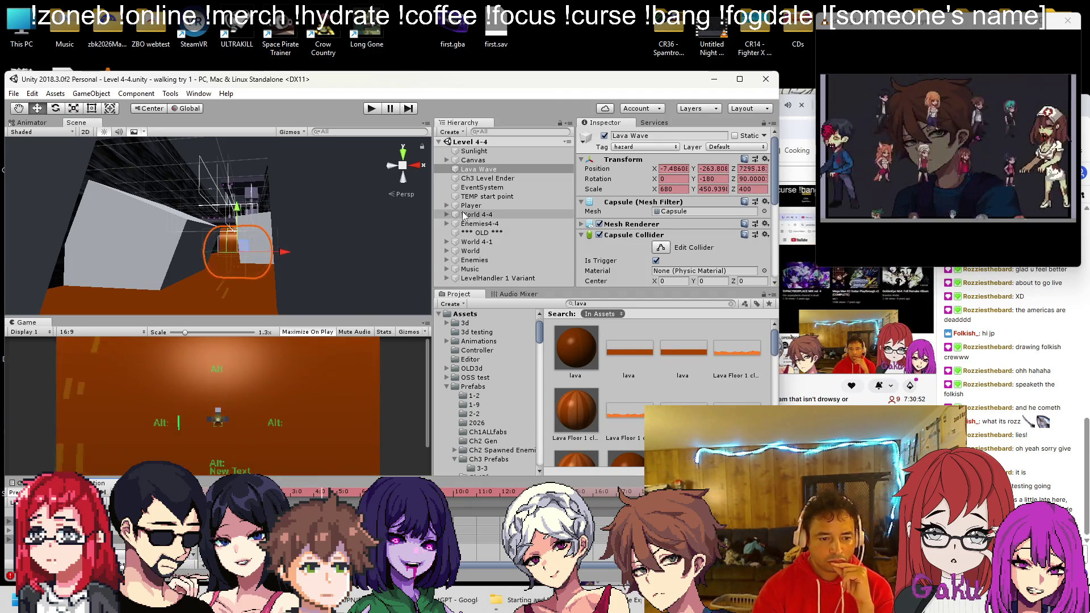
Set Lava Wave's tag to Untagged and attach a new script named Ch4LavaWave
left_click(638, 148)
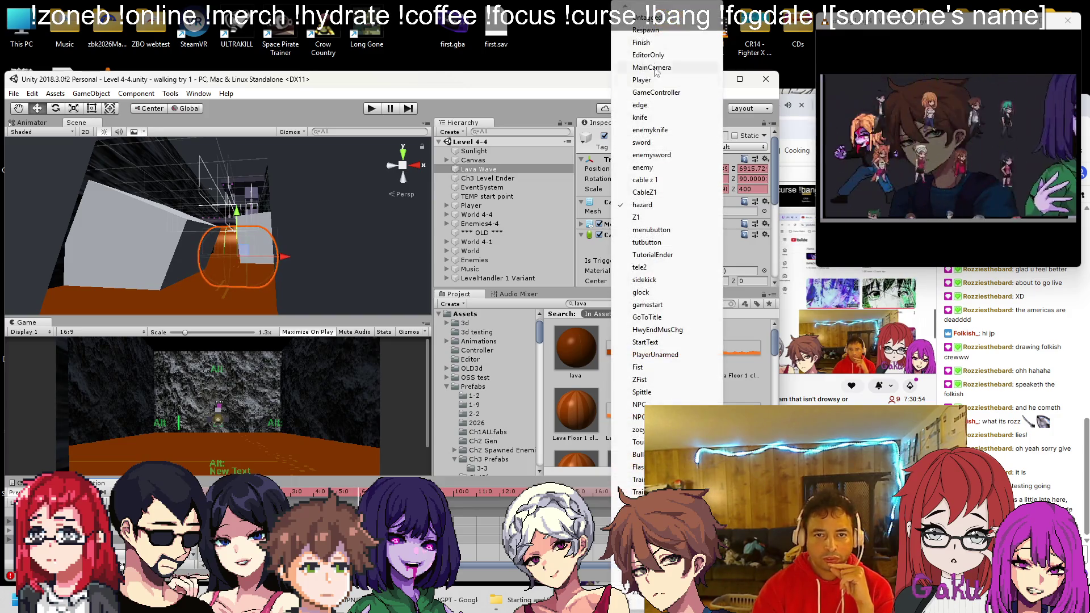
left_click(639, 40)
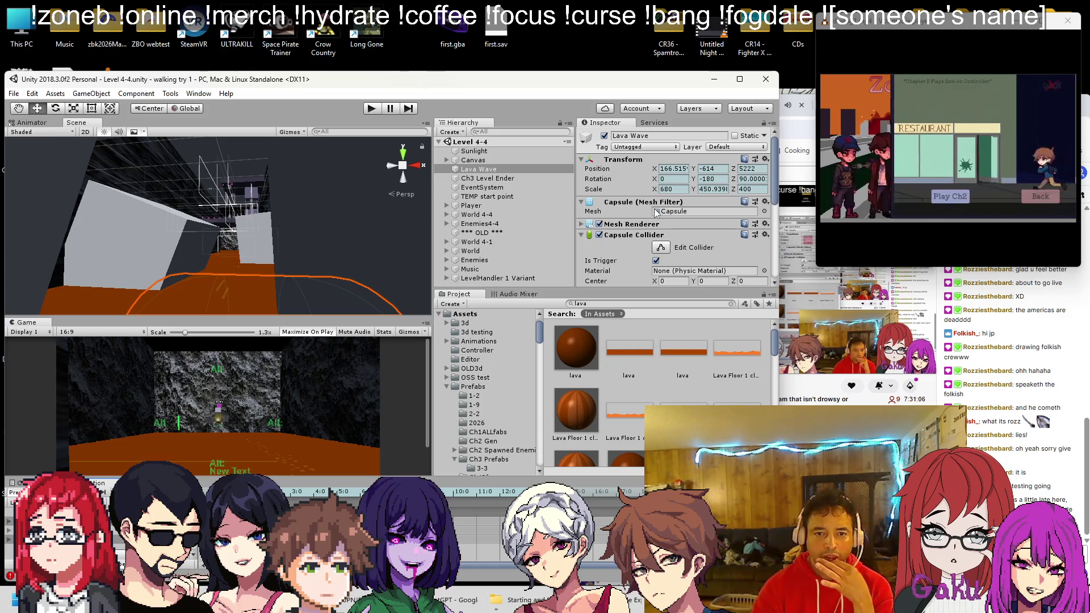
scroll(654, 208, "down", 2)
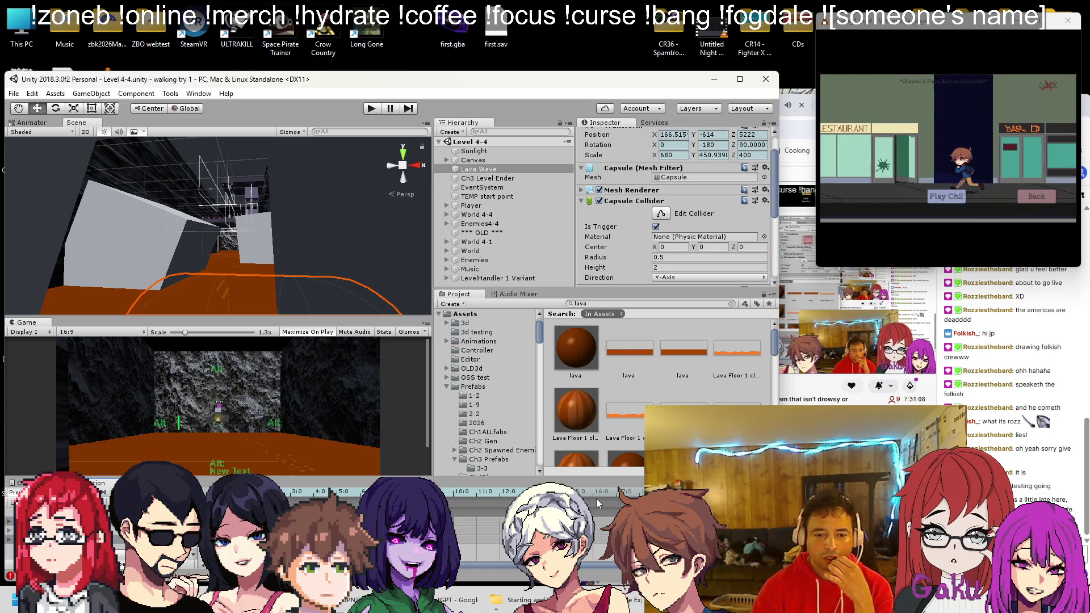
scroll(615, 246, "down", 5)
left_click(627, 274)
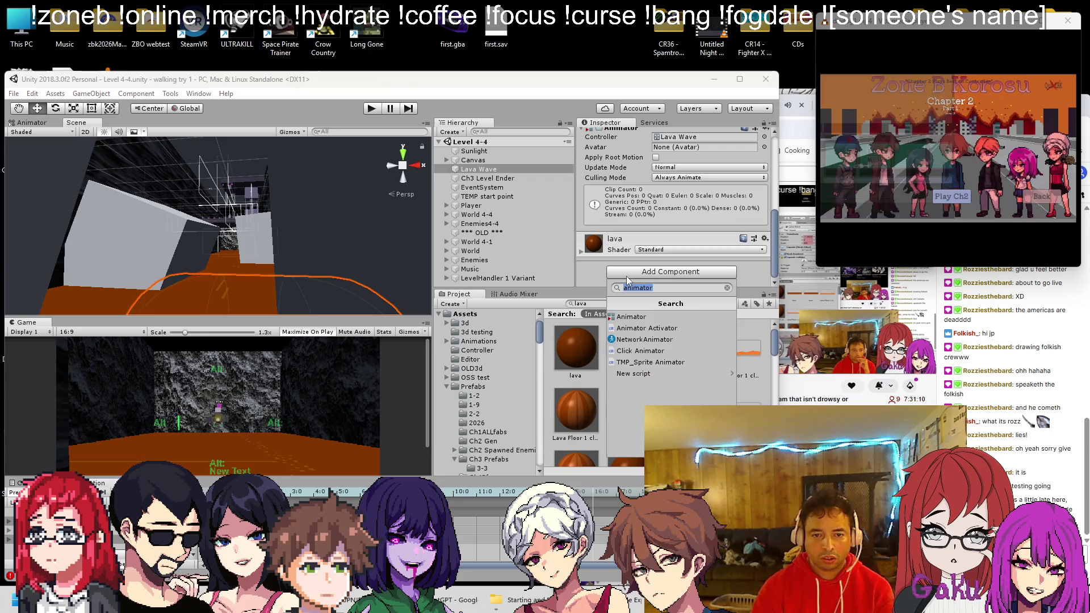
type("CH4LavaWave")
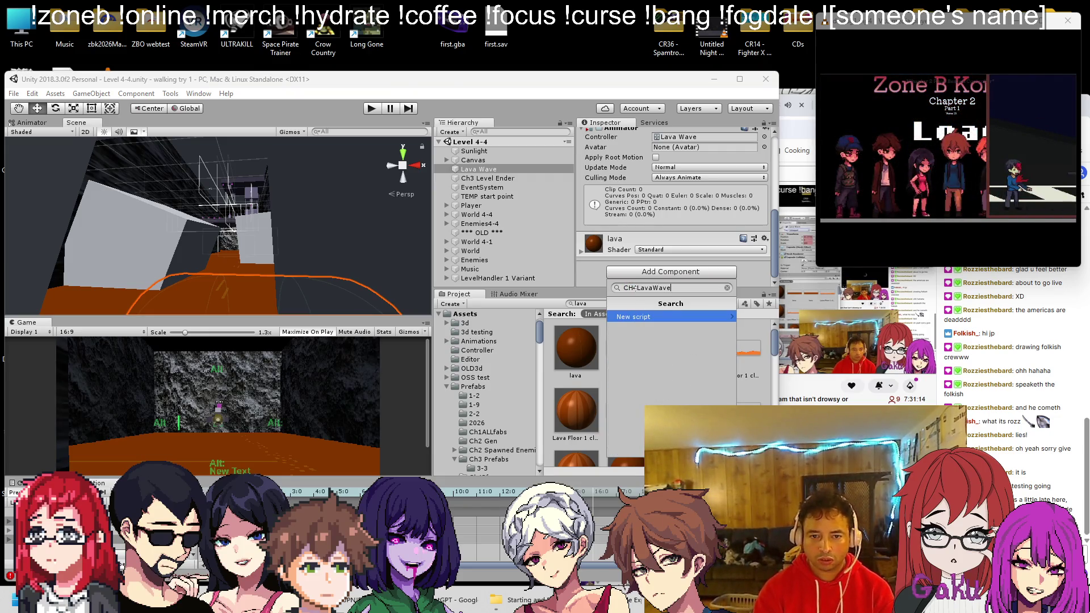
key("BackSpace")
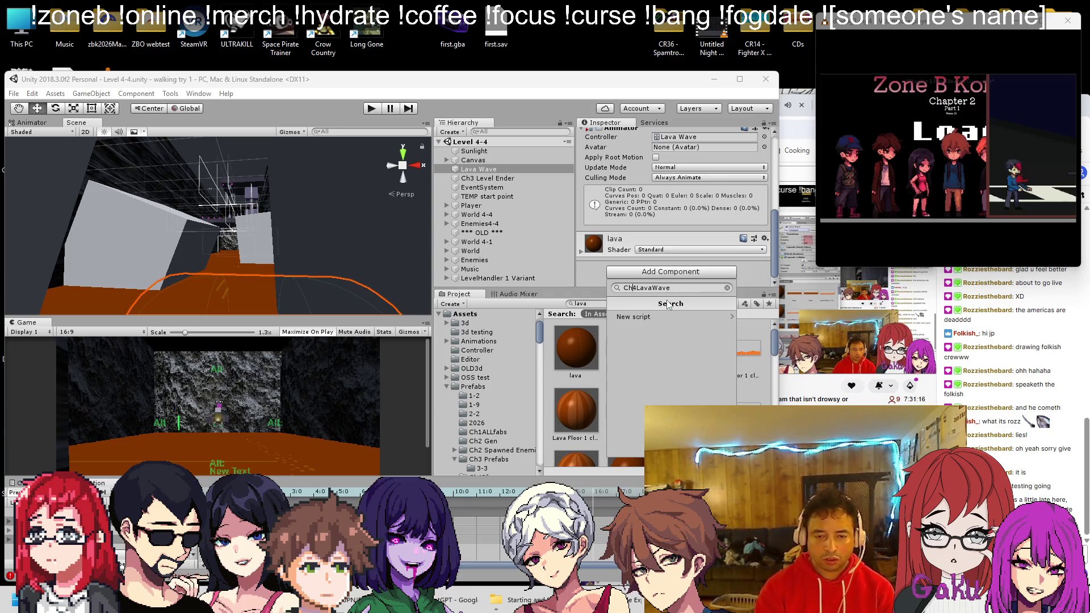
left_click(664, 316)
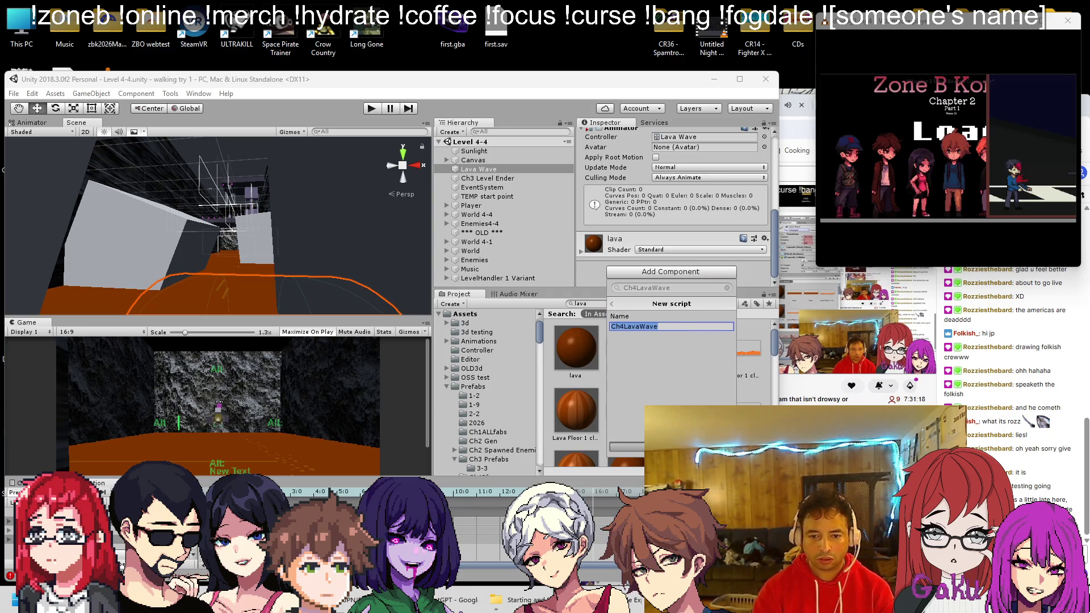
key("Return")
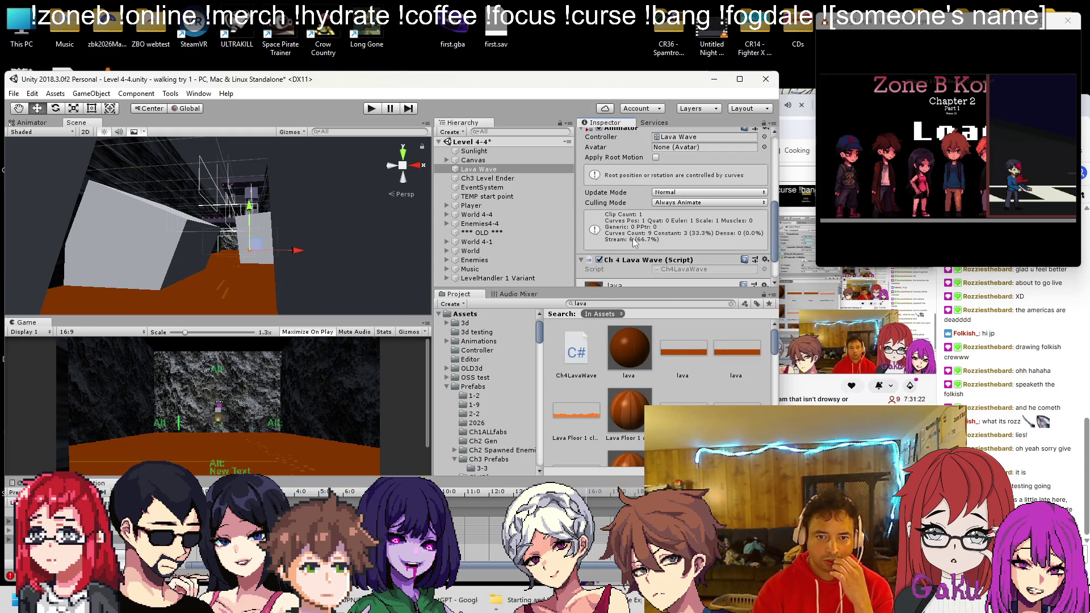
Open Ch4LavaWave for editing and add blank lines below the Update method
right_click(623, 260)
left_click(659, 403)
left_click(156, 318)
key("Return")
key("Return")
Write a public void Destroy() method in Ch4LavaWave.cs and save it
type("public voi")
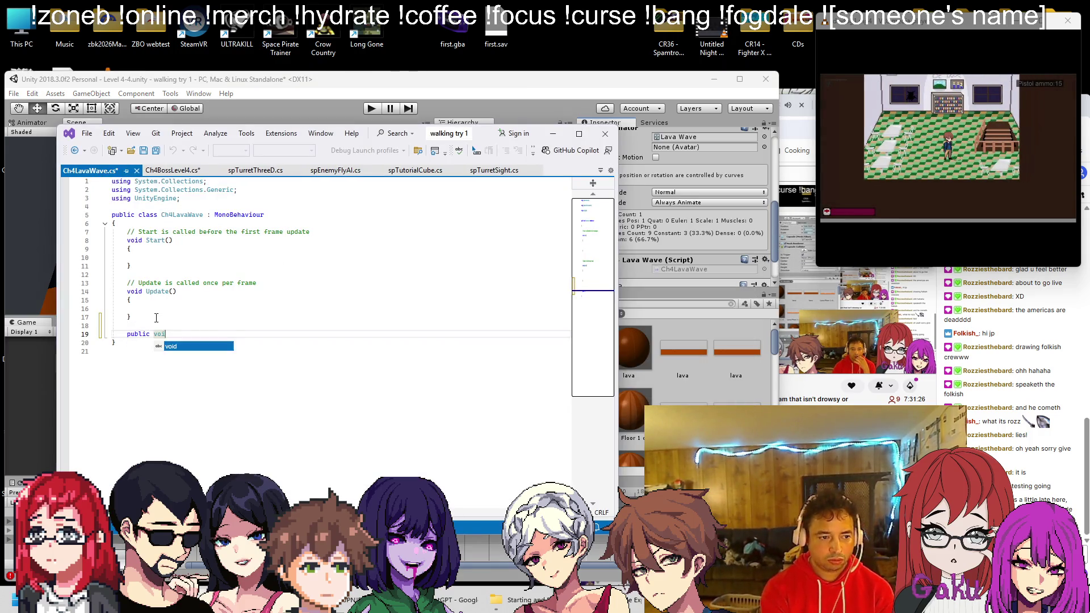
type("d Destroy()")
key("Return")
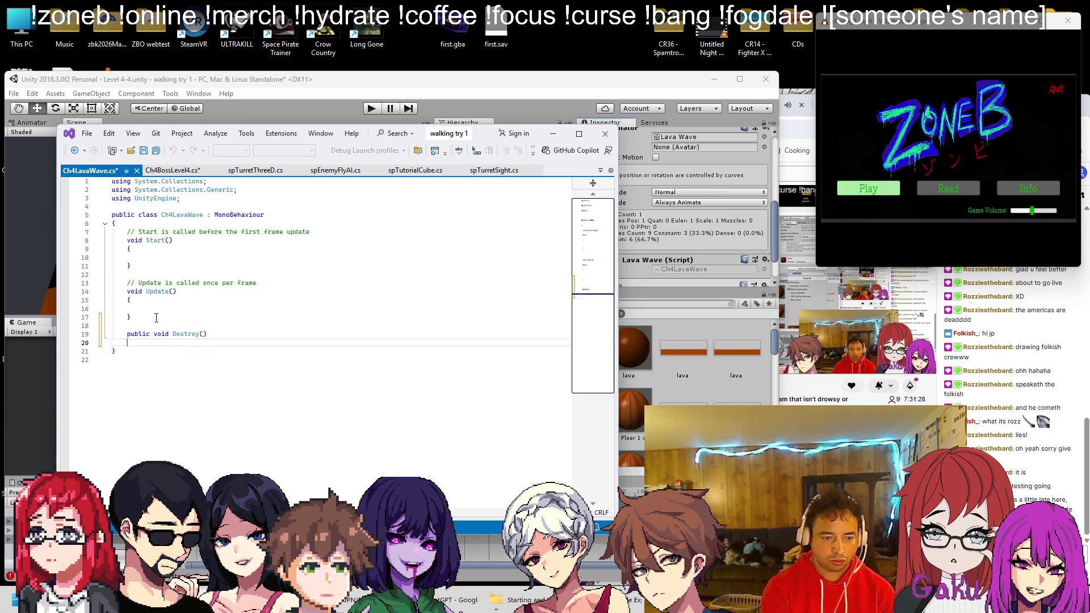
type("{")
key("ctrl+s")
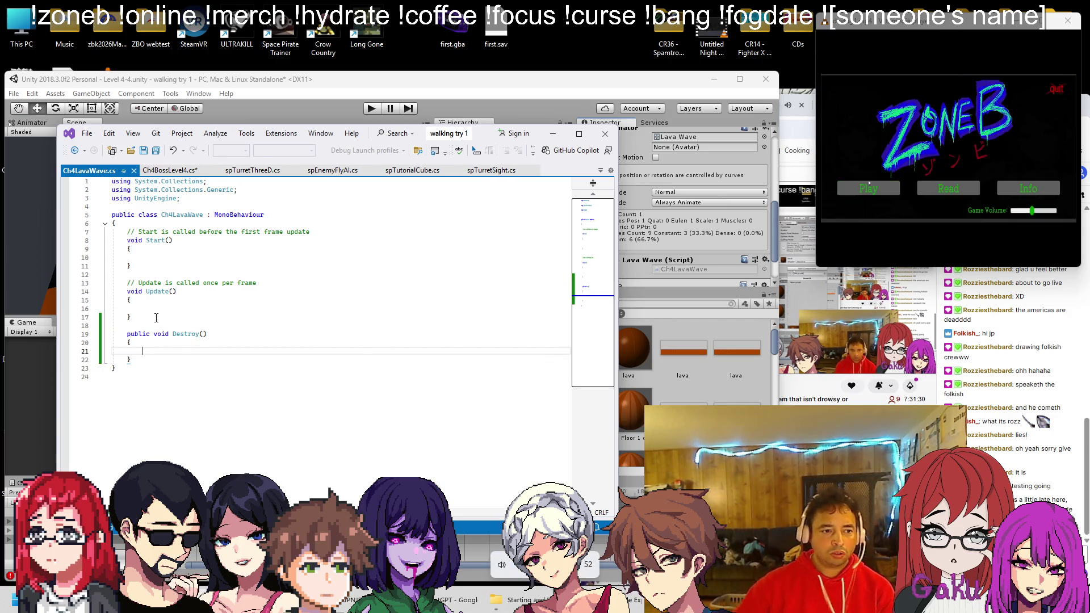
Look over Ch4BossLevel4.cs and Ch4DestroyOnHazard.cs for reference, then go back to Unity
left_click(169, 170)
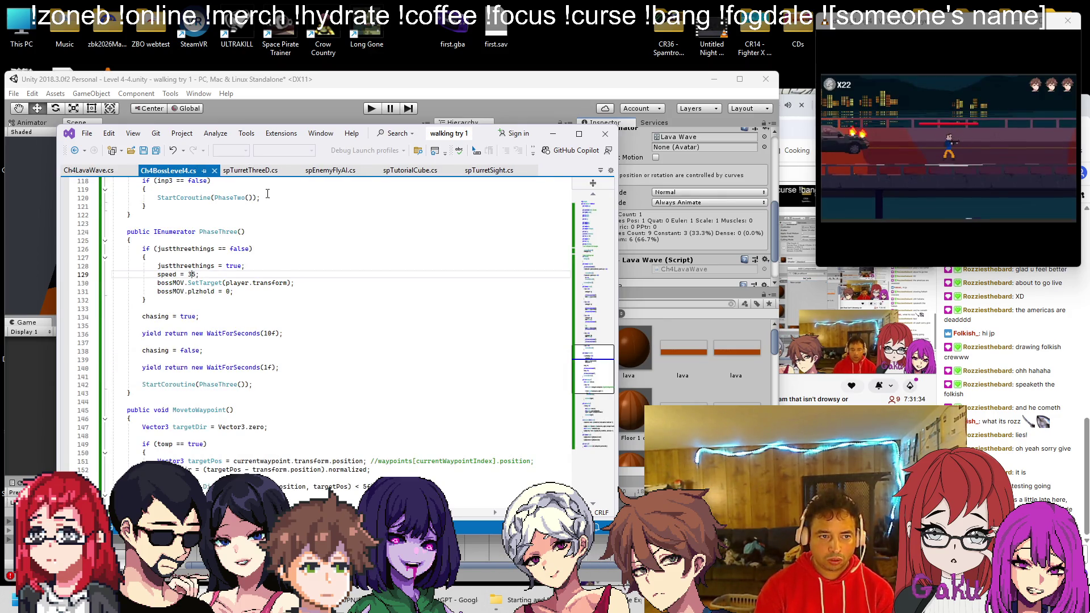
left_click(601, 170)
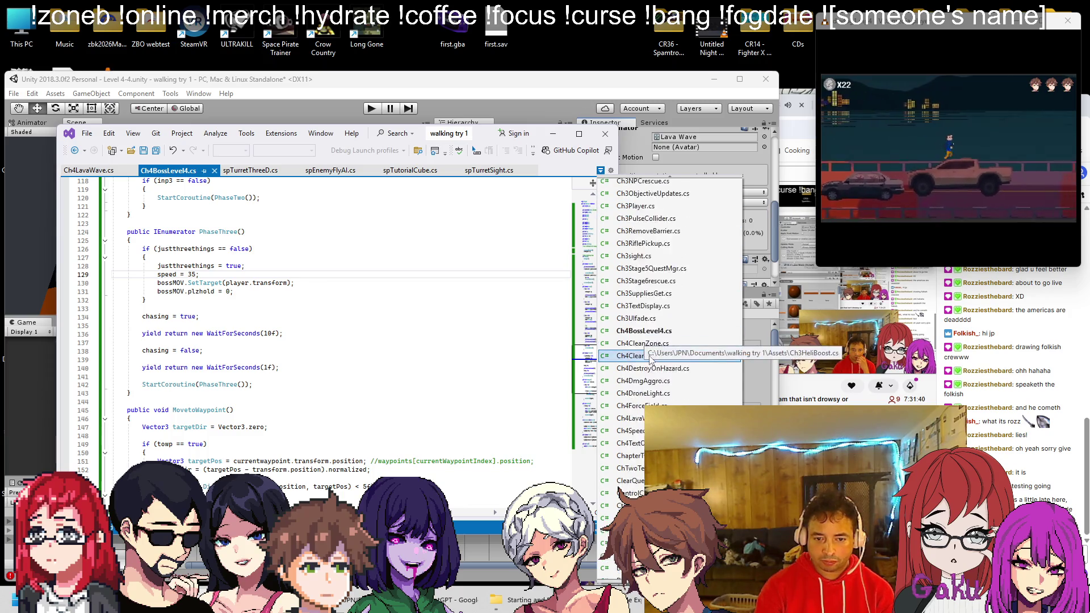
scroll(605, 352, "down", 6)
left_click(623, 339)
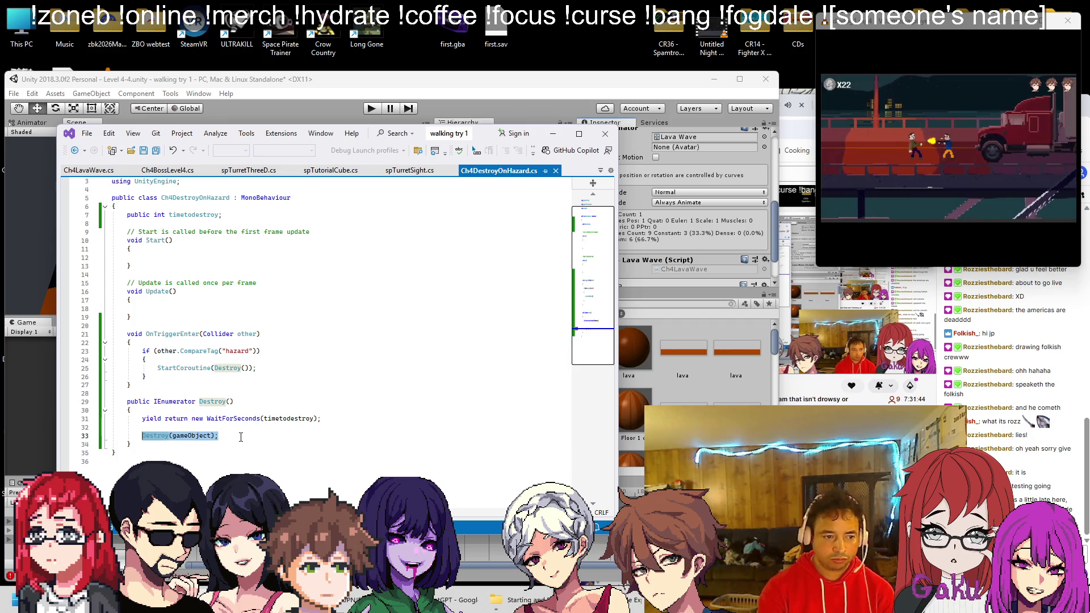
left_click(74, 172)
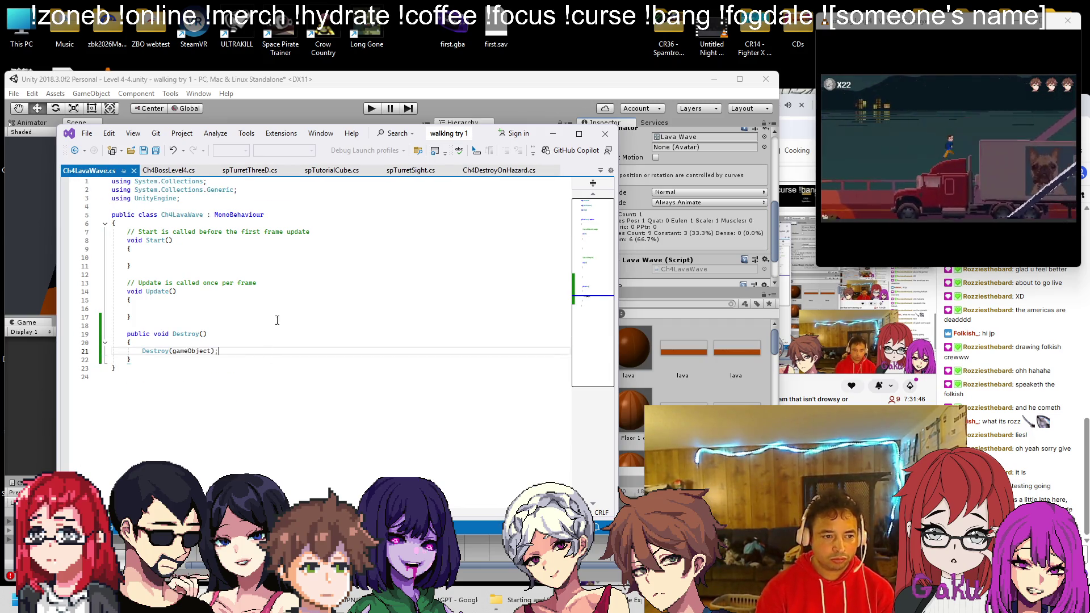
left_click(320, 84)
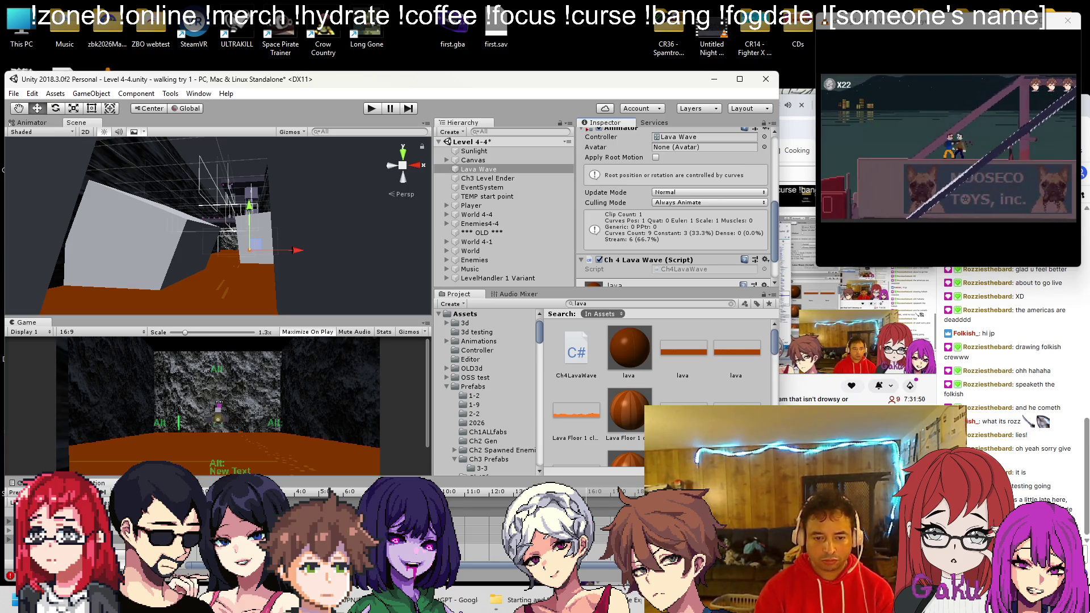
Make the animation event call the Destroy () function
left_click(598, 507)
left_click(683, 161)
left_click(683, 180)
Create an empty object from Lava Wave, move it to the scene root, and name it LavaPos
mouse_move(203, 267)
left_mouse_down()
mouse_move(308, 270)
mouse_move(228, 195)
mouse_move(549, 182)
left_mouse_up()
double_click(480, 170)
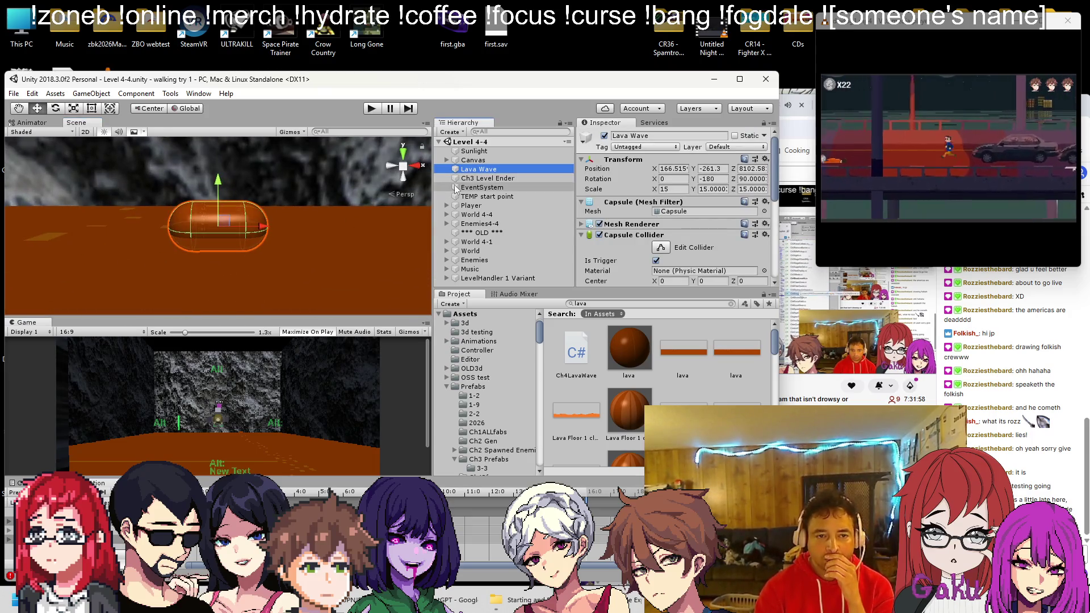
right_click(473, 171)
left_click(527, 256)
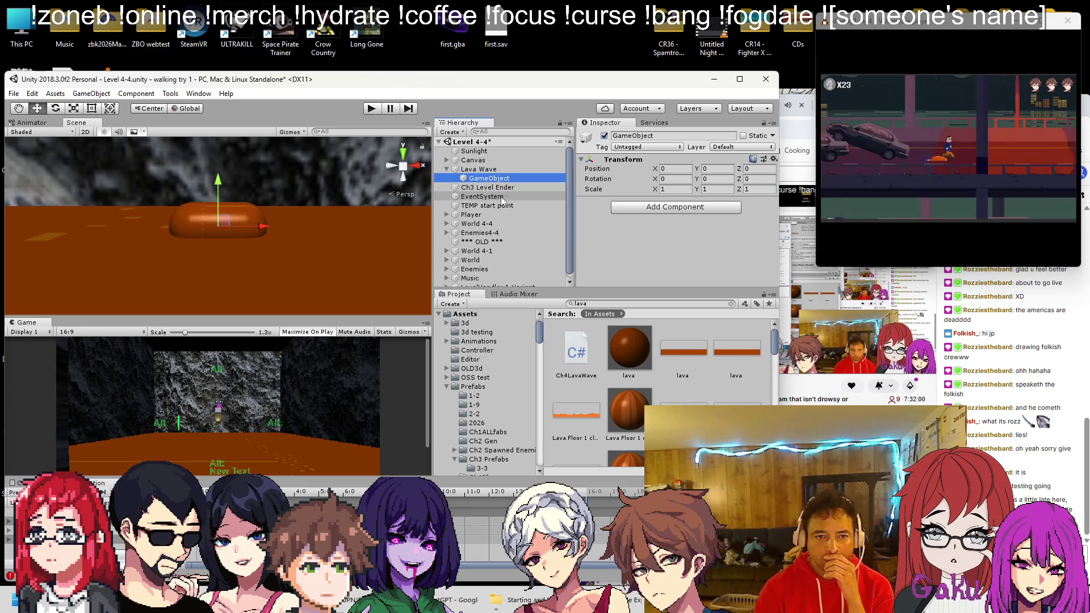
left_click_drag(491, 170, 492, 166)
right_click(499, 169)
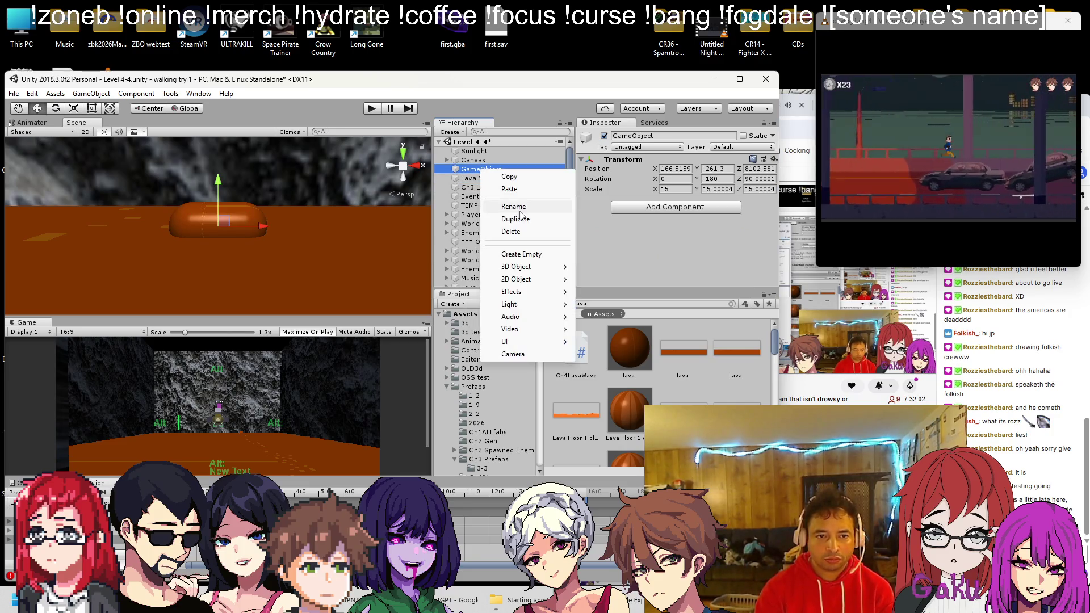
left_click(520, 207)
type("Lavapos")
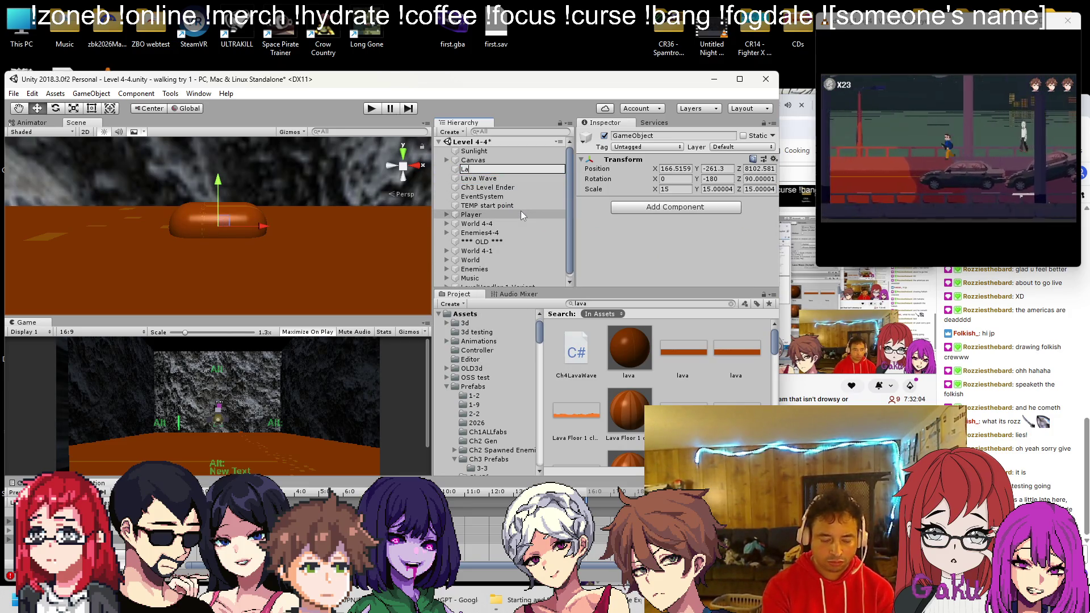
key("BackSpace")
key("BackSpace")
key("BackSpace")
type("Pos")
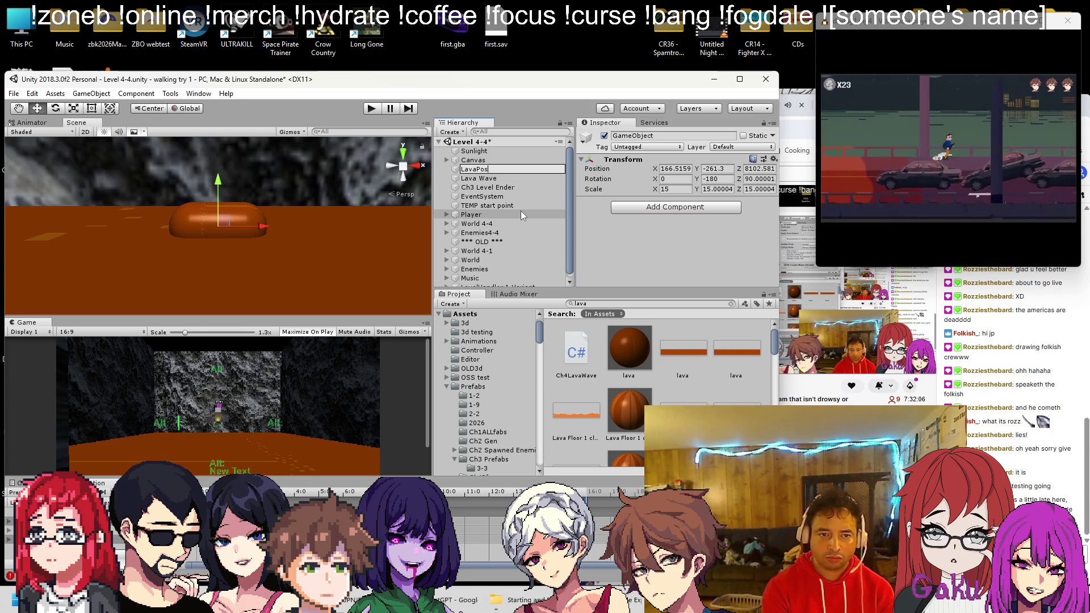
key("Return")
Move LavaPos inside World 4-4 and save the scene
left_click_drag(475, 170, 479, 233)
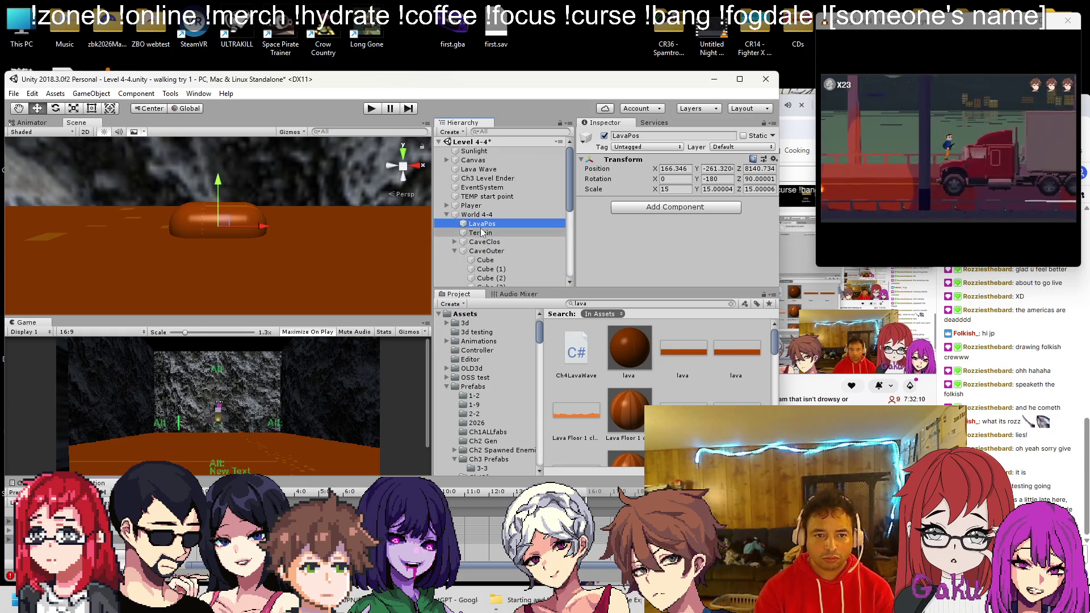
right_click(481, 225)
left_click(506, 265)
key("Home")
key("Delete")
key("Delete")
key("Delete")
type("W")
key("BackSpace")
type("Lava")
key("Return")
key("ctrl+s")
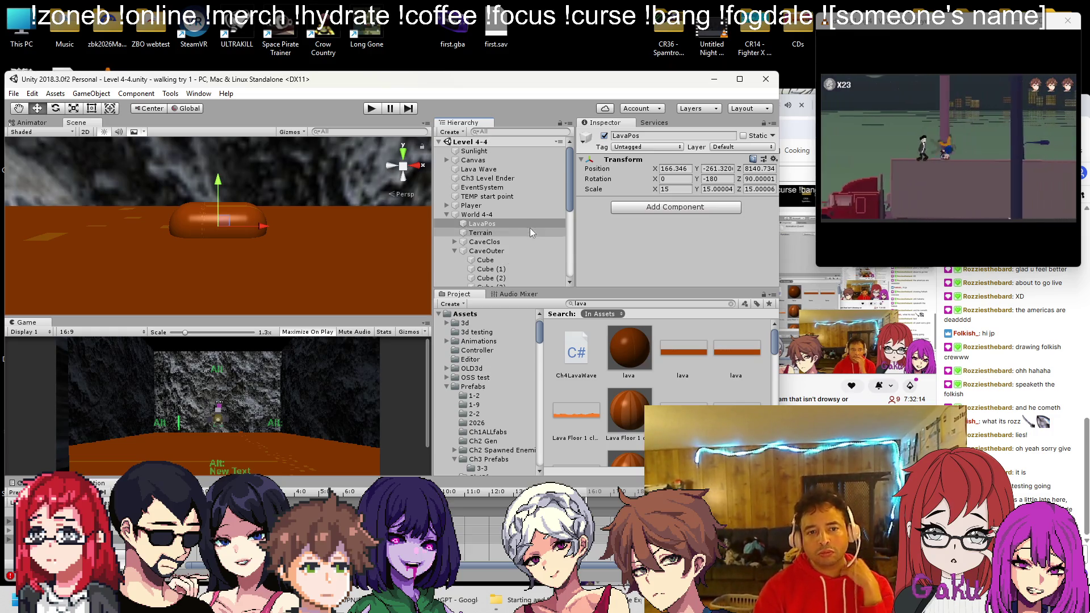
Rename the marker object to WavePos and save the scene
right_click(486, 224)
left_click(539, 261)
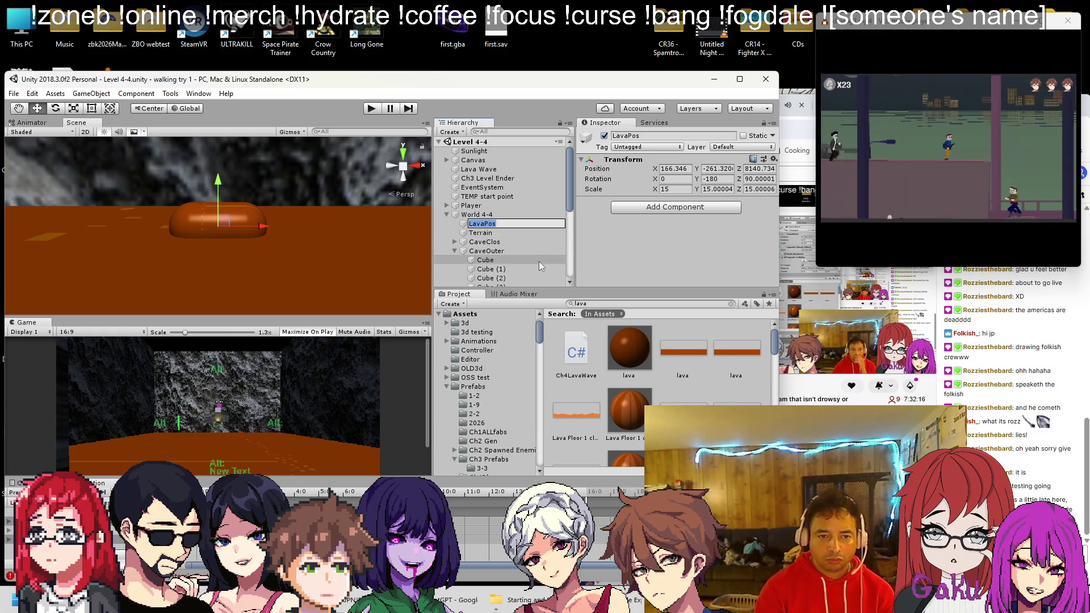
type("WavePos")
key("Return")
key("ctrl+s")
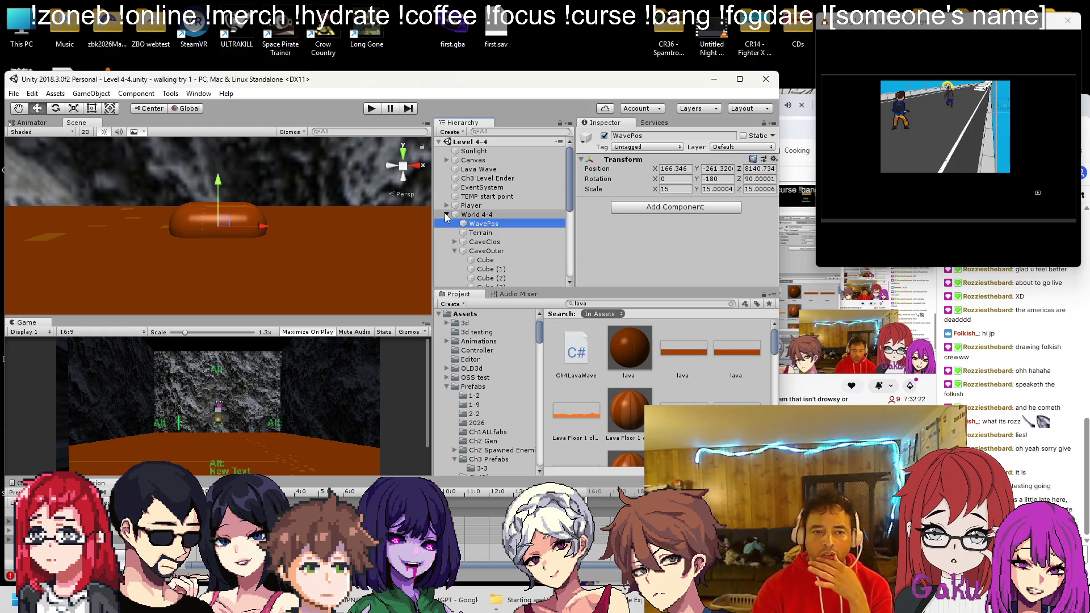
Save Lava Wave as a prefab in the Prefabs/Ch4Pf folder
left_click(446, 214)
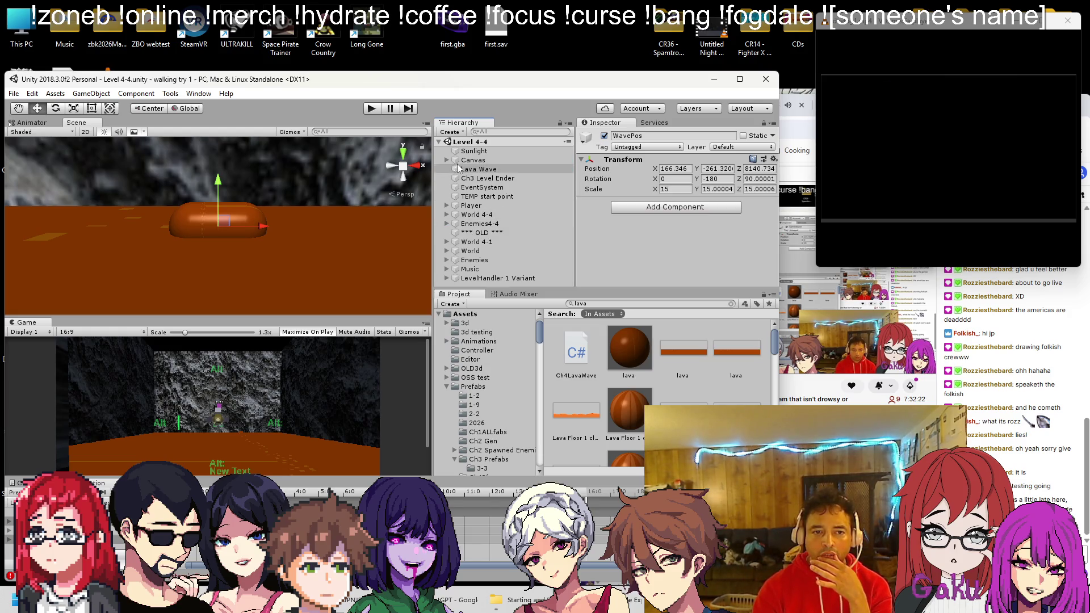
left_click(477, 388)
left_click(572, 400)
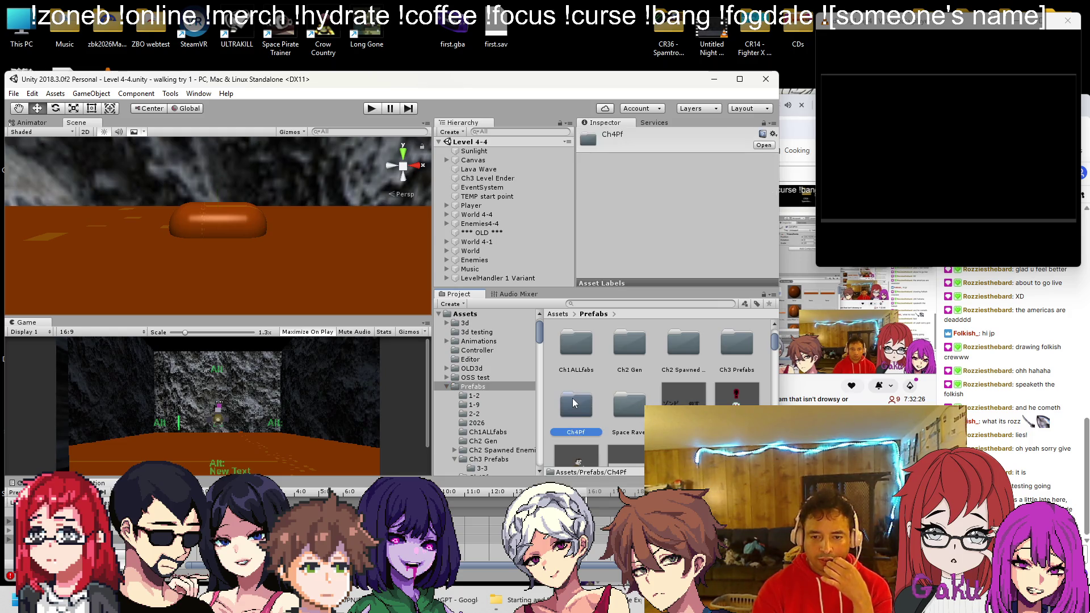
double_click(574, 400)
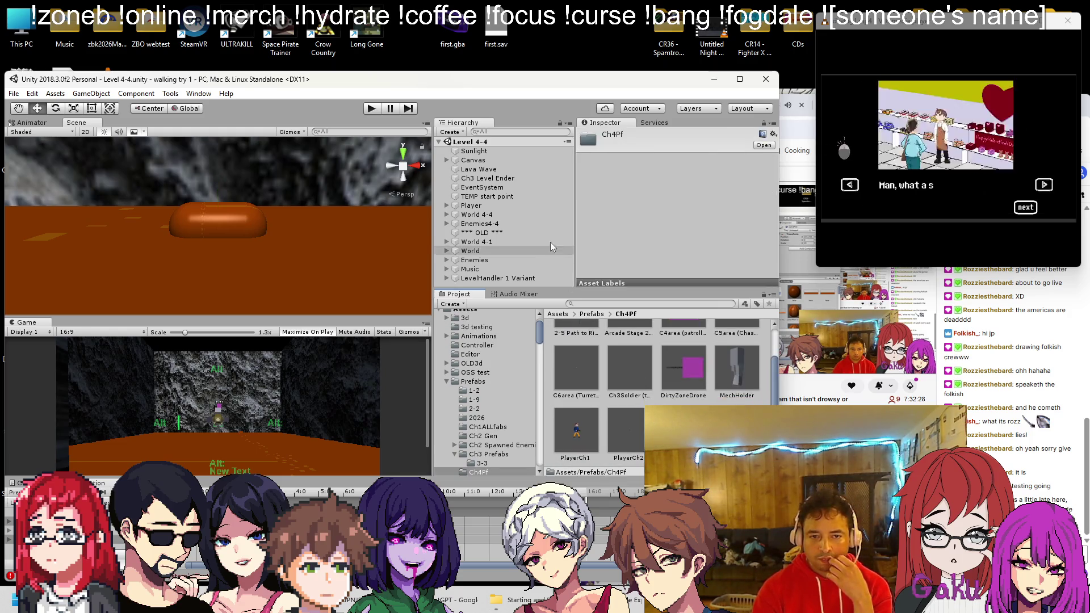
scroll(659, 363, "up", 1)
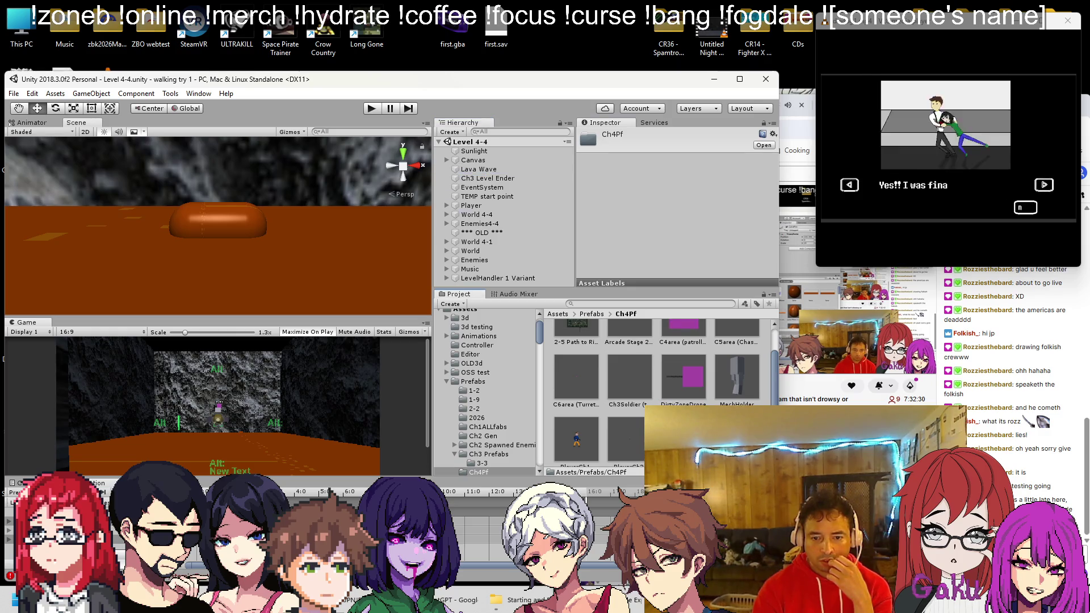
mouse_move(479, 169)
left_mouse_down()
mouse_move(596, 312)
mouse_move(682, 386)
left_mouse_up()
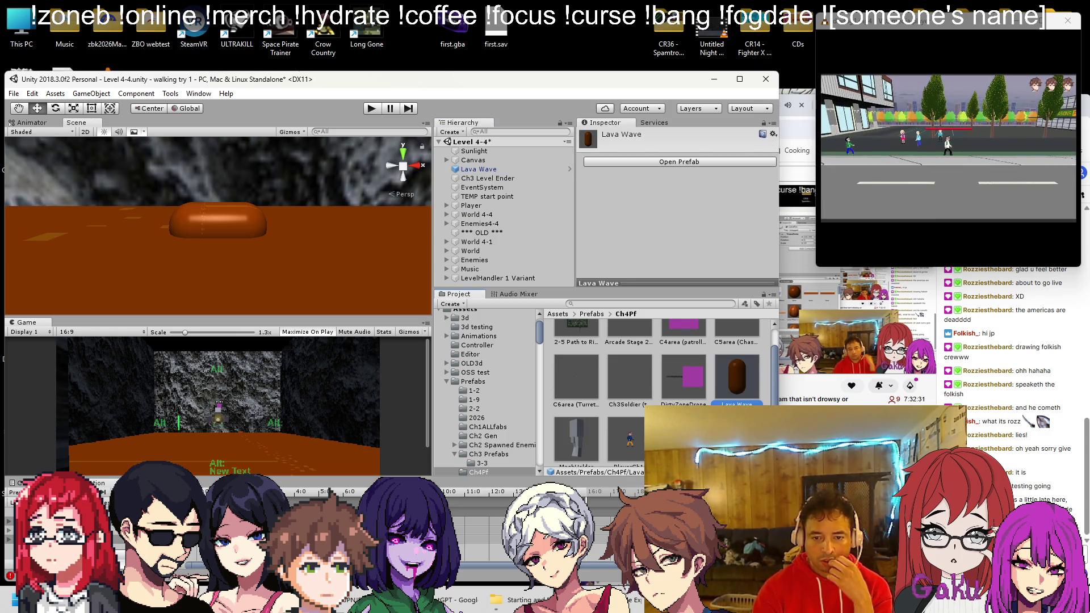
Delete Lava Wave from the scene and switch to the Ch4LavaWave script
left_click(468, 170)
key("Delete")
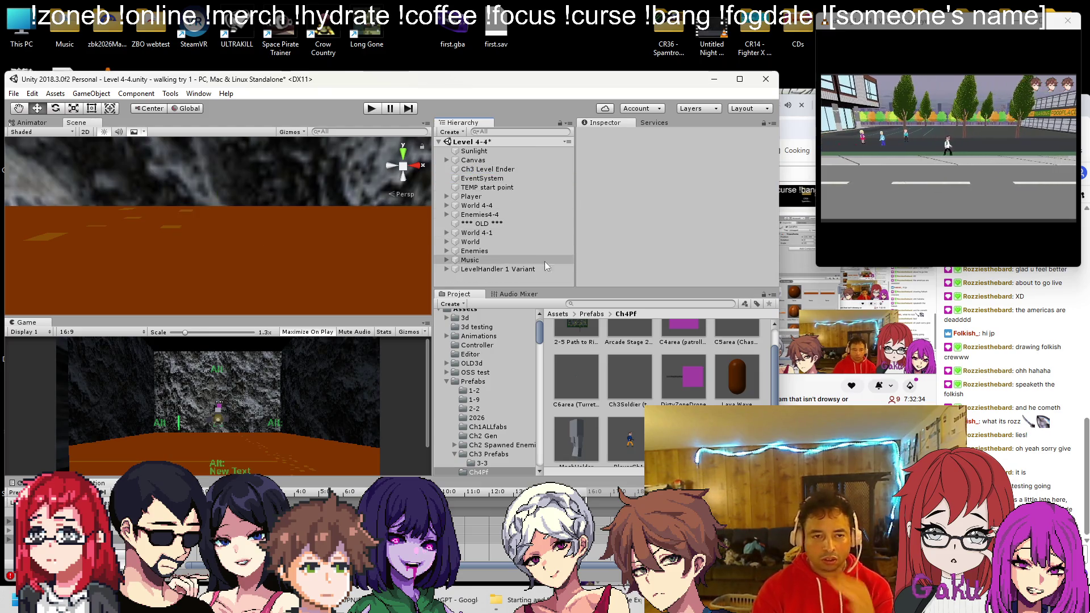
left_click(447, 205)
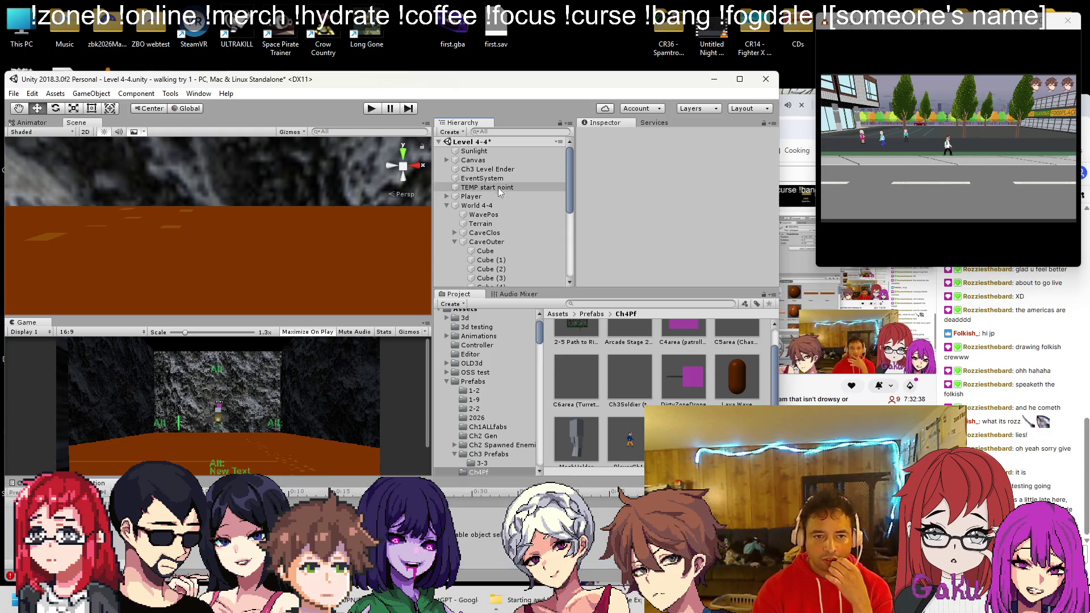
key("alt+Tab")
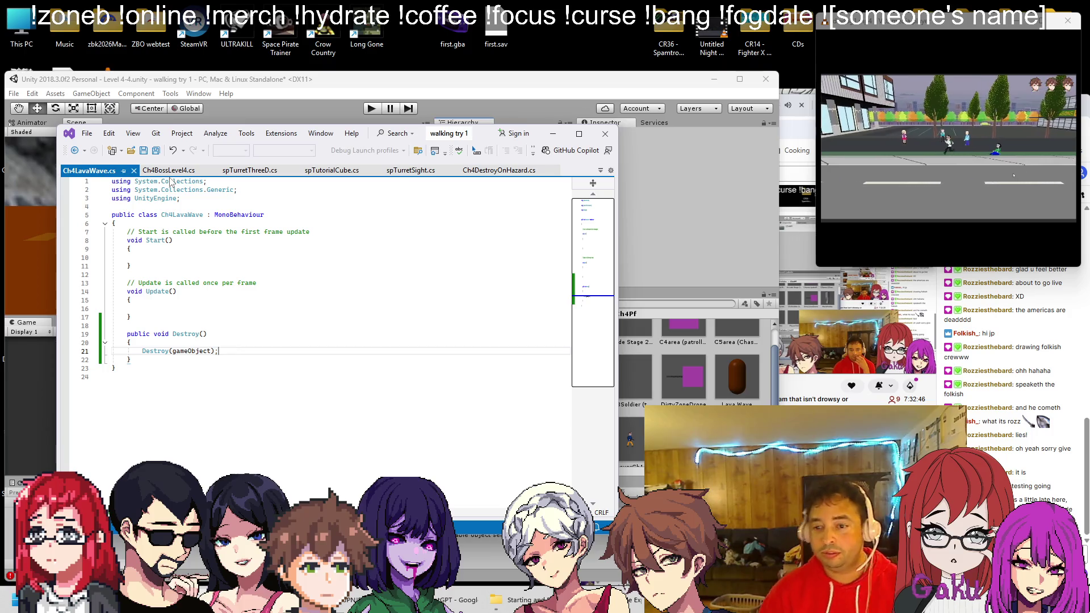
Bring the Chrome window with the Twitch stream to the front
key("alt+Tab")
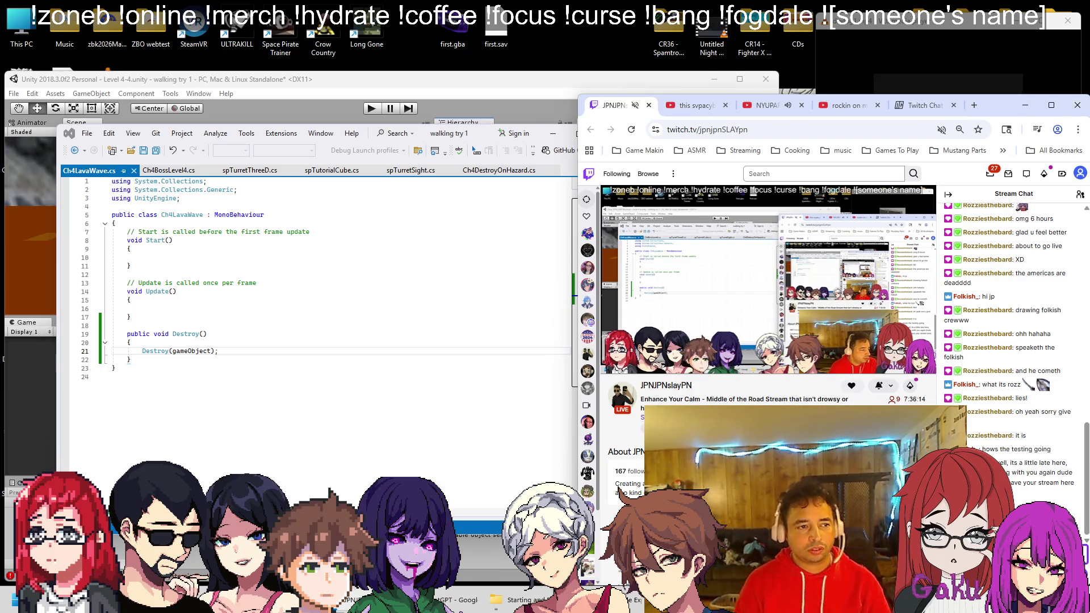
Save the Unity scene and open Ch4BossLevel4.cs in Visual Studio
left_click(391, 81)
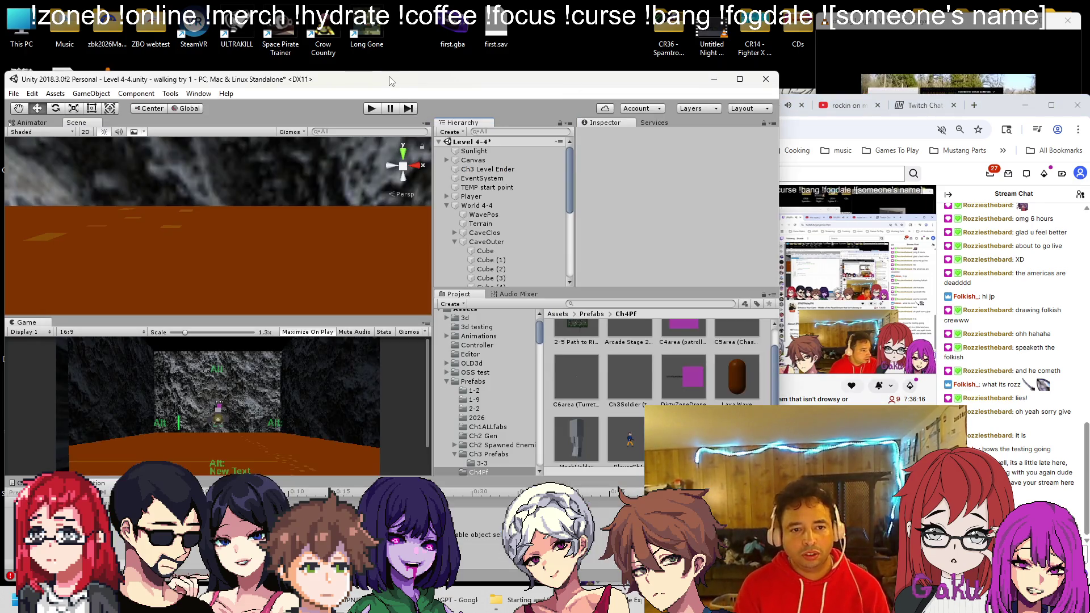
key("ctrl+s")
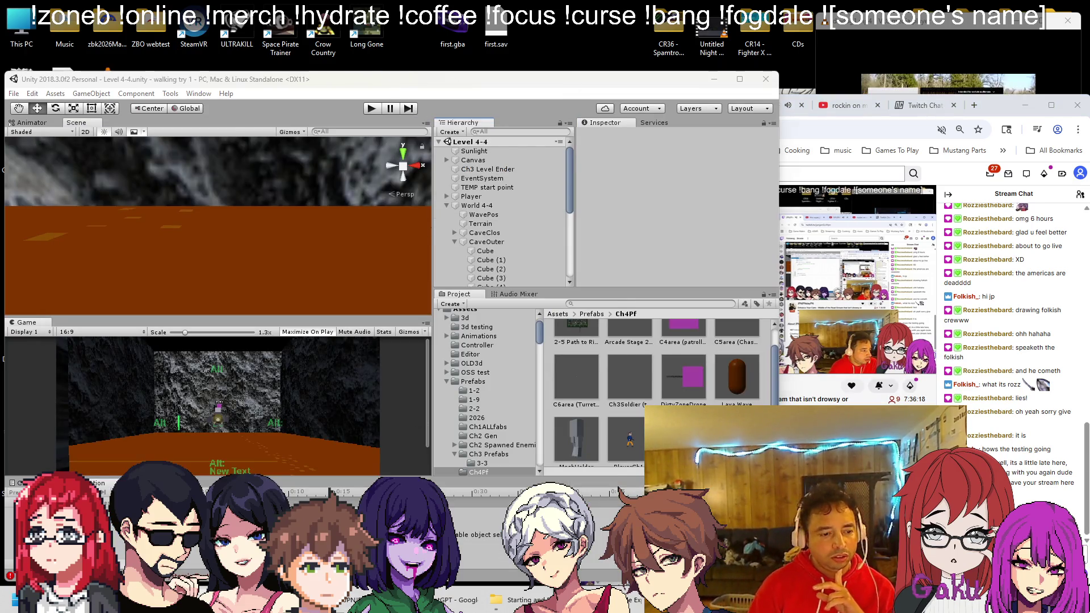
key("alt+Tab")
left_click(187, 172)
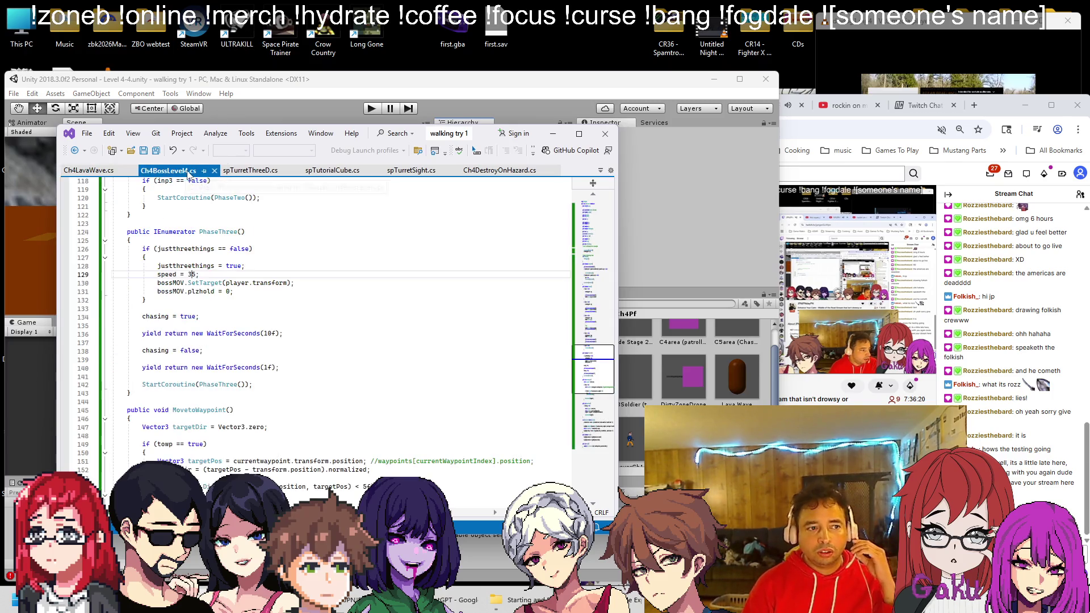
Add a public void DropWave() method below DropAdd
scroll(278, 274, "down", 10)
scroll(278, 274, "down", 9)
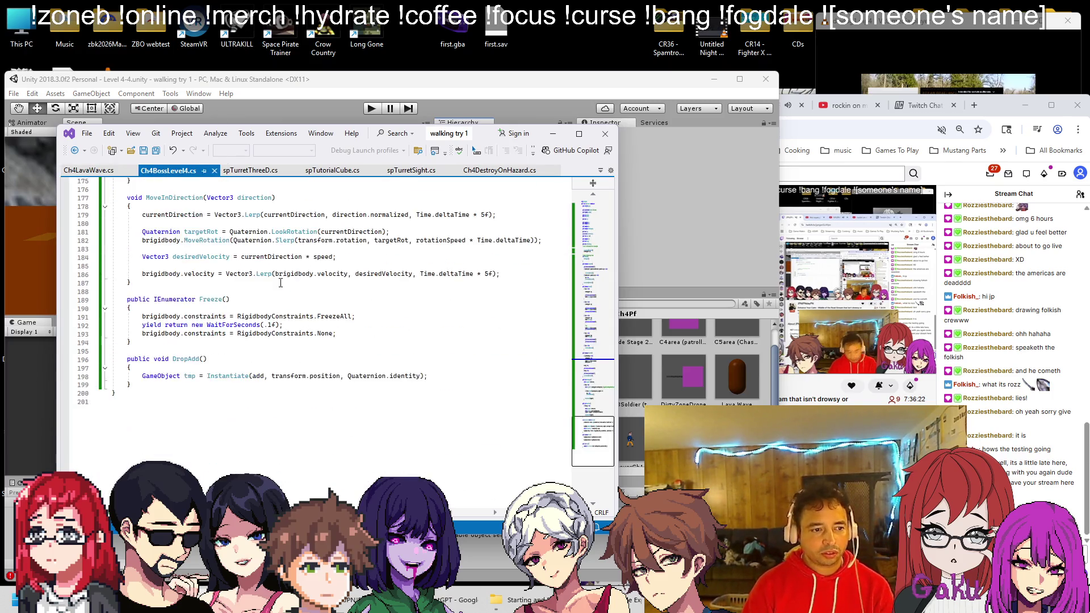
left_click(228, 334)
key("Return")
key("Return")
type("public v")
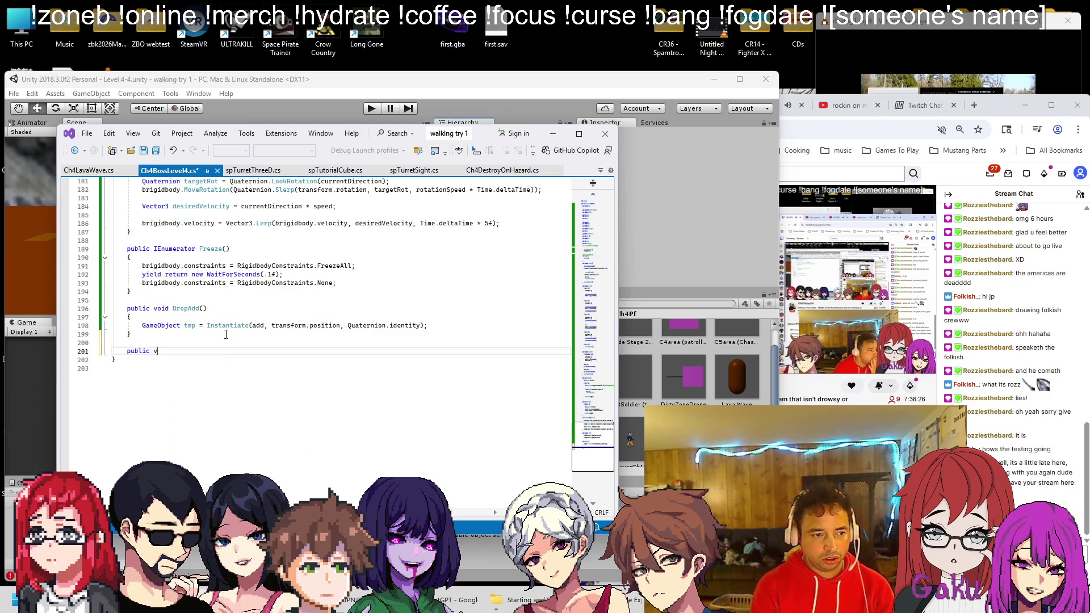
type("oid DropWave()")
key("Return")
type("{")
key("Return")
Cut the Instantiate statement out of DropAdd for reuse in DropWave
left_click(455, 328)
key("shift+Home")
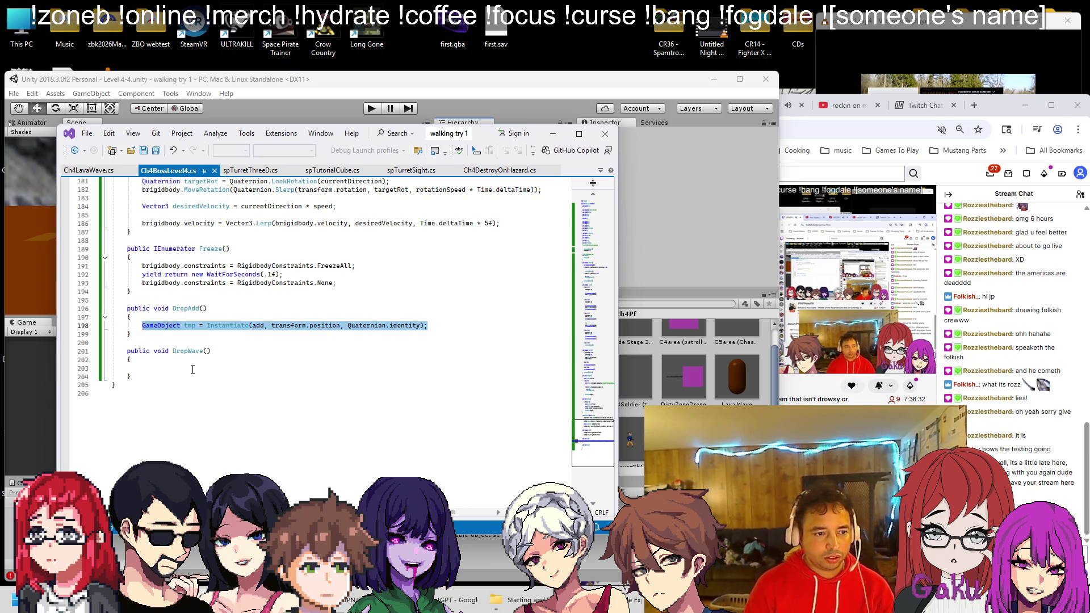
key("ctrl+x")
scroll(556, 408, "up", 11)
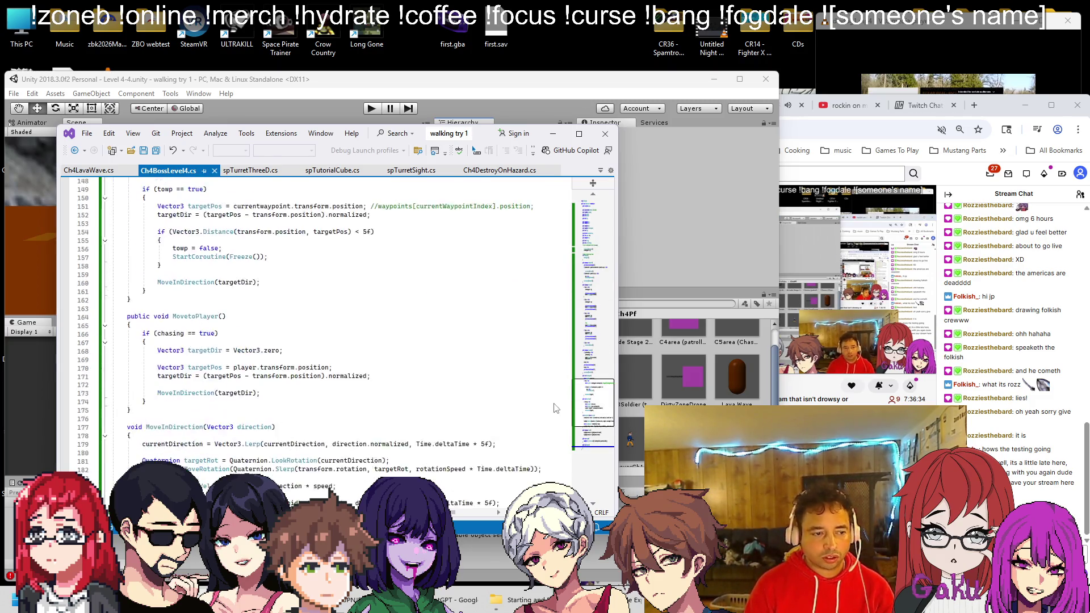
scroll(556, 408, "up", 20)
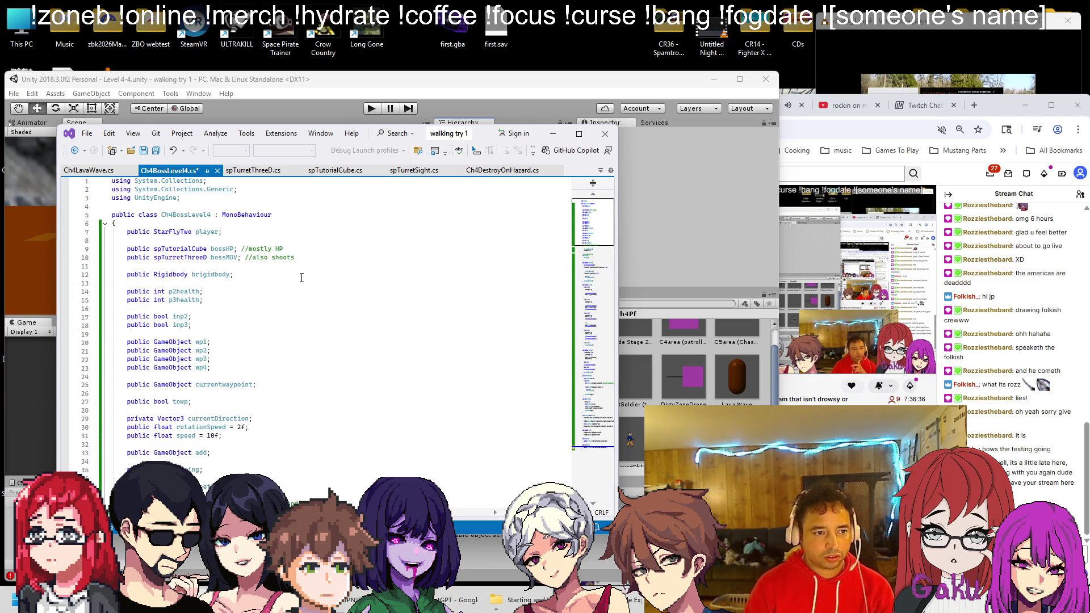
scroll(229, 341, "down", 2)
Duplicate the add field as a wave field, save, and make DropWave instantiate wave
left_click(227, 402)
key("ctrl+d")
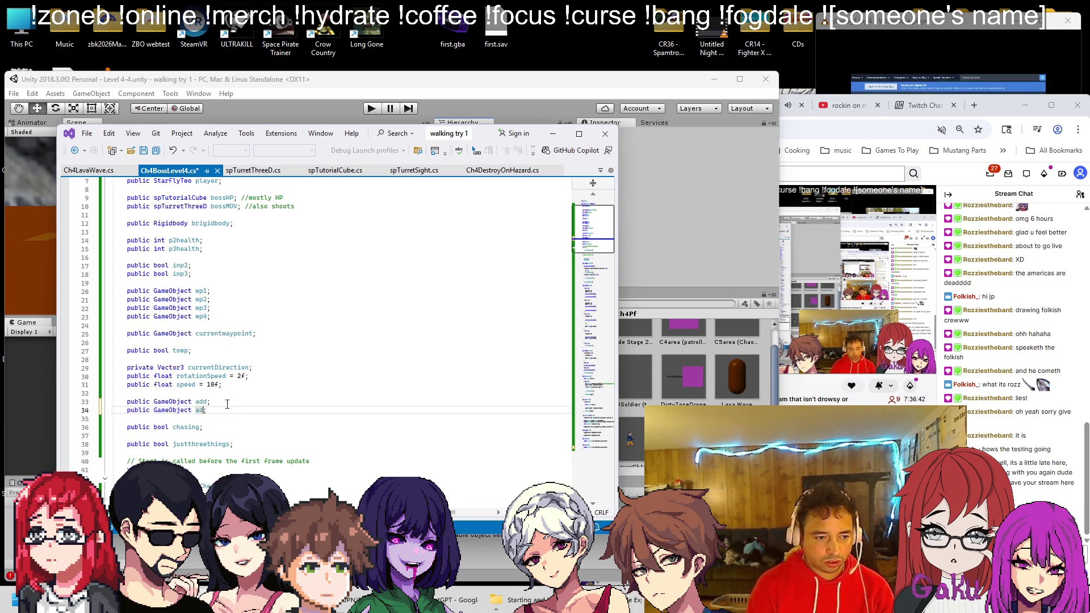
key("ctrl+s")
scroll(333, 442, "down", 20)
scroll(334, 442, "down", 20)
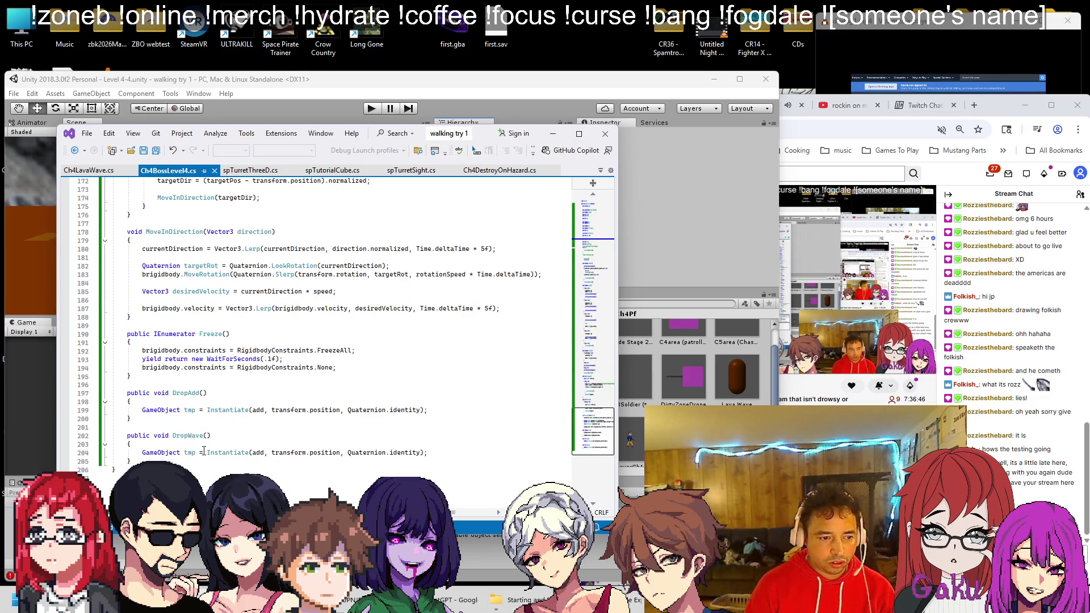
double_click(259, 452)
type("wave")
left_click(308, 427)
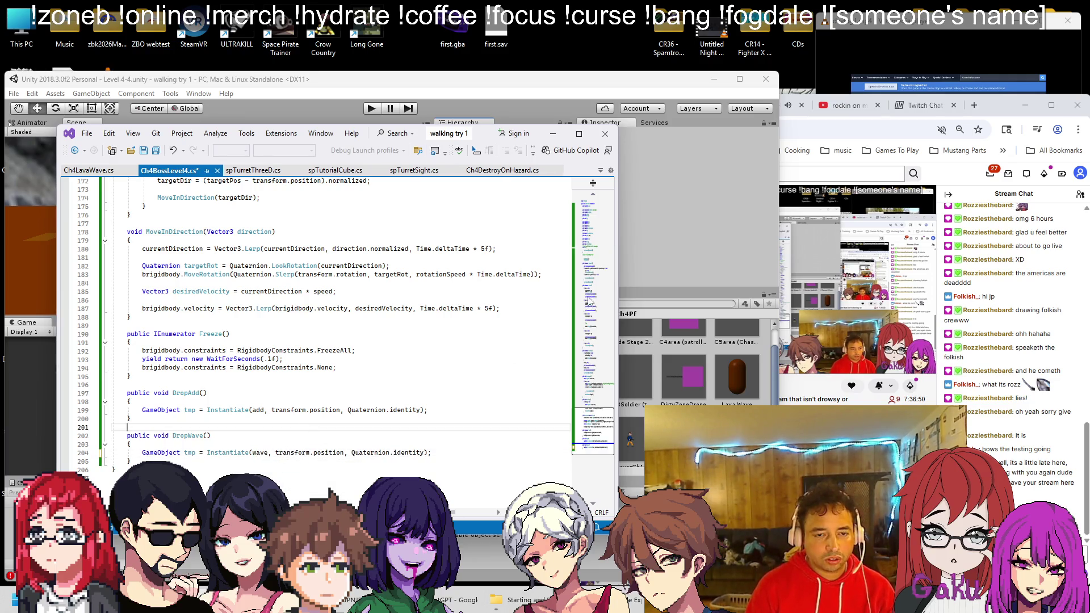
Add a 'public transform wavePos;' field below the wave field and save
left_click(592, 248)
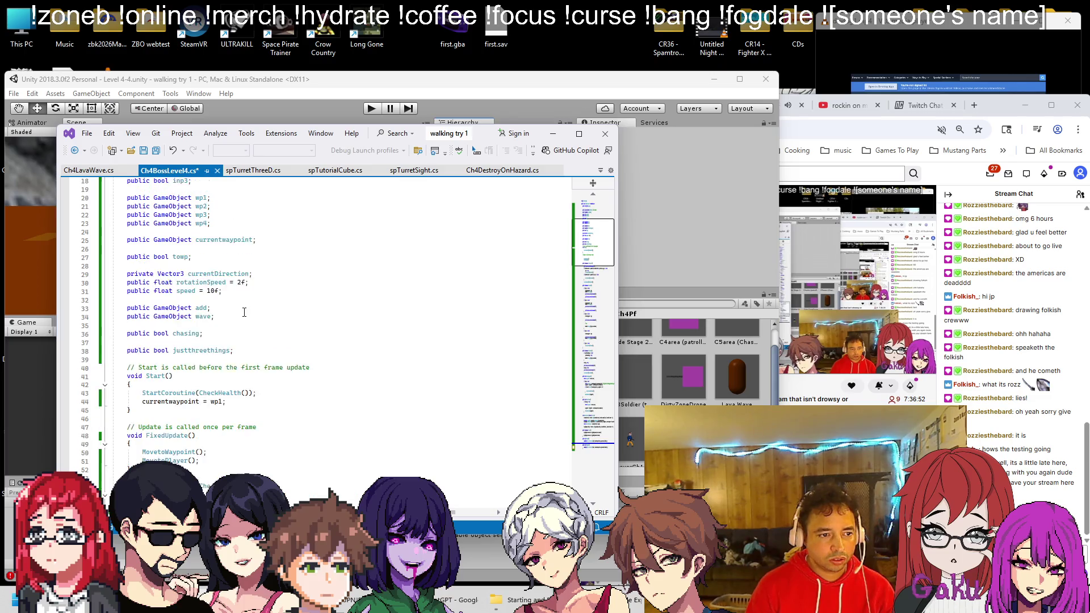
scroll(238, 330, "up", 6)
scroll(233, 369, "down", 3)
left_click(234, 384)
key("Return")
type("public transform")
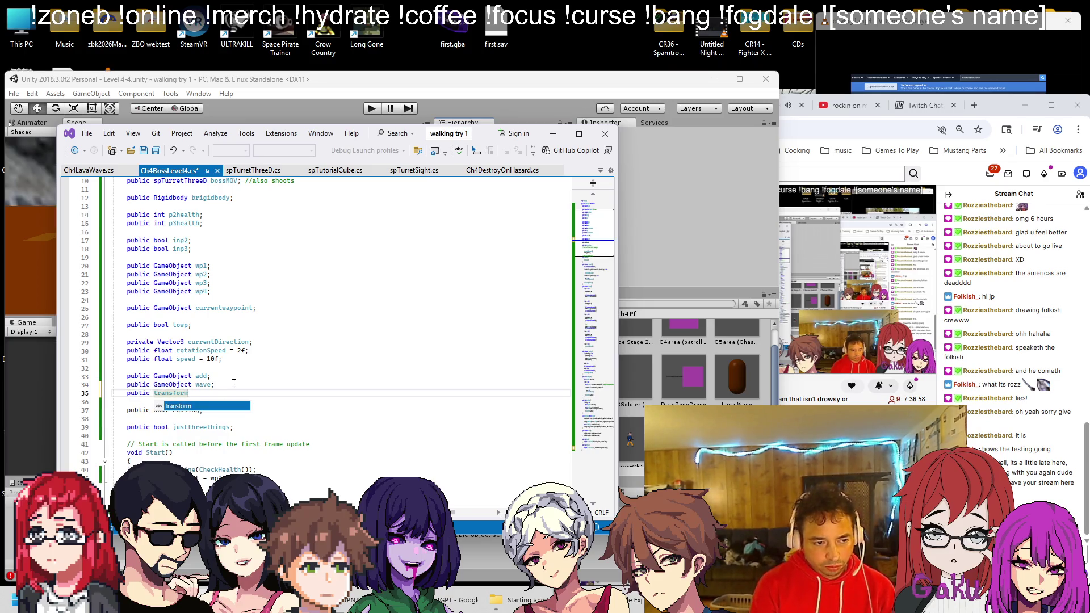
type(" wavePos;")
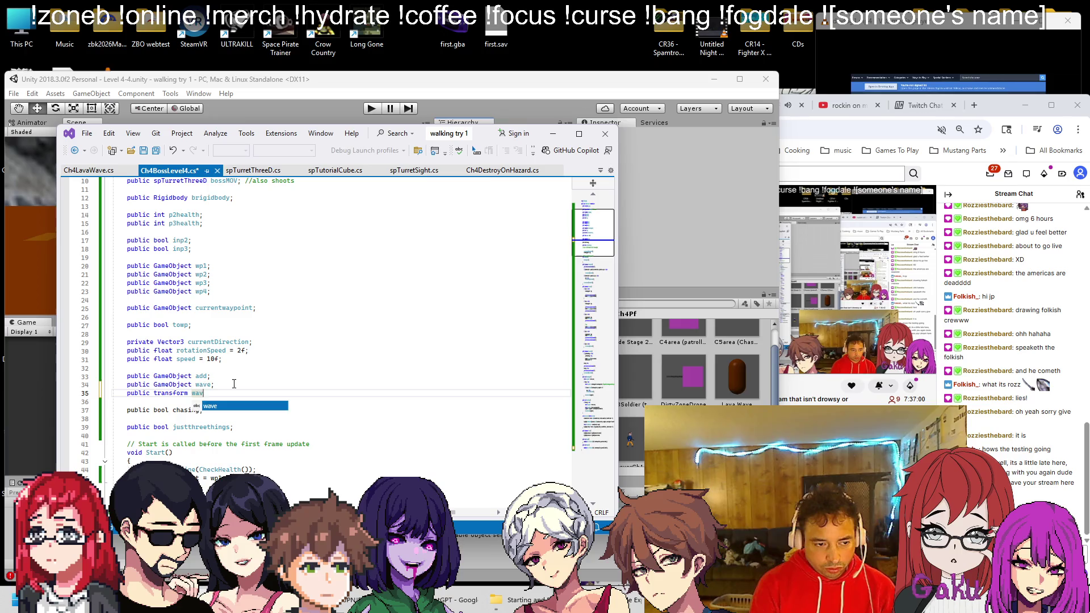
key("ctrl+s")
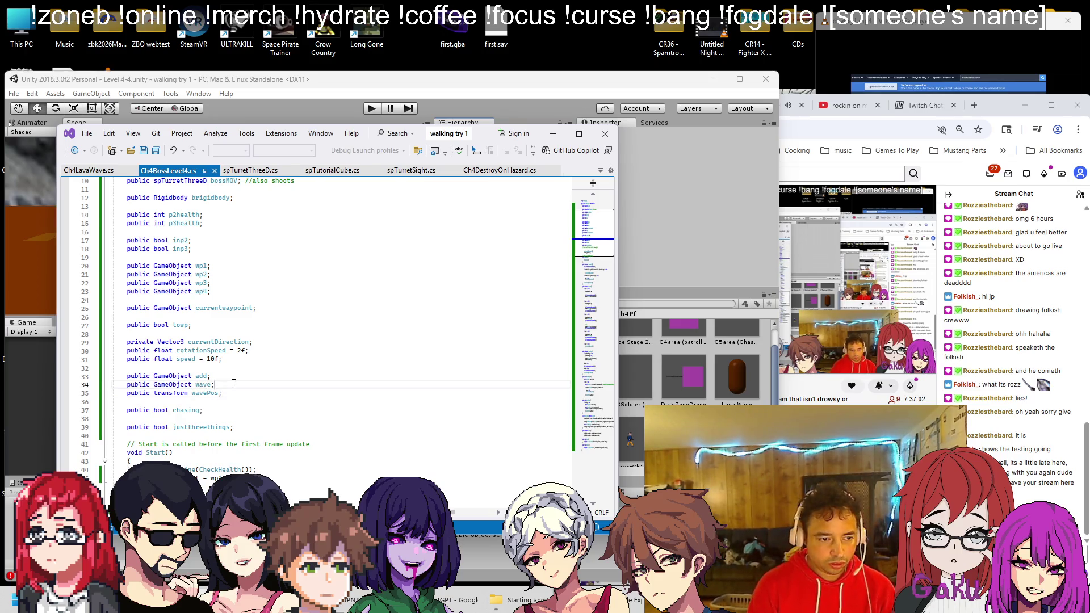
In DropWave, replace transform.position with wavePos.position in the spawn call and save
left_click(230, 377)
key("Return")
scroll(320, 430, "down", 20)
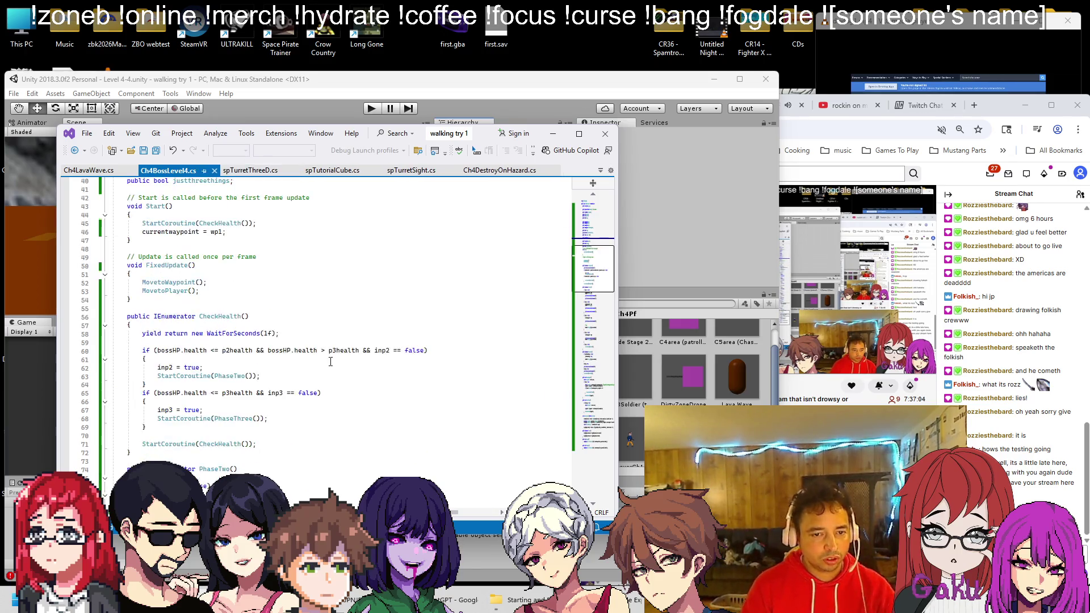
scroll(319, 430, "down", 8)
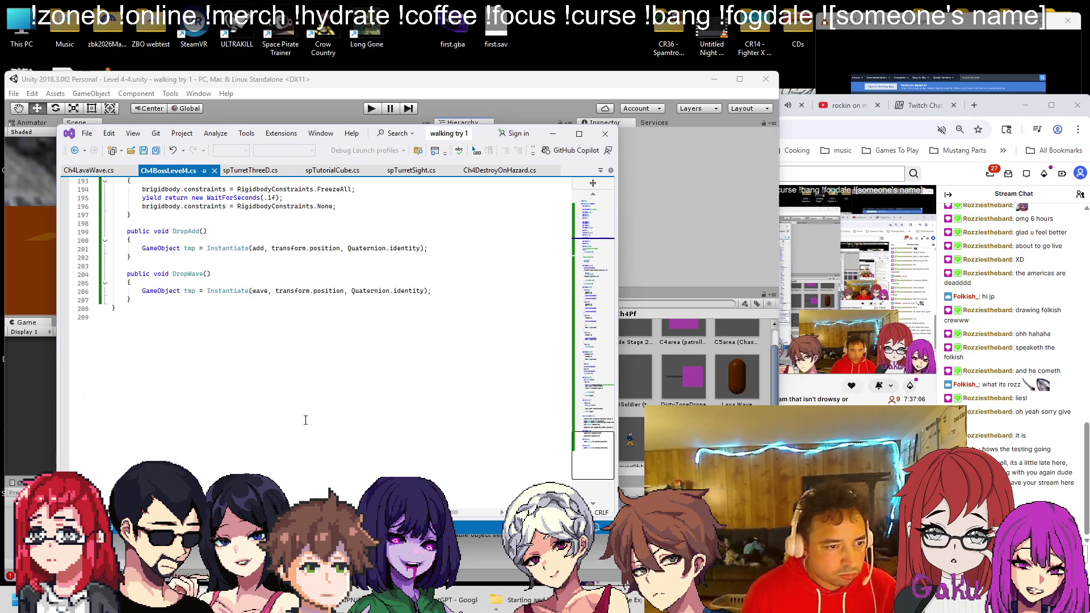
left_click(278, 290)
left_click(343, 291, "shift")
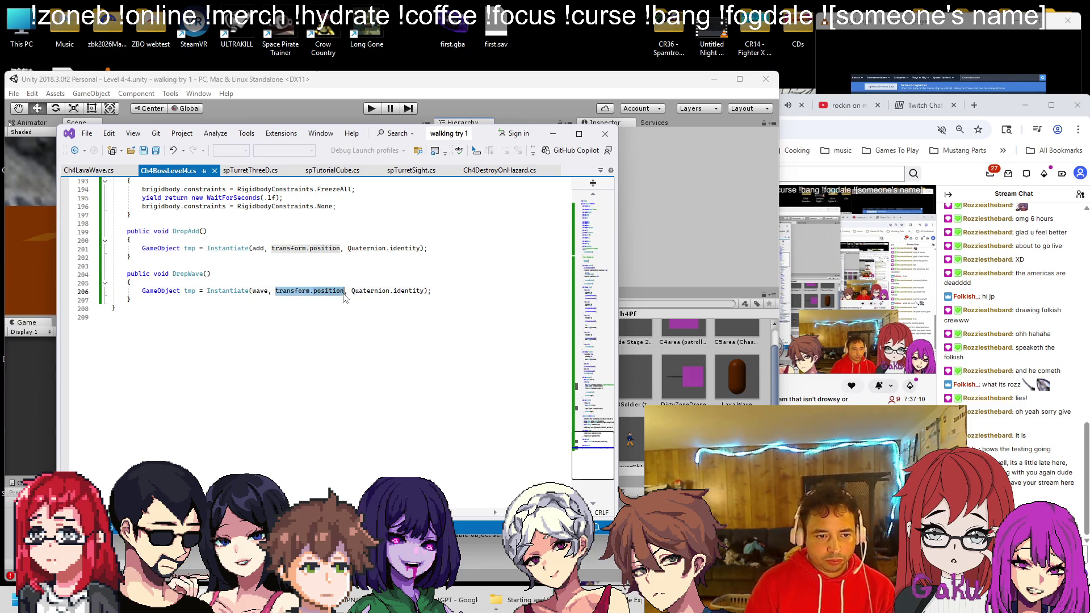
type("wavePos")
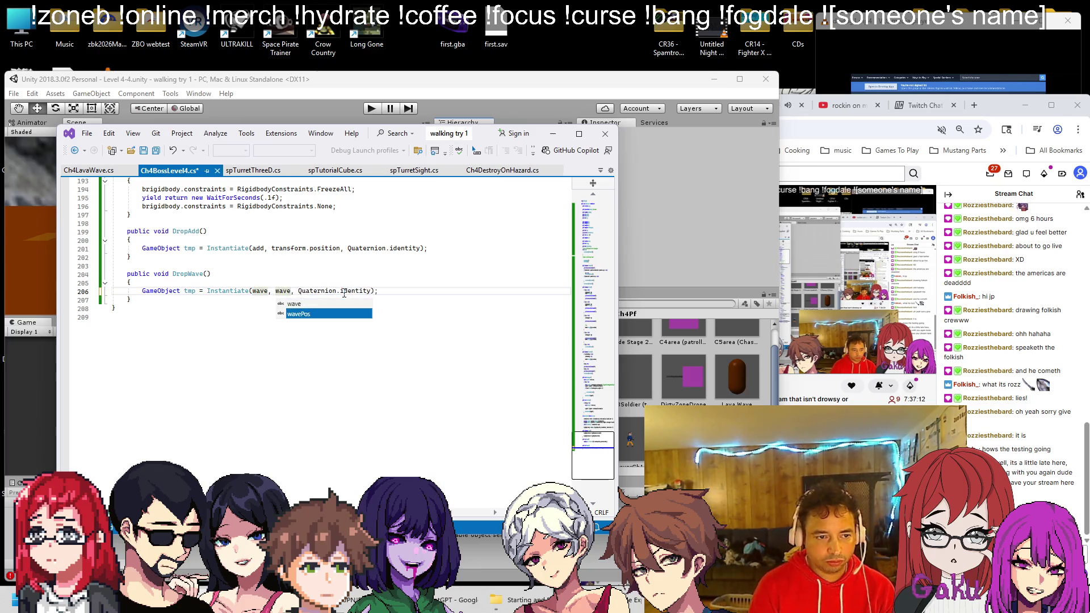
type(".position")
key("ctrl+s")
left_click(277, 98)
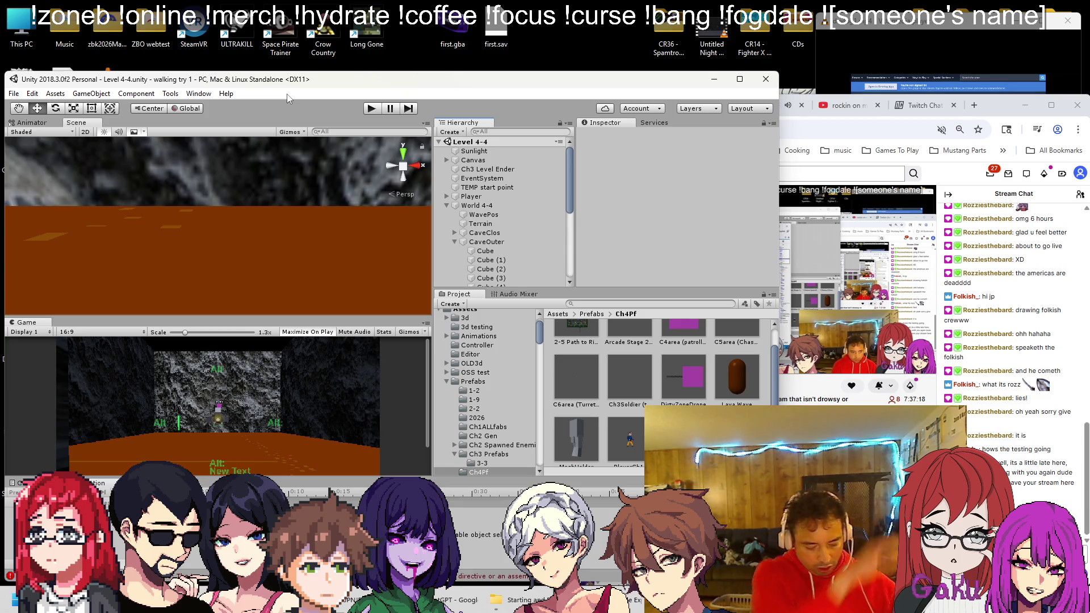
key("alt+Tab")
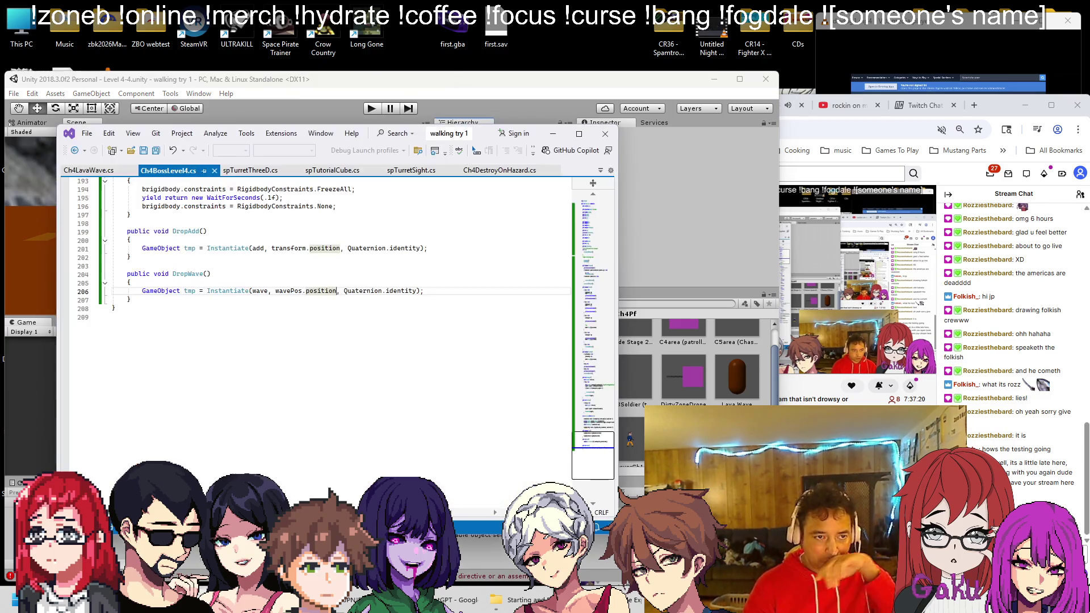
Search spTurretThreeD.cs for shotpos to check how that field is declared
left_click(260, 175)
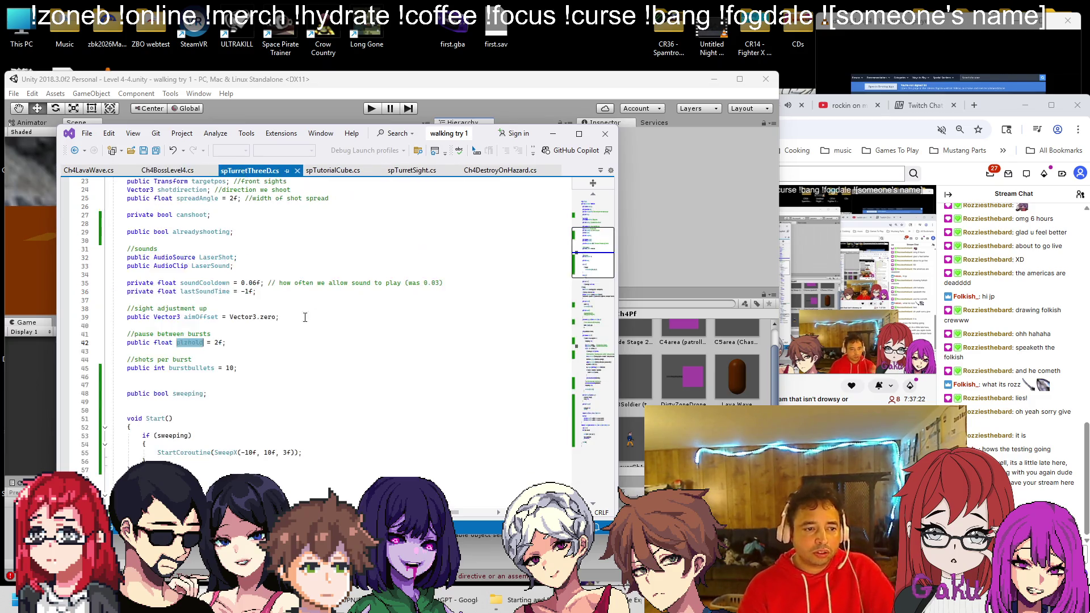
scroll(294, 351, "down", 20)
scroll(294, 351, "up", 2)
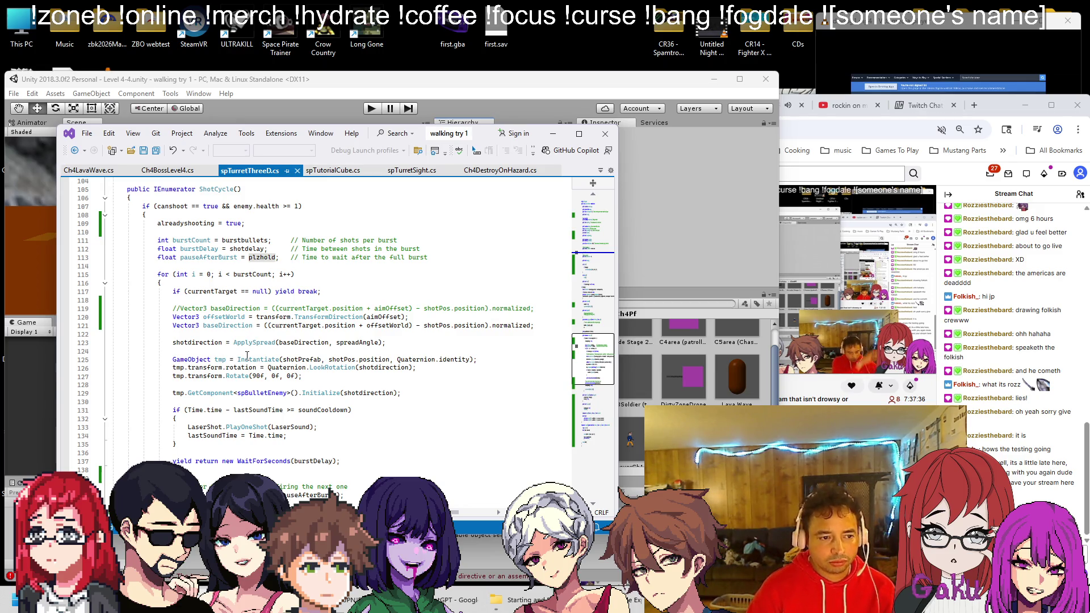
scroll(388, 335, "up", 10)
scroll(388, 336, "up", 20)
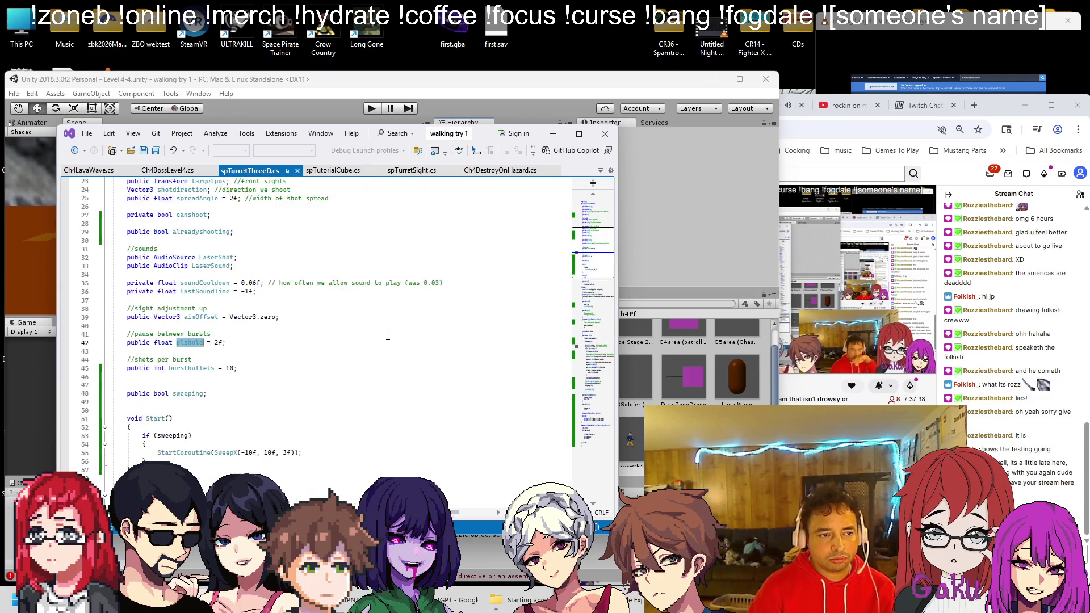
key("ctrl+f")
type("shotpos")
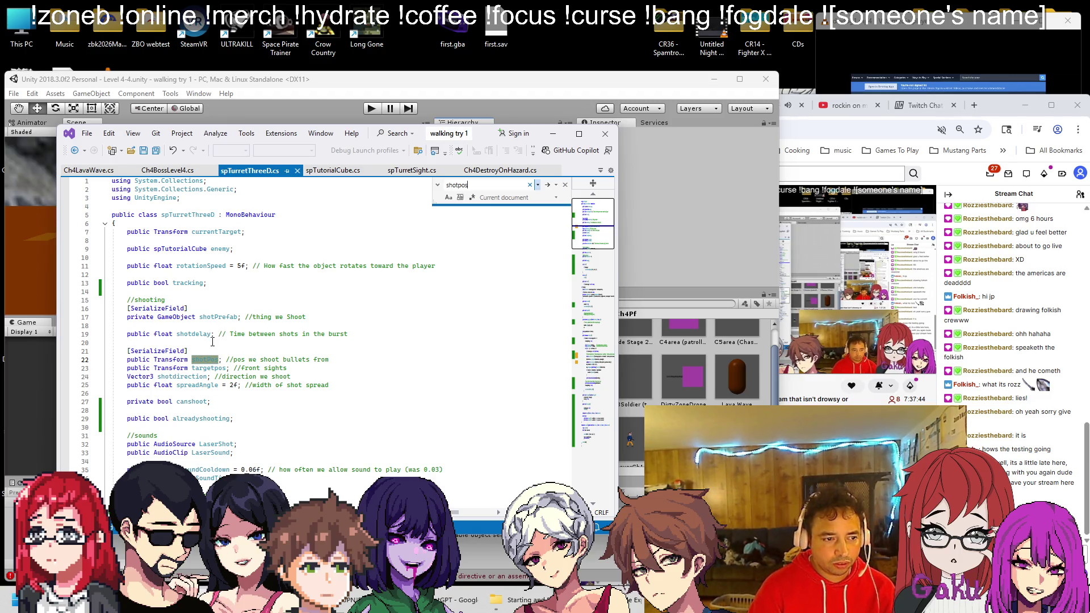
In Ch4BossLevel4.cs, capitalise the wavePos type on line 36 to 'Transform'
left_click(89, 170)
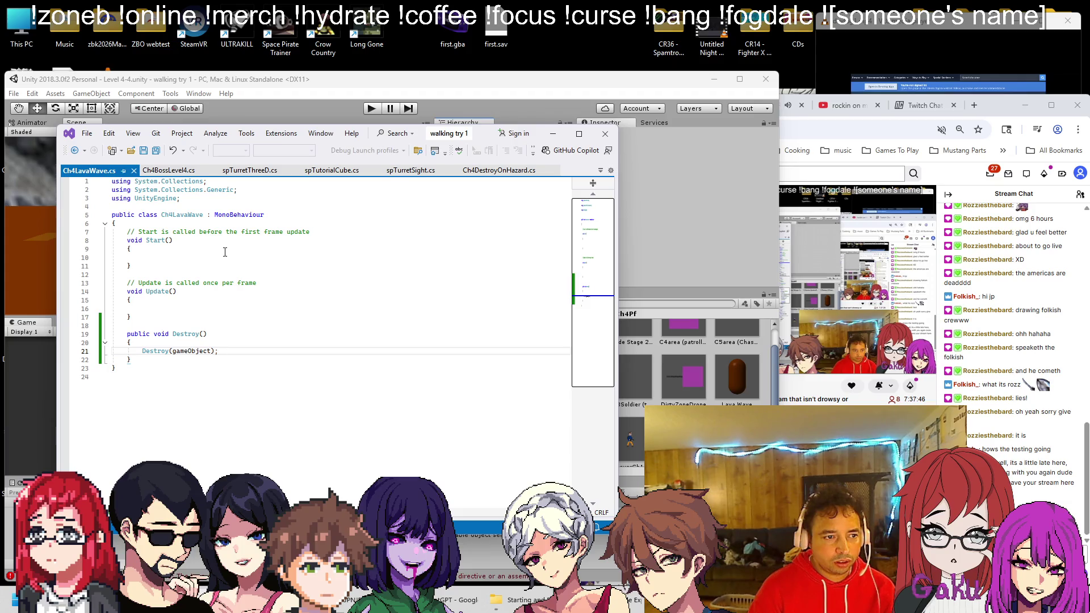
left_click(168, 171)
scroll(182, 206, "up", 10)
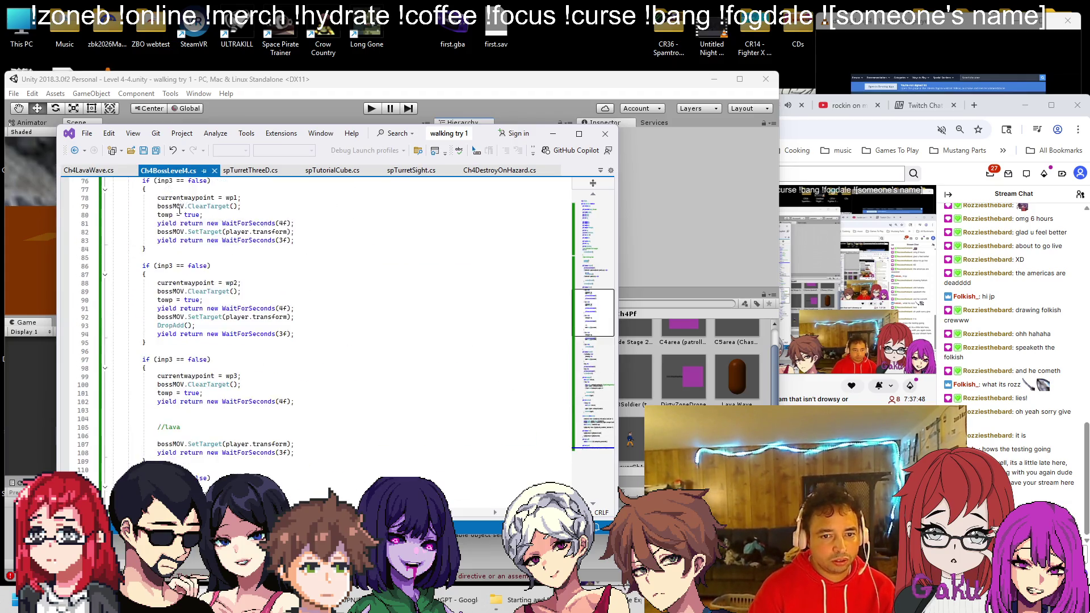
scroll(182, 207, "up", 18)
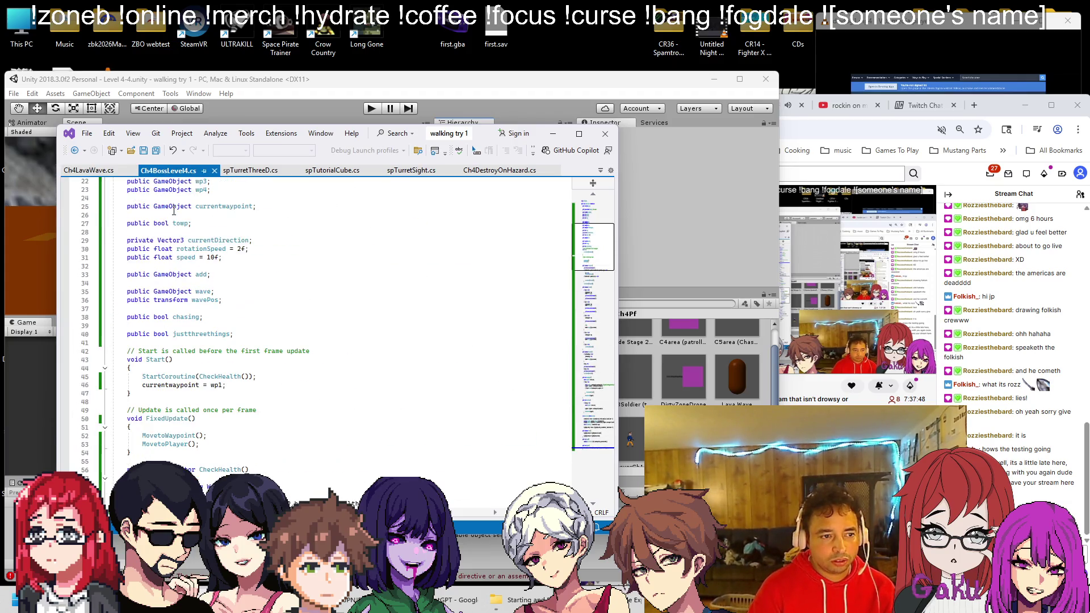
left_click(157, 300)
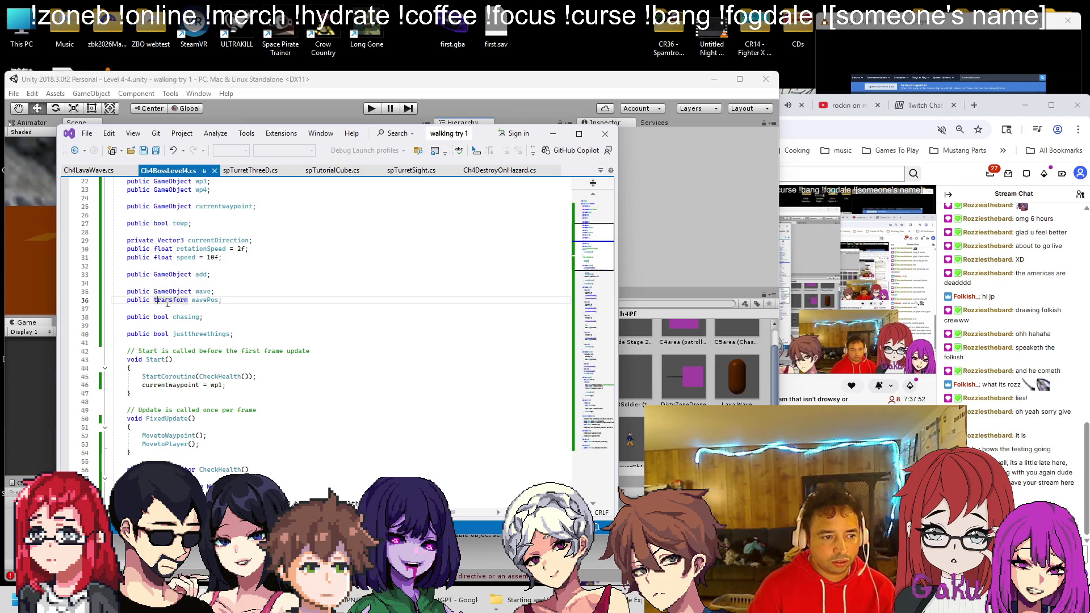
key("BackSpace")
type("T")
left_click(321, 110)
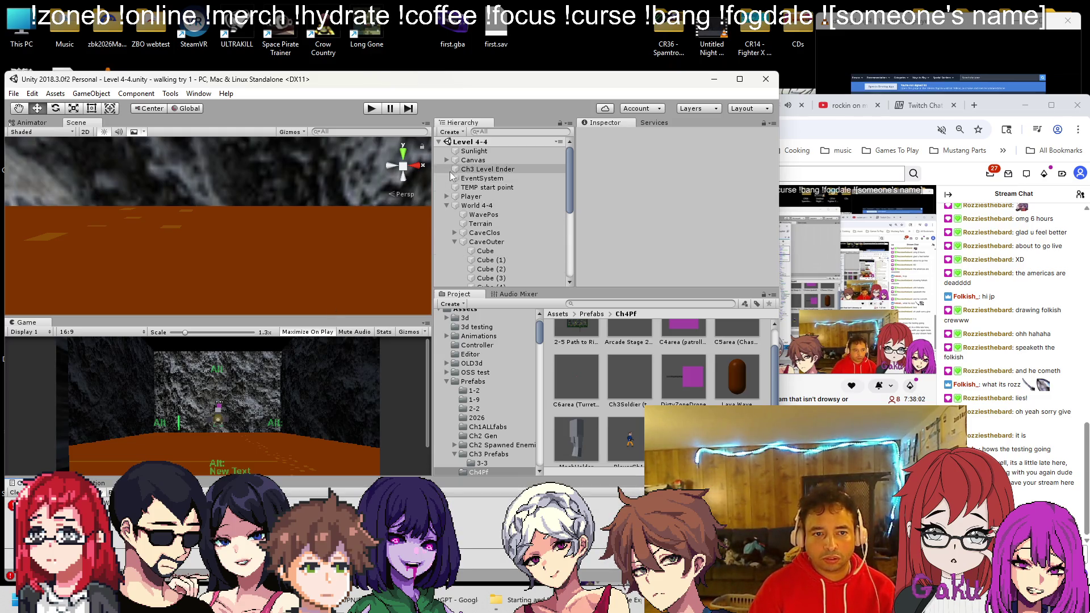
On BossMovement under Enemies4-4, assign the Lava Wave prefab to Wave and WavePos to Wave Pos
scroll(449, 203, "down", 6)
left_click(446, 228, "alt")
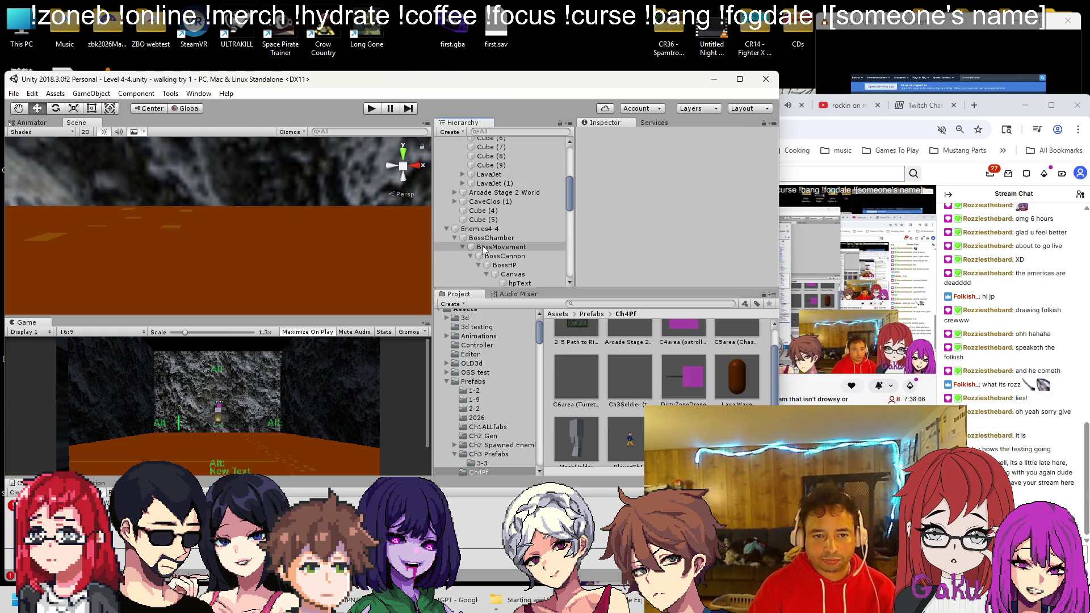
left_click(496, 248)
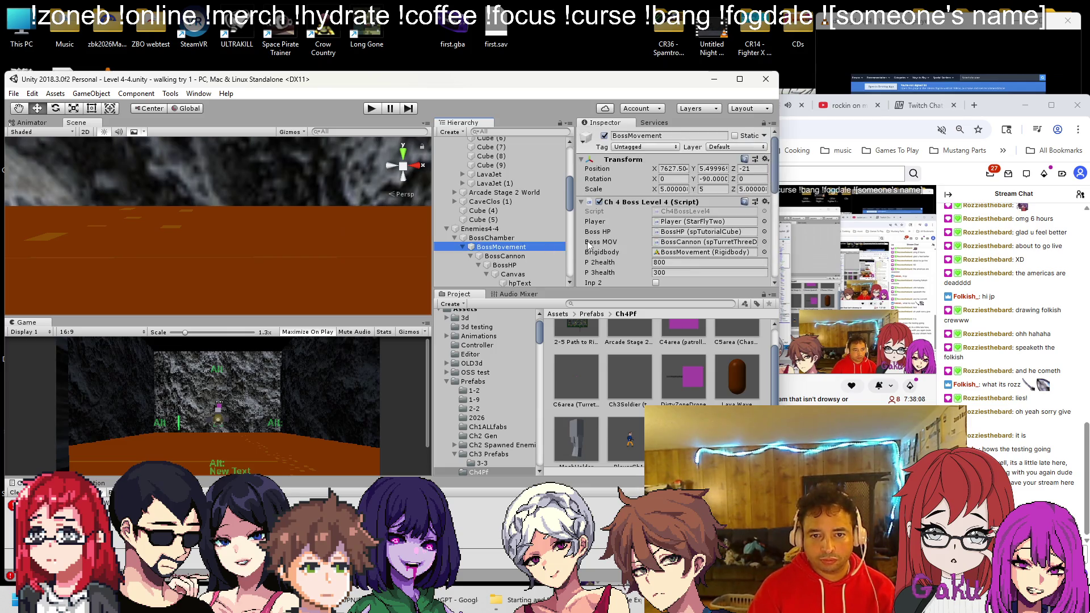
scroll(673, 235, "down", 5)
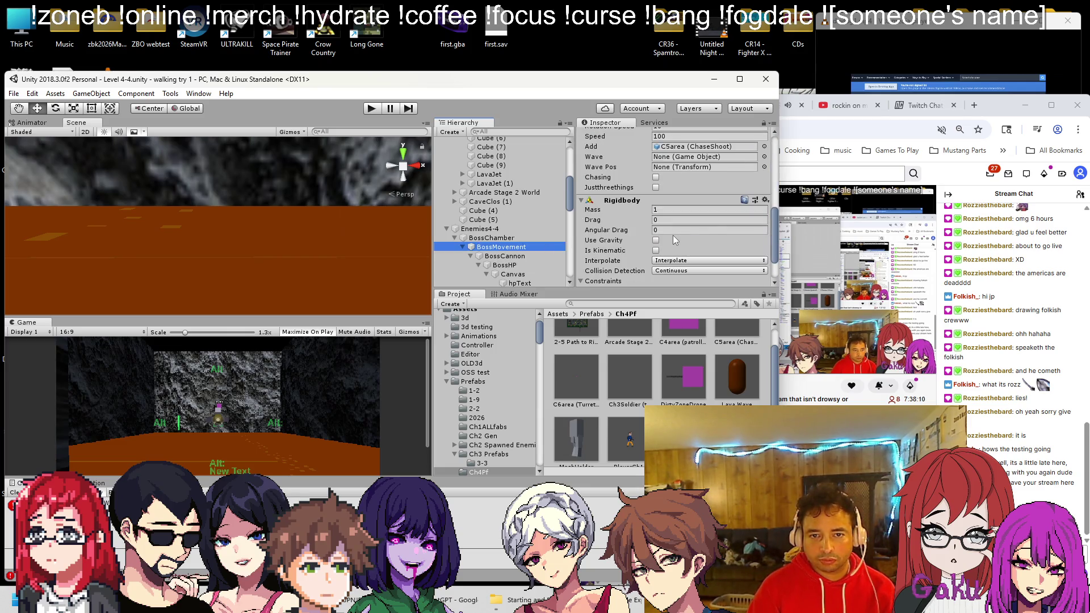
scroll(673, 235, "down", 5)
mouse_move(527, 227)
left_mouse_down()
mouse_move(705, 262)
mouse_move(696, 177)
left_mouse_up()
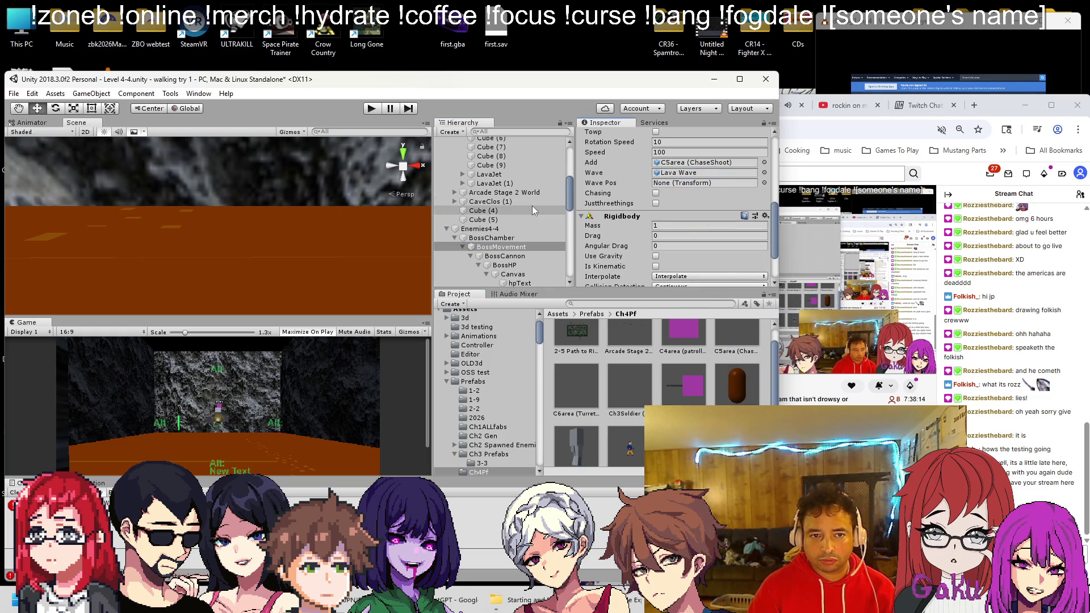
scroll(506, 227, "up", 10)
left_click_drag(484, 215, 704, 183)
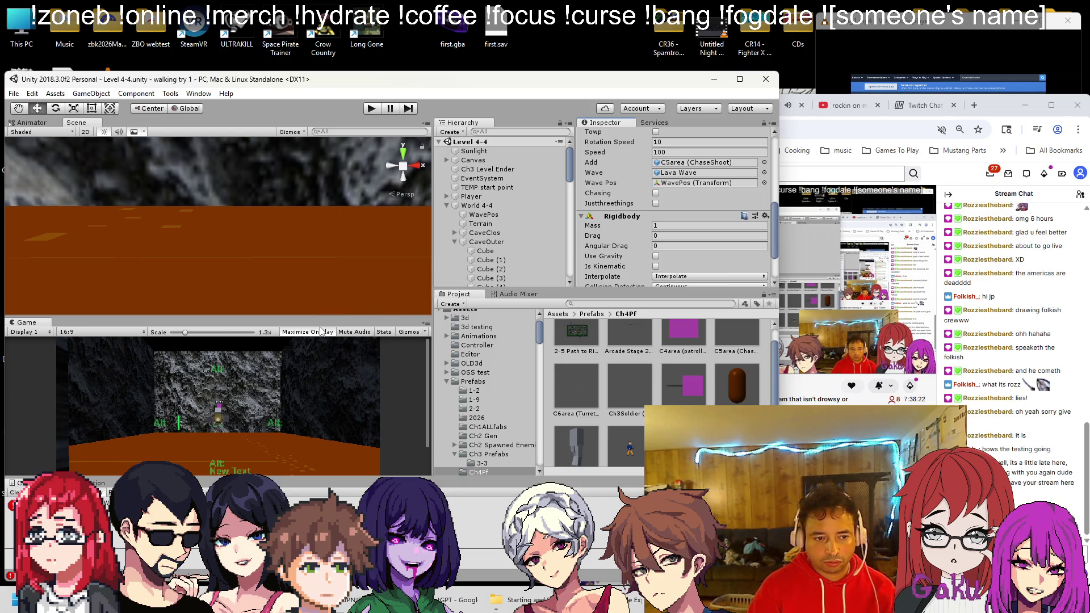
scroll(231, 384, "down", 3)
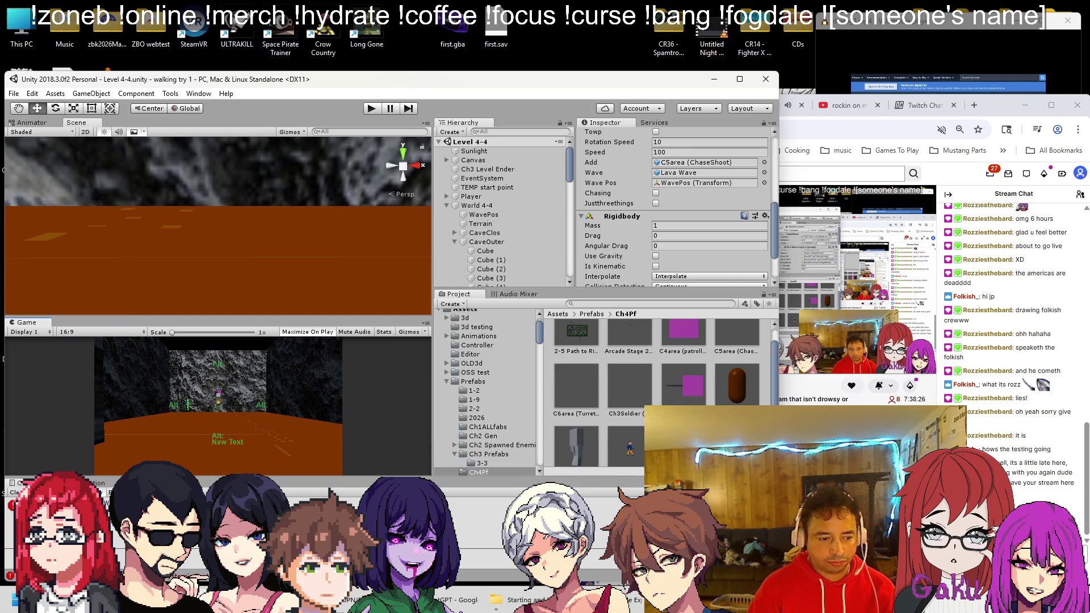
left_click(201, 594)
scroll(193, 318, "down", 3)
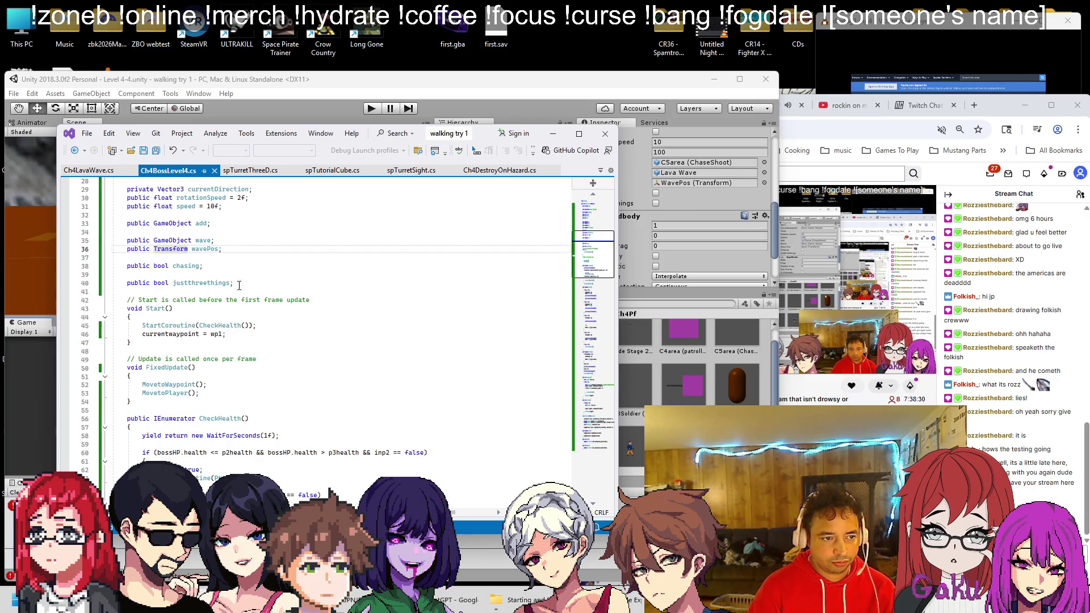
Add a DropWave() call on a new line after line 116 and save
scroll(216, 364, "down", 20)
scroll(186, 391, "down", 8)
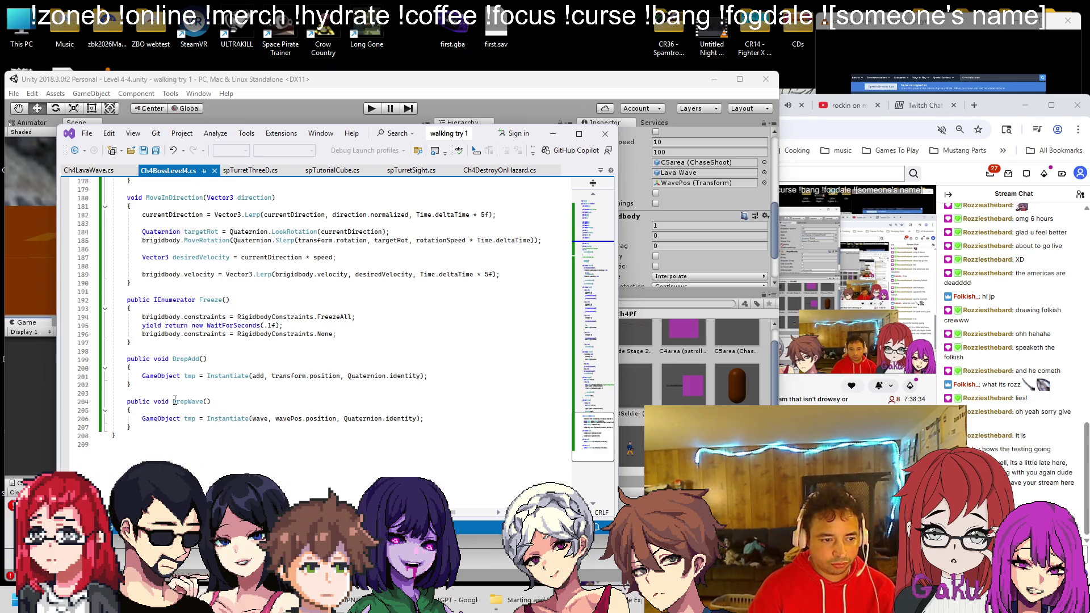
left_click_drag(174, 401, 228, 402)
scroll(243, 384, "up", 20)
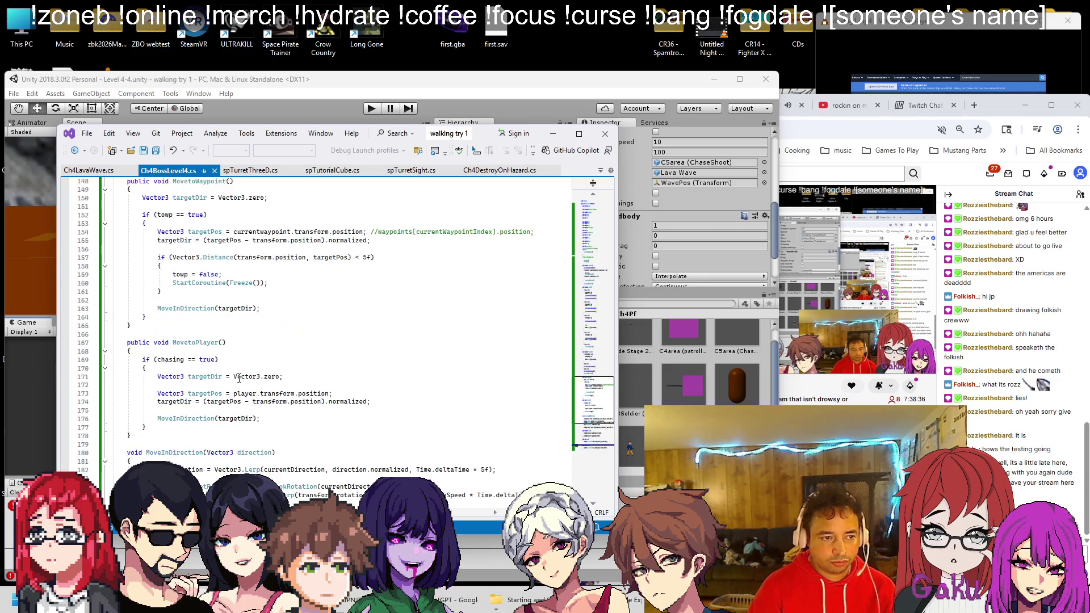
scroll(240, 378, "down", 1)
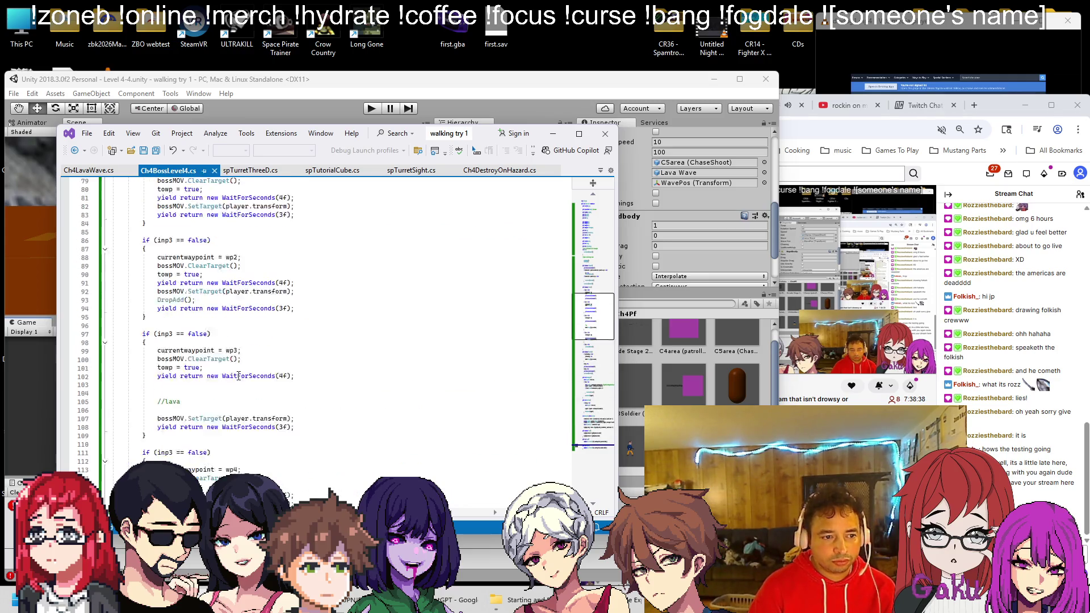
scroll(179, 394, "down", 1)
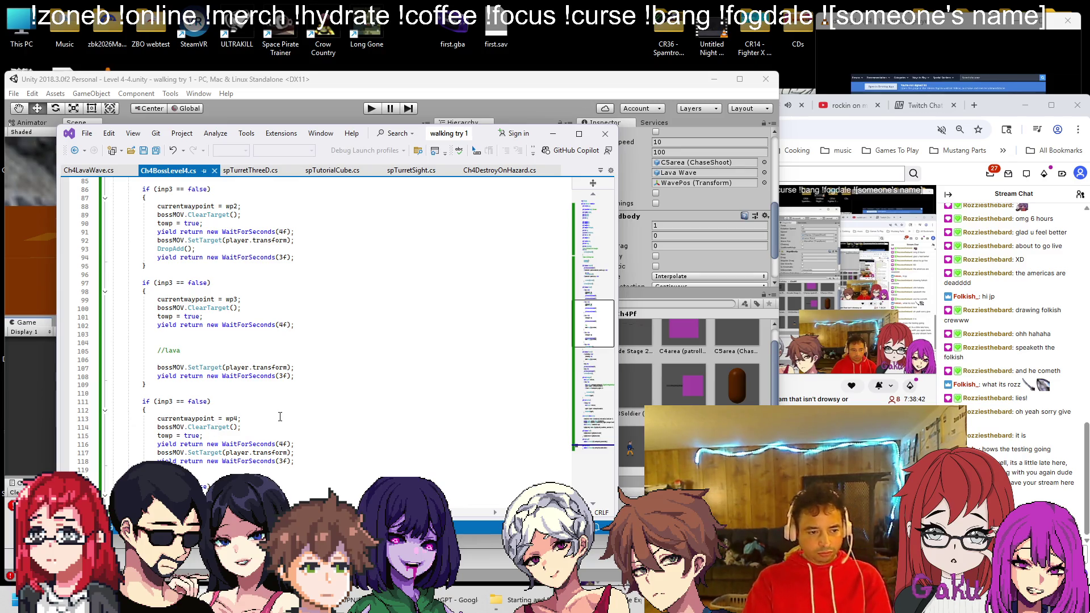
left_click(304, 444)
key("Return")
type("DropWave();")
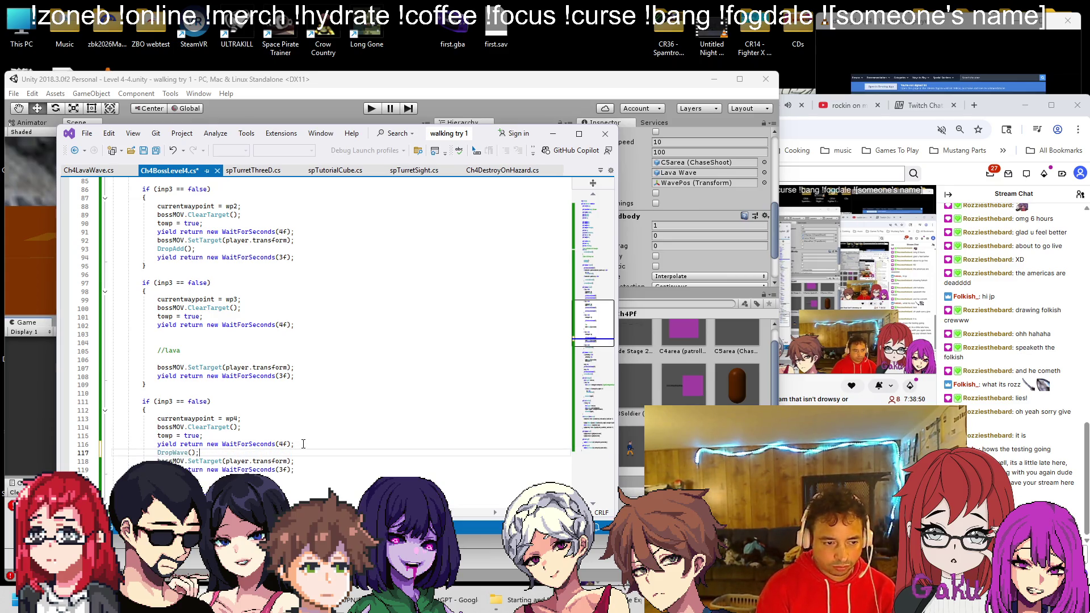
key("ctrl+s")
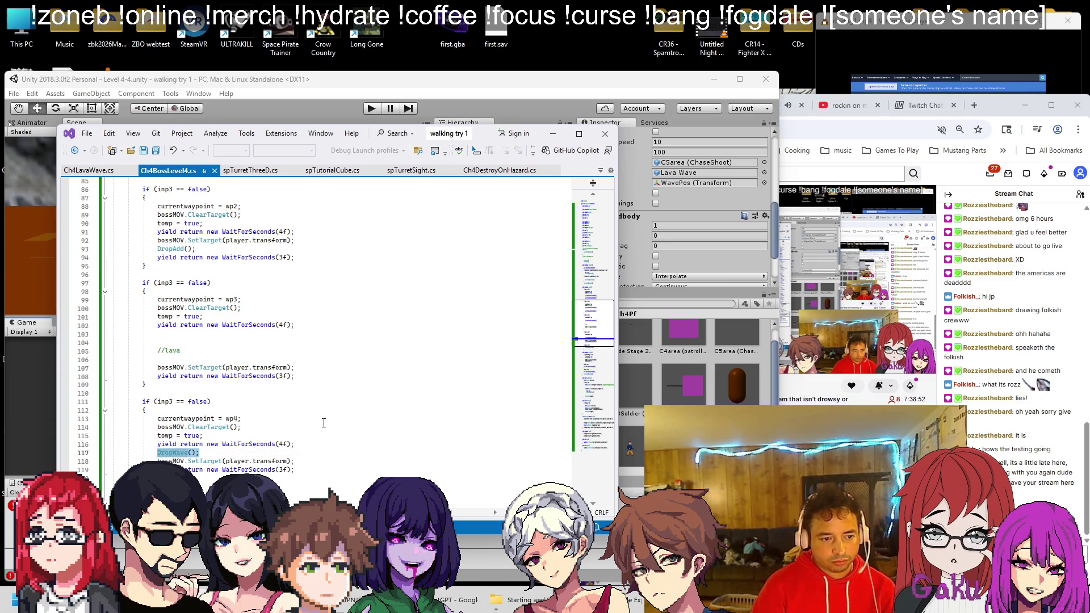
Paste a DropWave() call at the top of Start(), ahead of the CheckHealth coroutine
scroll(324, 423, "up", 7)
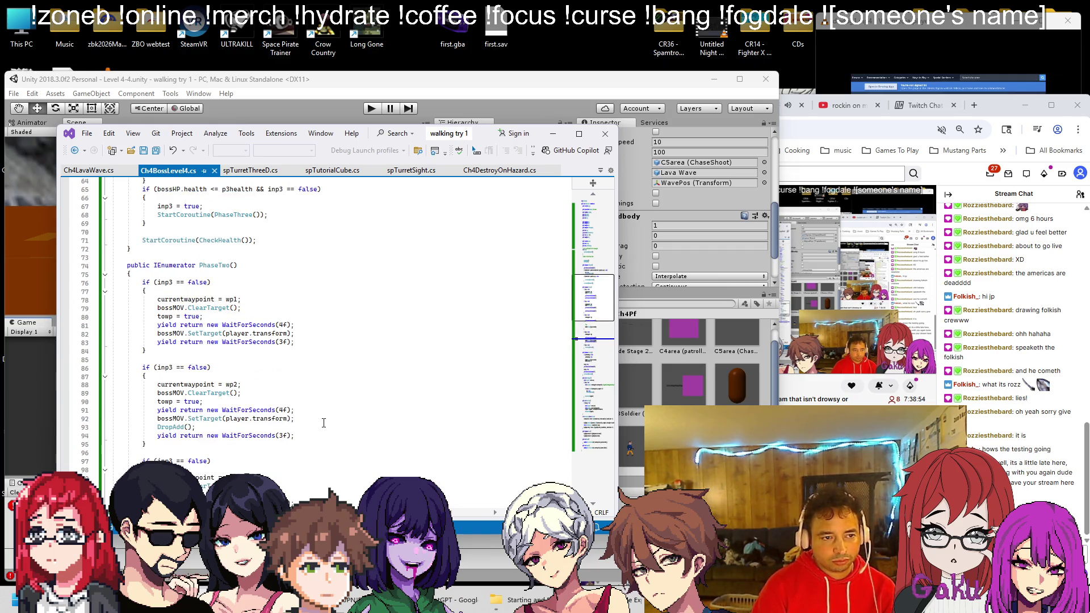
scroll(323, 423, "down", 7)
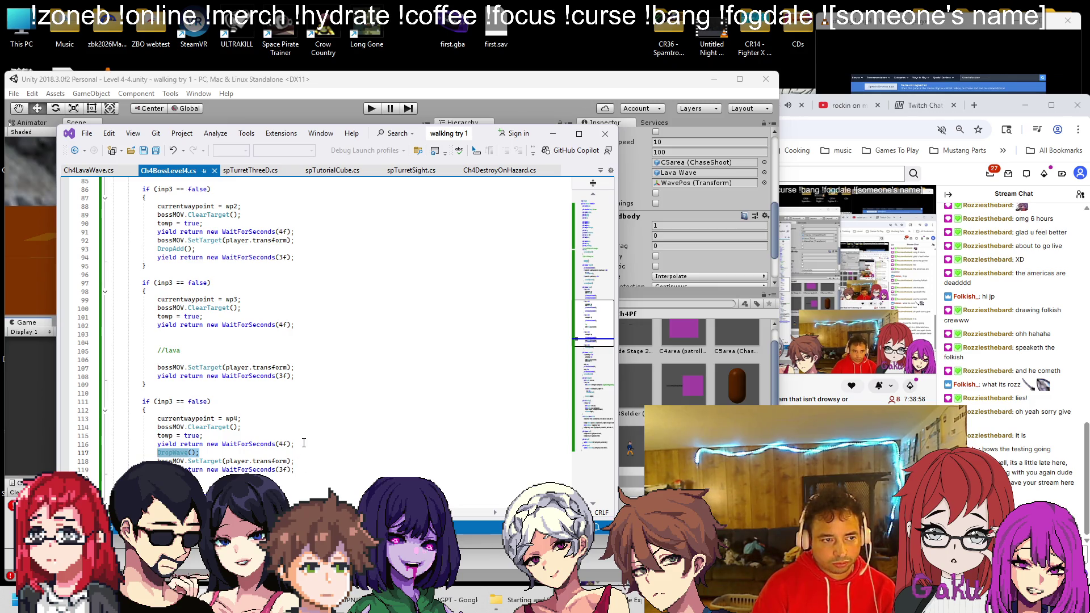
scroll(304, 443, "up", 5)
scroll(304, 443, "down", 7)
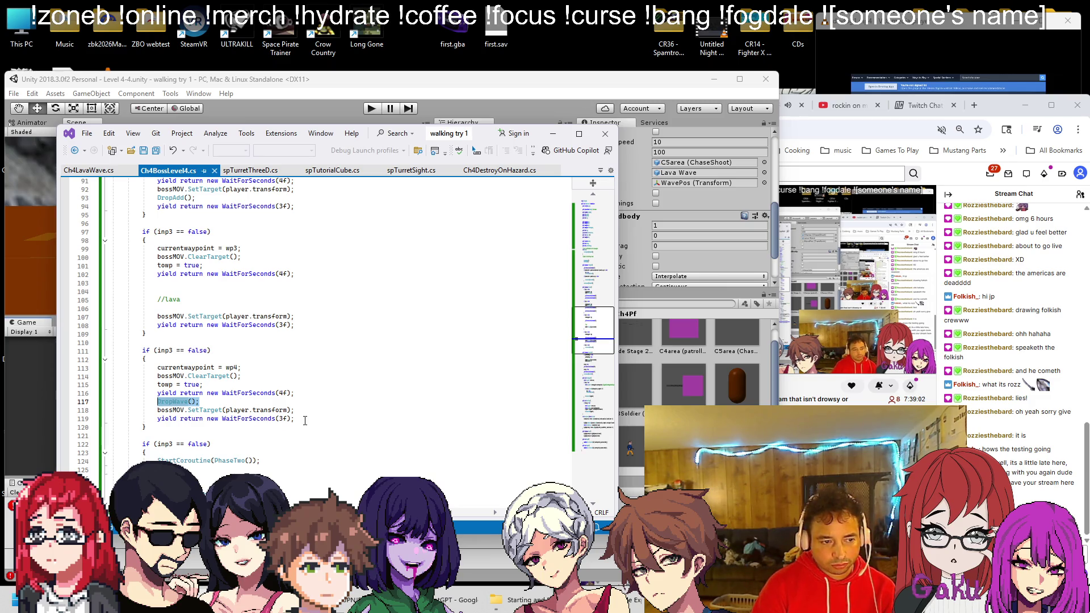
scroll(305, 420, "up", 20)
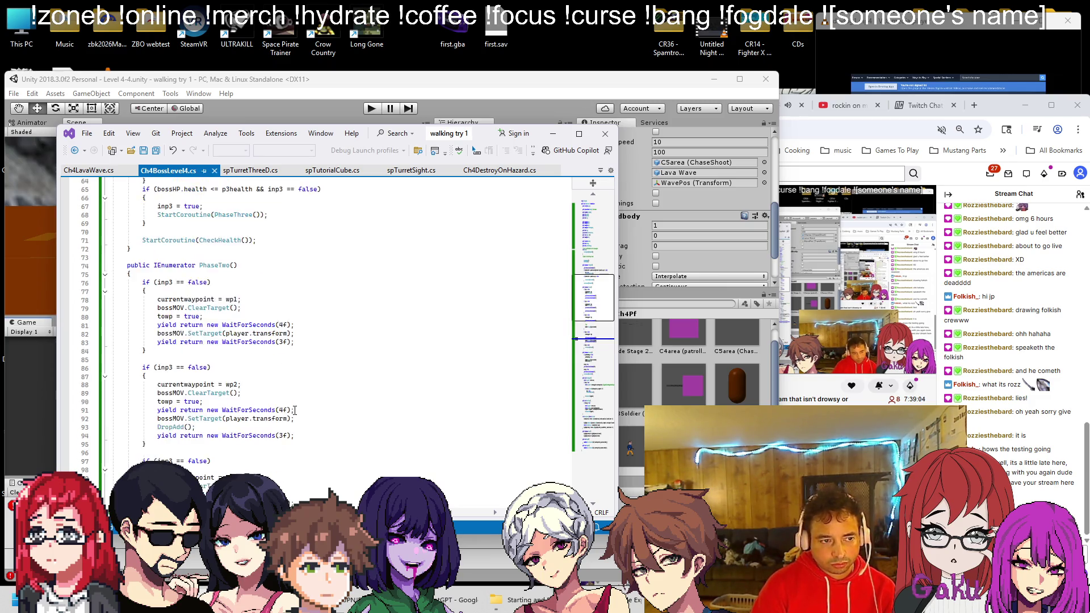
left_click(224, 368)
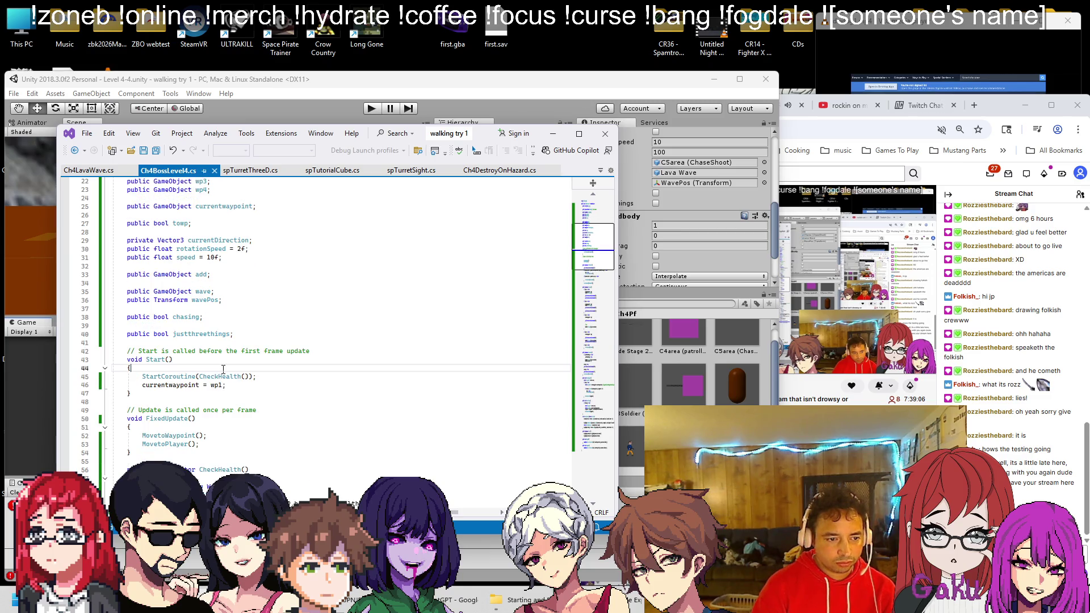
key("Return")
type("DropWave();")
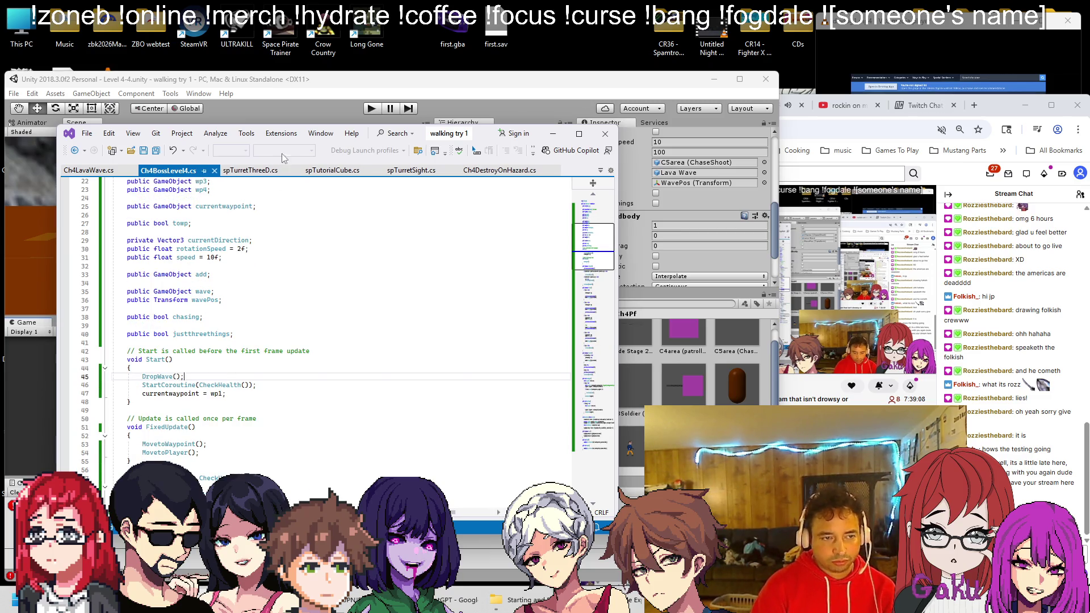
left_click(292, 98)
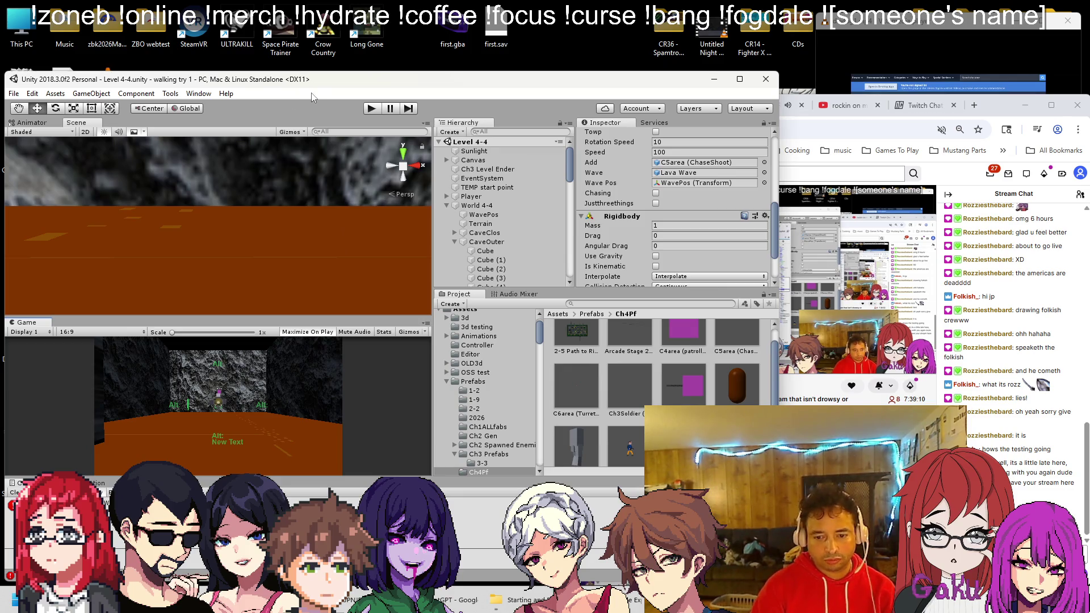
Play-test the boss level in Unity, then stop play mode
scroll(241, 194, "up", 5)
scroll(228, 213, "down", 5)
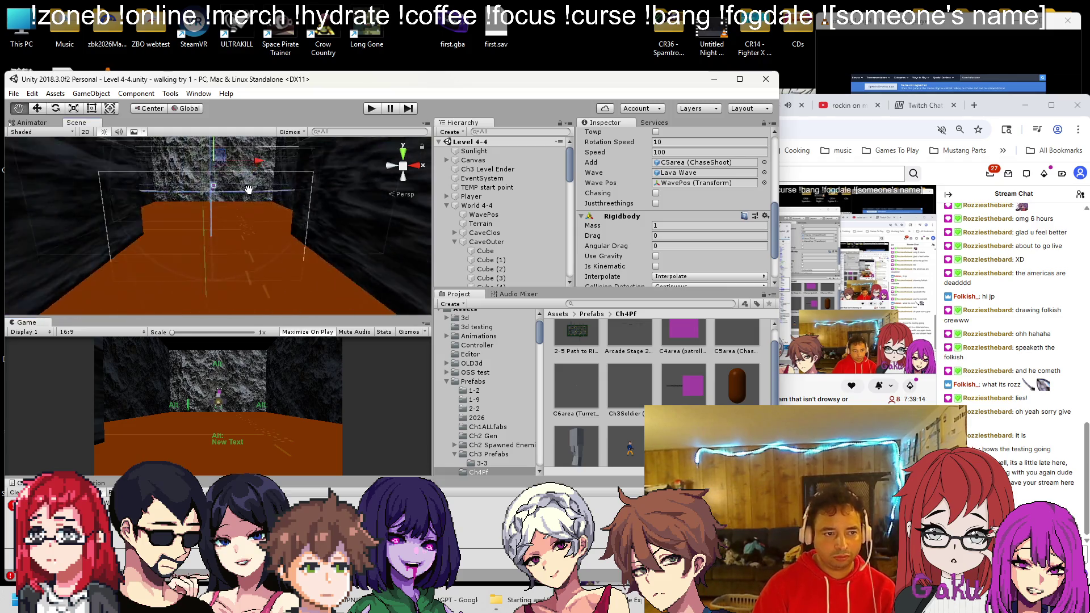
left_click(375, 106)
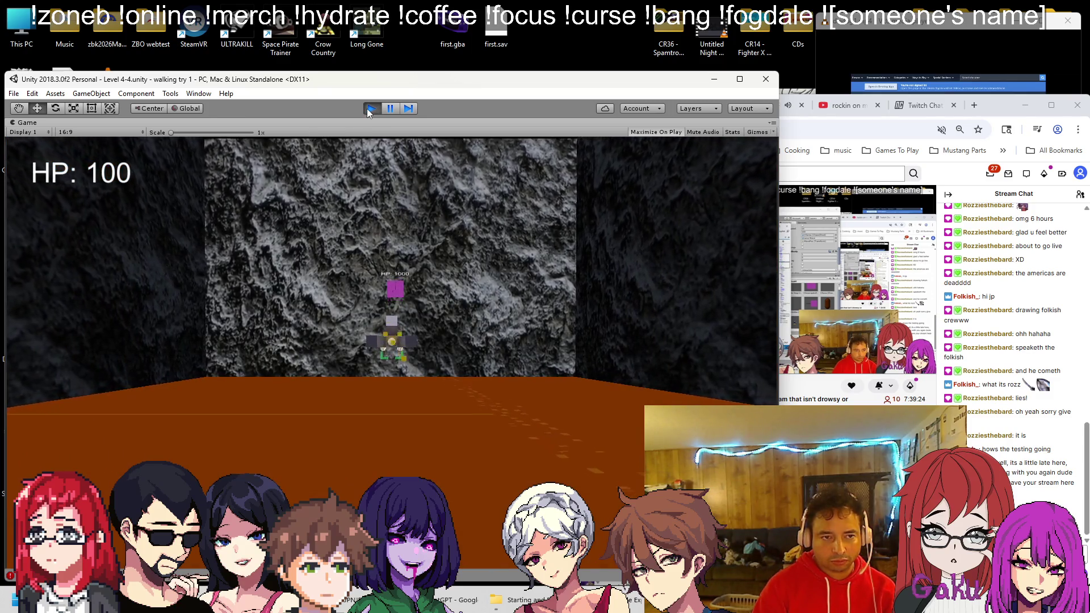
left_click(366, 108)
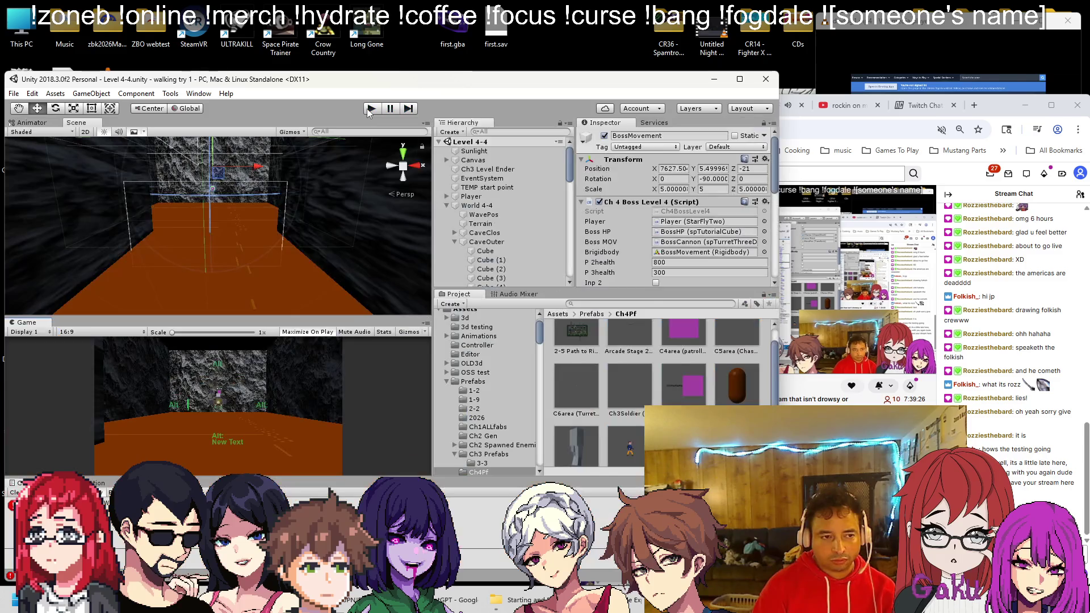
key("alt+Tab")
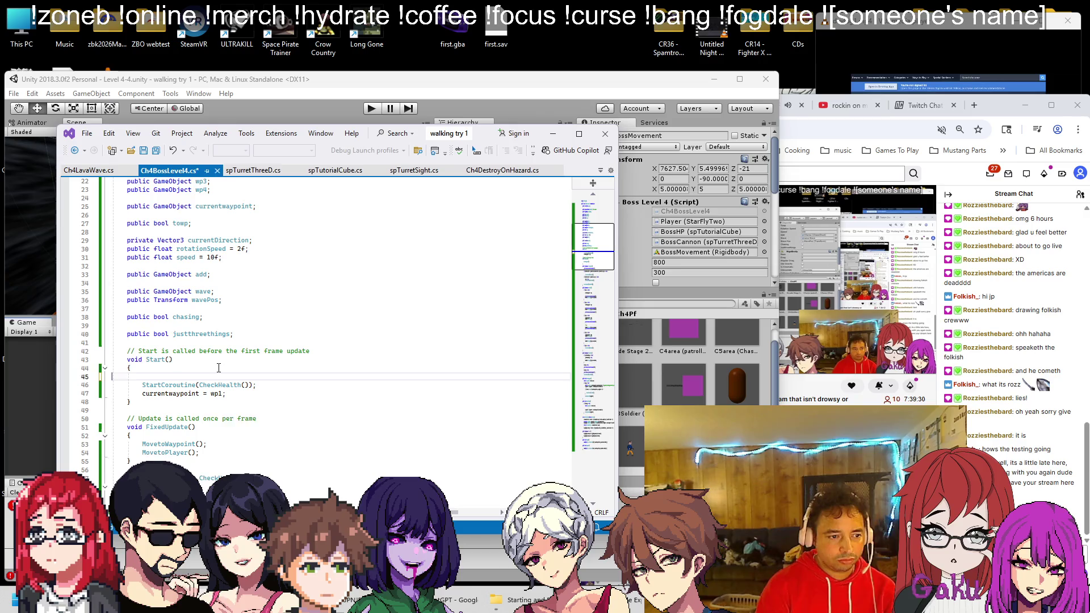
left_click(315, 96)
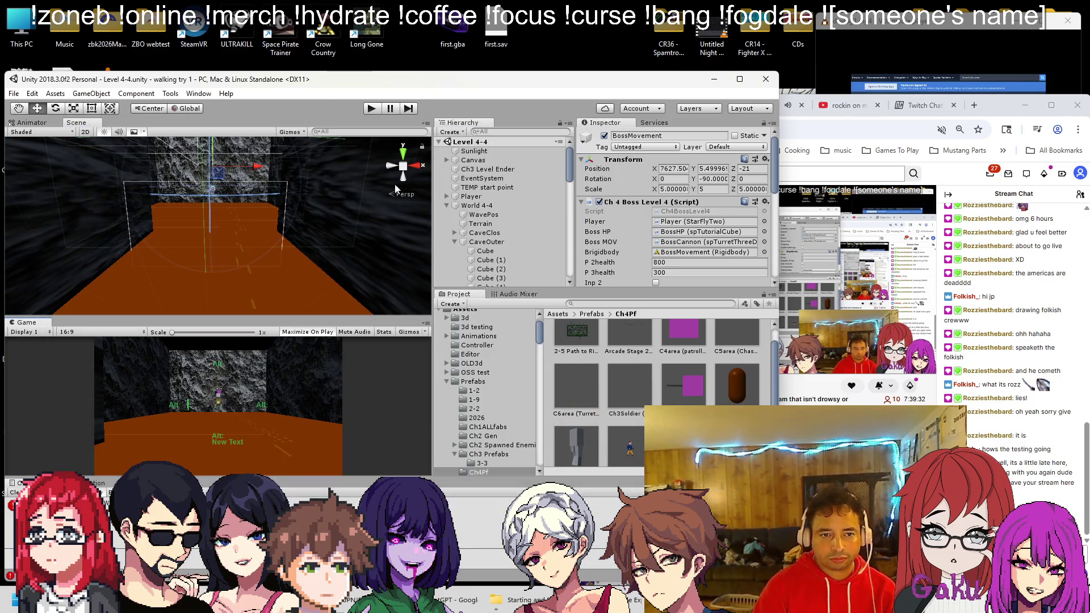
Select the Player and open the Star Fly Two (Script) component's context menu
left_click(461, 197)
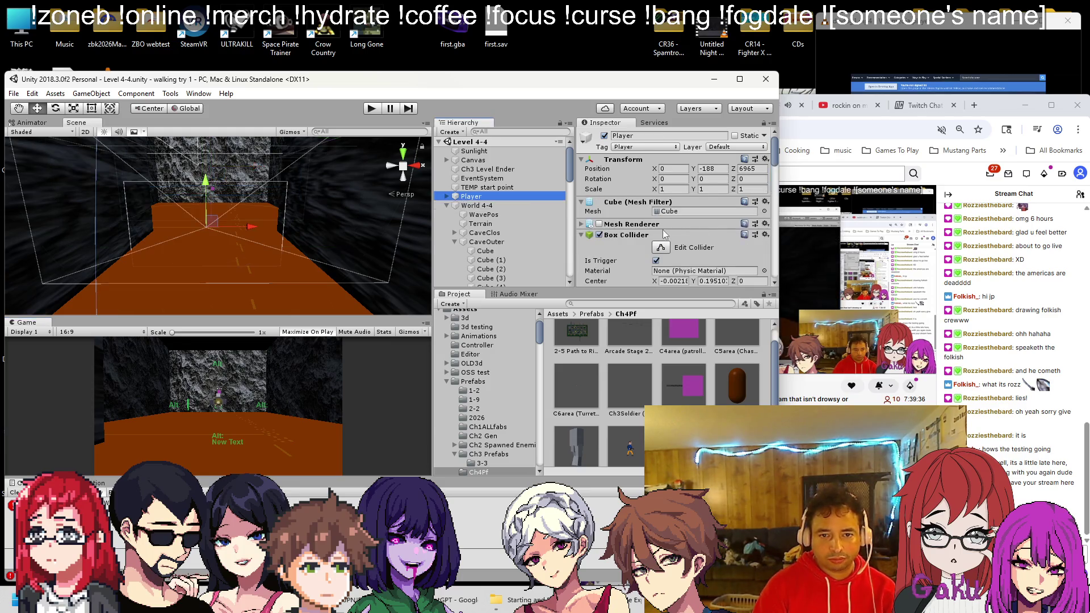
scroll(641, 234, "down", 5)
right_click(639, 181)
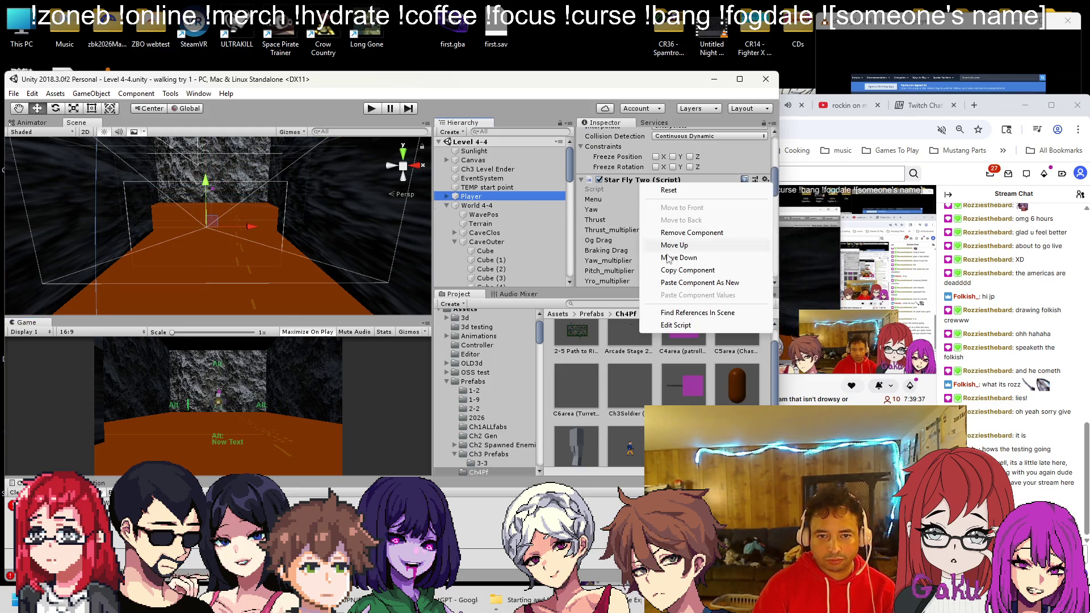
In StarFlyTwo.cs, duplicate the TakeDamage coroutine directly below the original
left_click(676, 325)
key("ctrl+f")
type("takedam")
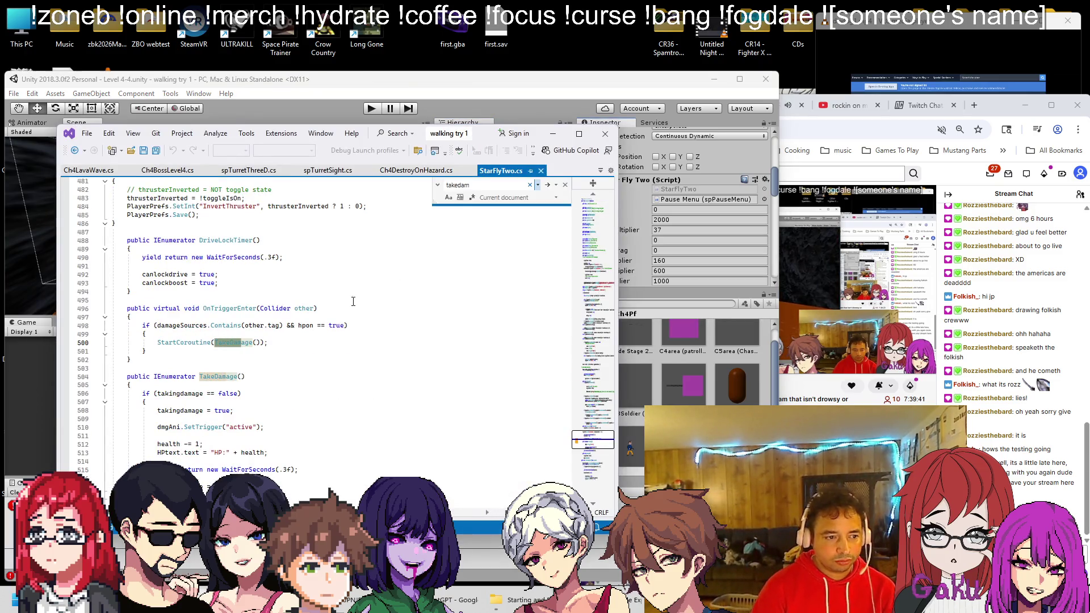
scroll(261, 300, "down", 3)
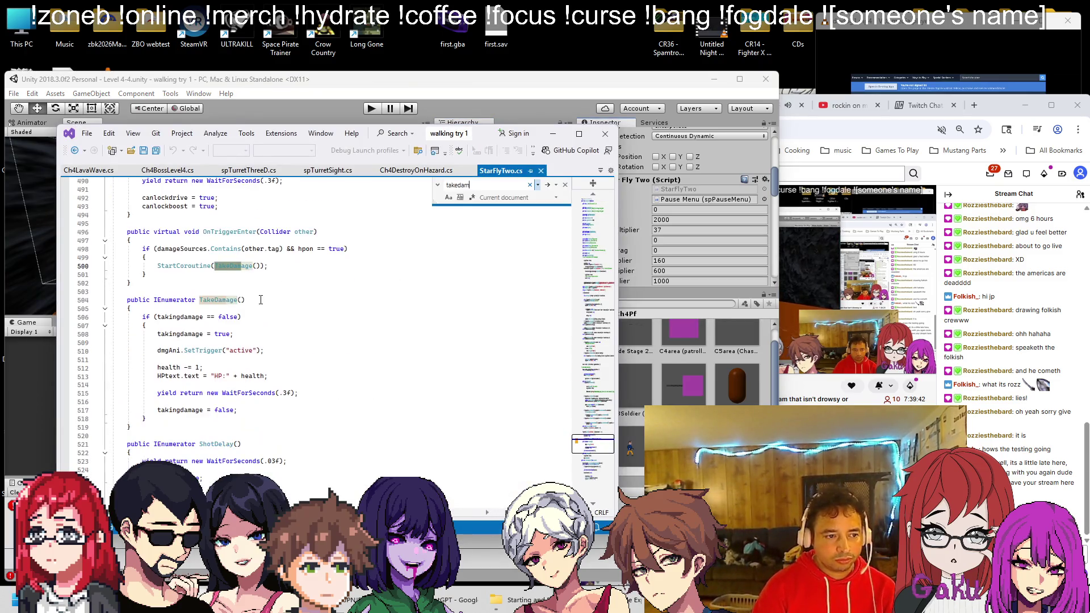
scroll(160, 371, "down", 2)
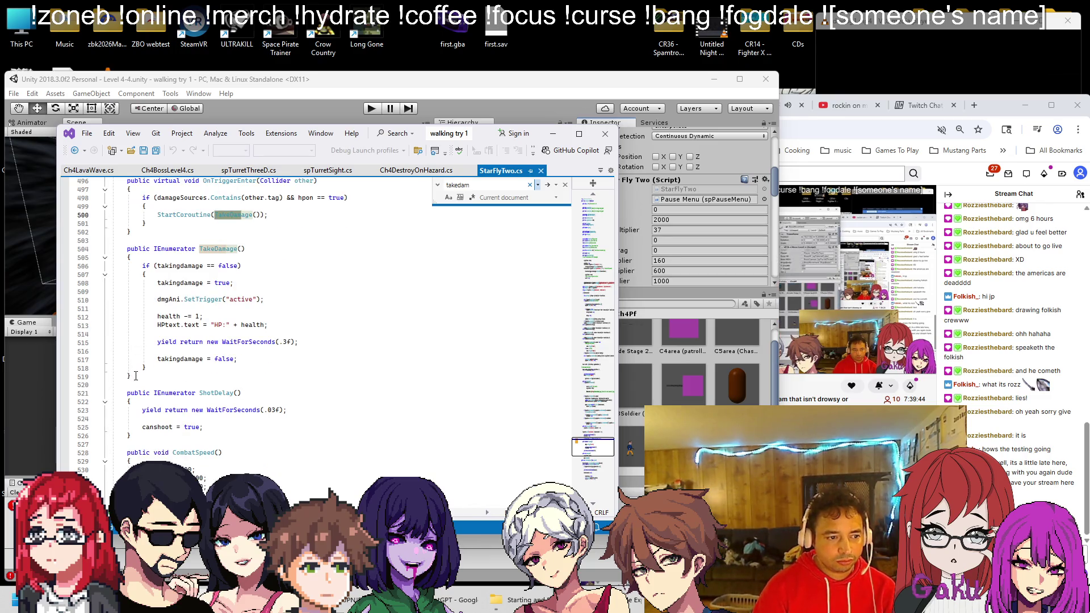
left_click_drag(132, 376, 128, 241)
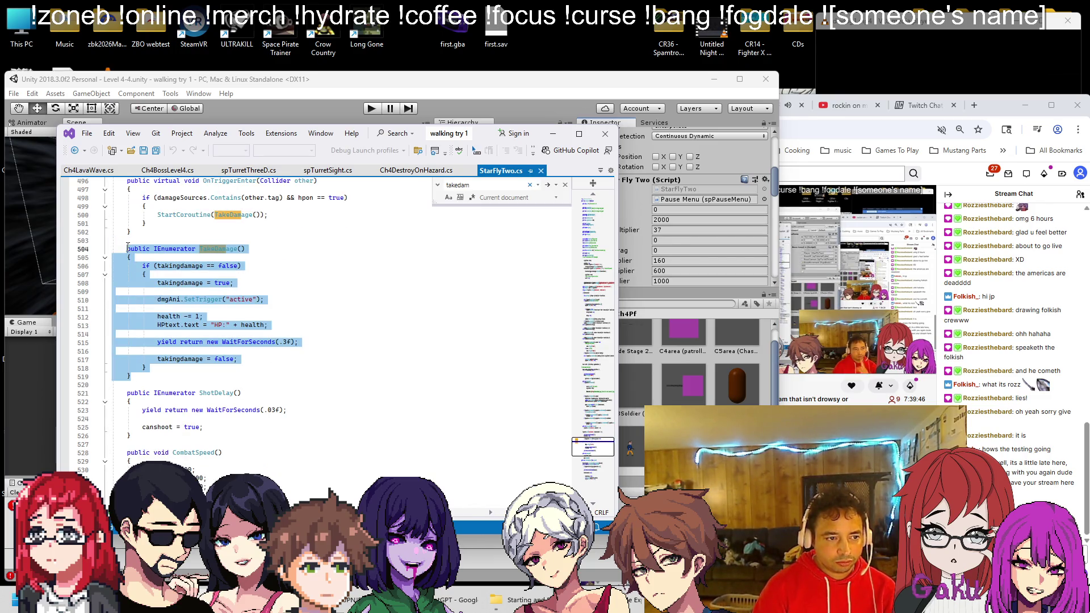
key("ctrl+c")
left_click(153, 383)
key("Return")
key("ctrl+v")
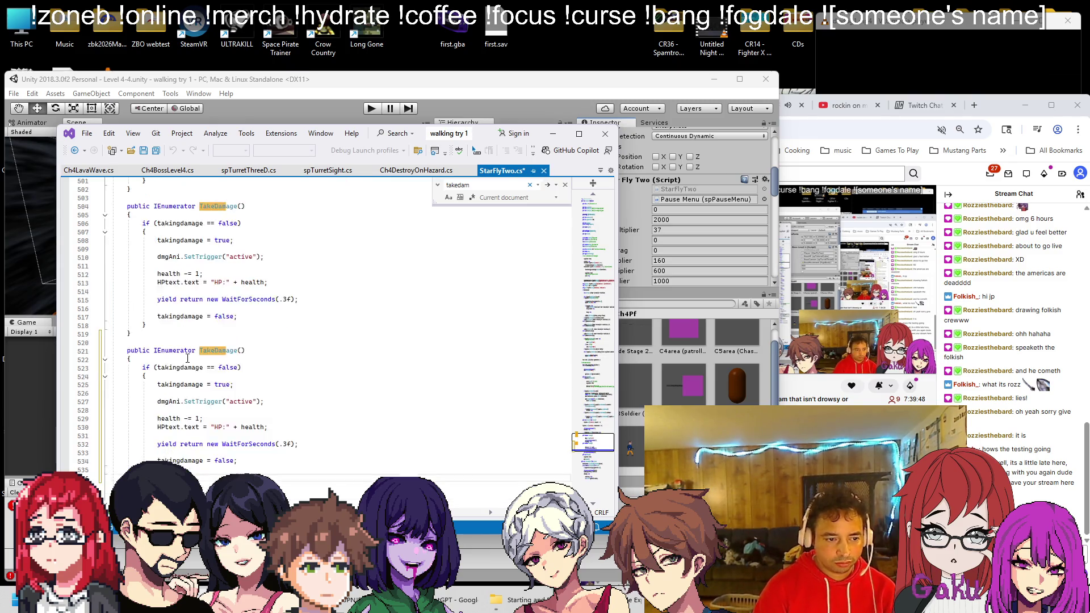
Rename the copied coroutine to TakeBigDamage and save
left_click(213, 325)
type("BIG")
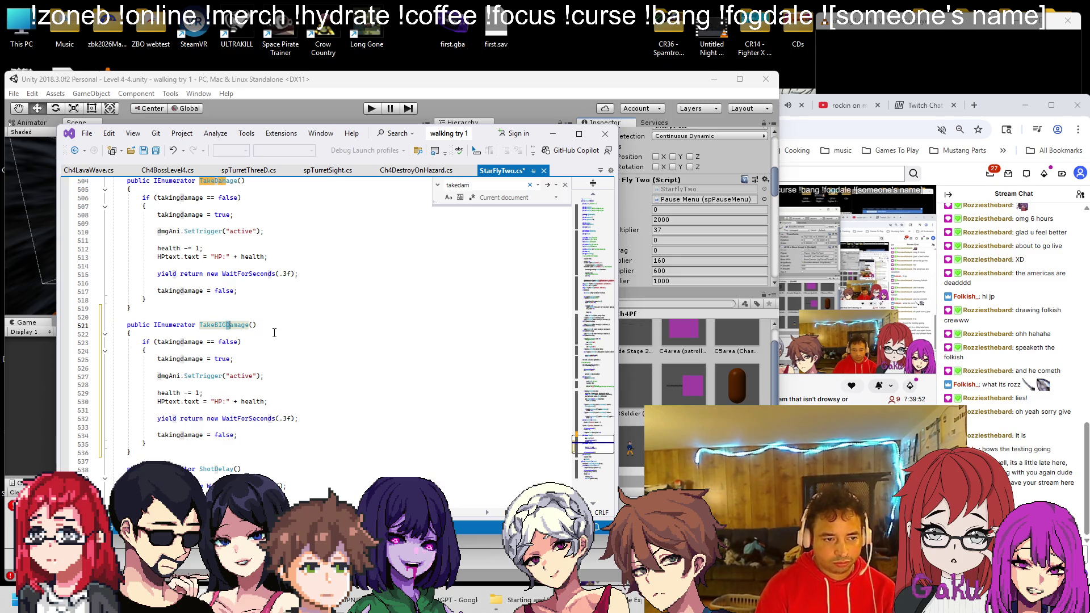
key("ctrl+s")
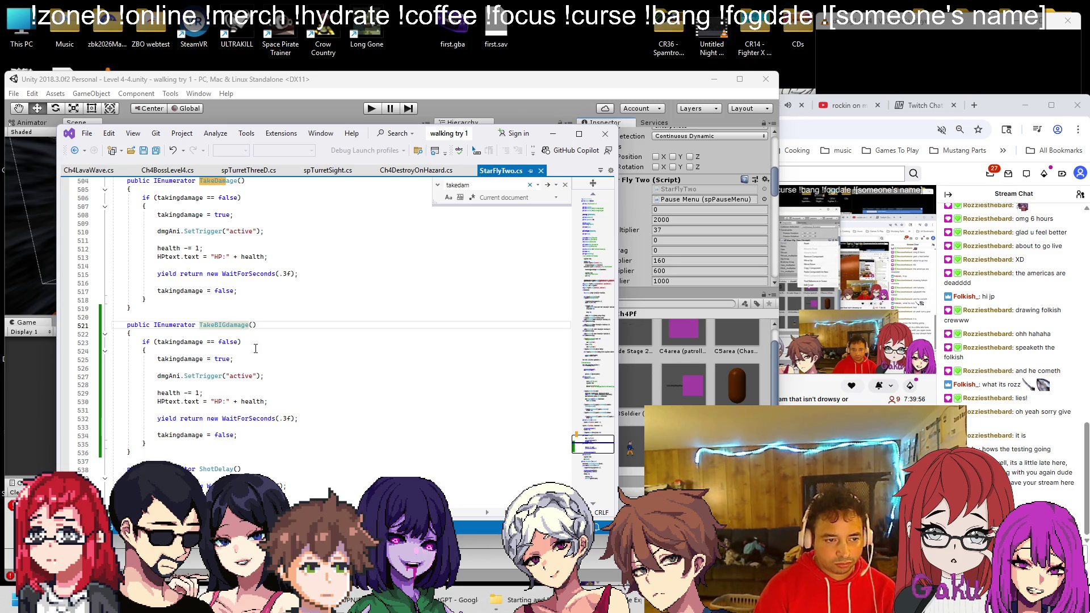
key("BackSpace")
key("BackSpace")
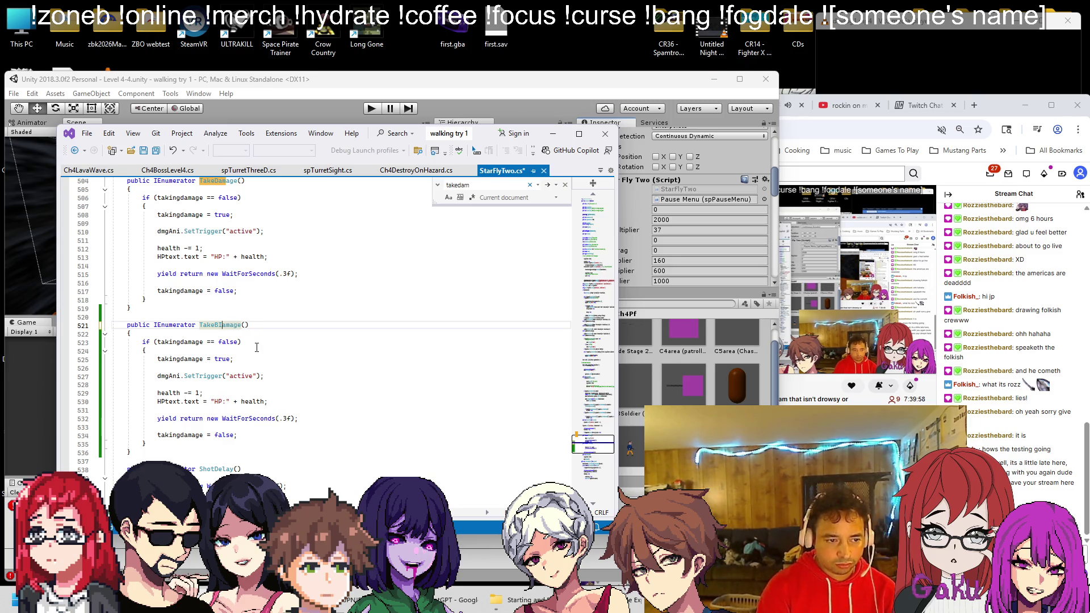
type("ig")
key("ctrl+s")
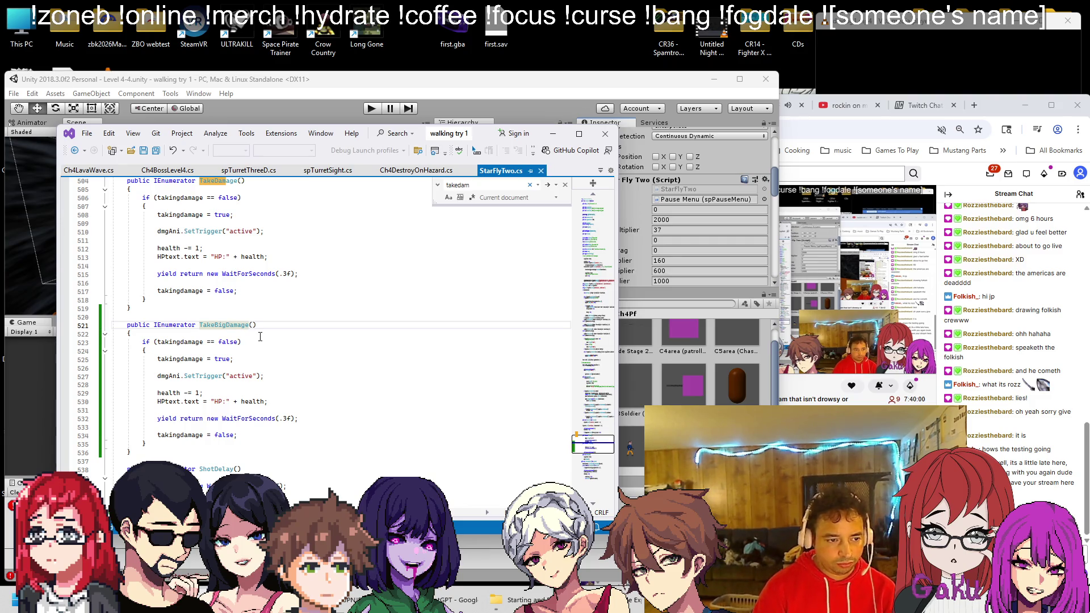
In TakeBigDamage, remove the takingdamage == false guard and its braces, and change health -= 1 to -= 10
scroll(255, 331, "down", 1)
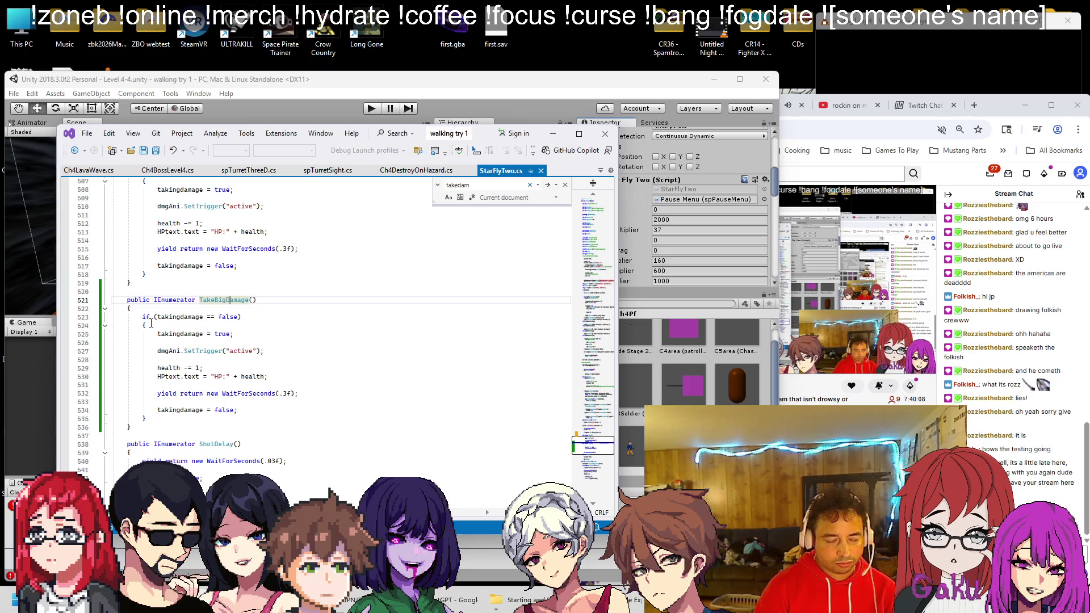
left_click_drag(149, 324, 112, 316)
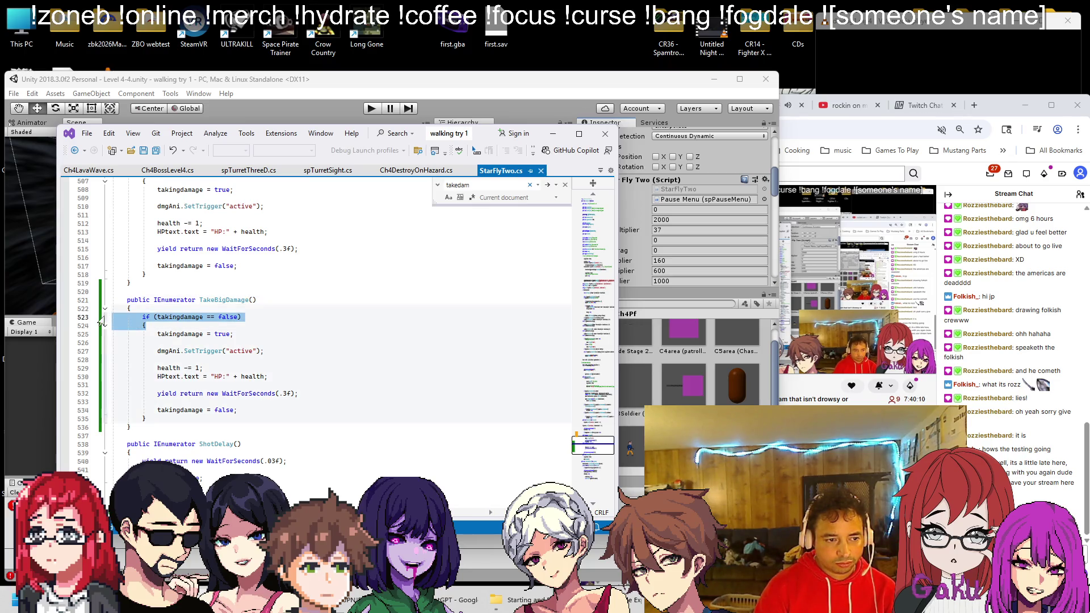
key("Delete")
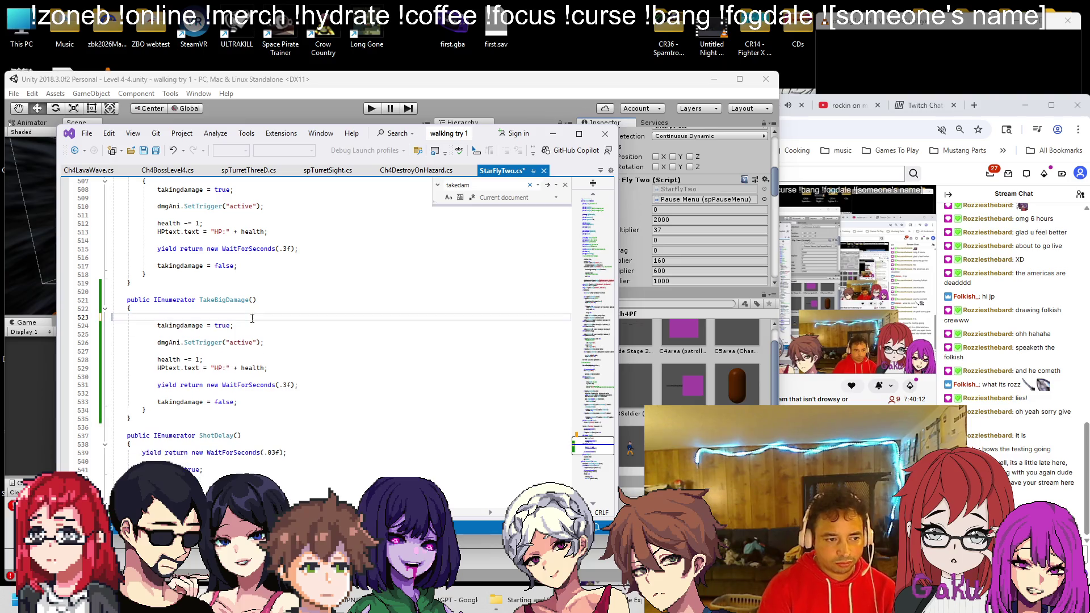
key("ctrl+x")
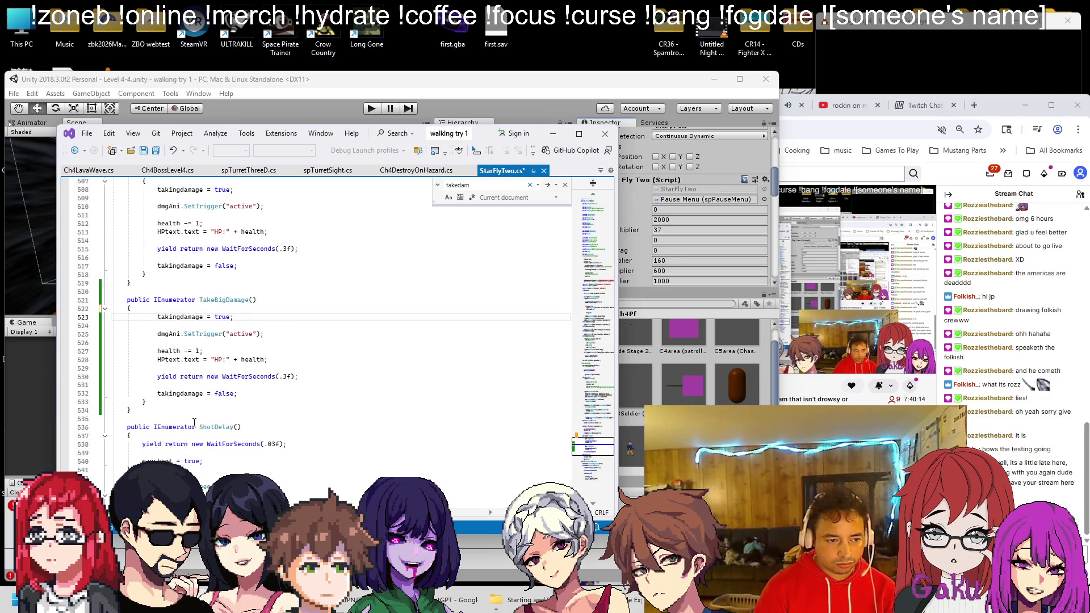
left_click(199, 403)
key("BackSpace")
key("BackSpace")
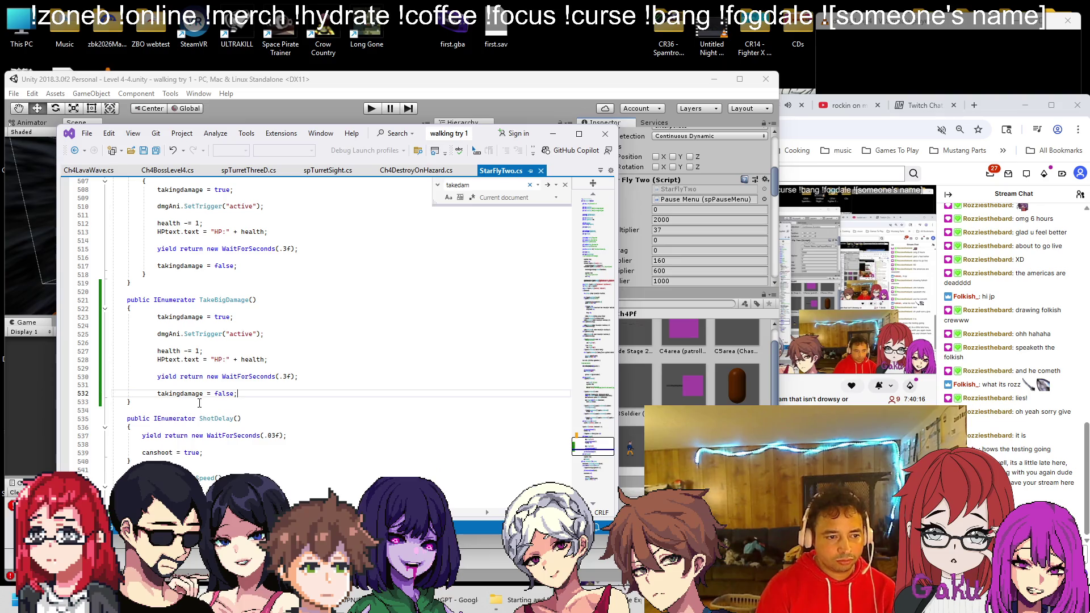
left_click(193, 351)
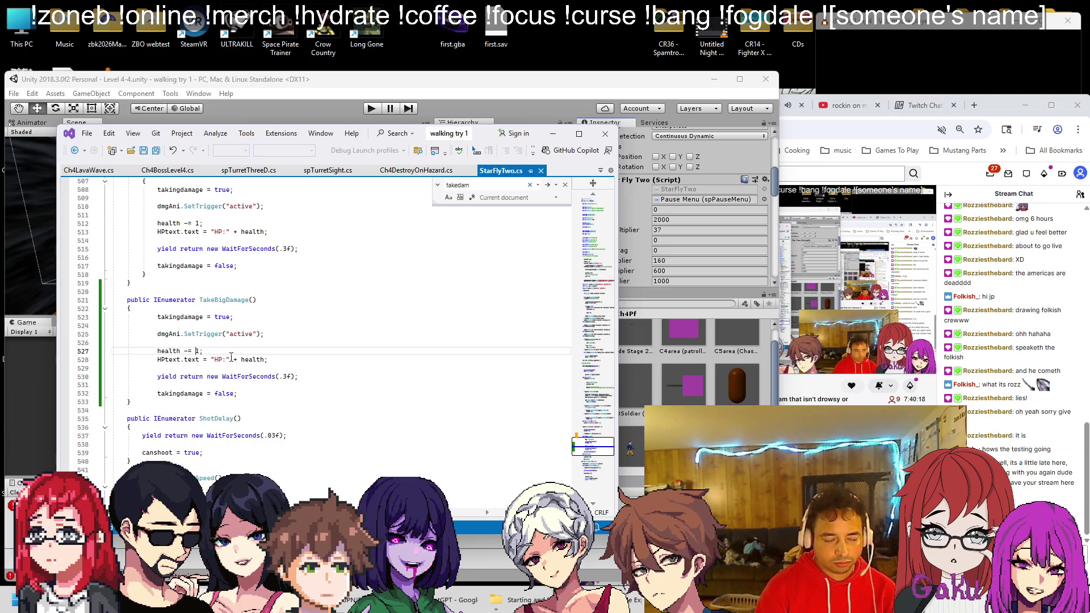
type("0")
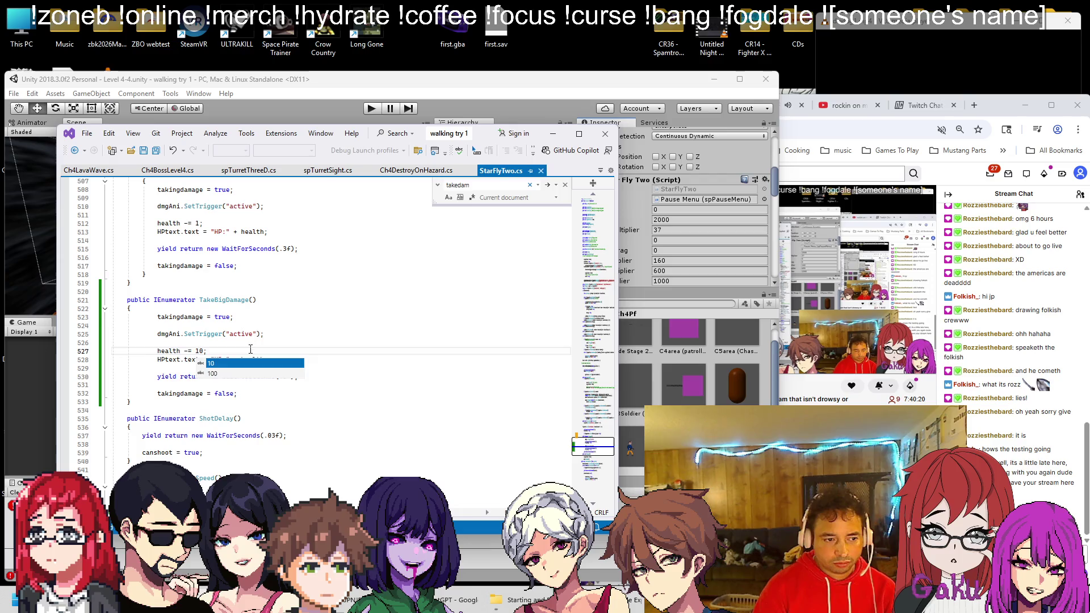
left_click(329, 309)
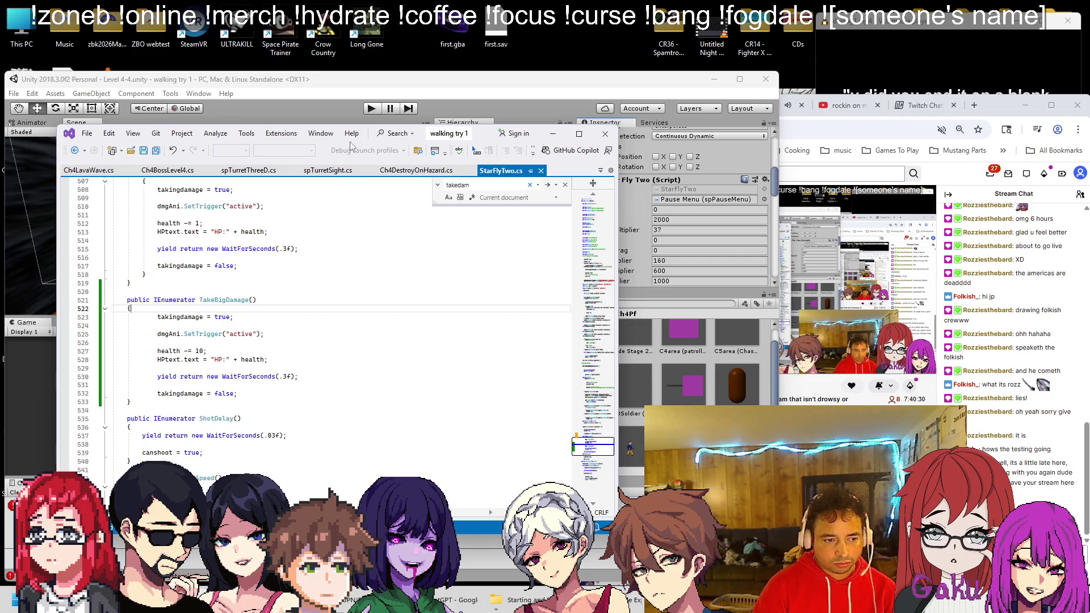
left_click(339, 101)
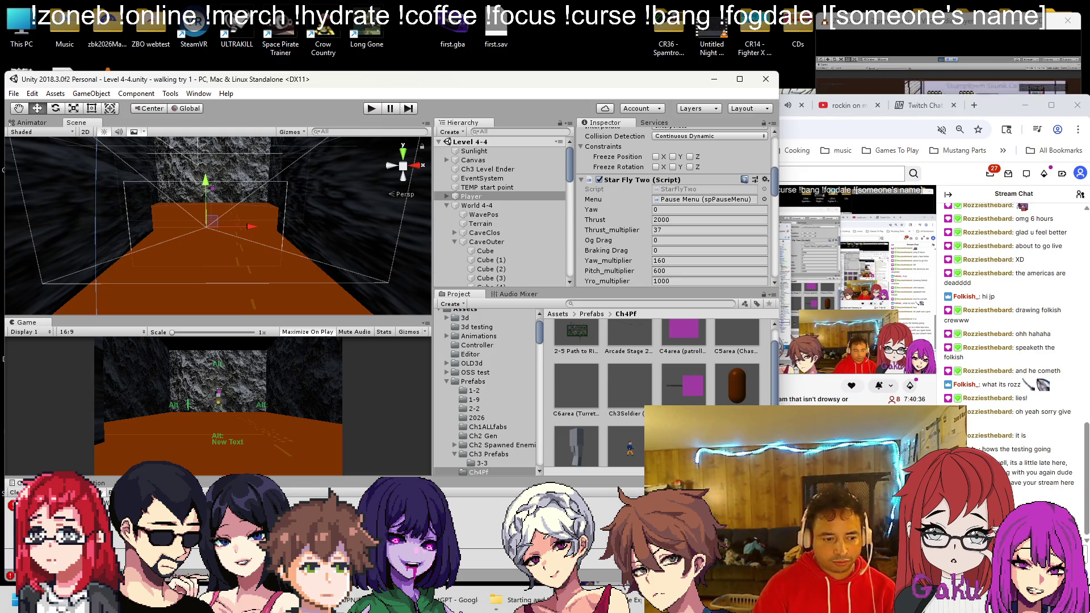
key("alt+Tab")
scroll(272, 284, "up", 7)
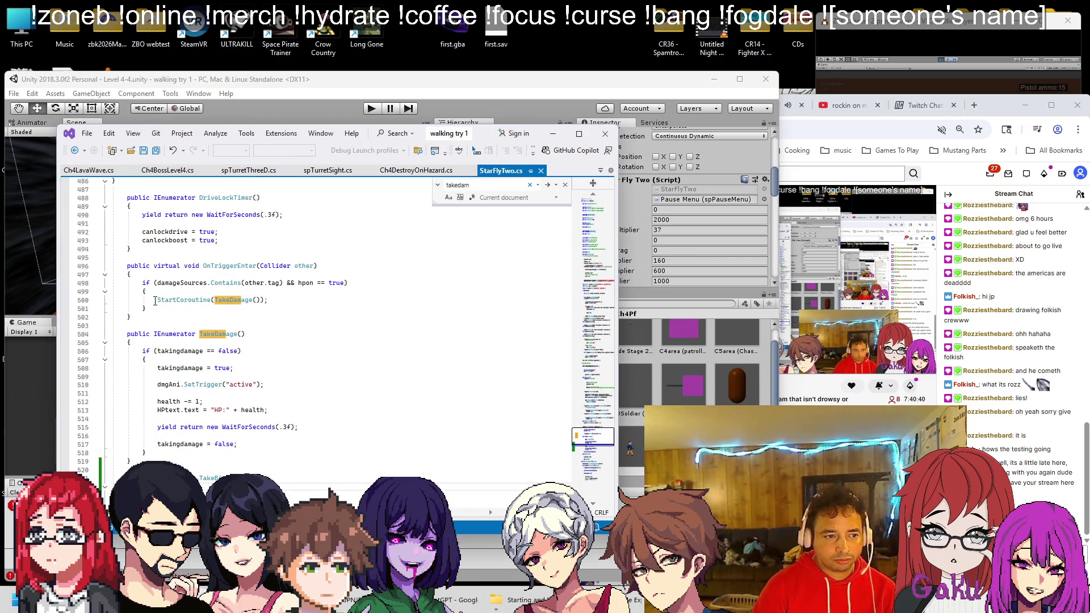
Duplicate the damageSources if block in OnTriggerEnter directly below it
double_click(182, 283)
key("ctrl+f")
left_click(547, 186)
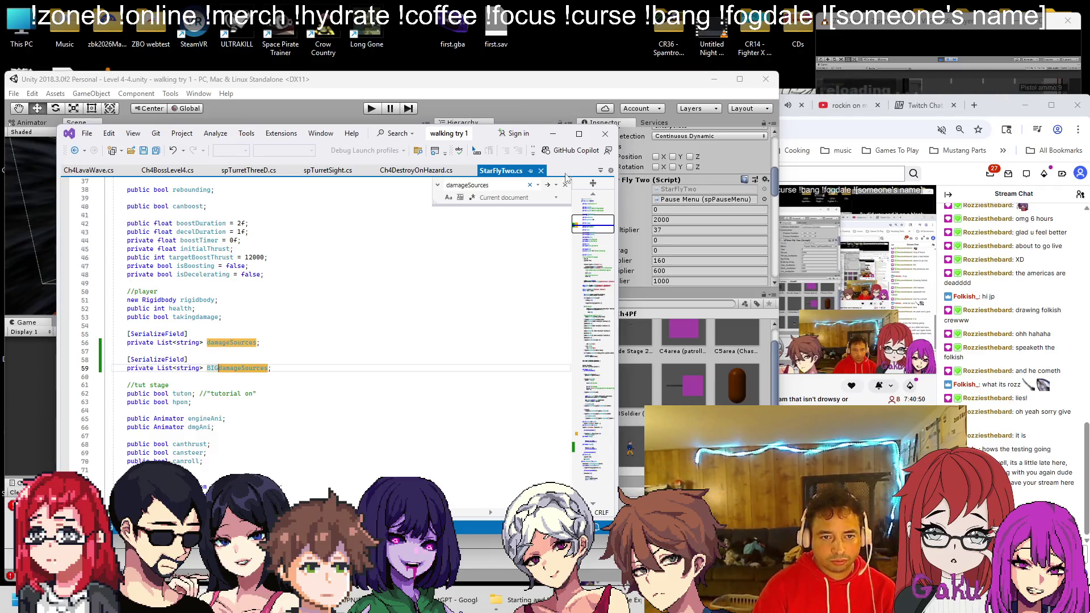
left_click(546, 186)
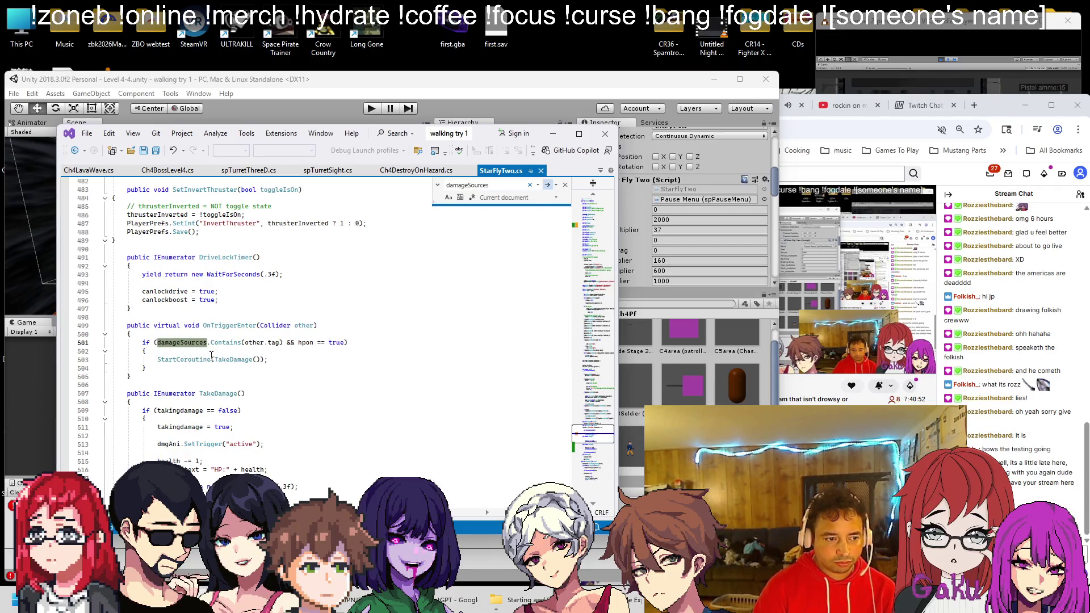
left_click_drag(155, 366, 137, 343)
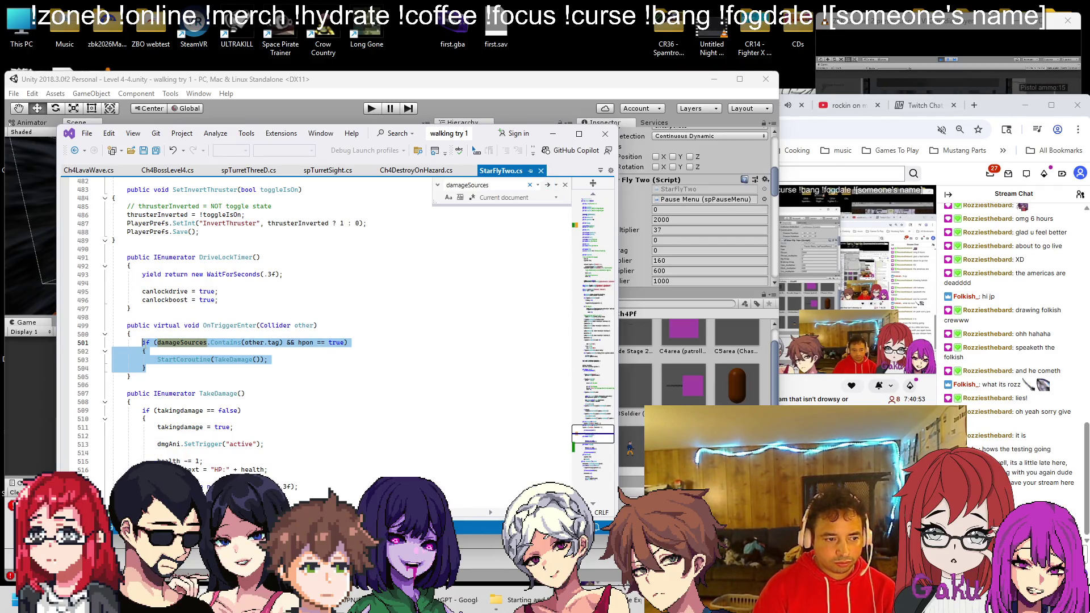
left_click(177, 368)
key("Return")
key("ctrl+v")
scroll(220, 359, "down", 2)
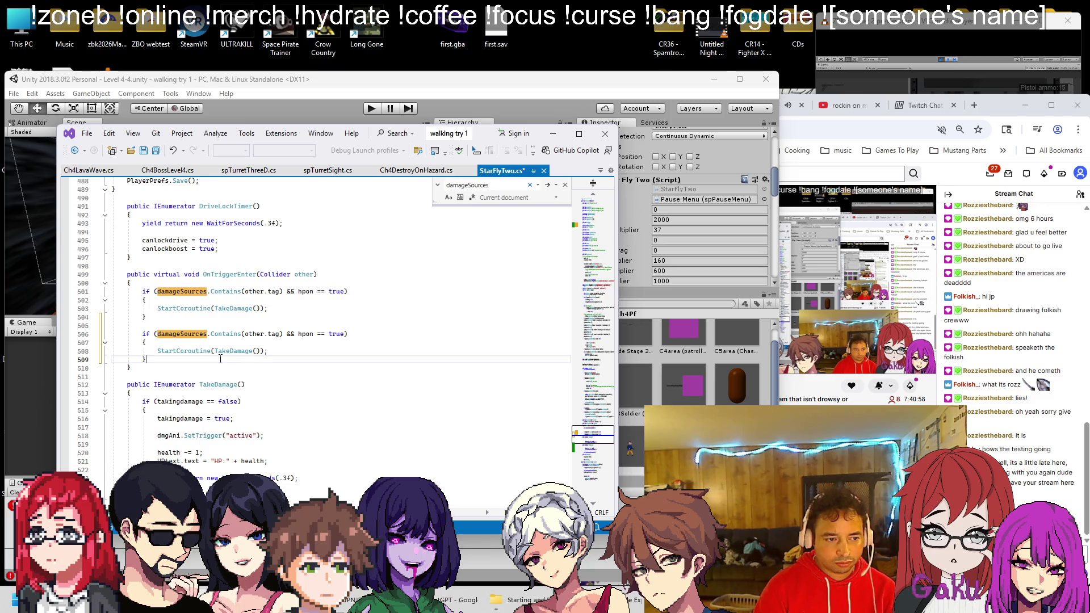
Change the copy to check BIGdamageSources and start TakeBigDamage
left_click(157, 334)
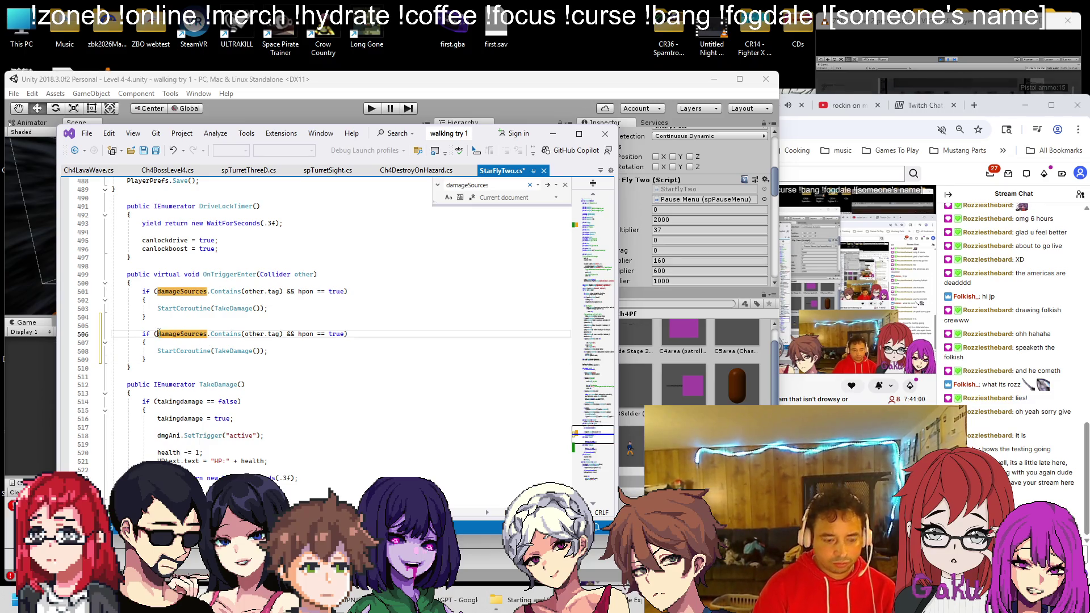
type("Ch4BIG")
left_click(294, 352)
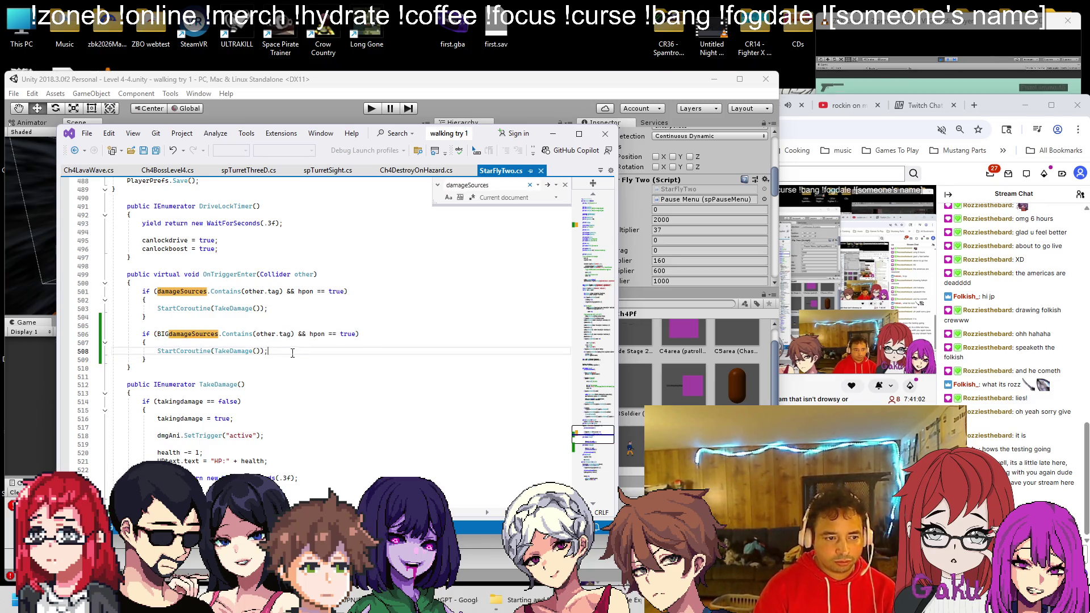
left_click(231, 351)
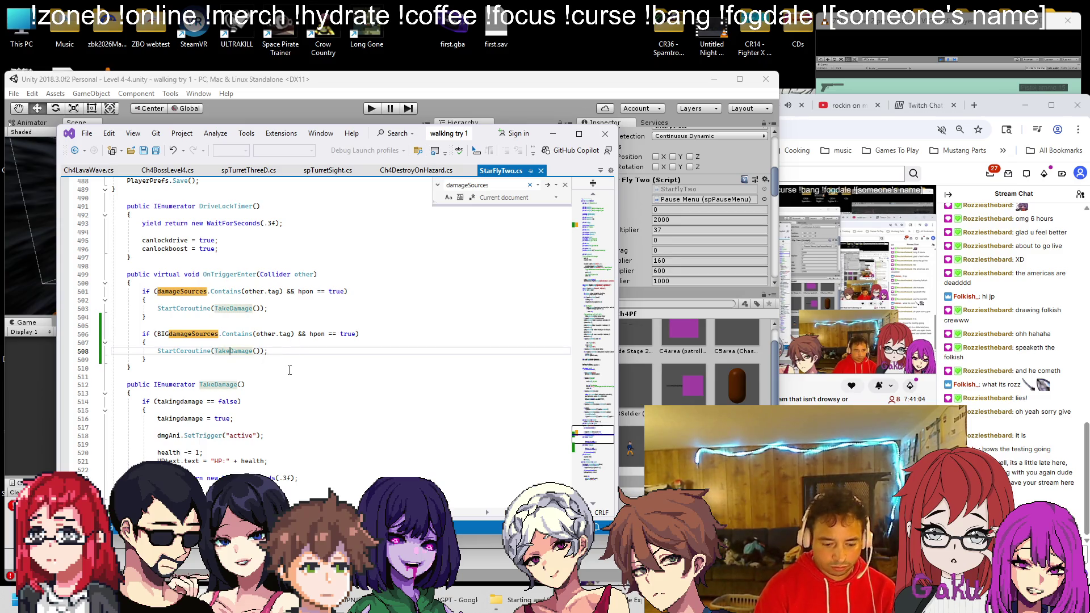
type("Big")
left_click(347, 336)
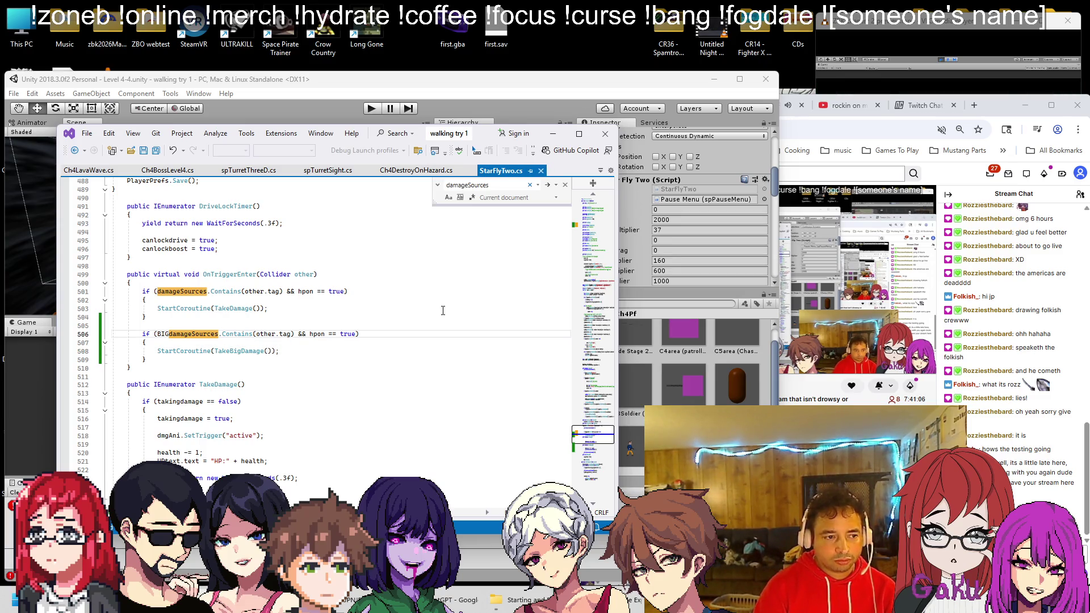
left_click(552, 115)
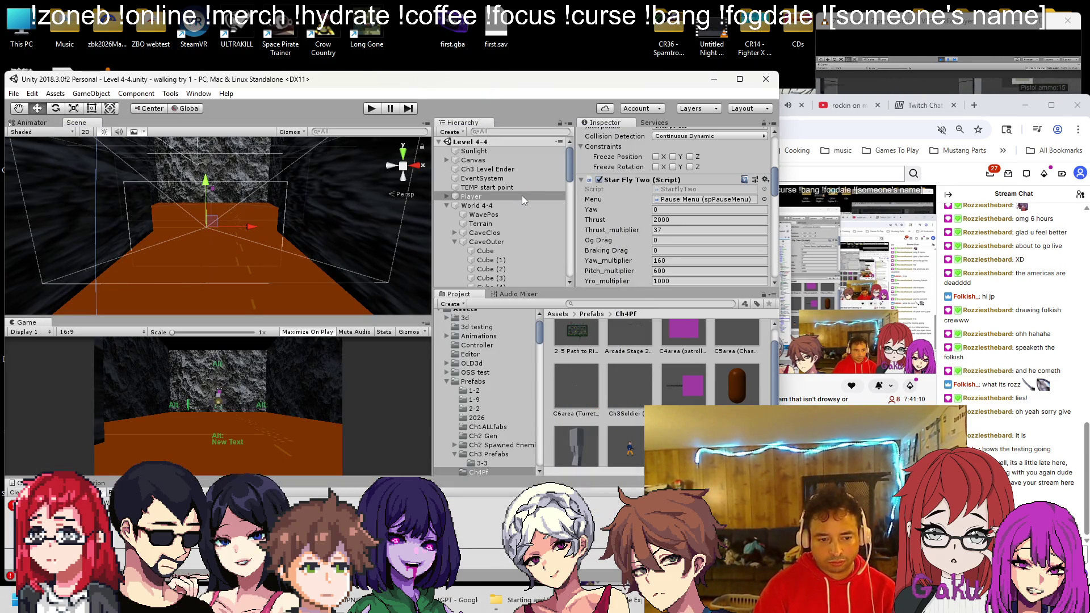
Open the Lava Wave prefab for editing
scroll(636, 244, "up", 6)
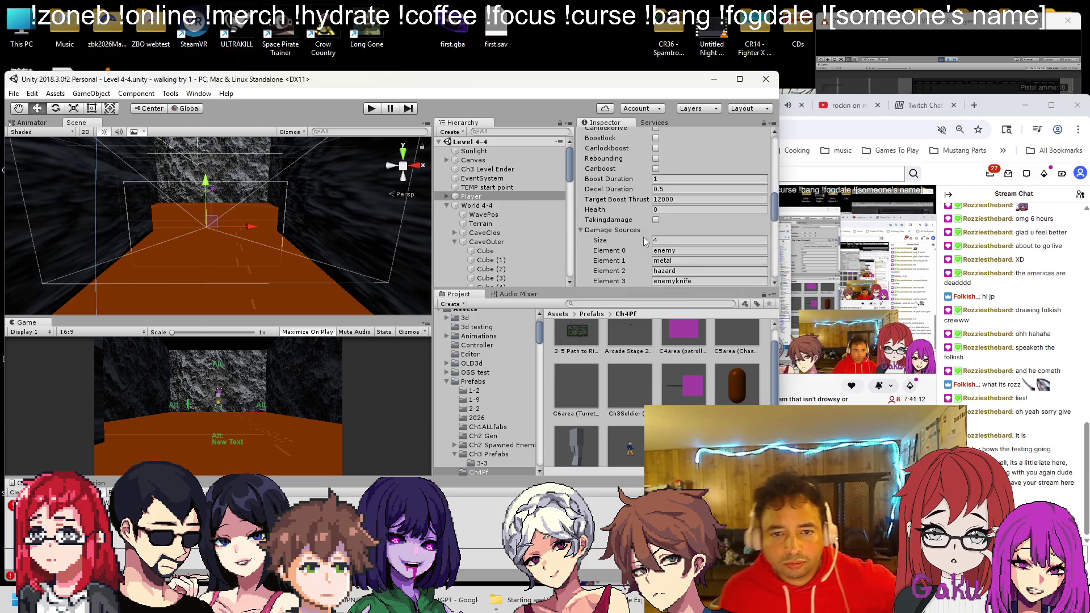
scroll(647, 235, "up", 2)
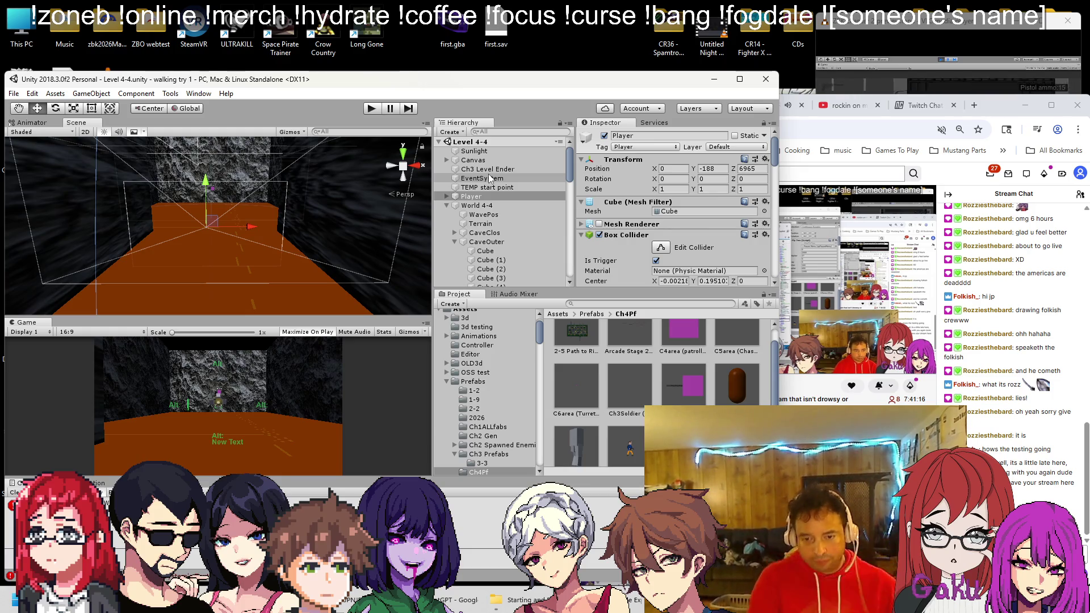
left_click(733, 400)
double_click(732, 400)
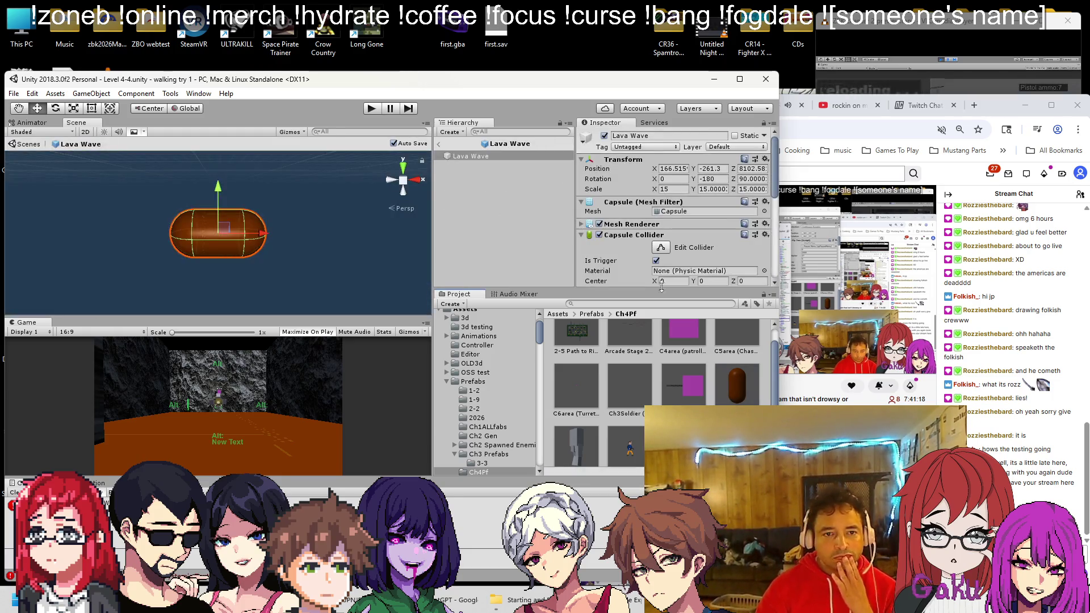
Browse Lava Wave's Tag dropdown through the existing tags without choosing one
left_click(627, 148)
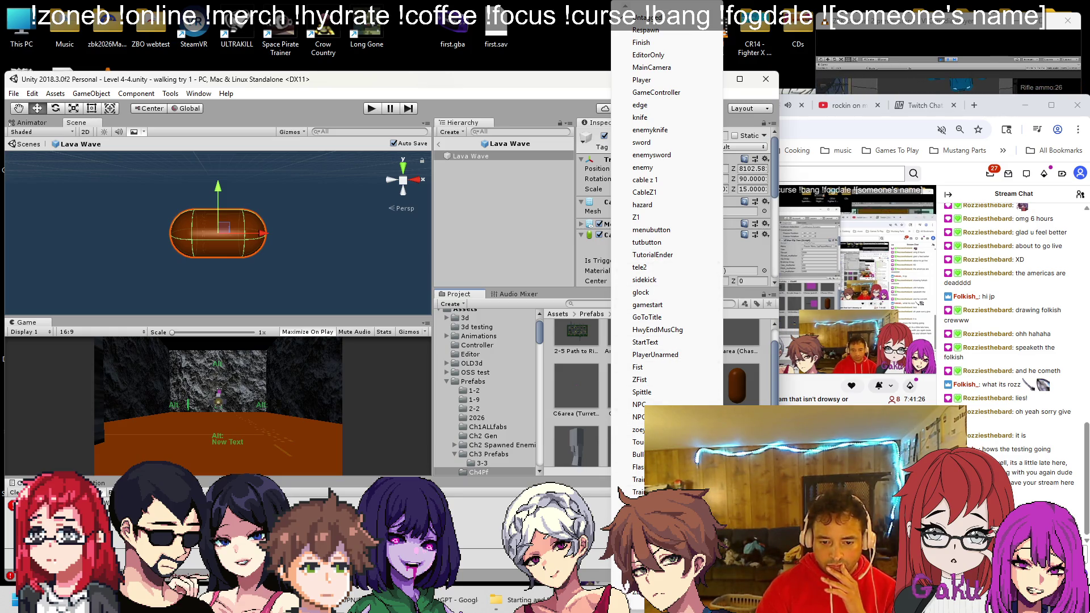
scroll(667, 255, "down", 1)
scroll(667, 255, "down", 8)
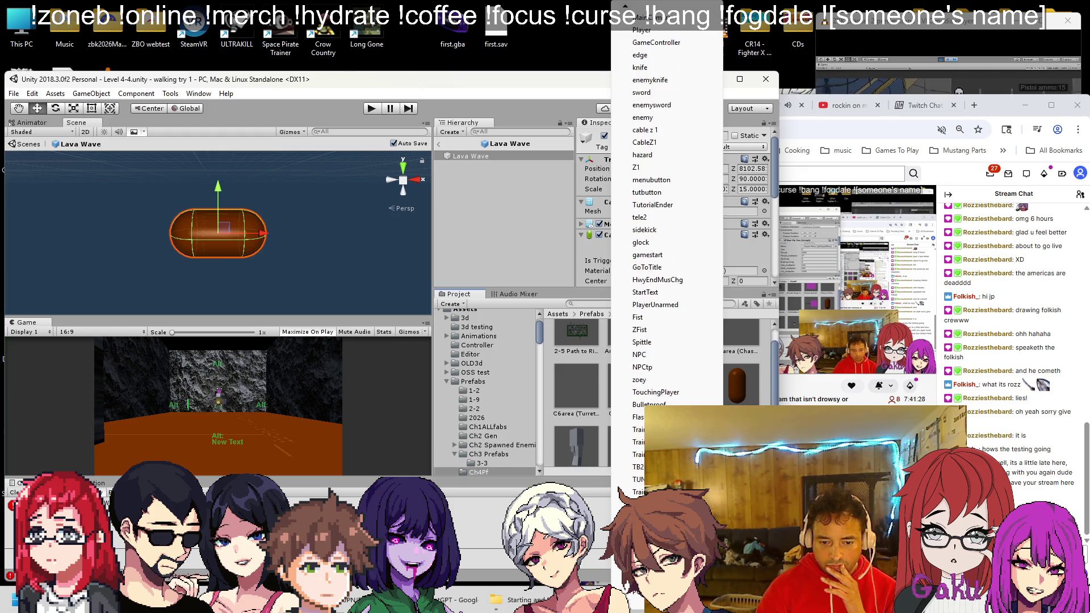
scroll(667, 255, "down", 10)
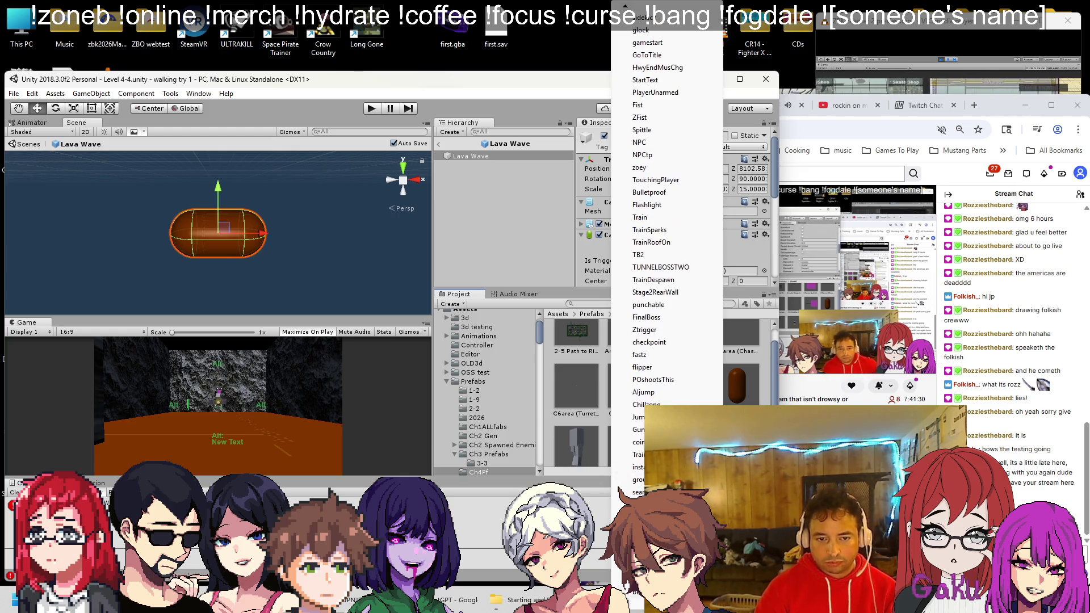
scroll(667, 256, "up", 7)
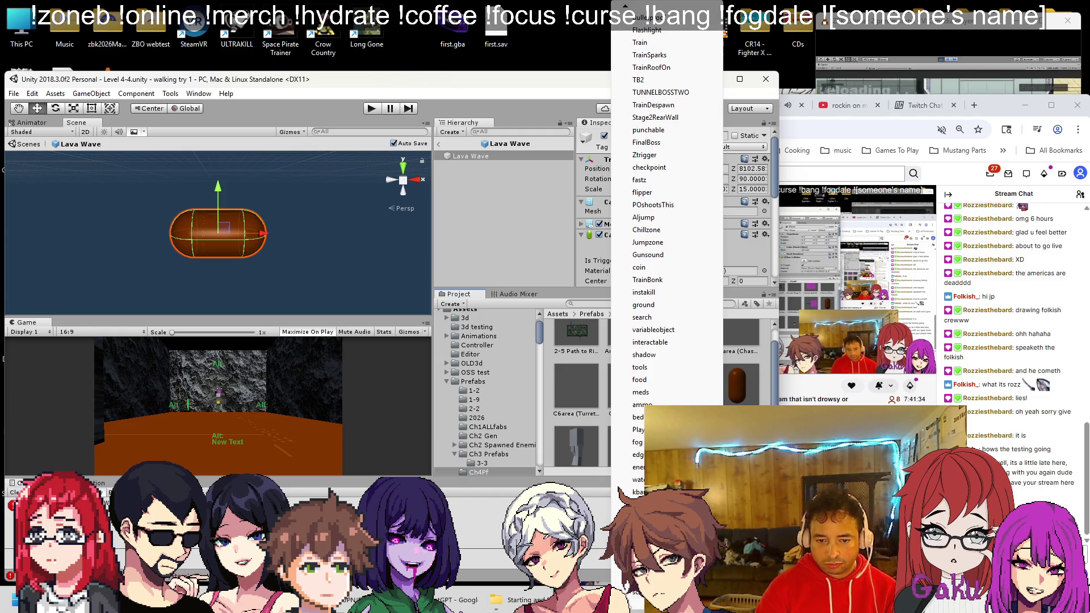
scroll(668, 255, "down", 8)
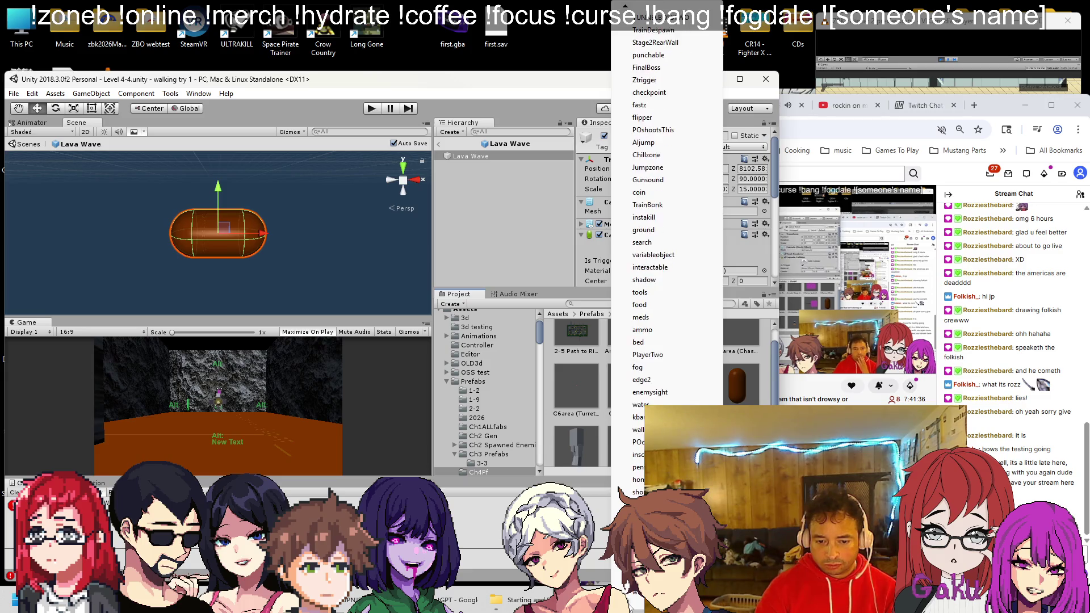
scroll(667, 256, "down", 6)
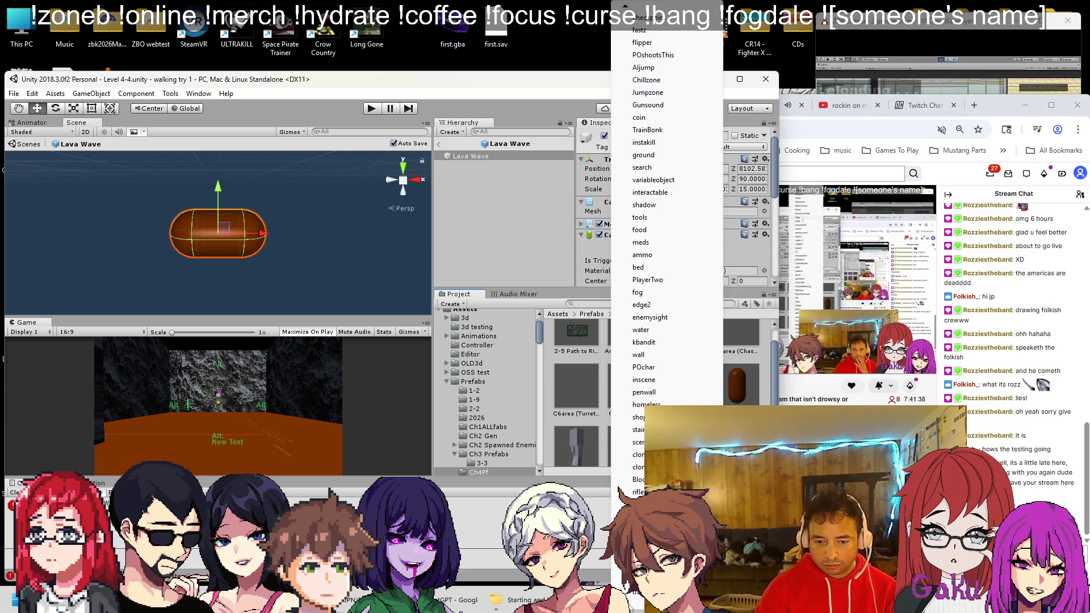
scroll(667, 256, "down", 6)
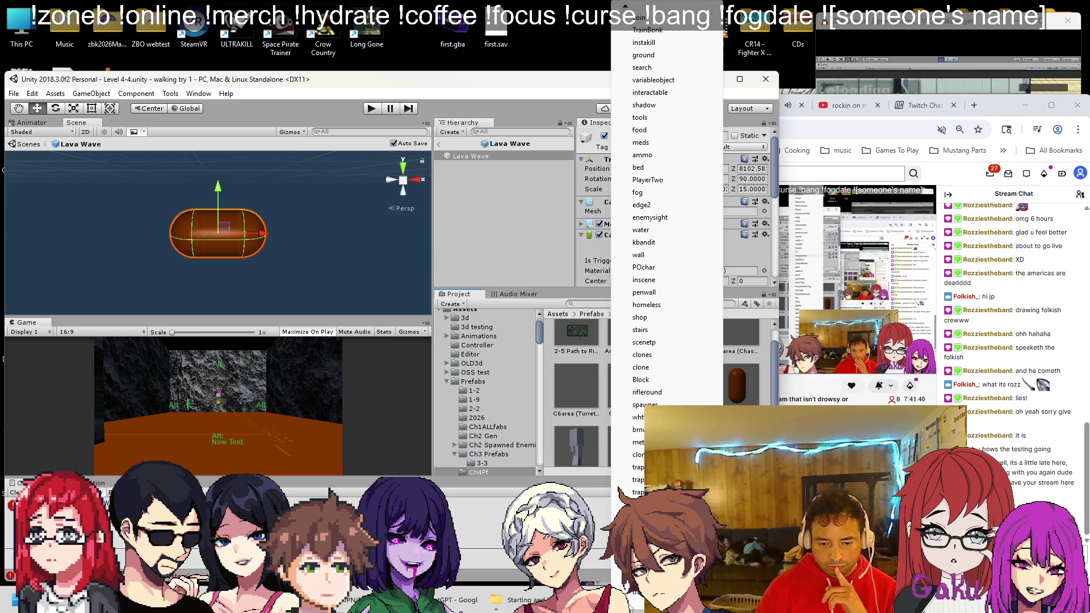
scroll(667, 256, "down", 11)
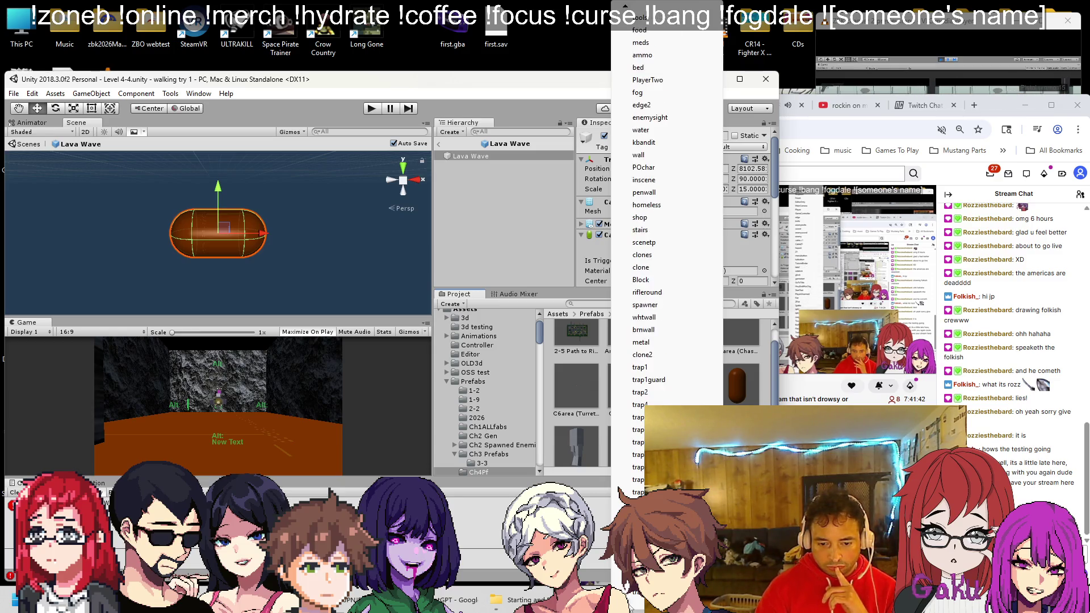
scroll(667, 255, "down", 9)
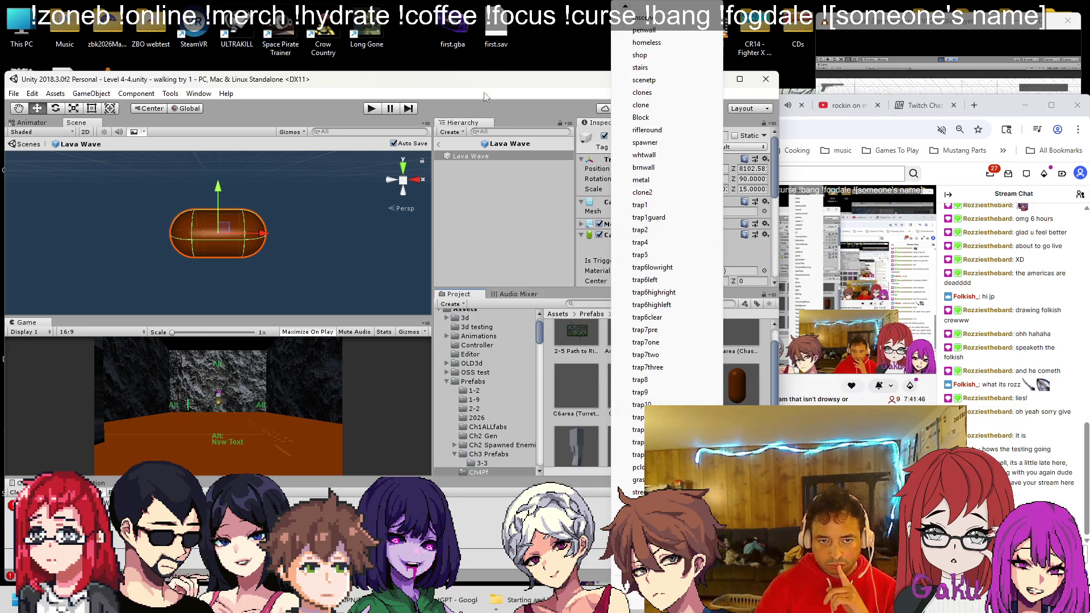
left_click(606, 168)
Choose Add Tag... from the Tag list to open the Tags & Layers settings
left_click(646, 147)
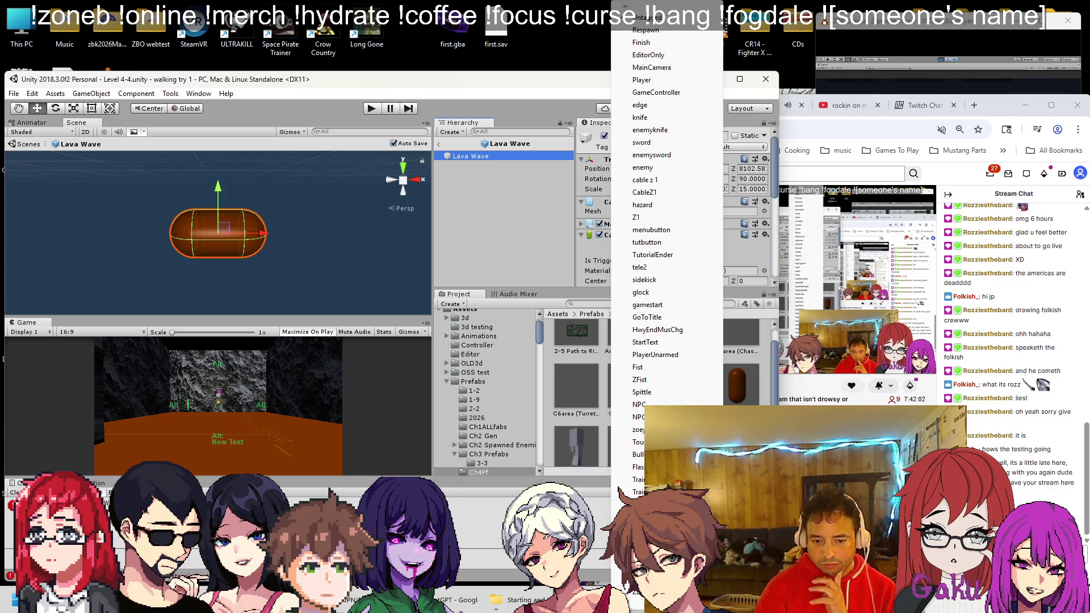
scroll(667, 256, "down", 2)
left_click(707, 149)
left_click(707, 149)
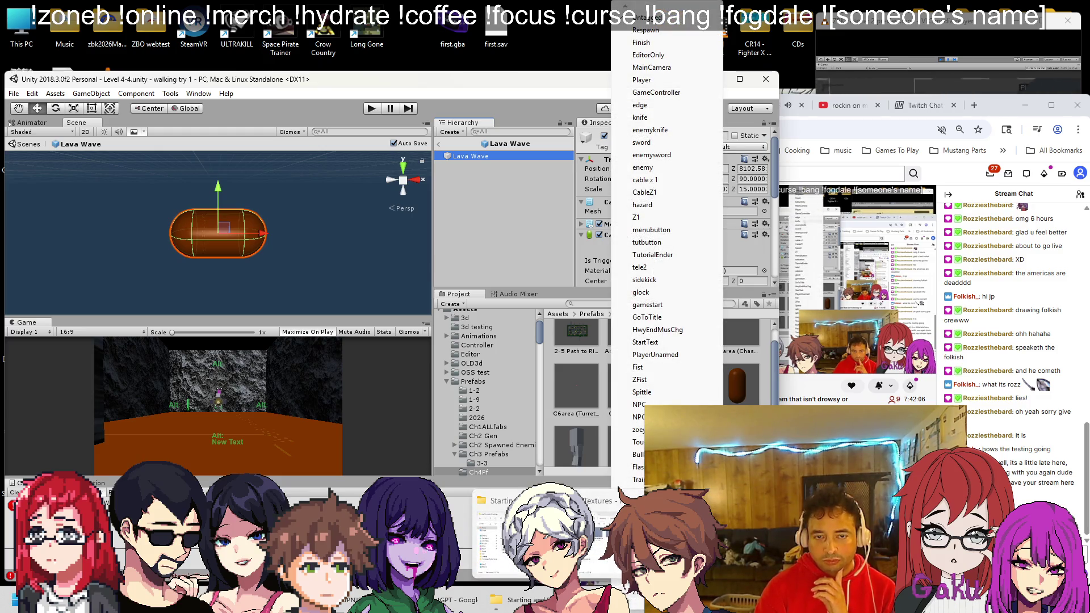
scroll(629, 606, "down", 1)
scroll(629, 606, "down", 6)
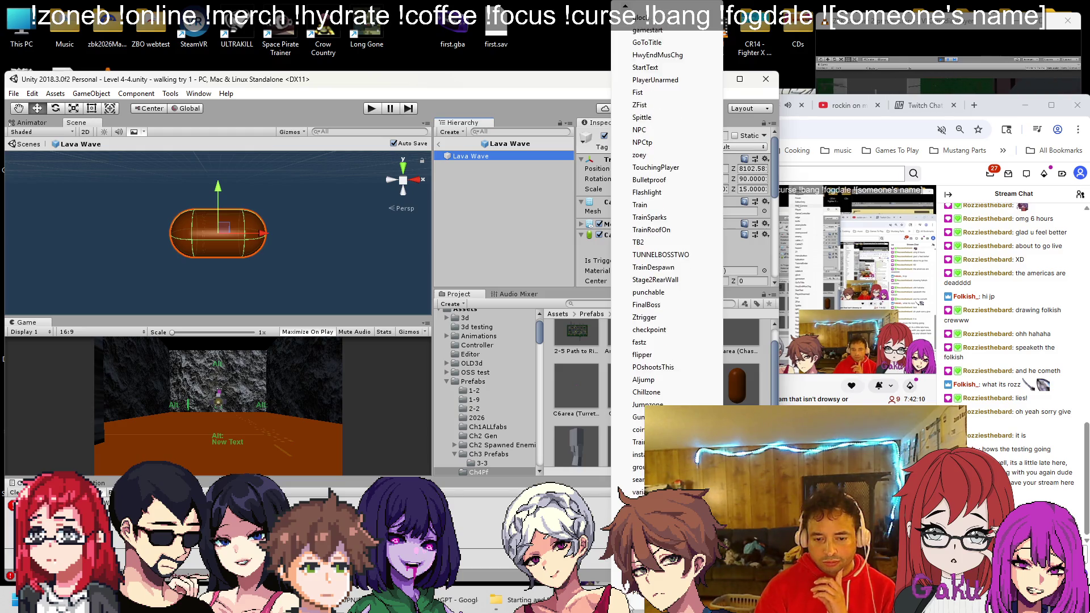
scroll(629, 607, "down", 6)
scroll(629, 607, "down", 6)
scroll(630, 606, "down", 6)
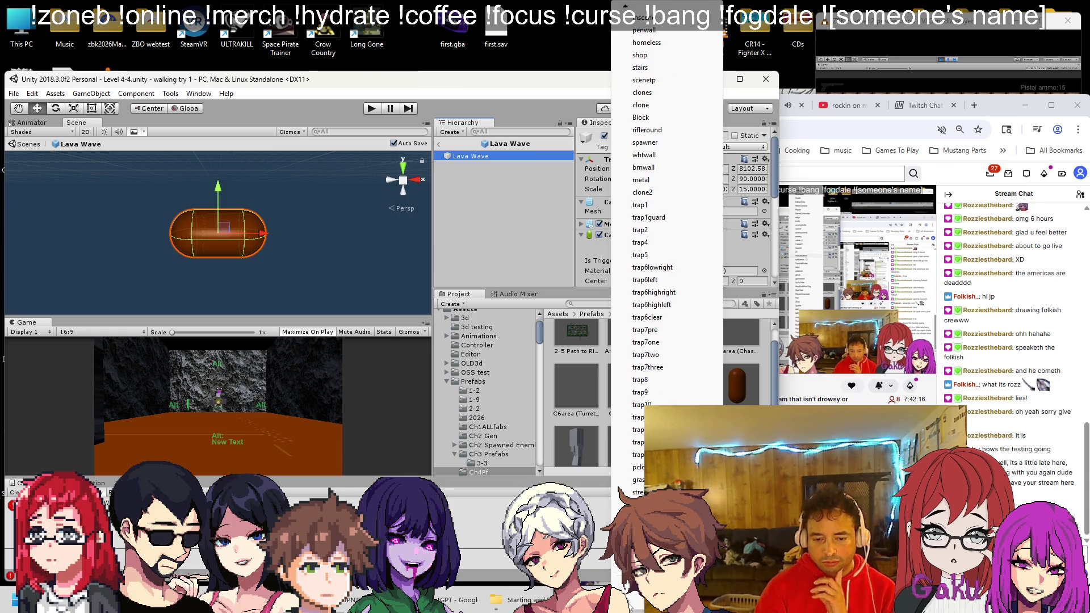
left_click(632, 600)
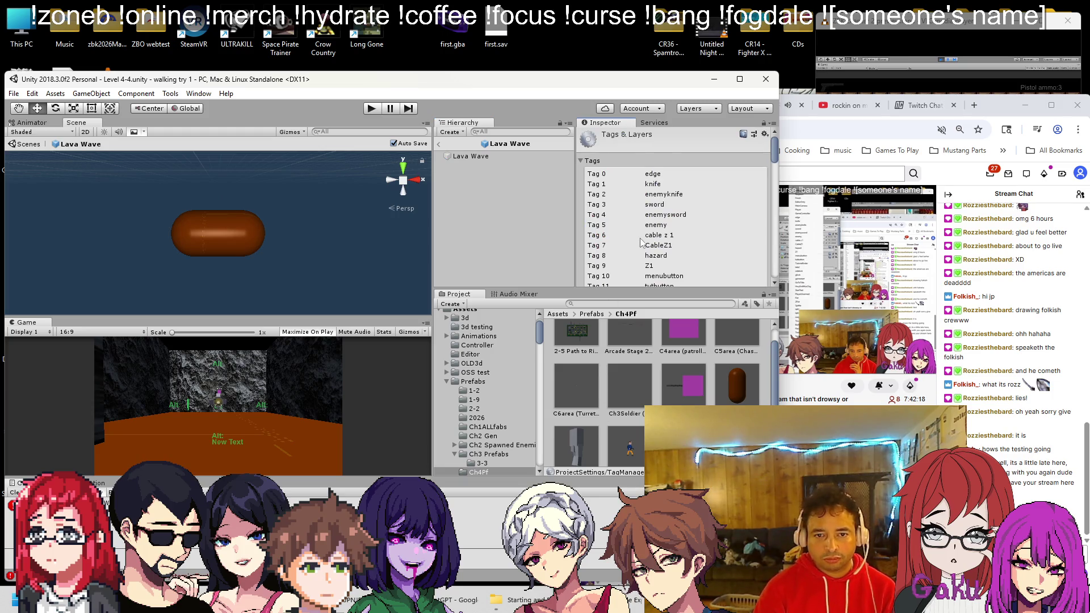
Add a new 'bighazard' tag in the Tags list
scroll(640, 243, "down", 20)
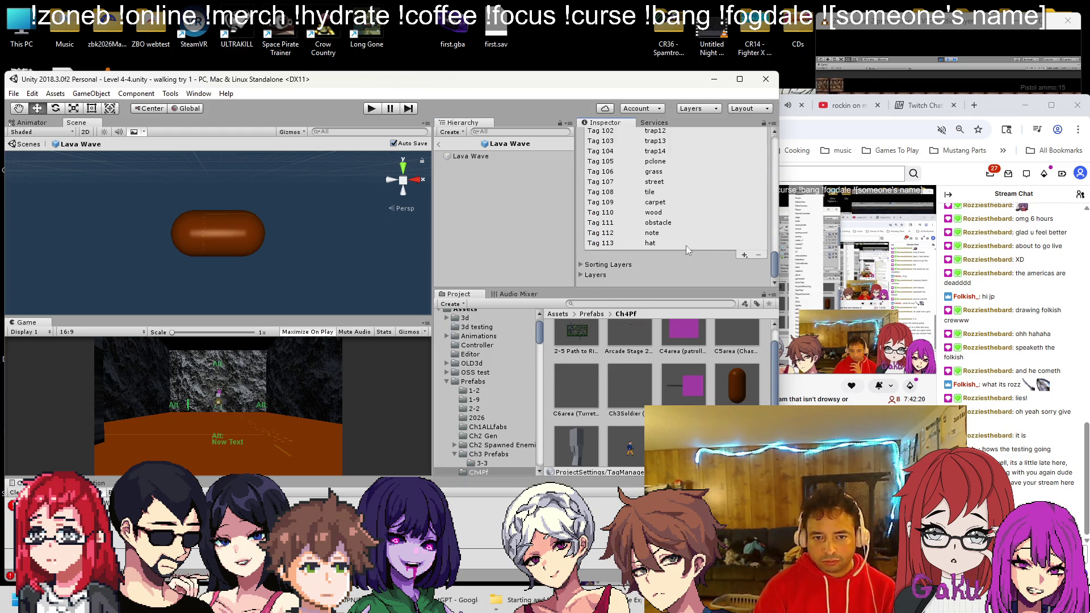
left_click(743, 255)
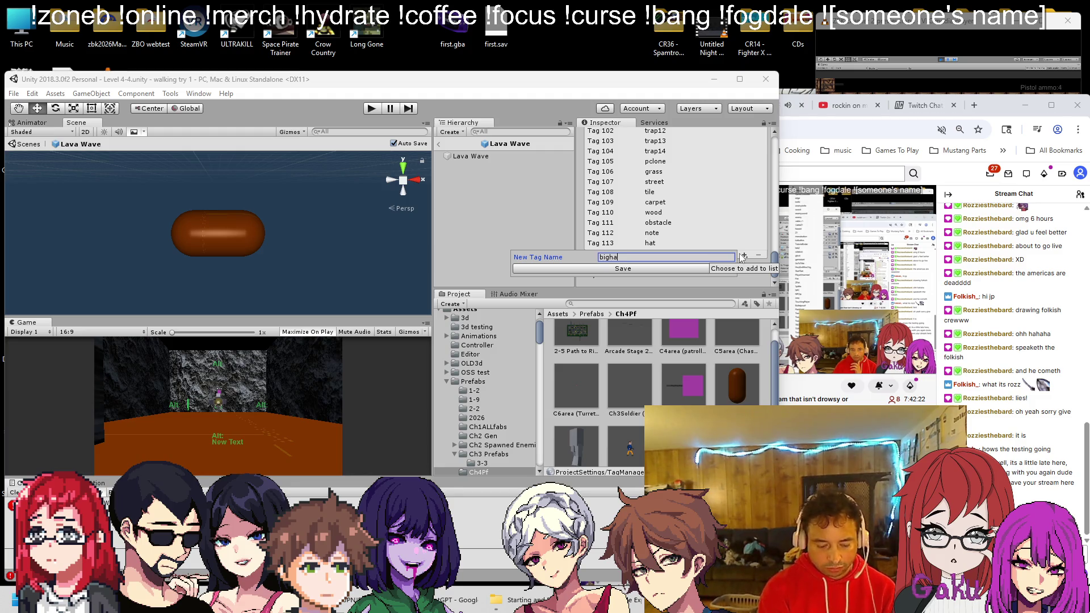
type("zared")
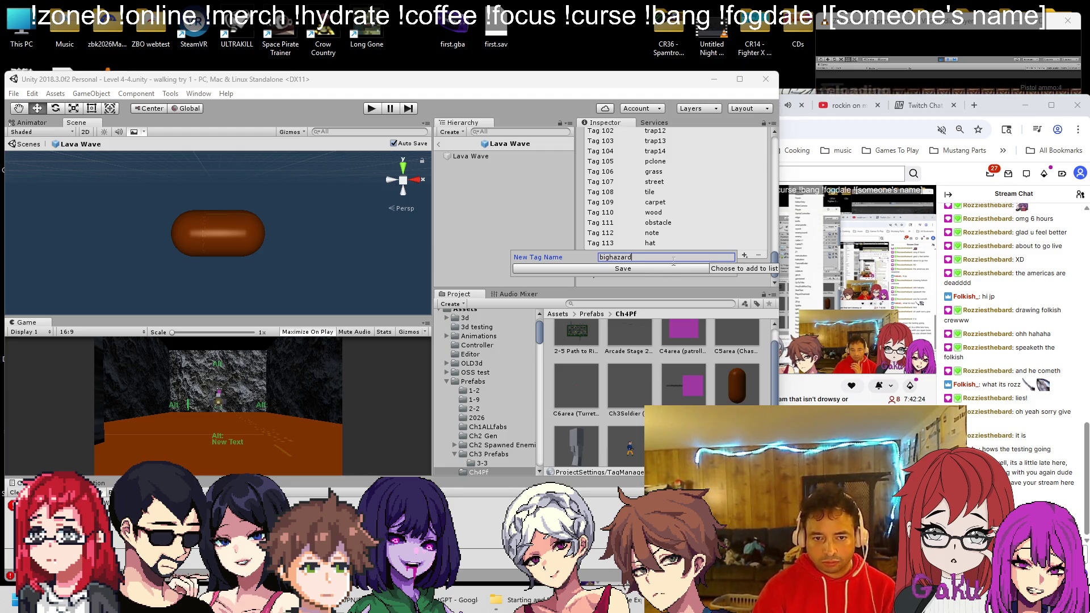
left_click(652, 269)
Assign the bighazard tag to the Lava Wave object
left_click(471, 156)
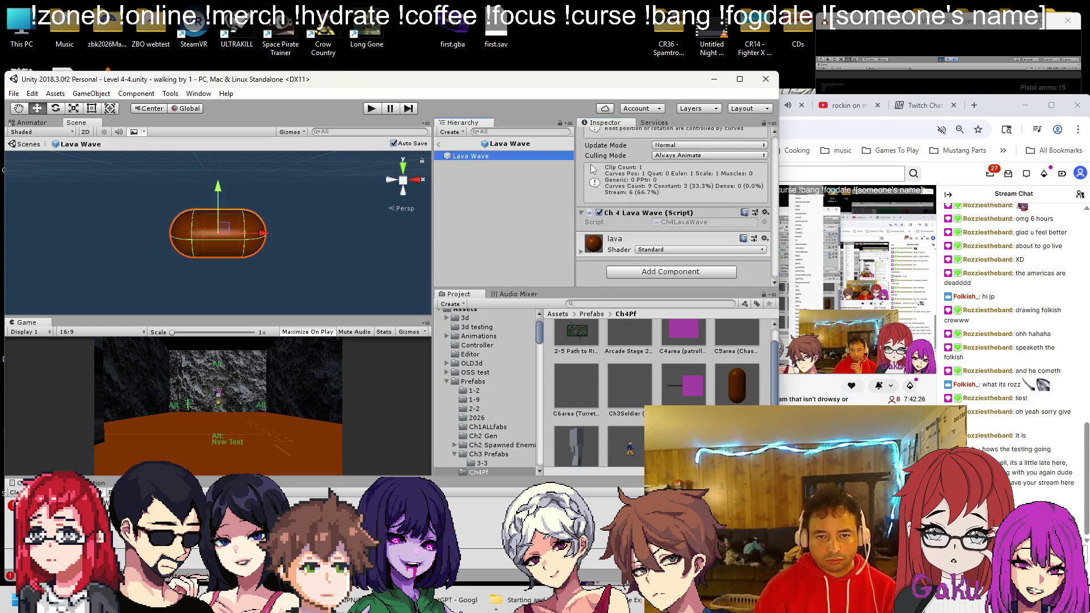
left_click(644, 147)
scroll(643, 149, "down", 5)
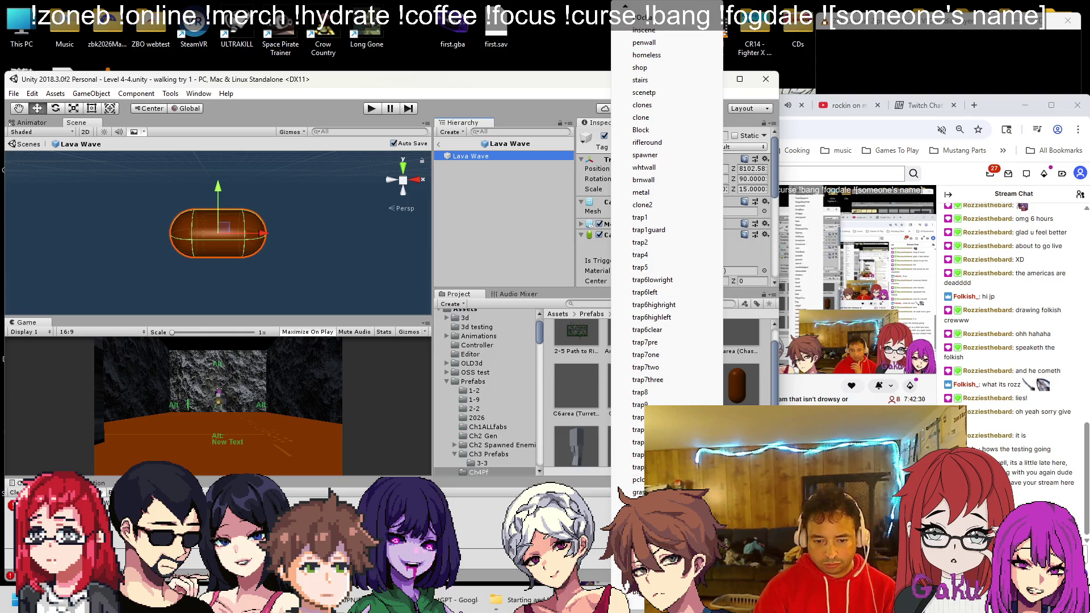
left_click(647, 562)
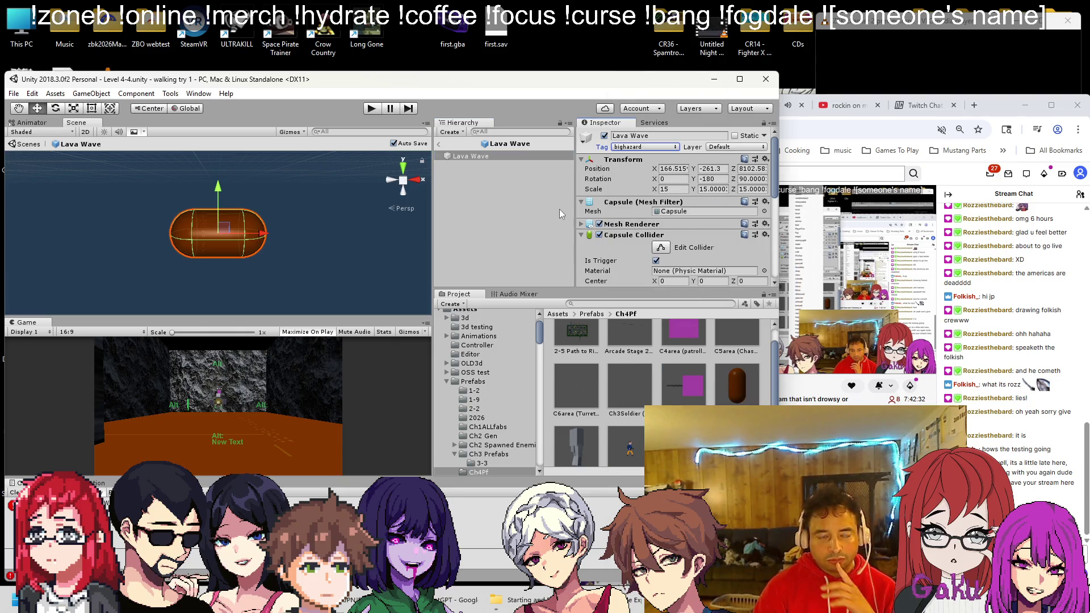
Give the Player's BIGdamage Sources one entry, bighazard, save the scene, and start play
left_click(440, 146)
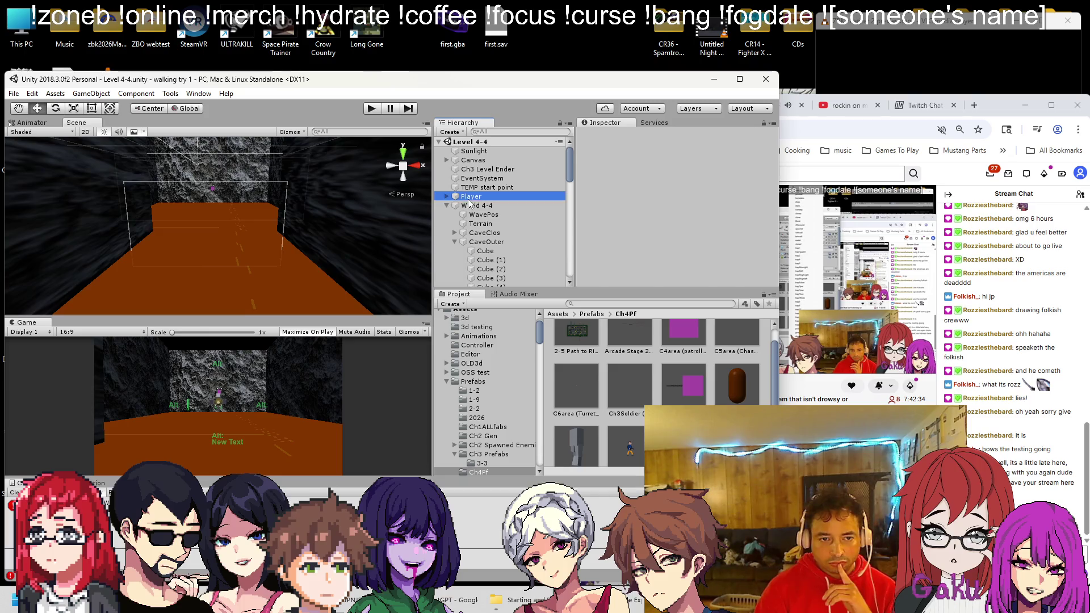
scroll(646, 243, "down", 5)
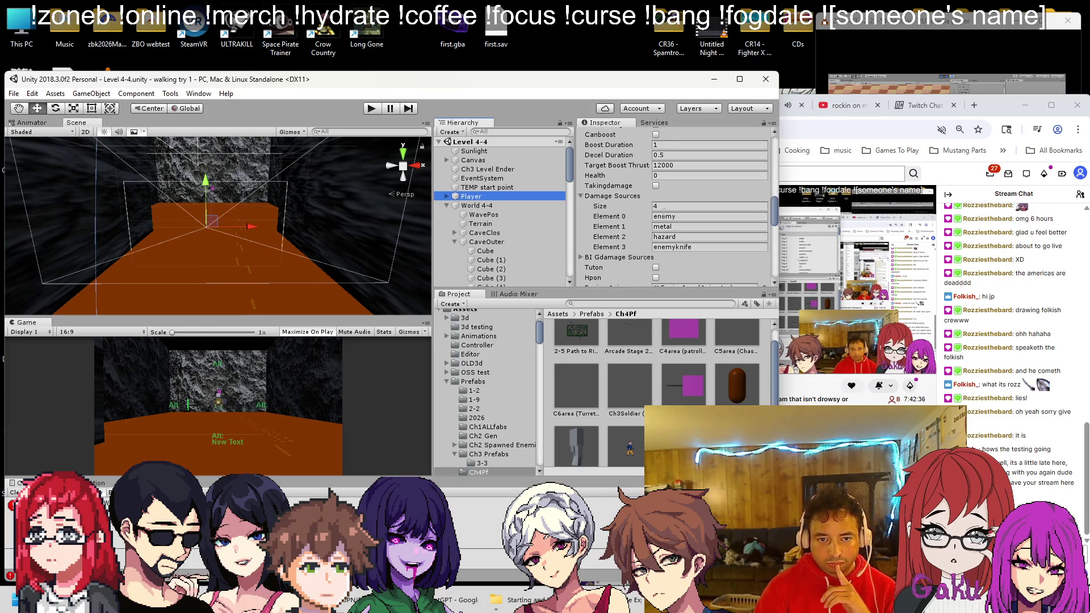
left_click(581, 258)
left_click(650, 267)
type("1")
key("Return")
left_click(665, 277)
type("bighazard")
key("ctrl+s")
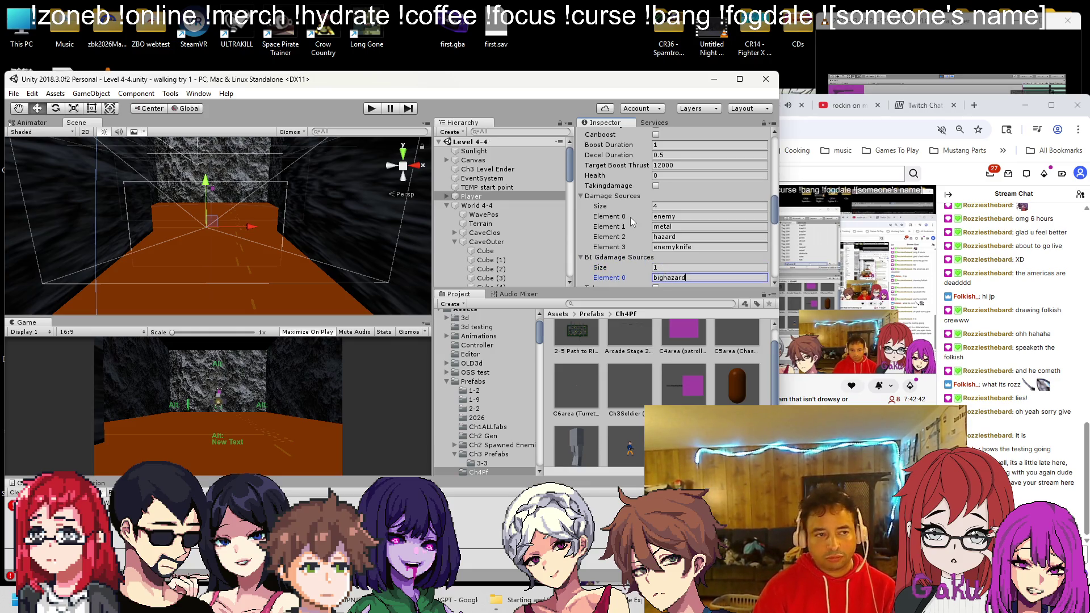
left_click(370, 109)
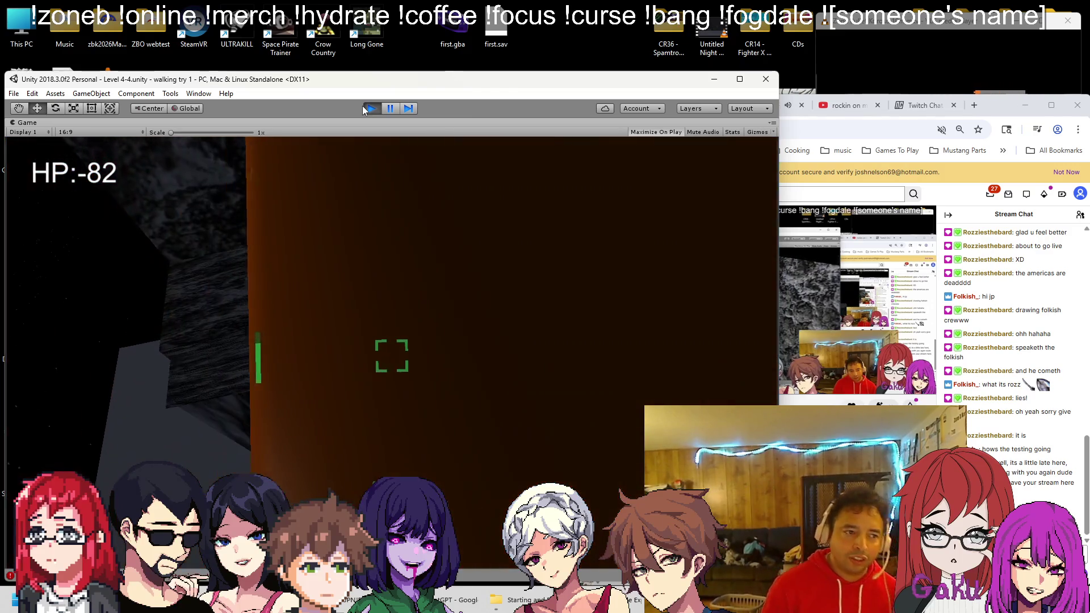
Stop the play test and bring StarFlyTwo.cs in Visual Studio to the front
left_click(365, 106)
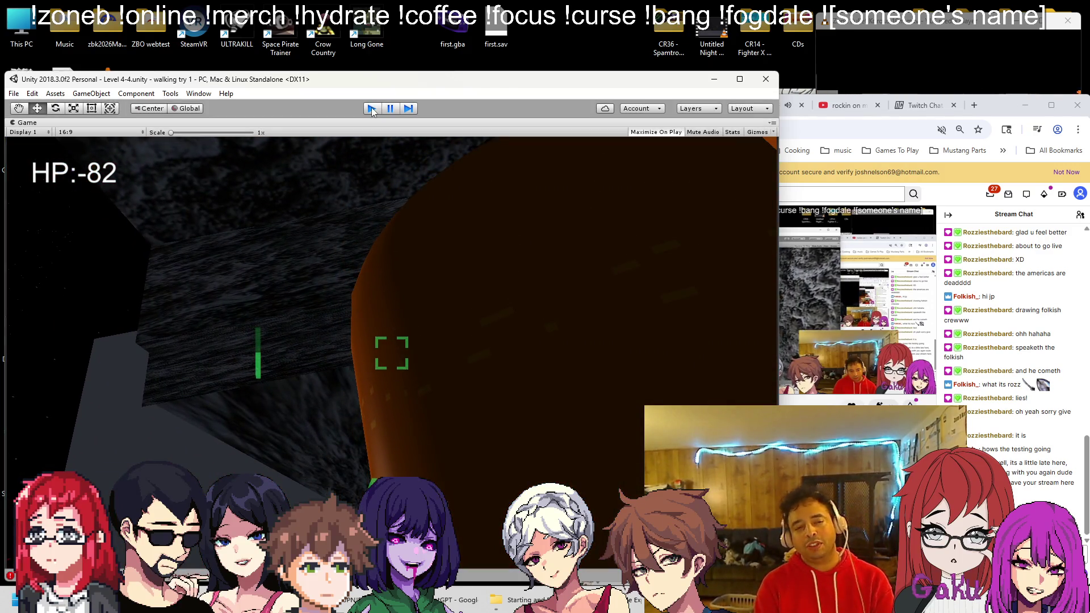
left_click(606, 600)
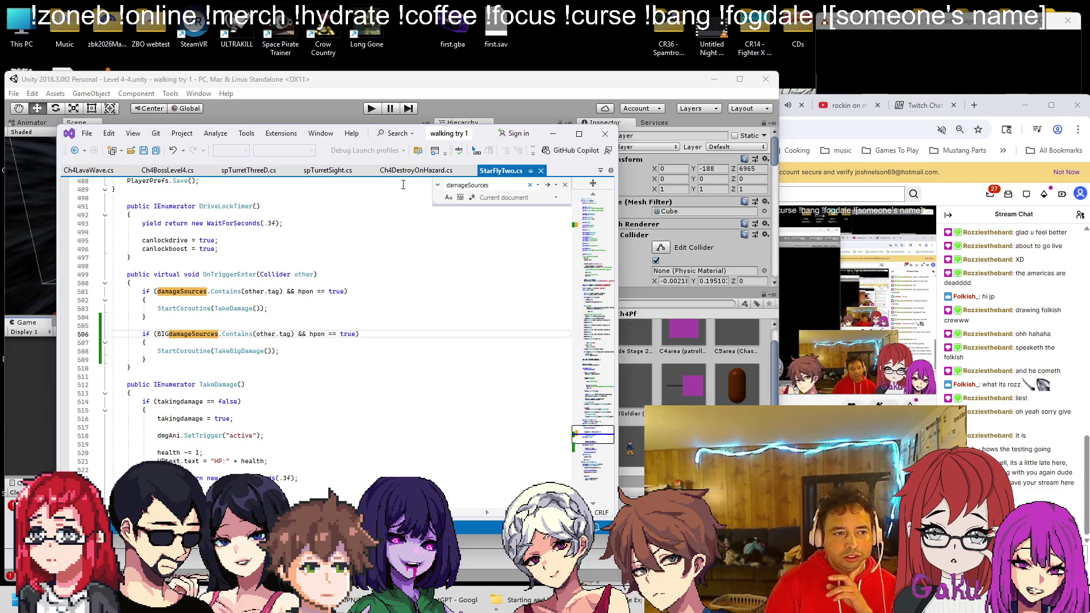
Copy TakeDamage's takingdamage == false guard into TakeBigDamage, close the block, and save
scroll(211, 300, "down", 7)
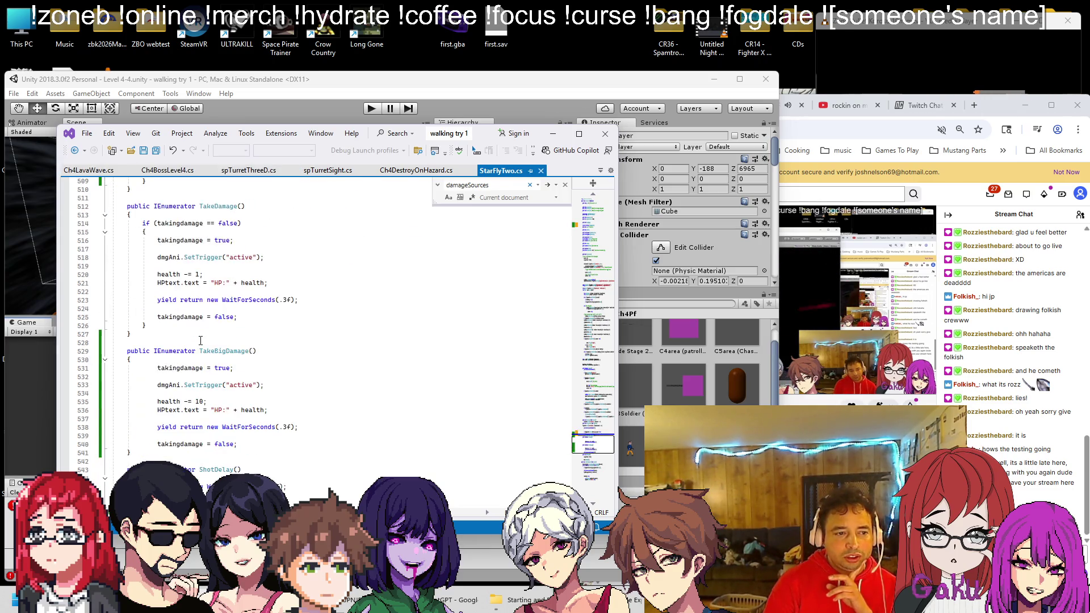
left_click_drag(147, 233, 145, 225)
key("ctrl+c")
left_click(178, 368)
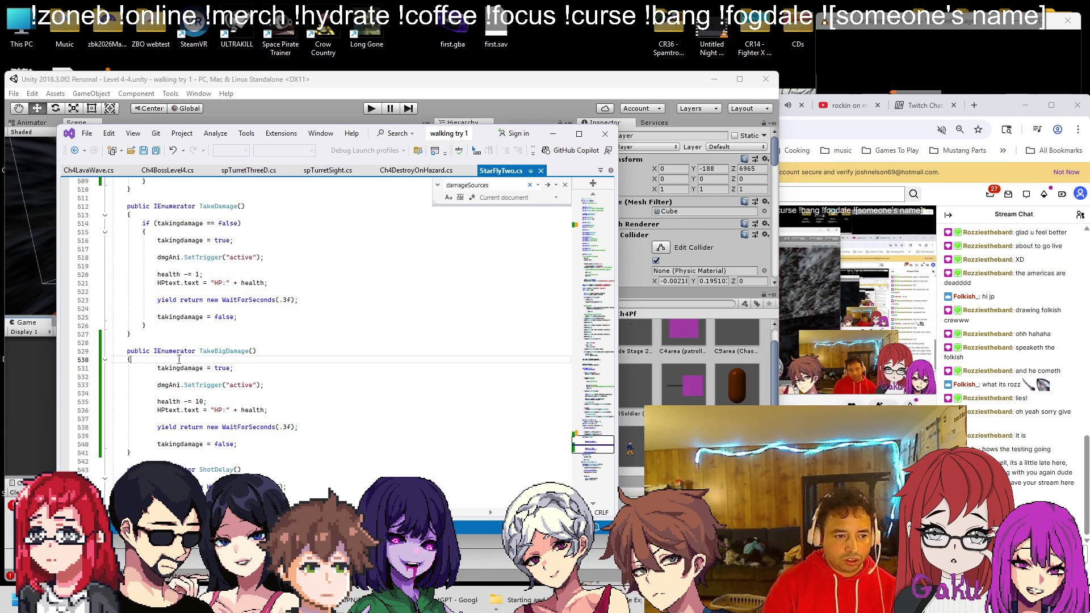
key("ctrl+v")
left_click(237, 461)
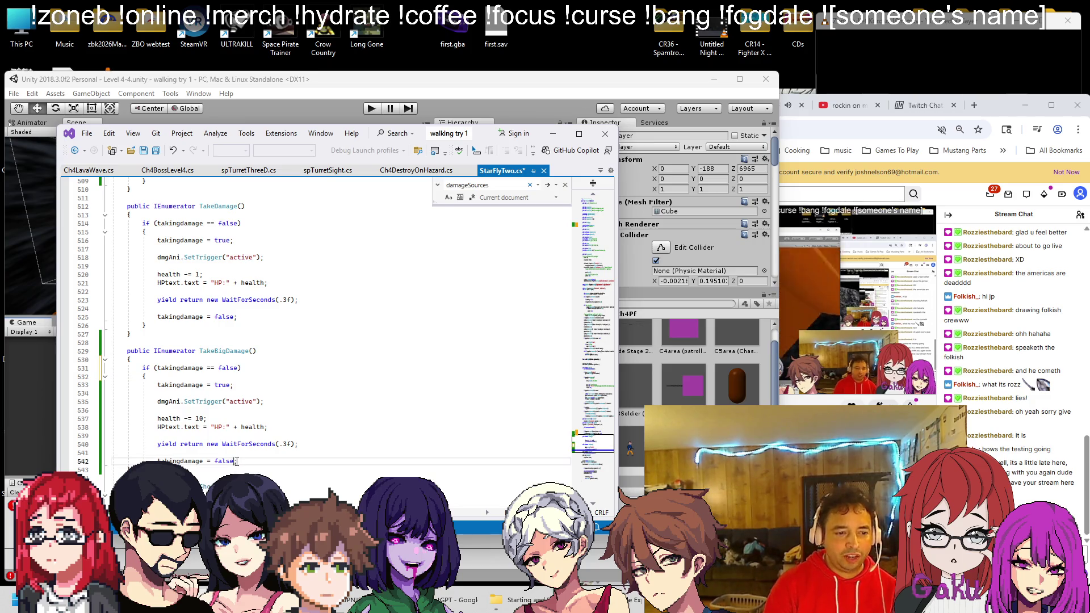
key("Down")
key("ctrl+s")
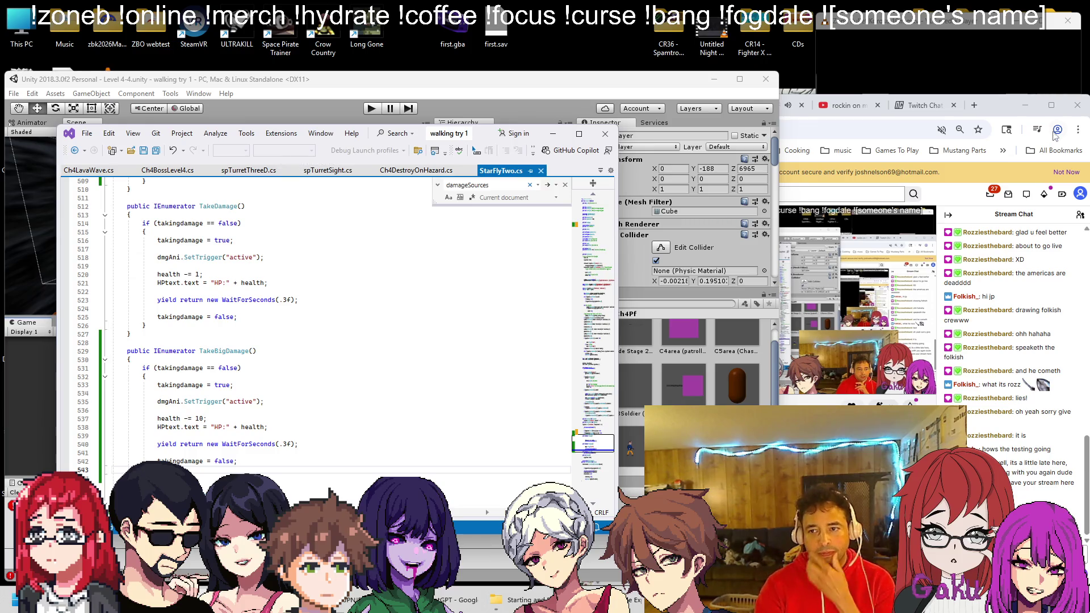
left_click(958, 30)
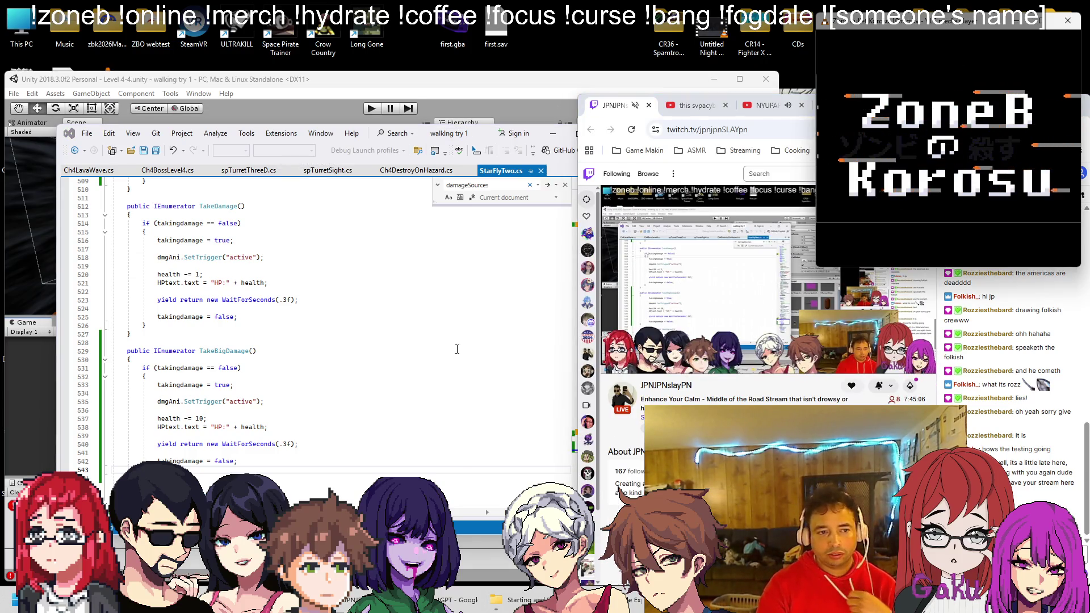
Play Level 4-4 again in Unity, take the lava hit to HP 98, then pause
left_click(367, 114)
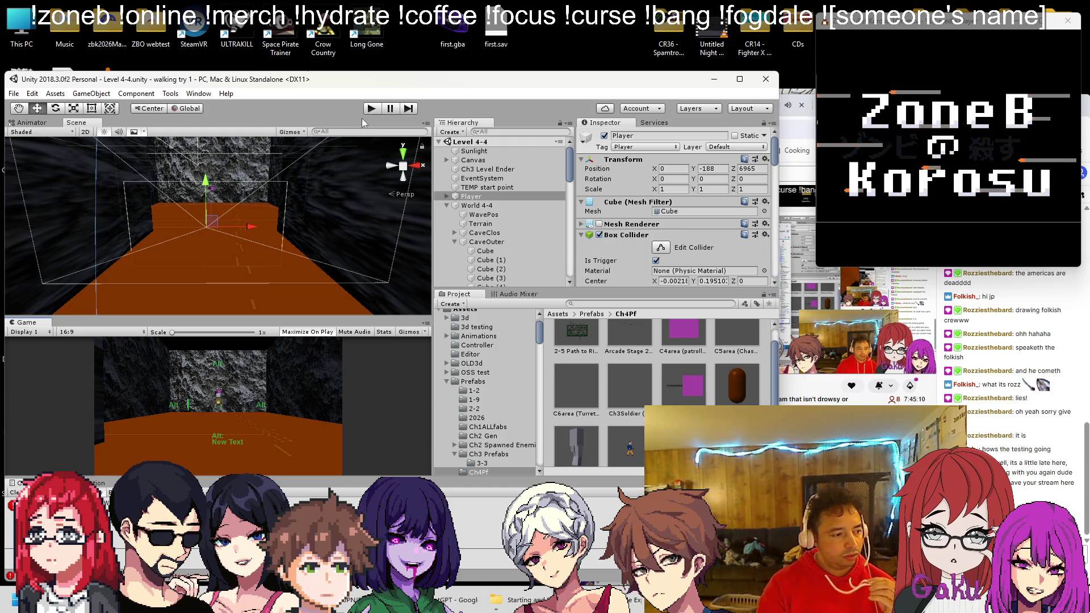
left_click(369, 109)
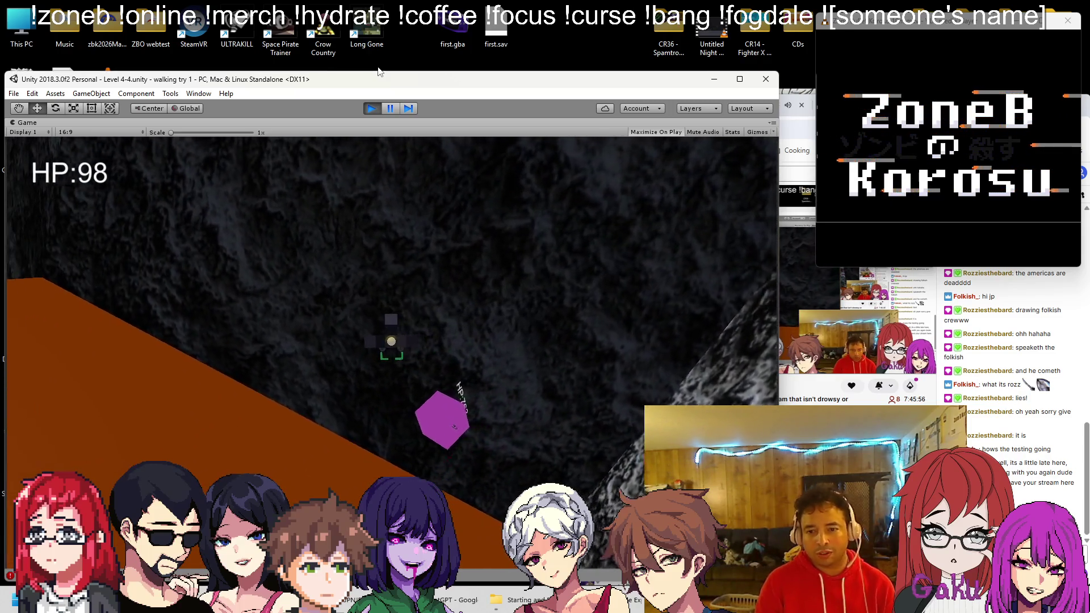
left_click(397, 111)
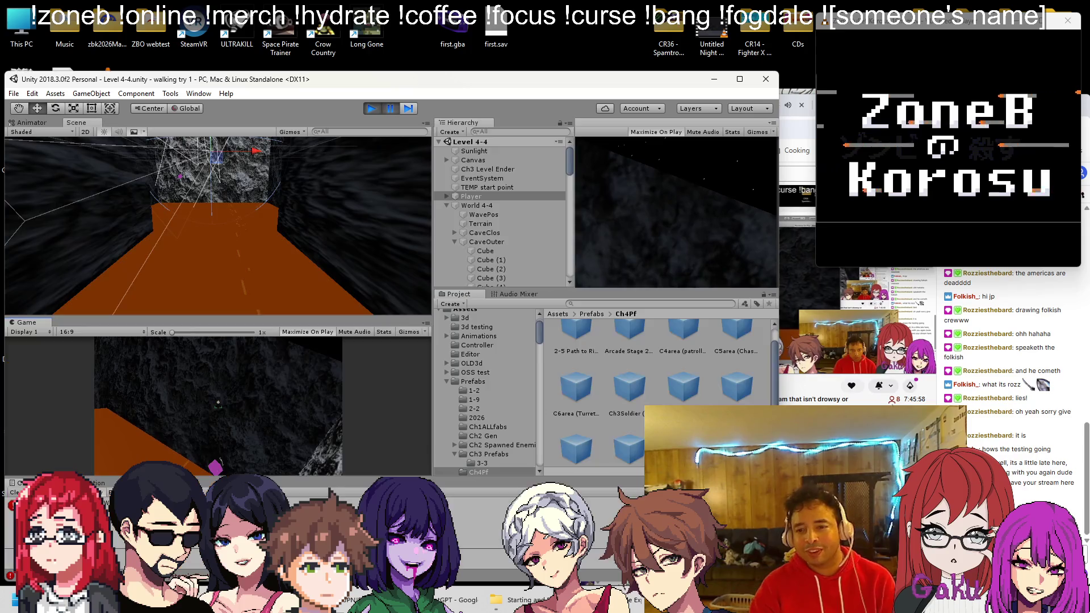
Rewind the YouTube music video a few seconds and keep it playing
left_click(777, 302)
left_click(746, 327)
key("Left")
key("Left")
left_click(744, 321)
key("Left")
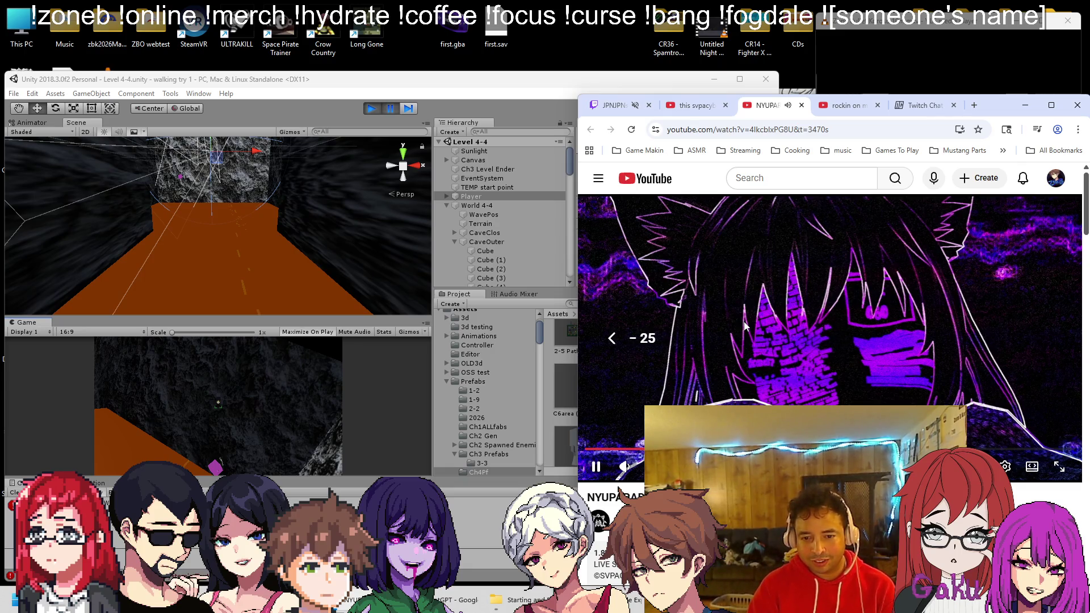
key("Right")
key("Left")
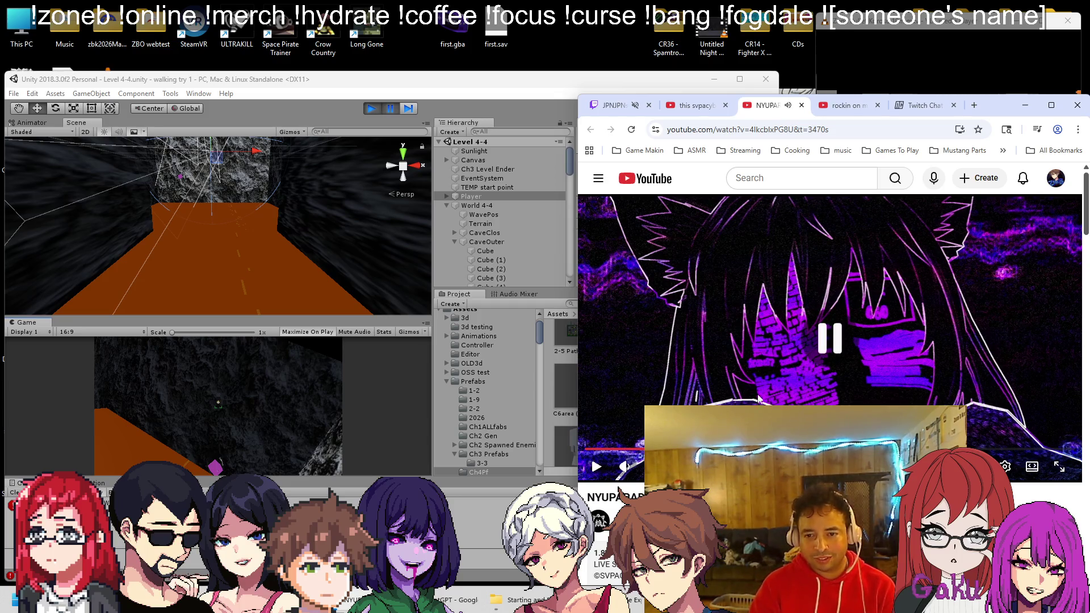
key("Left")
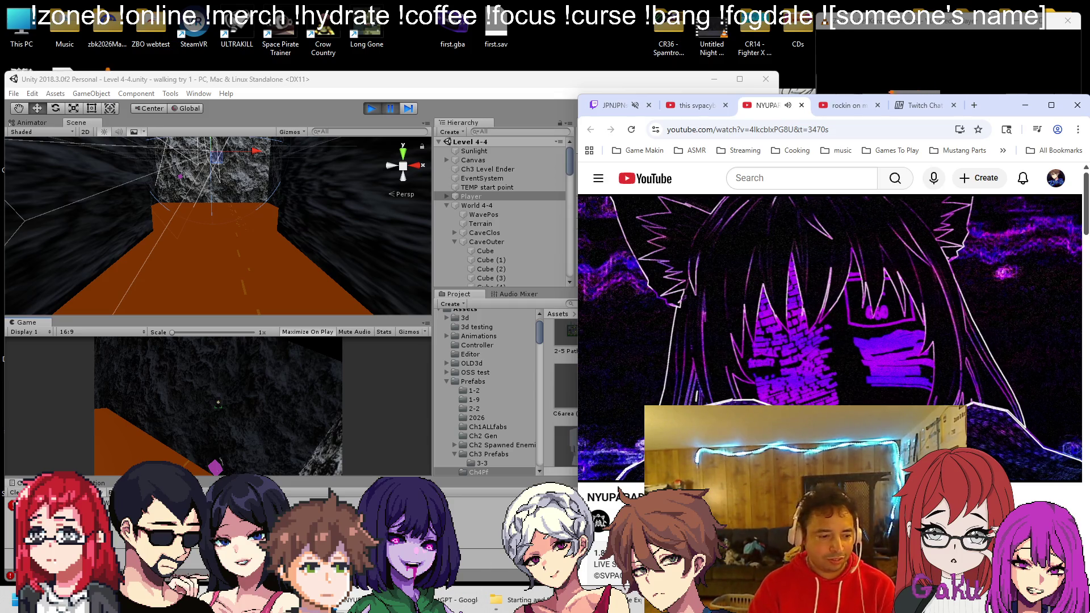
Take a rectangular screen snip of the video area
key("super+shift+s")
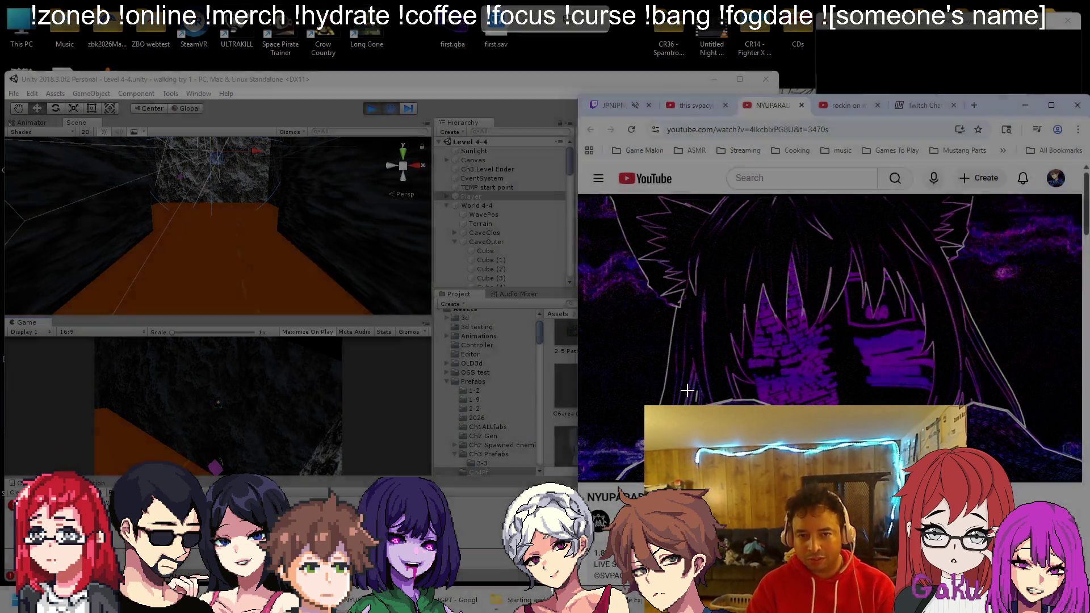
key("Escape")
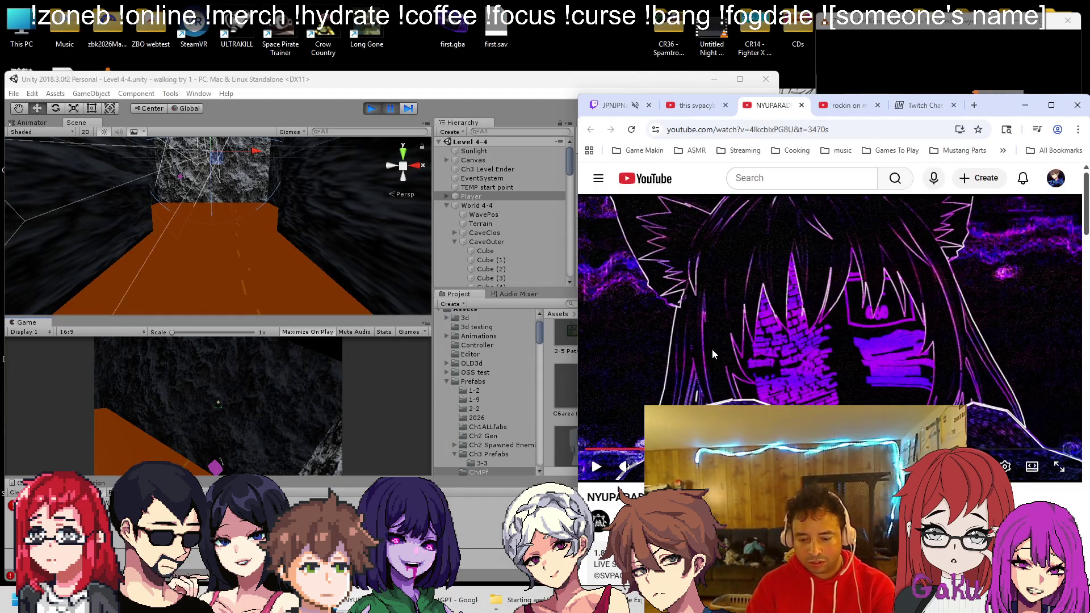
key("super+shift+s")
mouse_move(863, 381)
left_mouse_down()
mouse_move(654, 405)
mouse_move(559, 484)
left_mouse_up()
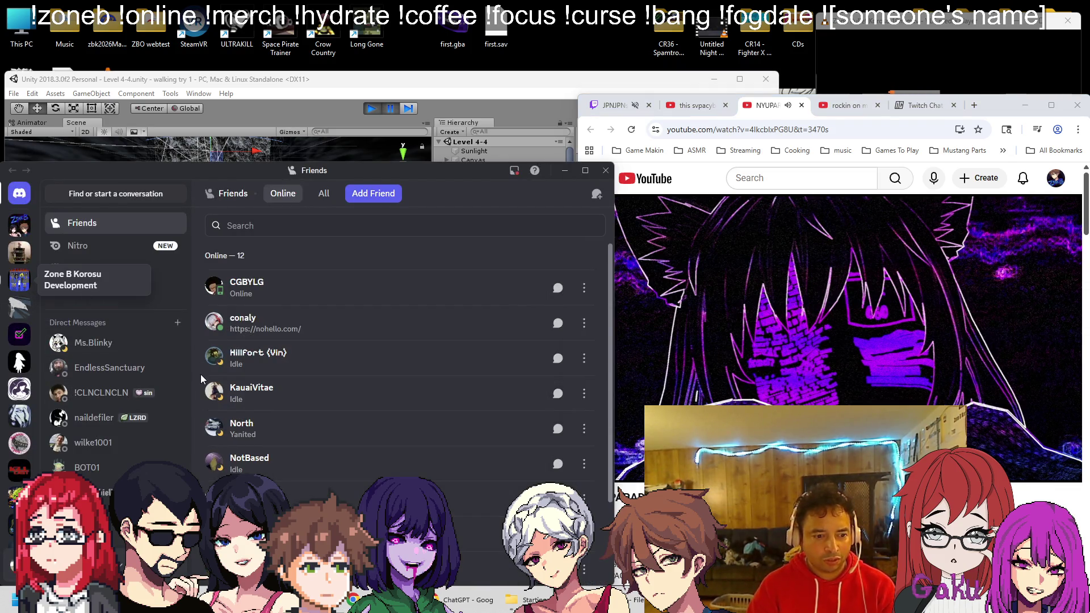
Open the Zone B Korosu Development general channel, hide Discord, and return to Unity's game
key("Return")
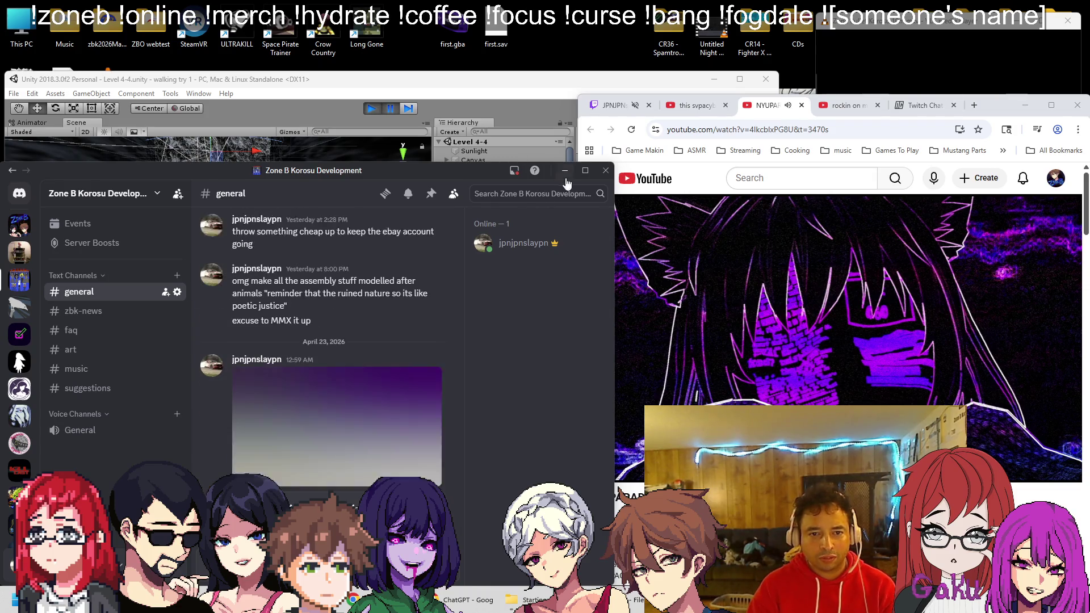
left_click(565, 171)
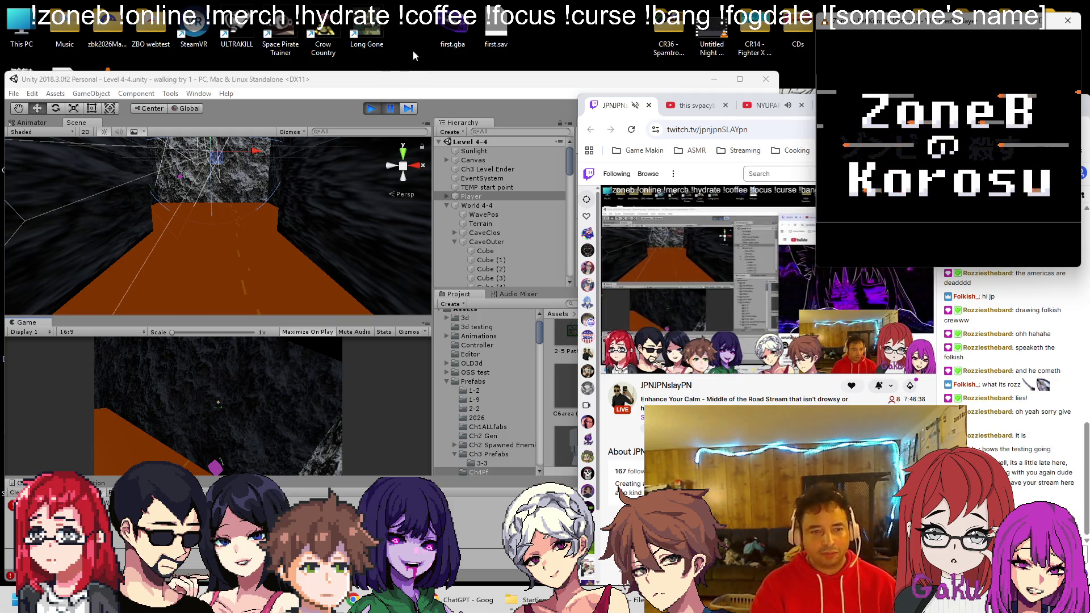
left_click(390, 108)
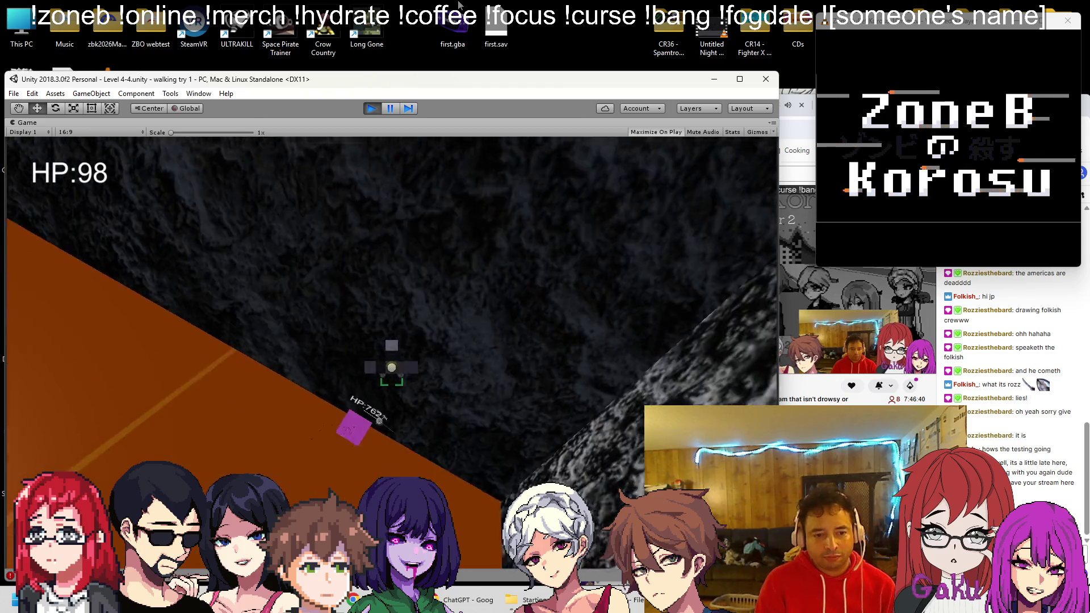
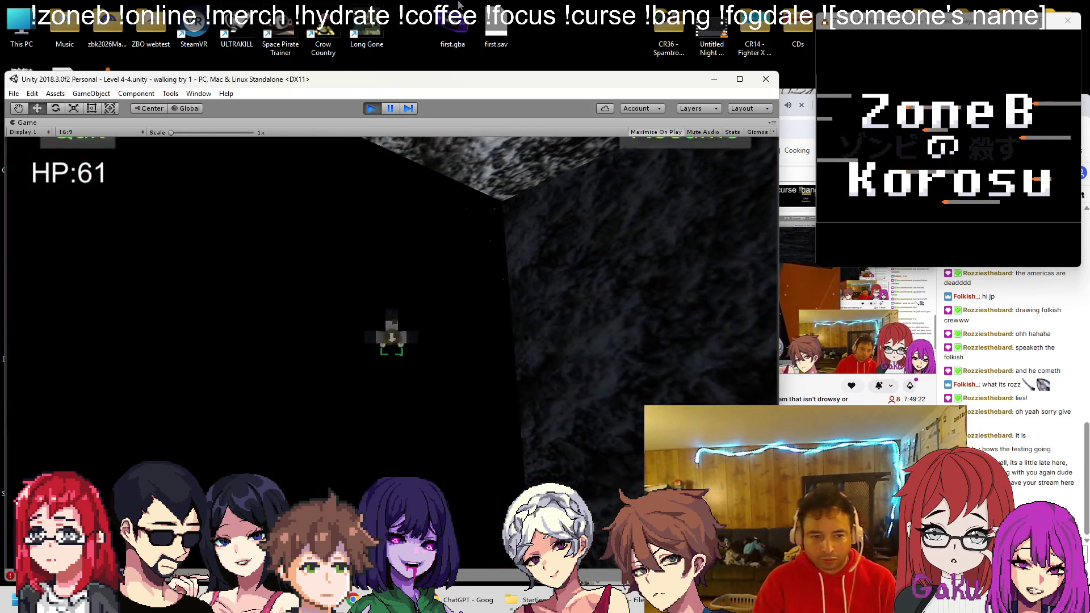
Add '** push wave back about 2 seconds' under Phase 3 in the 4-4 bossfight notes, then return to Unity
key("alt+Tab")
key("Return")
key("Return")
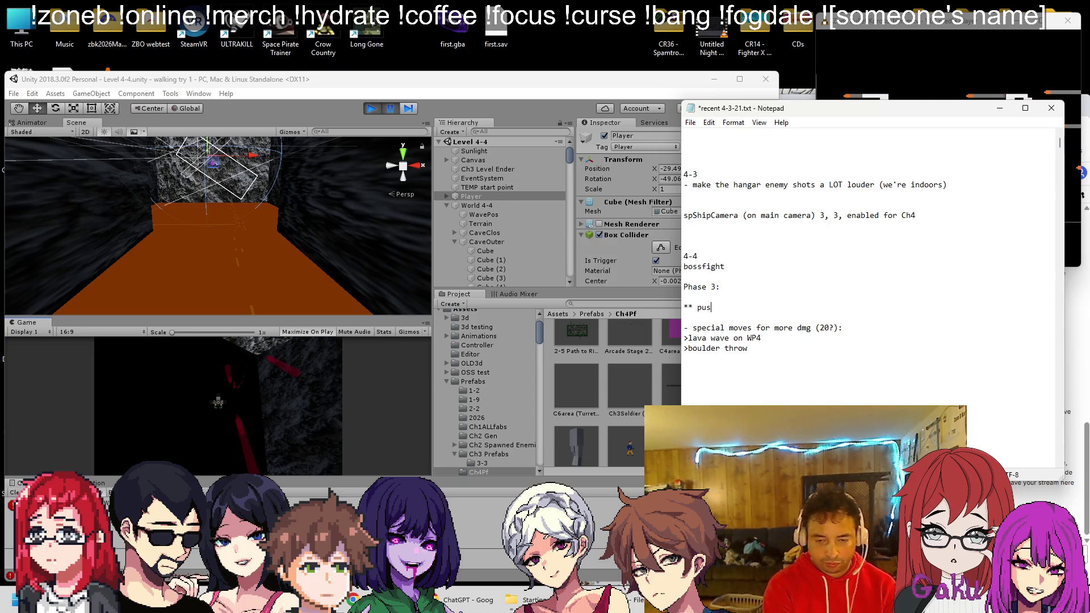
type("back about 2 ")
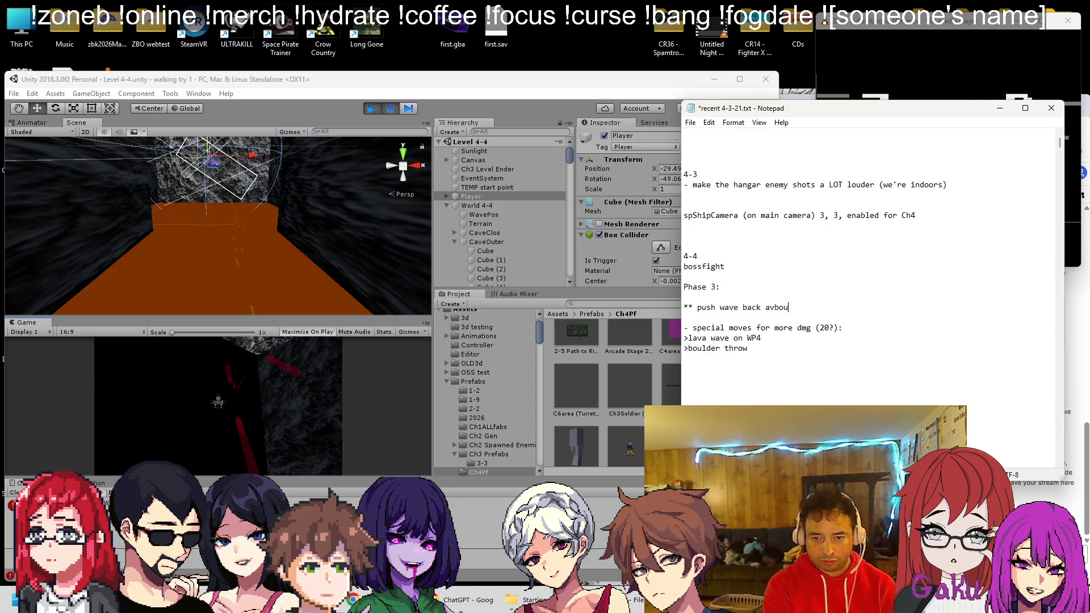
type("secon")
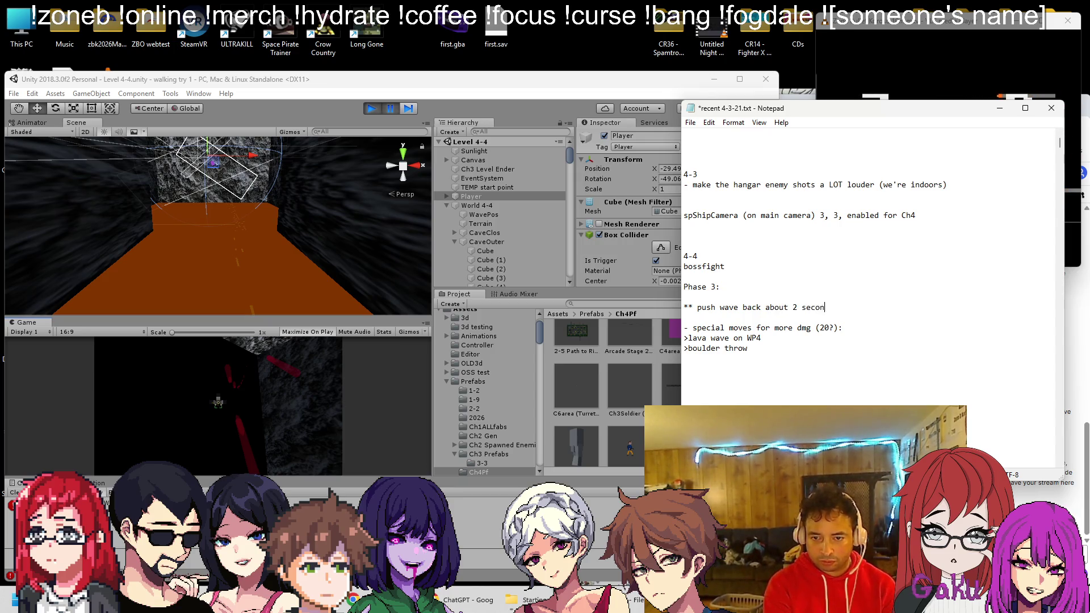
left_click(410, 129)
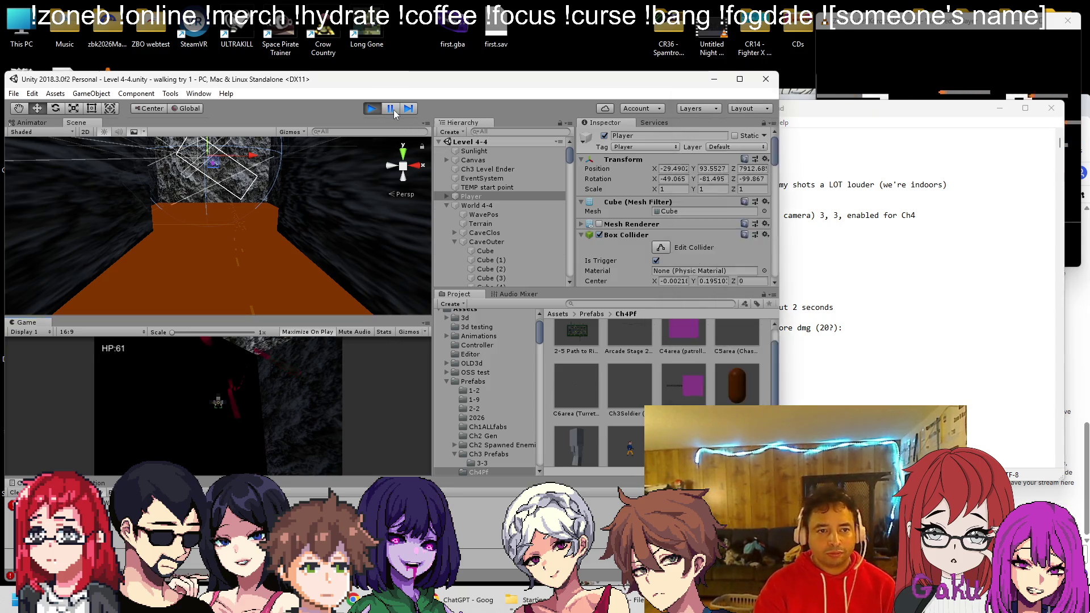
Play-test Level 4-4 against the magenta cube boss, then stop play mode
left_click(393, 111)
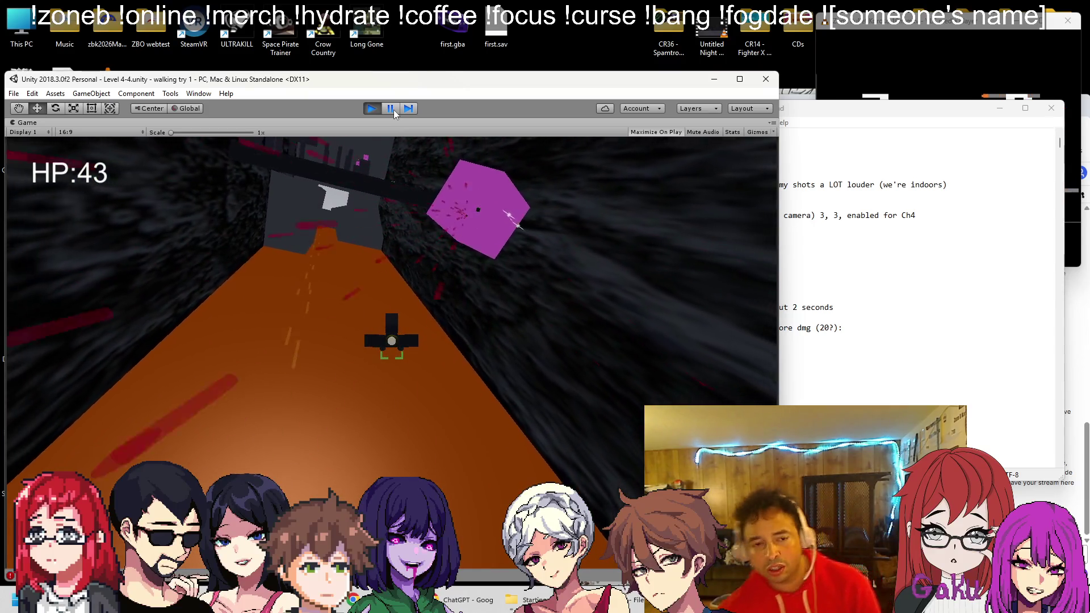
left_click(371, 108)
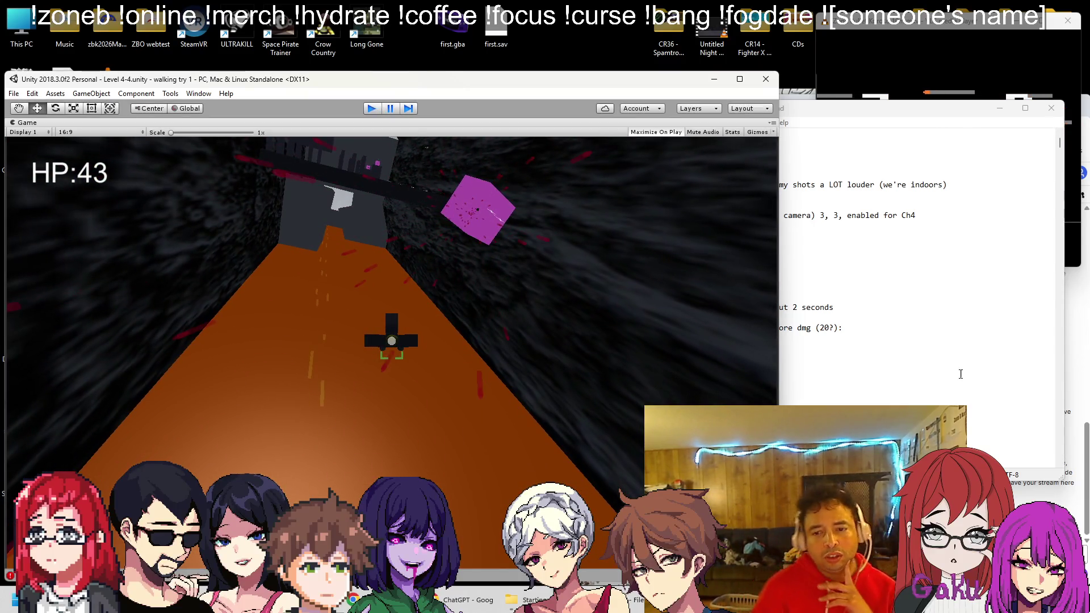
Add a Phase 3 note to stop the boss's spam when he dies
left_click(804, 341)
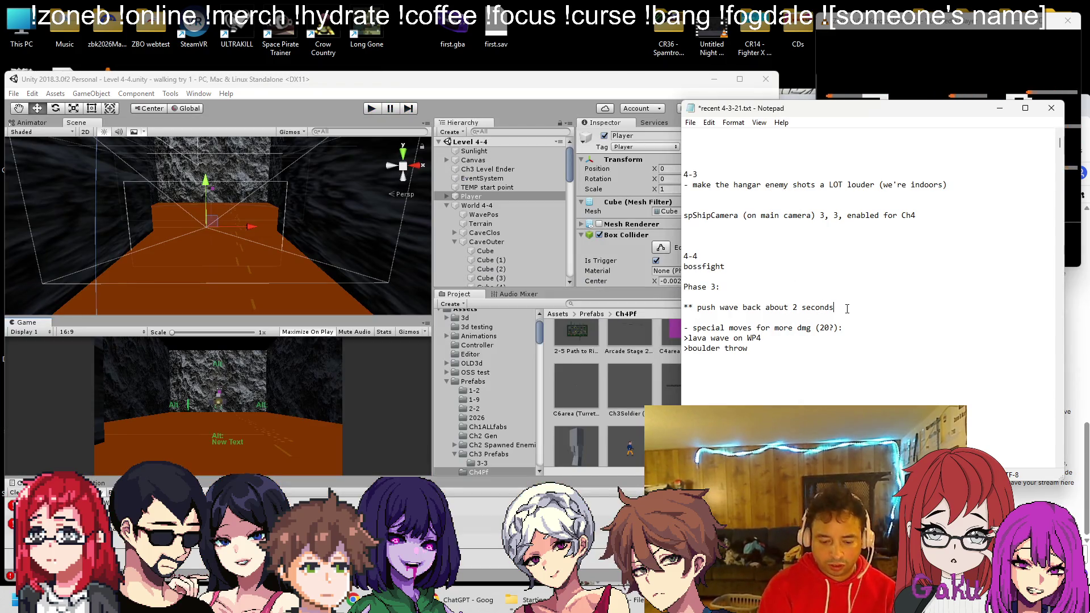
key("Return")
type("gun")
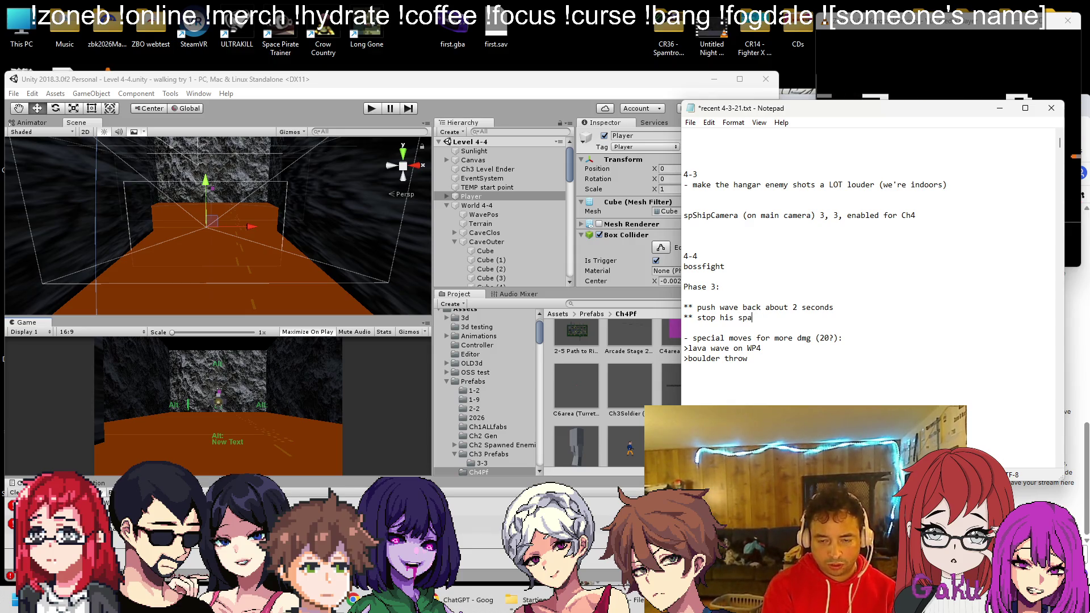
key("BackSpace")
type("hen he dies")
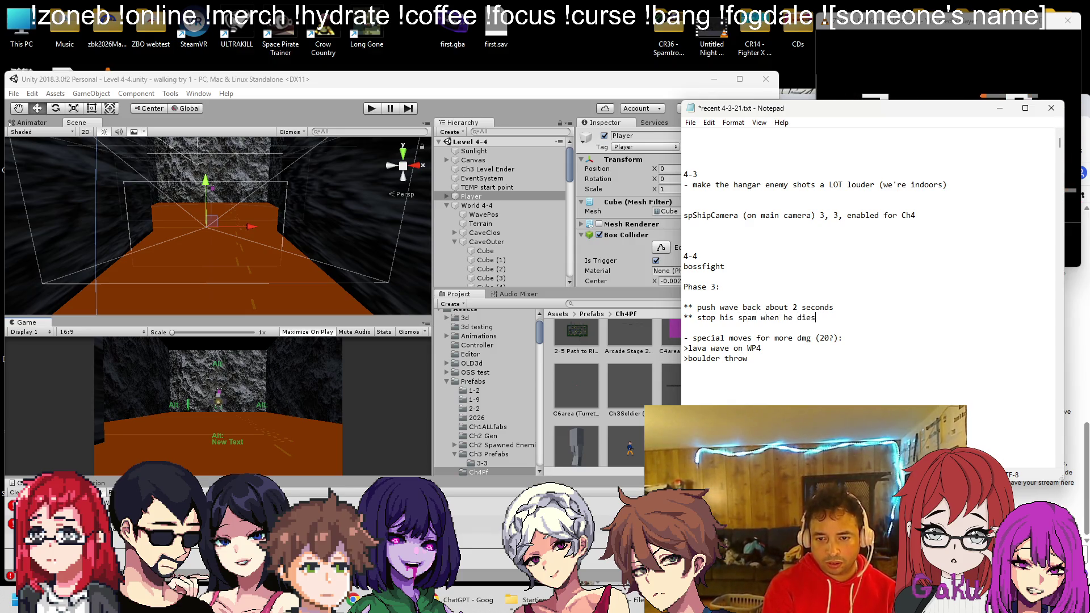
Add the note that adds should probably stop after the first one, and save the notes
key("Return")
type("**")
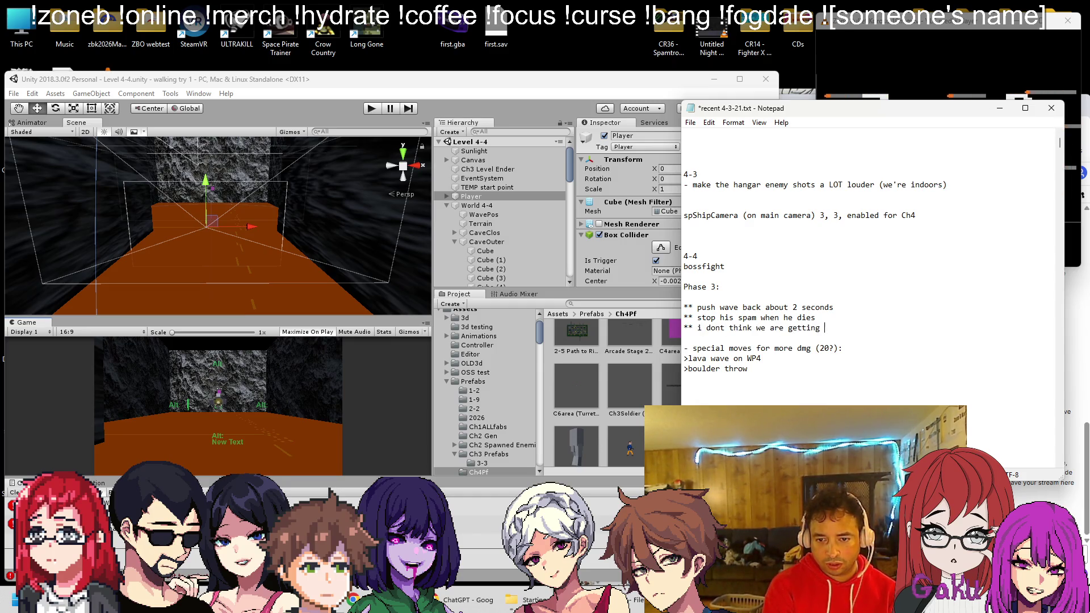
type("adds")
key("Return")
key("ctrl+s")
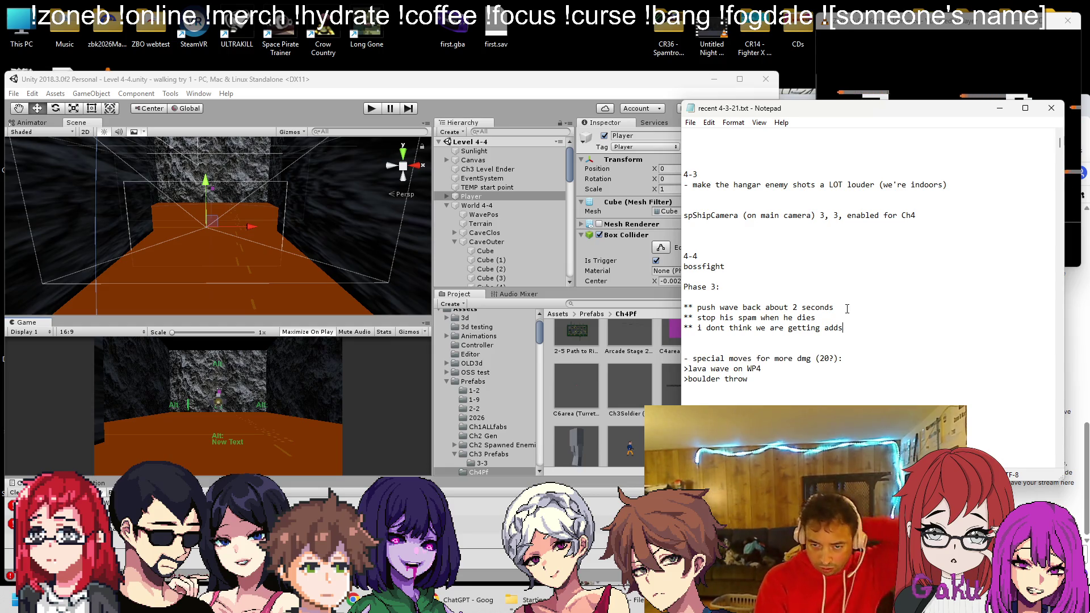
type("after the first one")
key("Return")
key("ctrl+s")
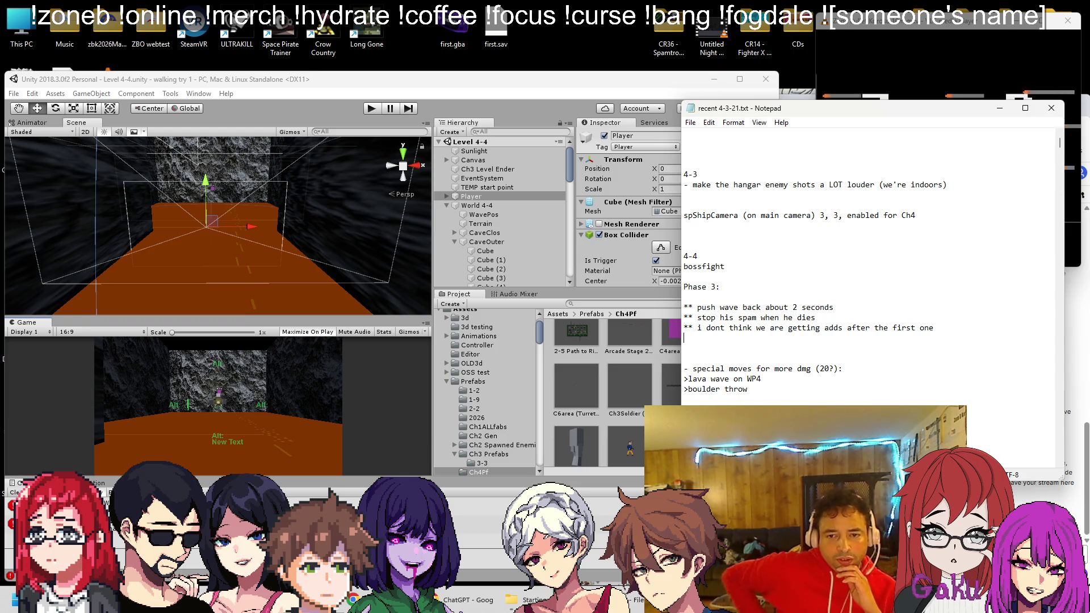
key("alt+Tab")
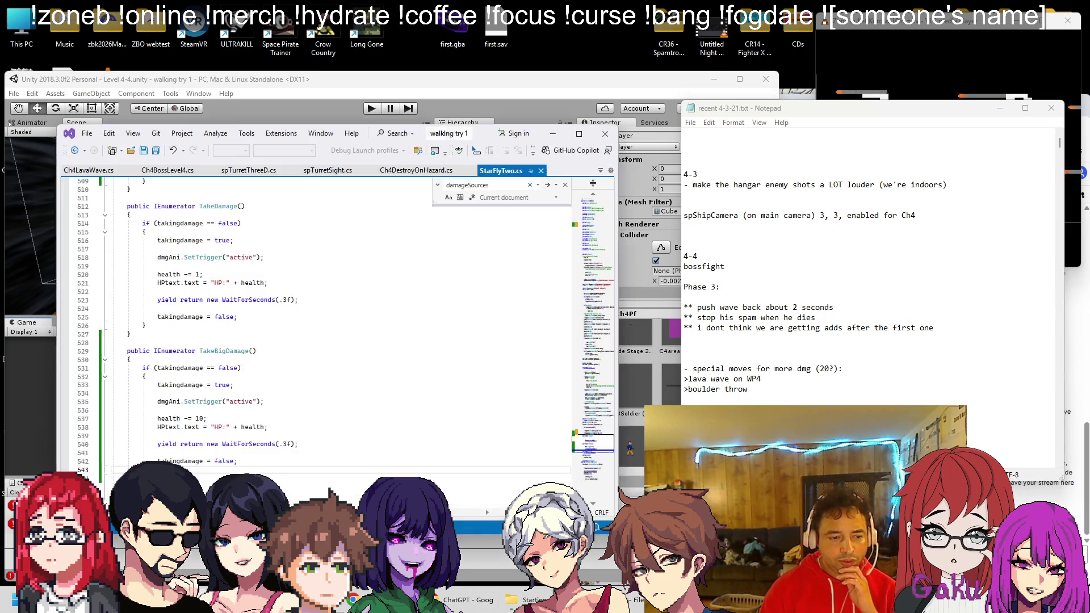
In Ch4BossLevel4.cs, move the DropWave() call after the final WaitForSeconds and save
left_click(166, 172)
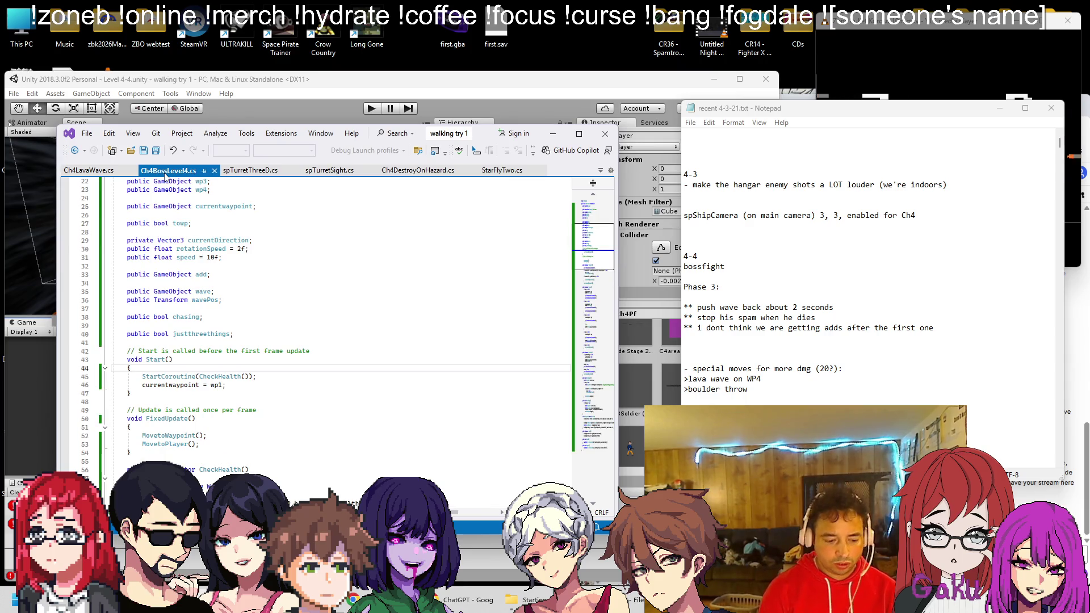
key("ctrl+f")
type("wave")
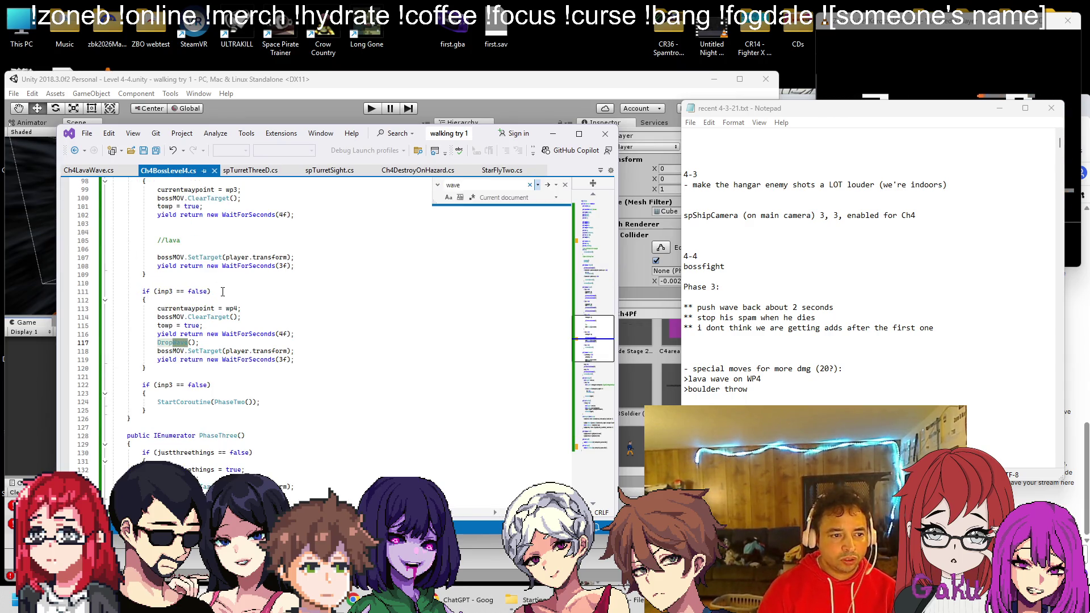
left_click(279, 342)
key("shift+Home")
key("ctrl+c")
key("BackSpace")
key("Return")
key("ctrl+v")
key("Up")
key("Up")
key("Up")
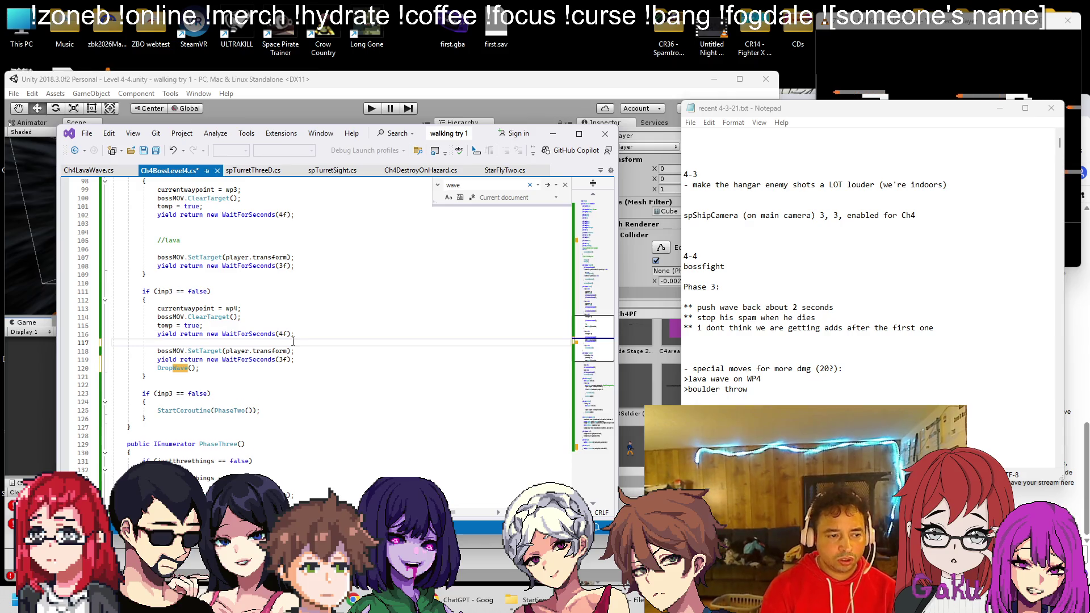
key("BackSpace")
key("ctrl+s")
Delete the finished push-wave note from Notepad
left_click(859, 310)
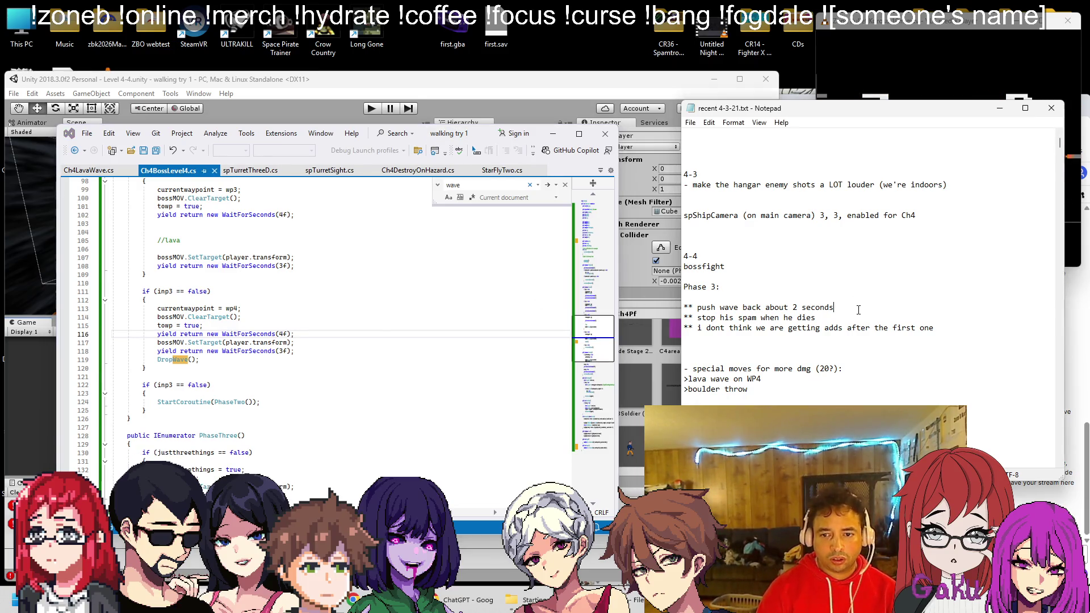
key("shift+Home")
key("BackSpace")
key("BackSpace")
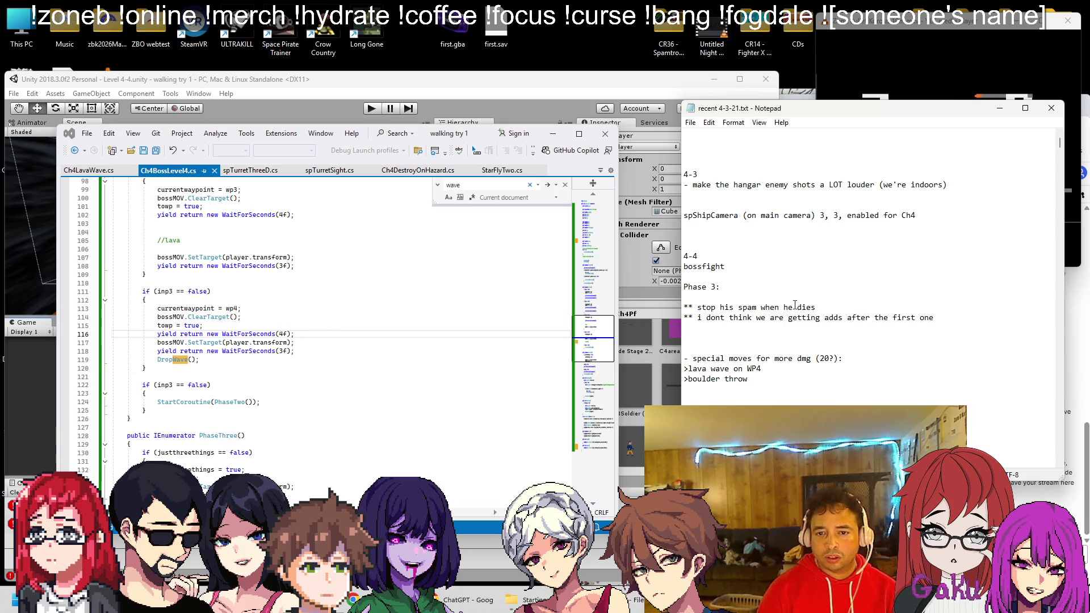
Search the boss script for 'plz' and check the bossMOV reference, briefly viewing spTurretThreeD.cs
left_click(267, 228)
scroll(239, 204, "down", 5)
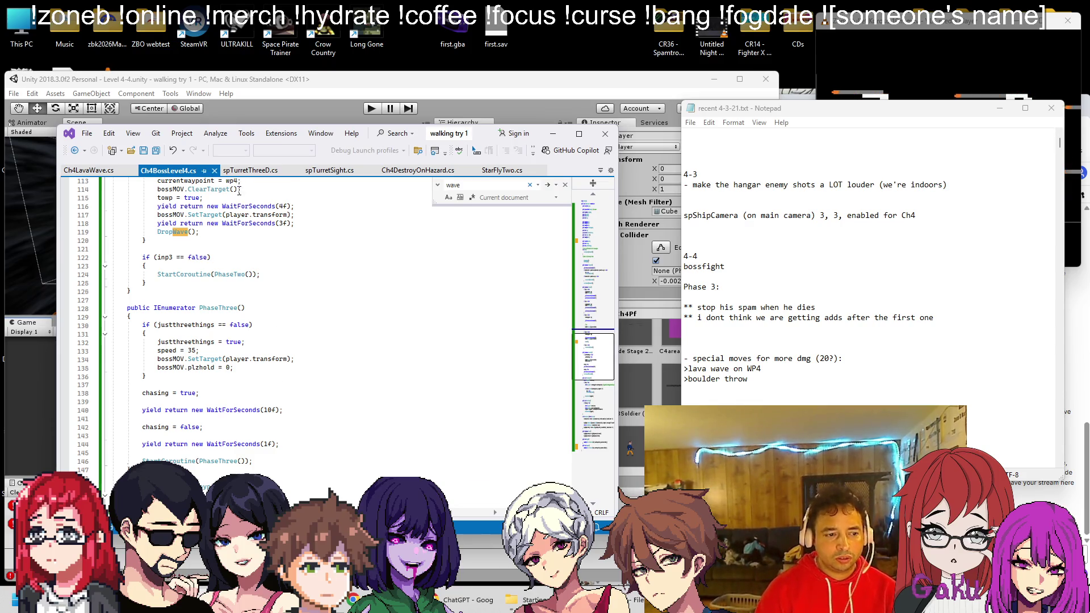
key("ctrl+f")
type("plz")
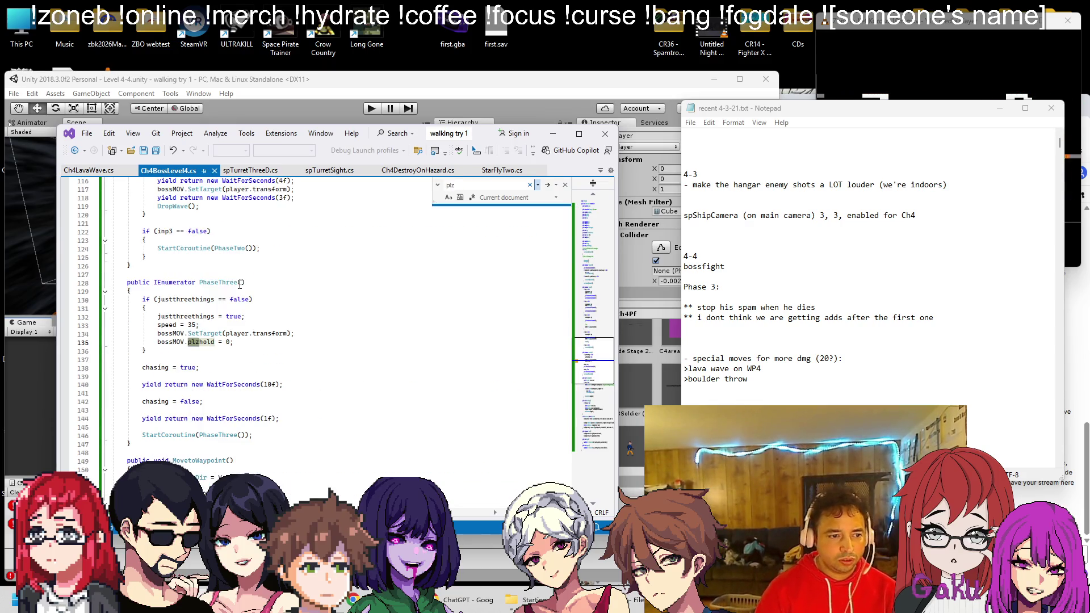
double_click(172, 341)
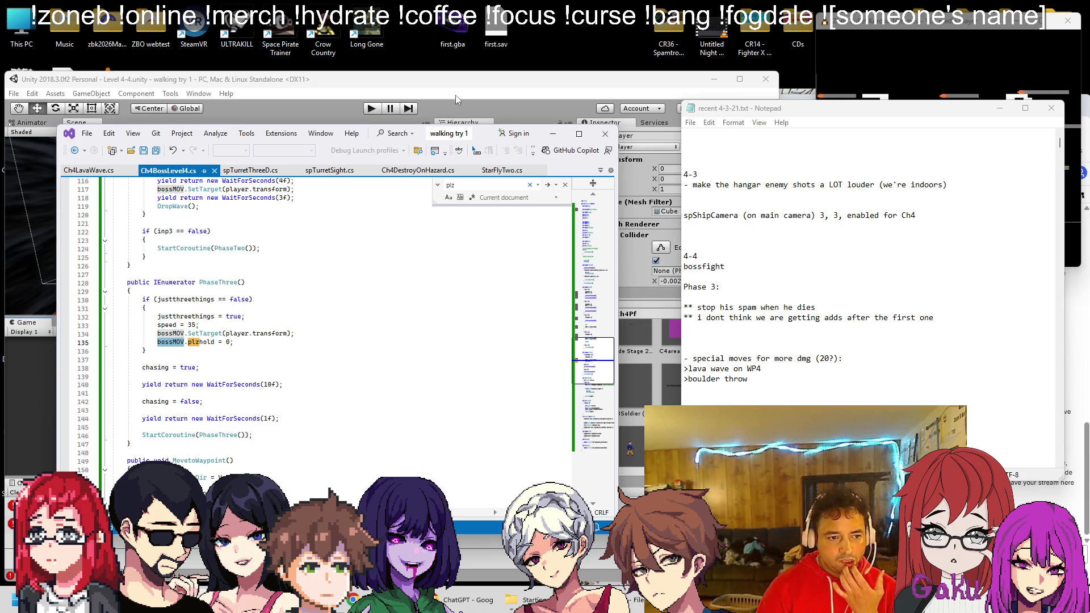
left_click(250, 170)
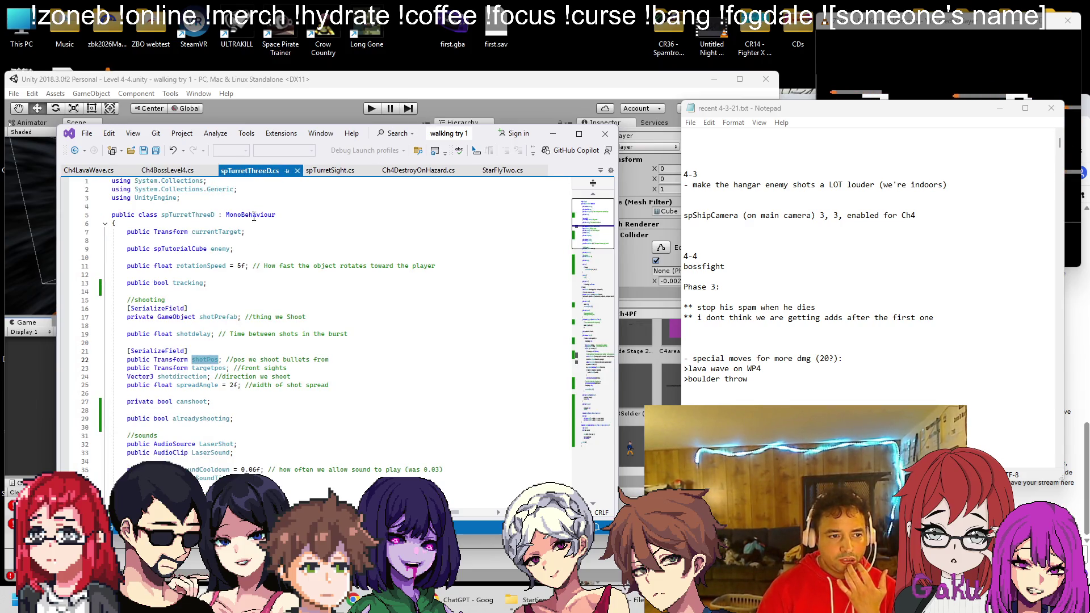
left_click(171, 170)
scroll(262, 298, "down", 2)
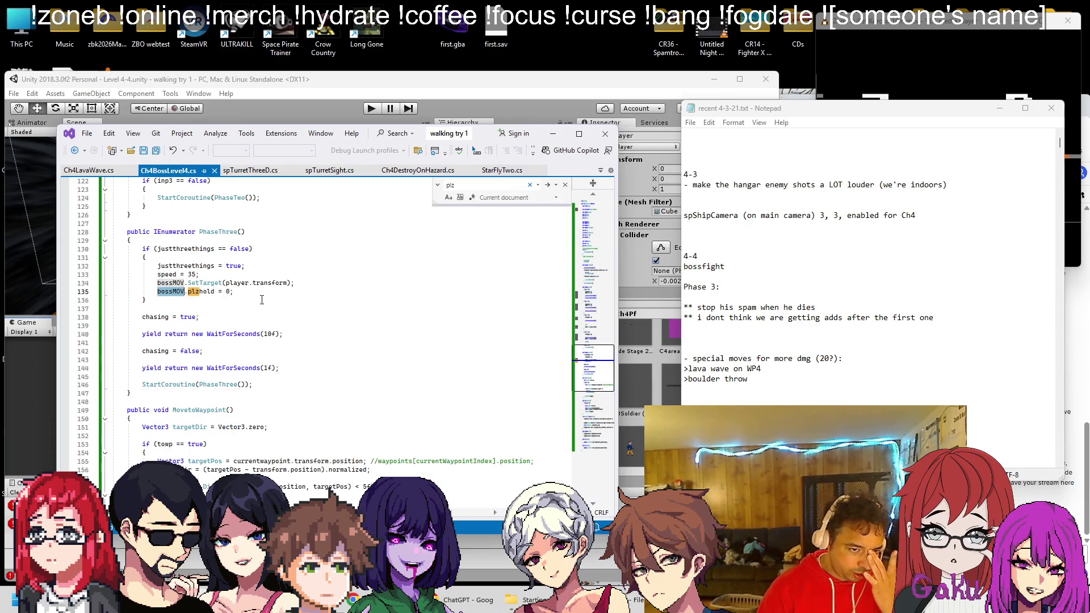
scroll(262, 300, "down", 7)
scroll(251, 301, "up", 9)
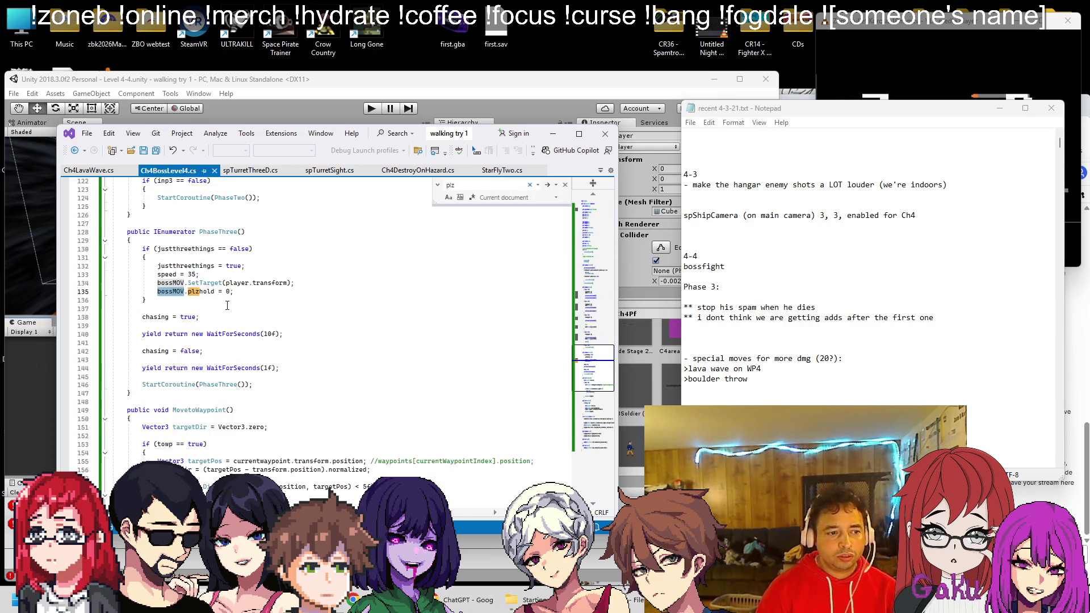
Find CheckHealth and open a new line after the Phase Three check
key("ctrl+f")
type("check")
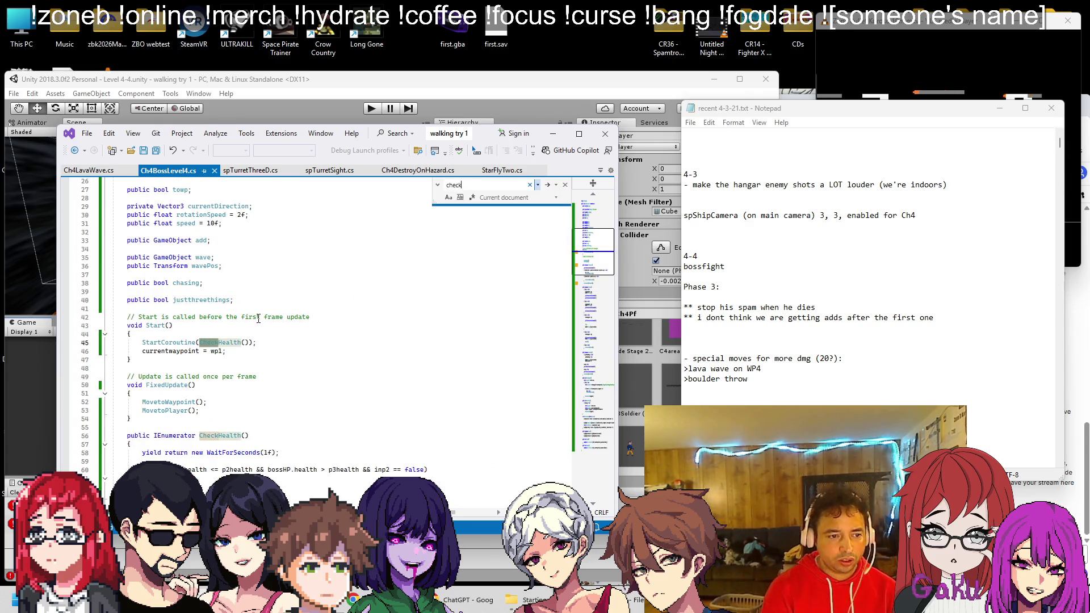
scroll(267, 348, "down", 2)
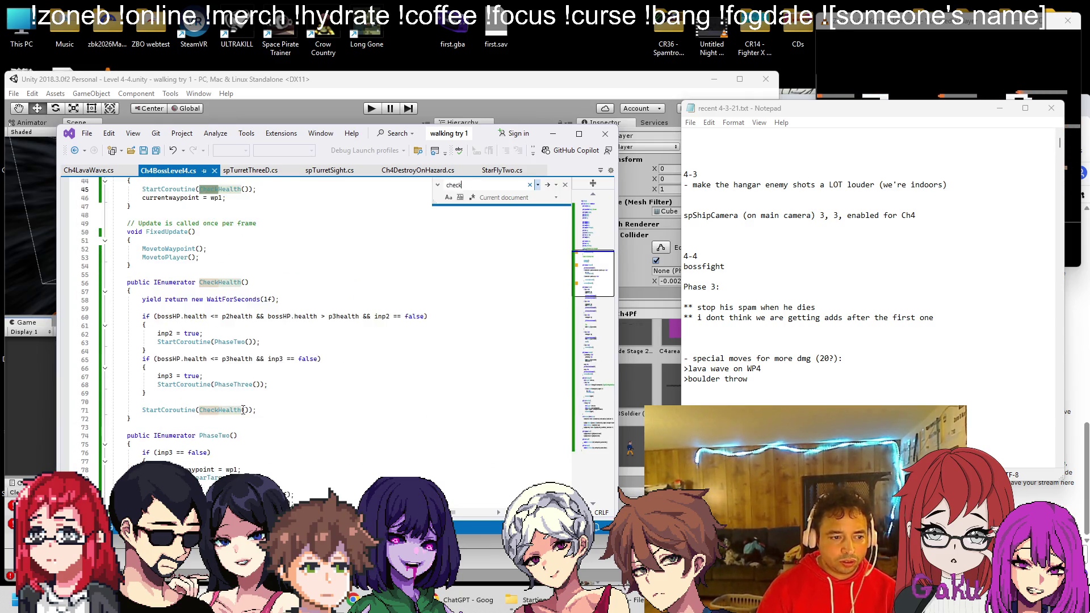
left_click(290, 390)
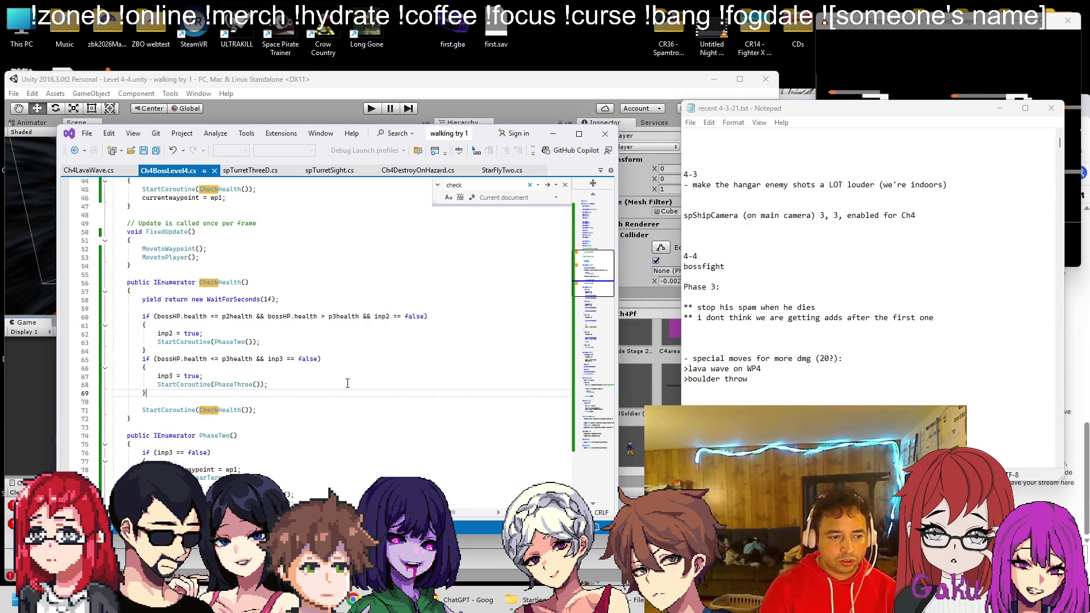
key("Return")
key("Return")
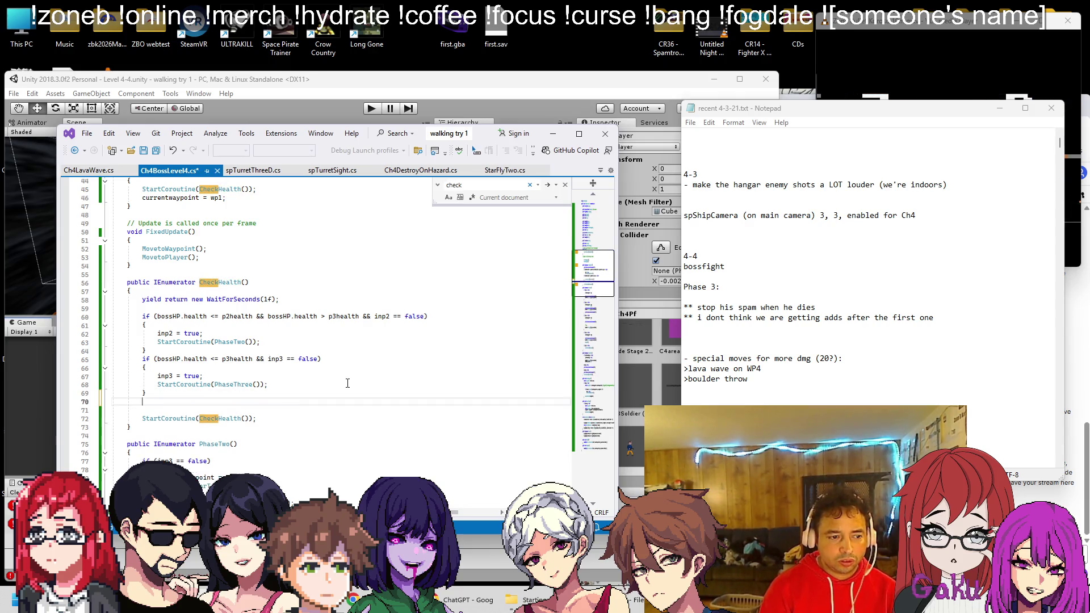
Start a boss-death if branch using the pasted boss health comparison as its condition
type("if (")
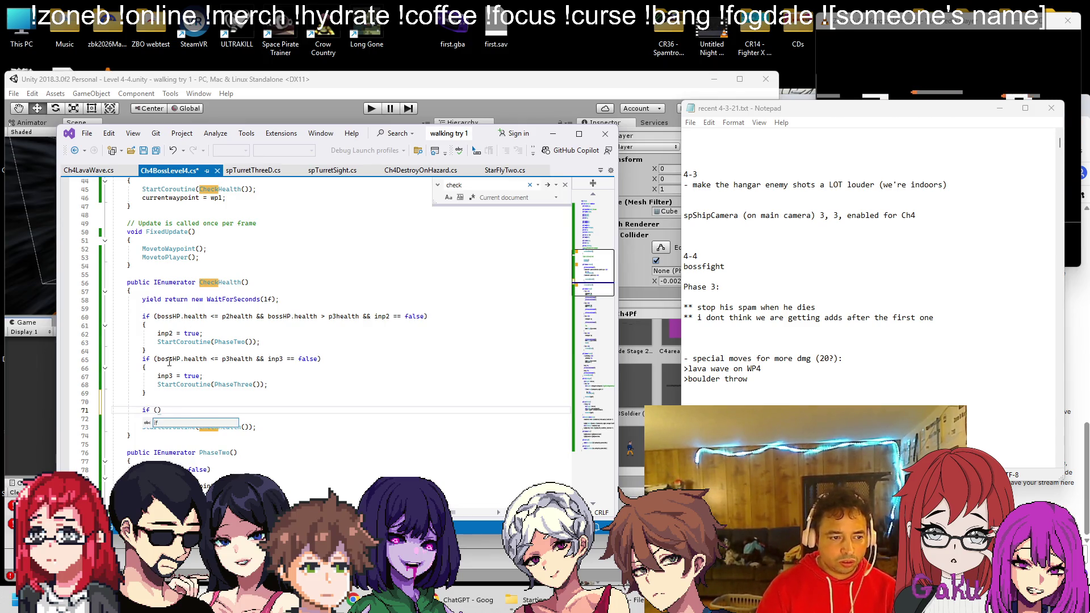
mouse_move(157, 359)
left_mouse_down()
mouse_move(249, 358)
mouse_move(219, 360)
left_mouse_up()
key("ctrl+c")
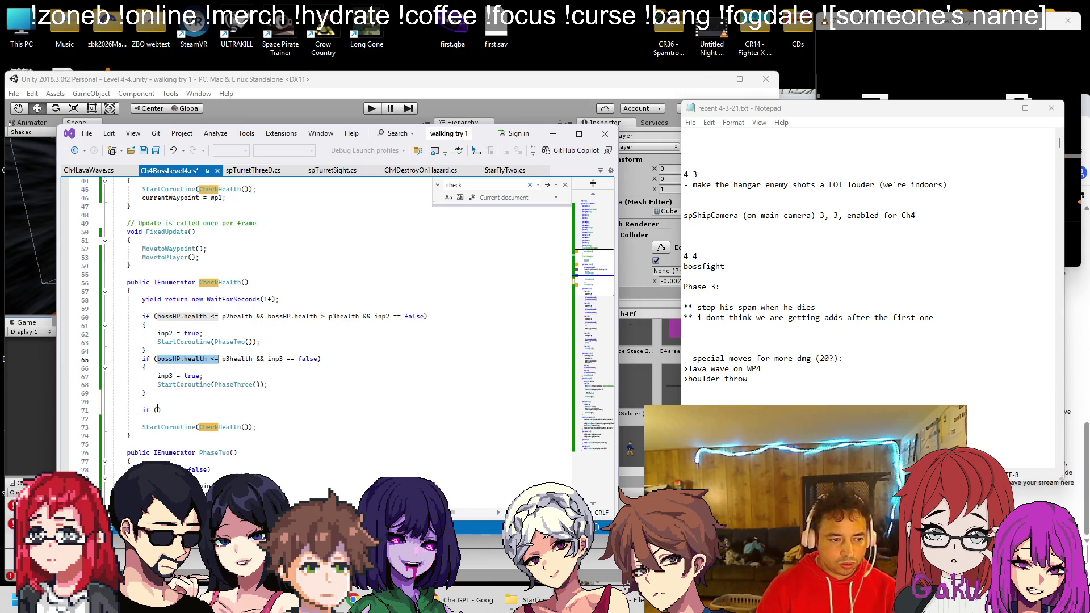
left_click(158, 410)
key("ctrl+v")
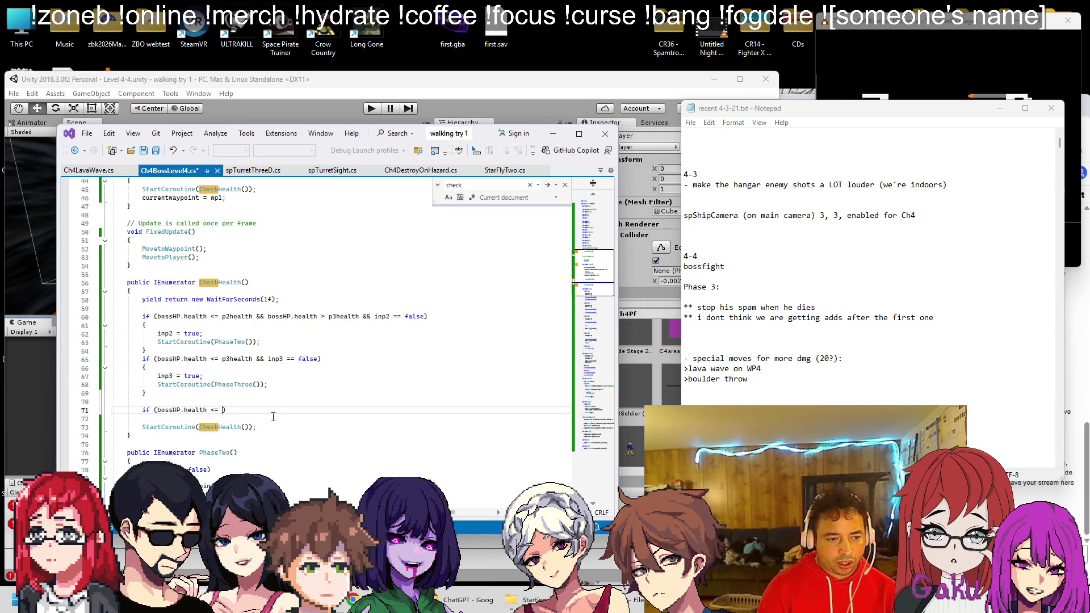
type("0")
key("Return")
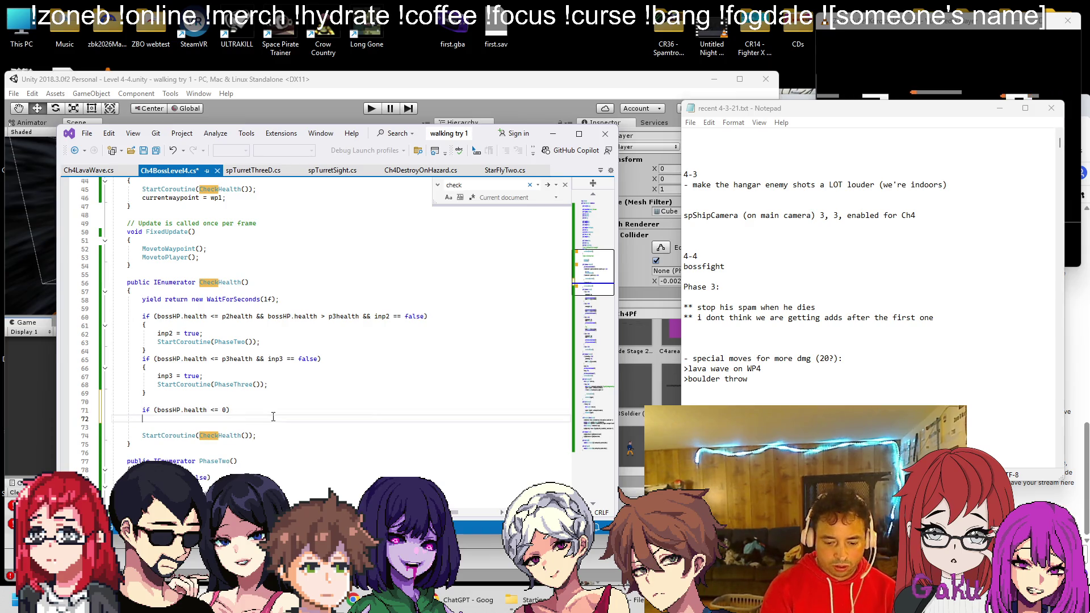
key("Return")
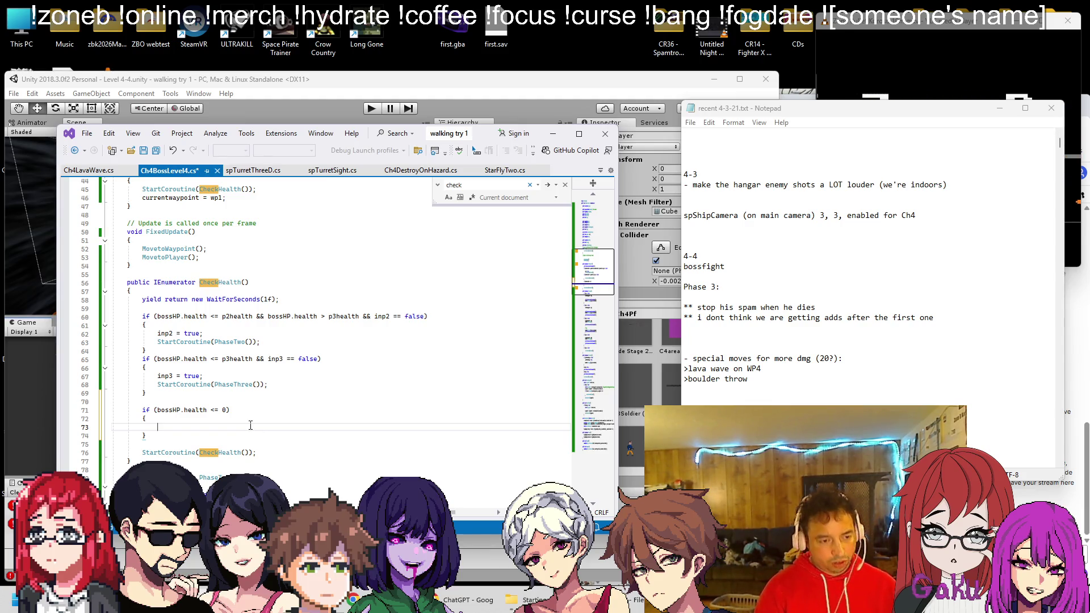
Add 'stop spam', '//move level ender' and '//smoke adds' notes inside the branch and save
type("stop spam")
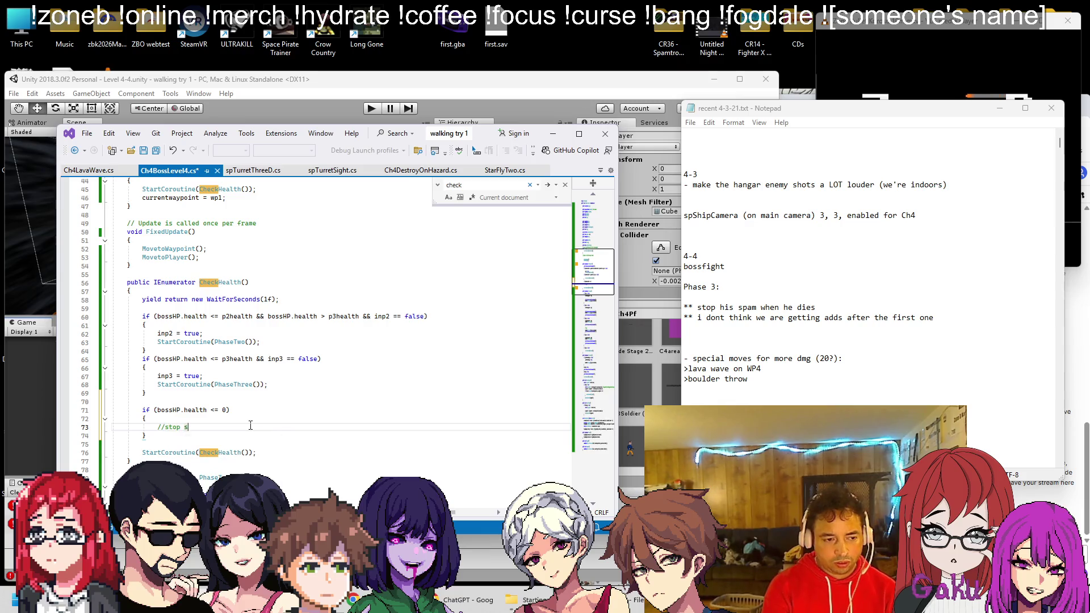
key("Return")
key("Return")
type("/move level ender")
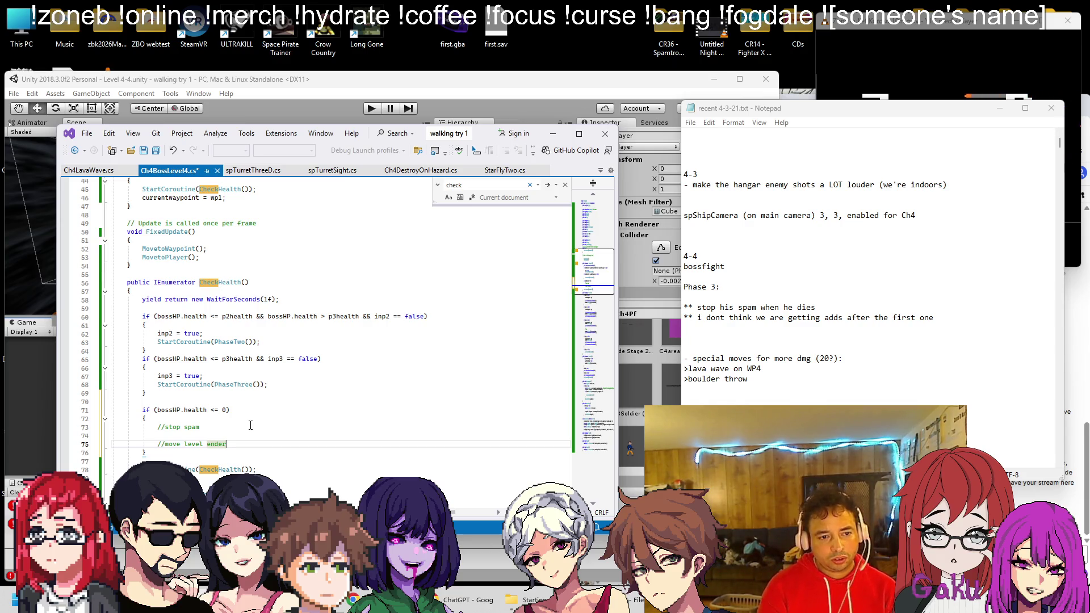
key("Return")
key("Return")
type("//")
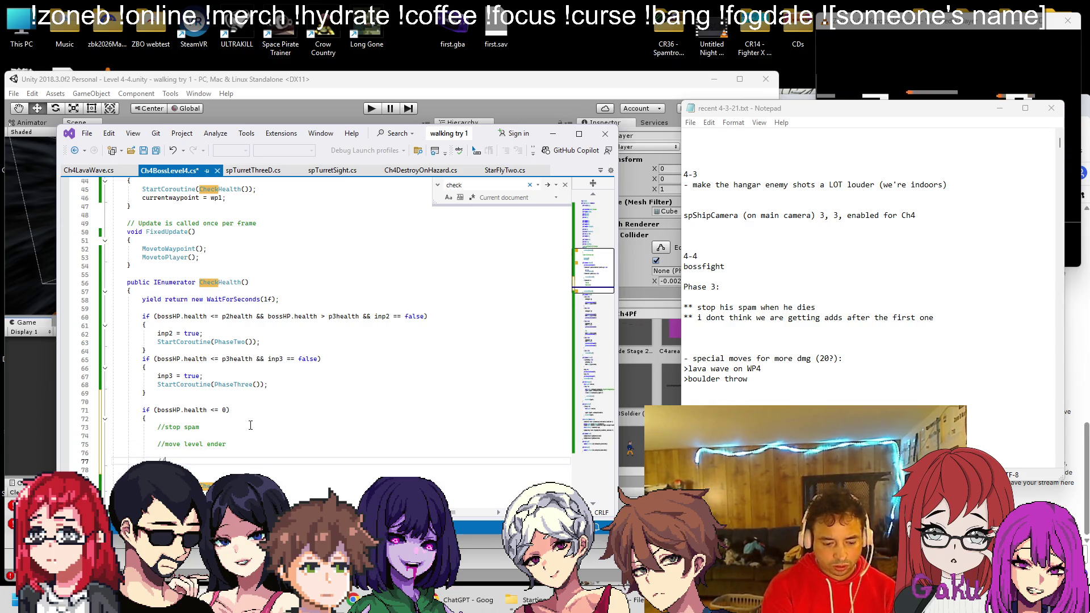
type("smoke adds")
key("ctrl+s")
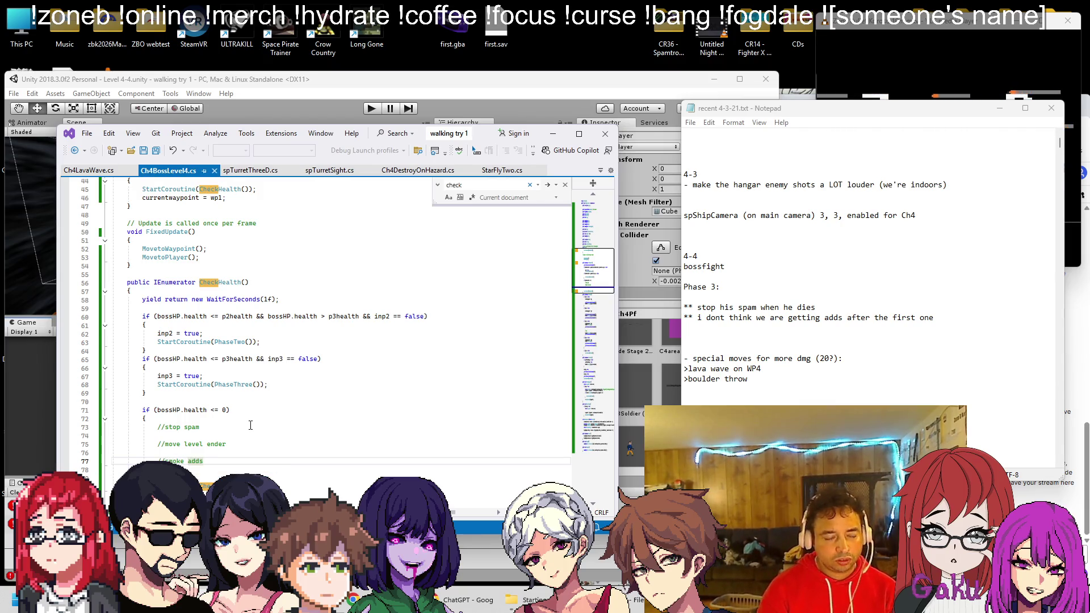
Add bossMOV.ClearTarget(); under the stop spam note
left_click(218, 428)
key("Return")
type("bossHP.health <=")
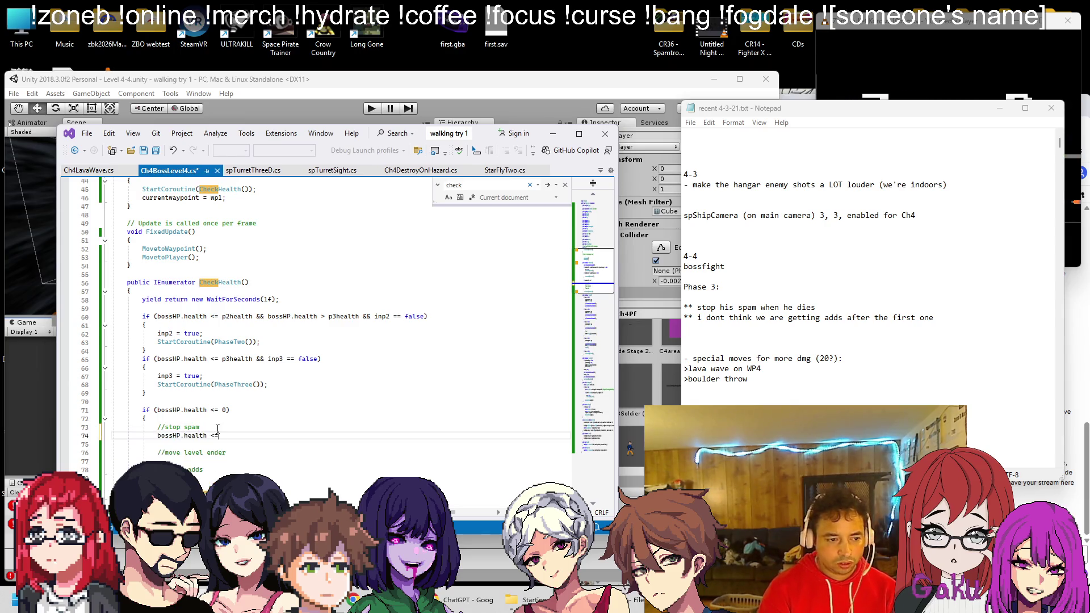
key("ctrl+z")
type("boxx")
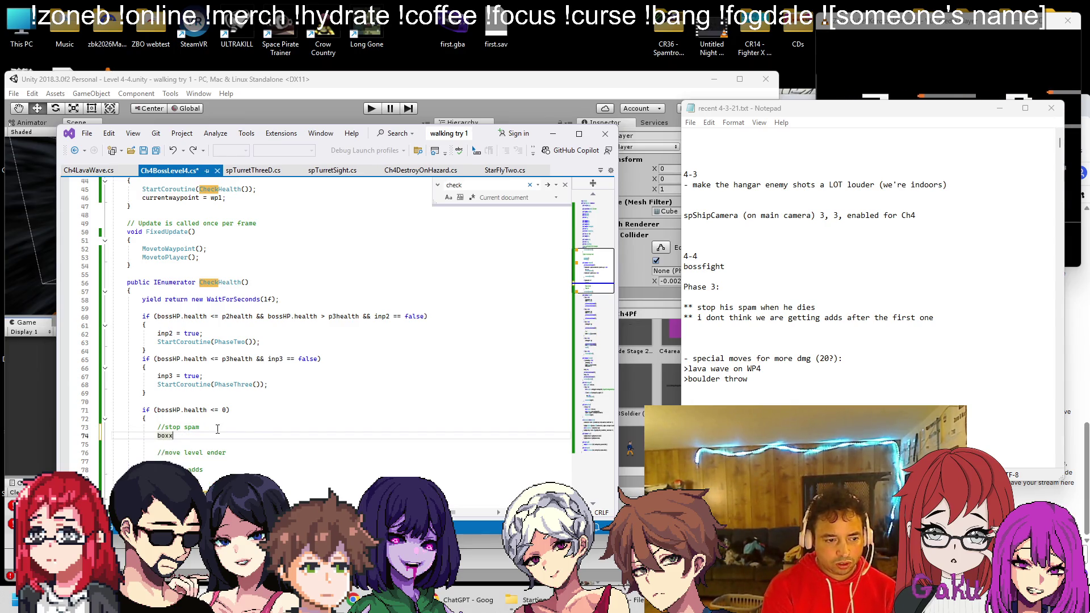
key("BackSpace")
key("BackSpace")
type("ssMov")
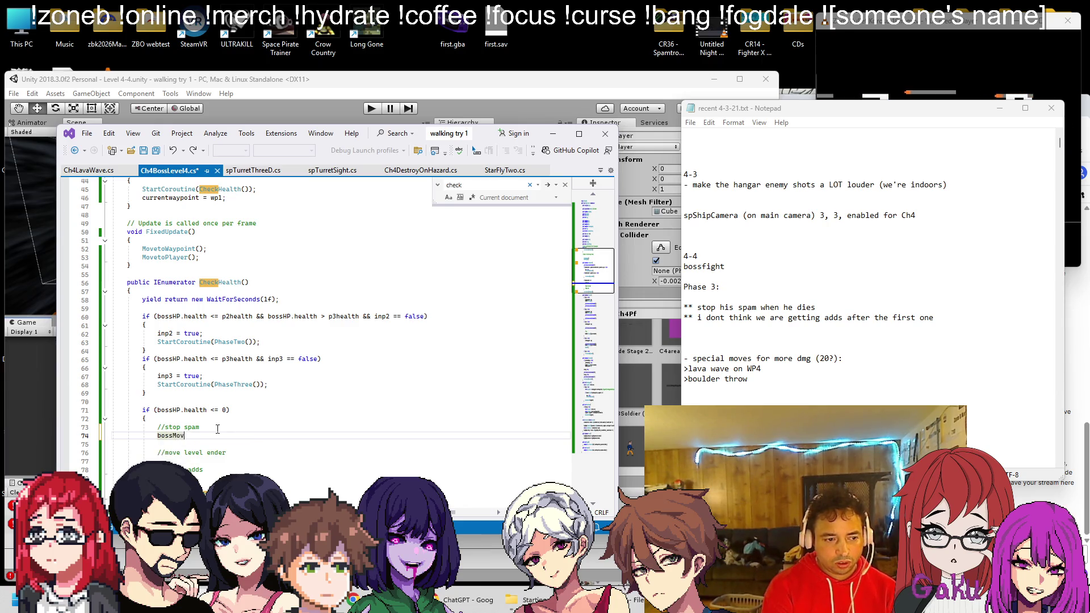
type("v.C")
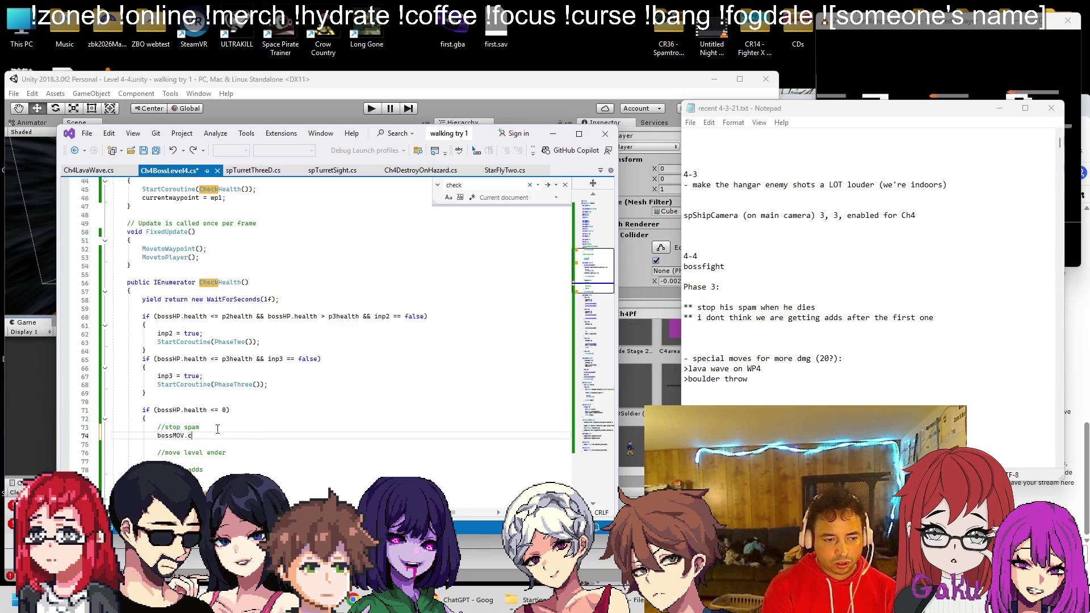
type("learTarget();")
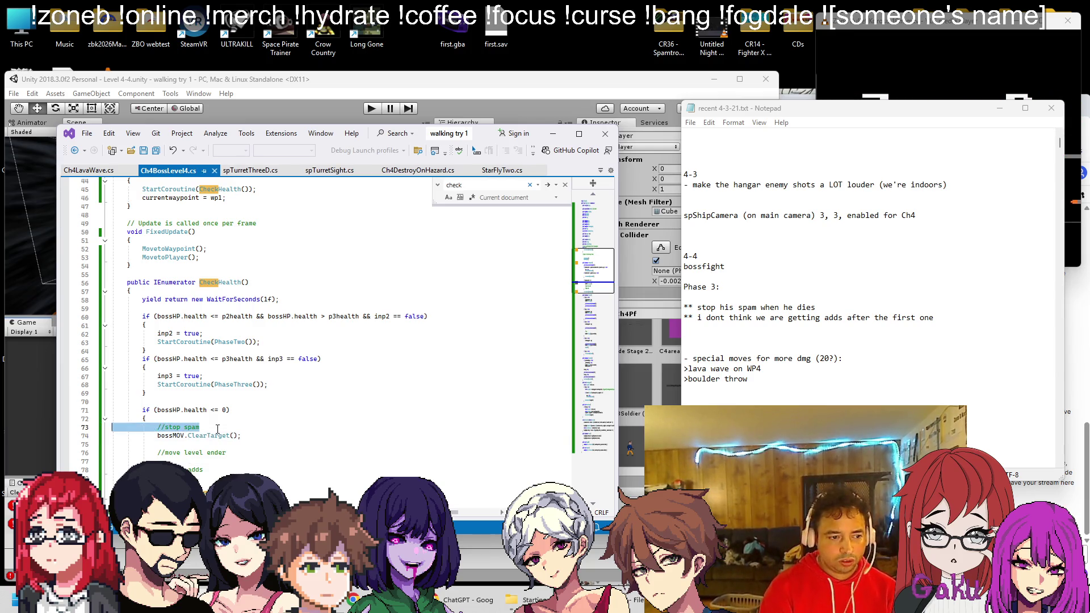
Add '//level ender', '//game object' and '//pos to move to' comments after the field declarations
scroll(197, 372, "up", 7)
scroll(196, 372, "up", 7)
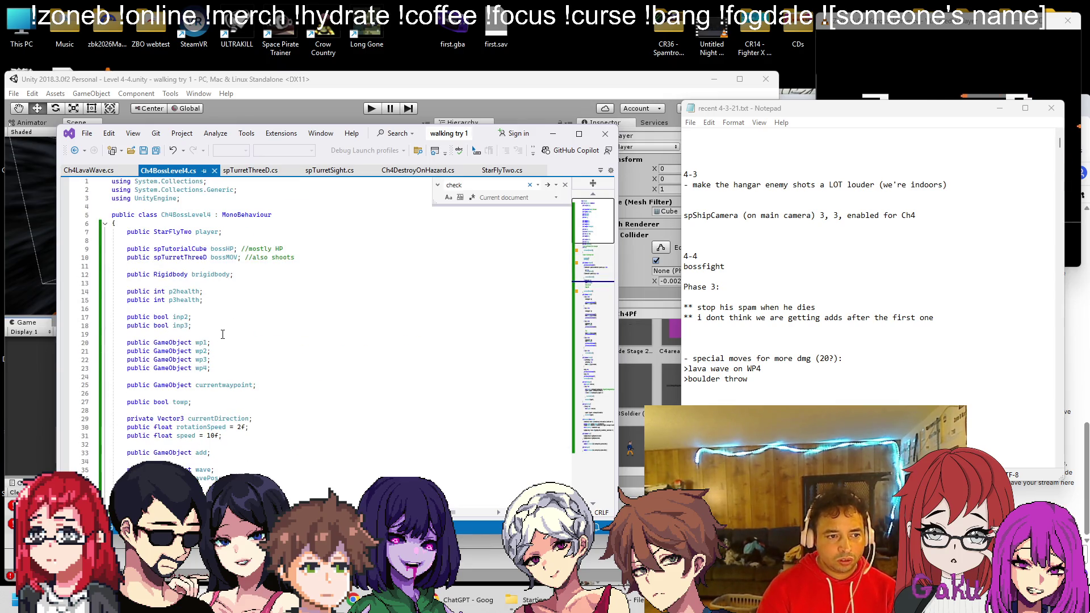
scroll(222, 335, "down", 6)
left_click(272, 361)
key("Return")
key("Return")
type("//level end")
key("Tab")
key("Return")
type("//game obje")
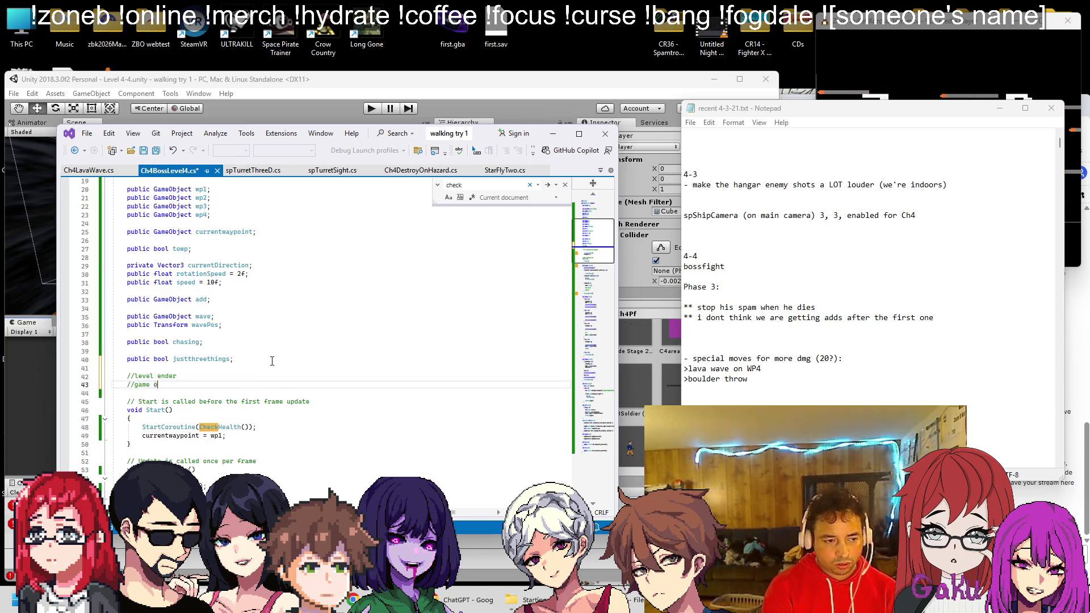
type("ct")
key("Return")
type("//")
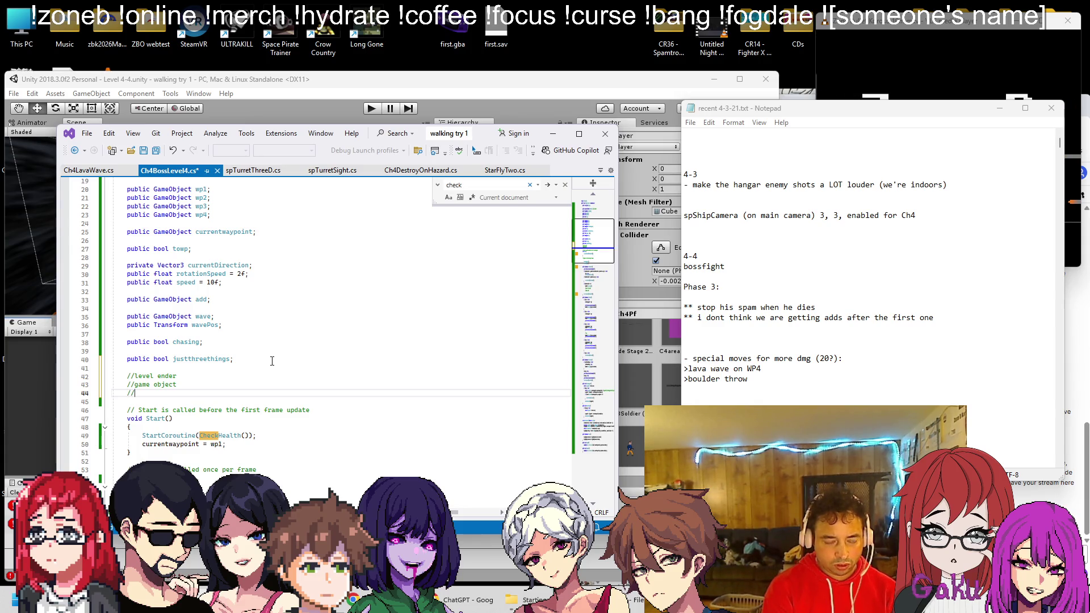
type("pos to move to")
Save the boss script and close Ch4LavaWave.cs
key("ctrl+s")
scroll(284, 369, "down", 18)
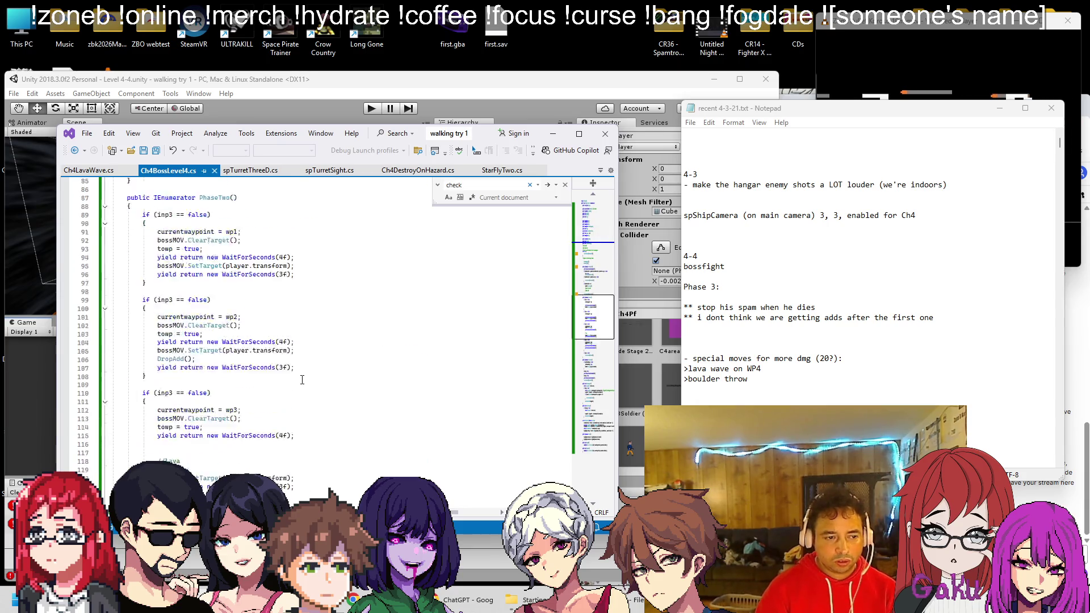
scroll(287, 339, "up", 1)
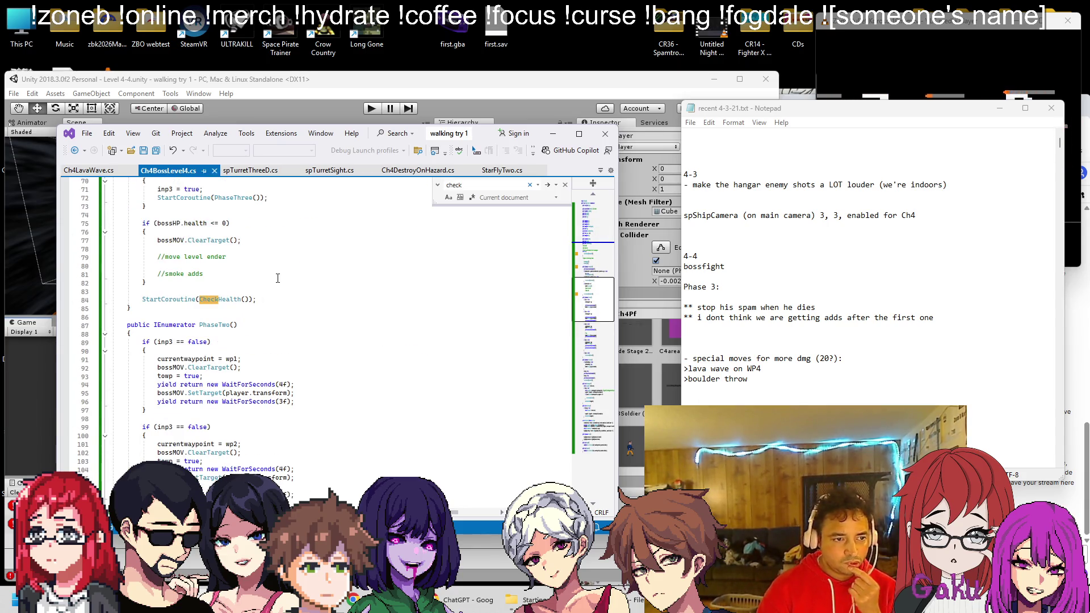
scroll(293, 273, "up", 1)
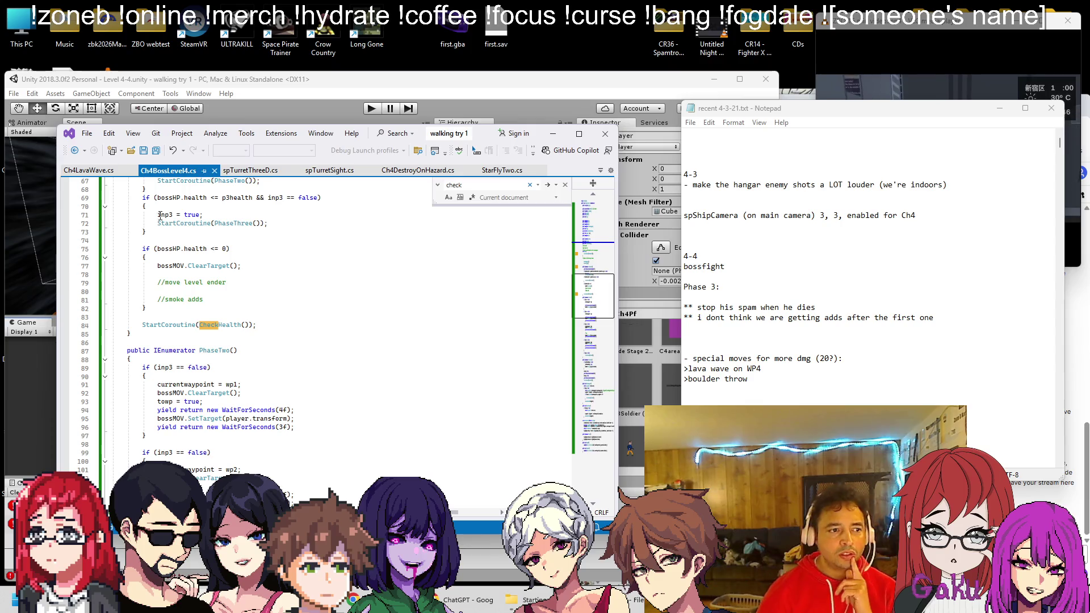
left_click(131, 170)
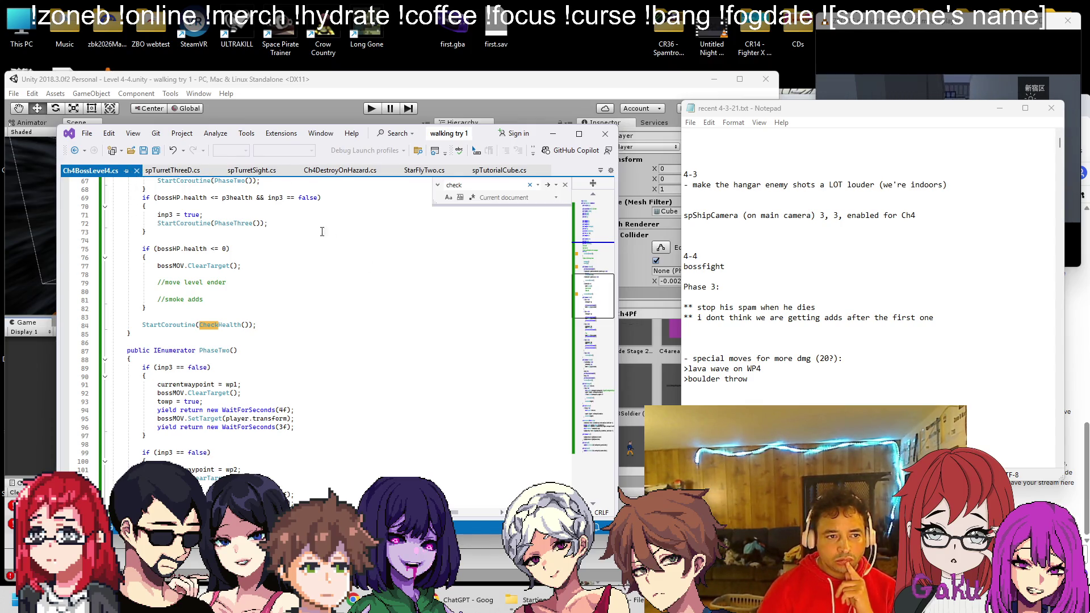
Replace the level ender comments with 'public GameObject levelender;' and save
scroll(338, 231, "up", 16)
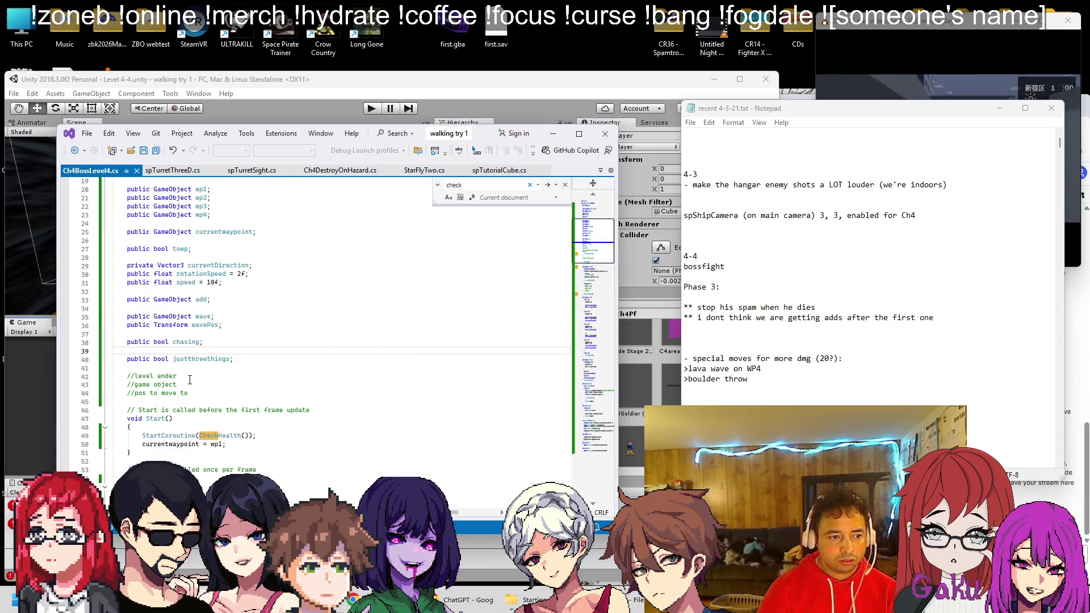
left_click(190, 377)
key("shift+Home")
key("BackSpace")
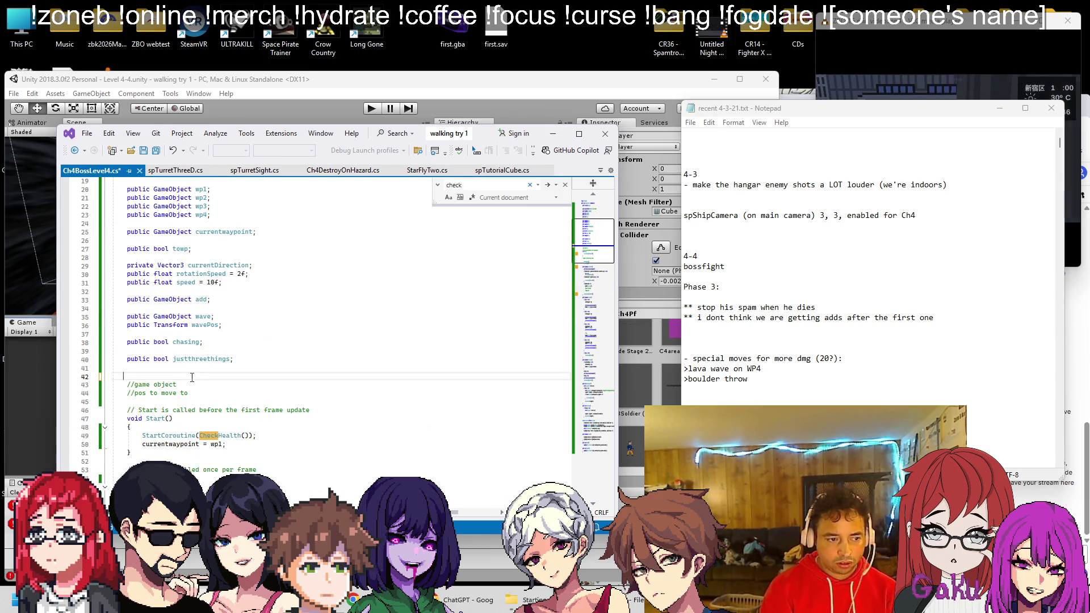
key("BackSpace")
left_click(192, 377)
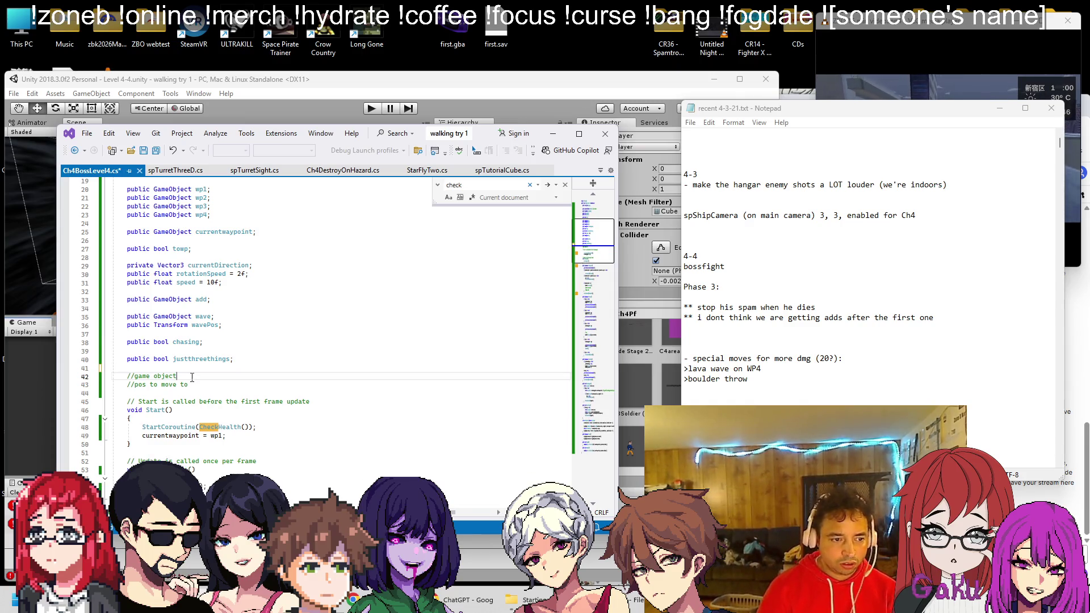
key("shift+Home")
type("public G")
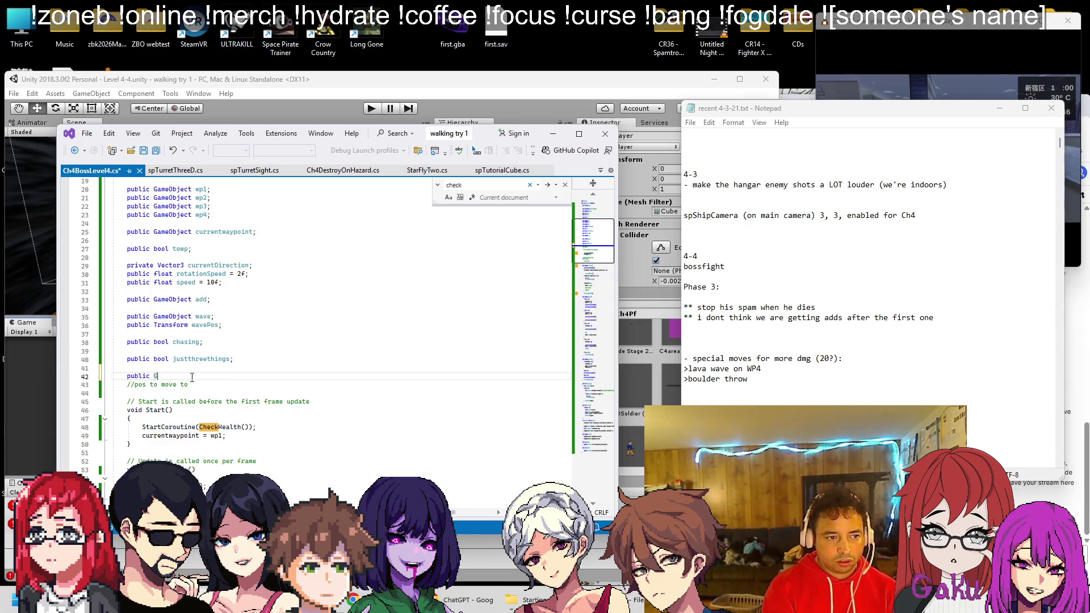
type("ameOvbje")
key("BackSpace")
type("bject levelender;")
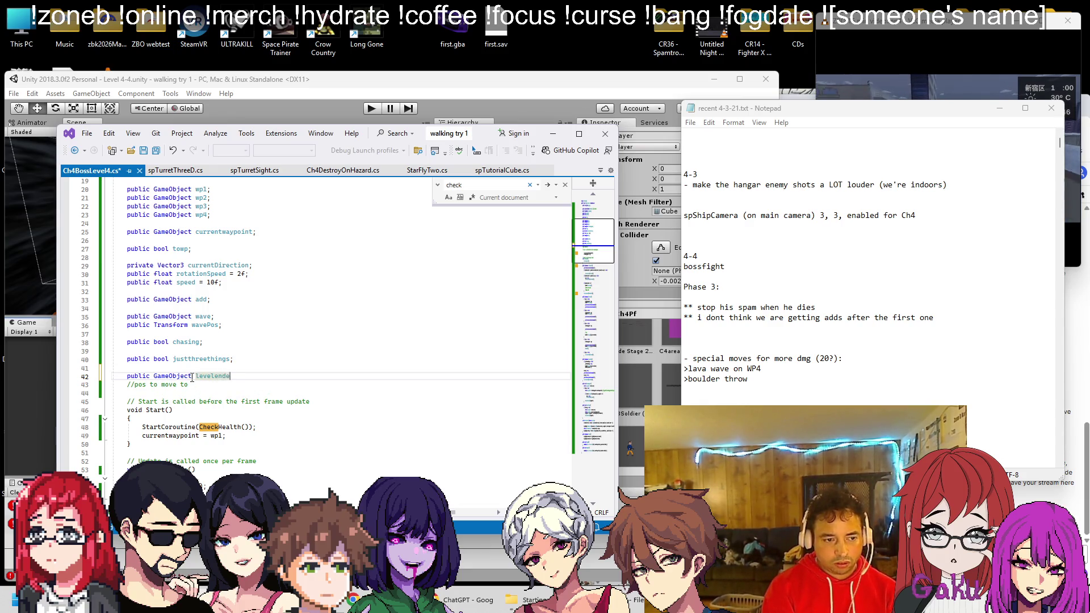
key("ctrl+s")
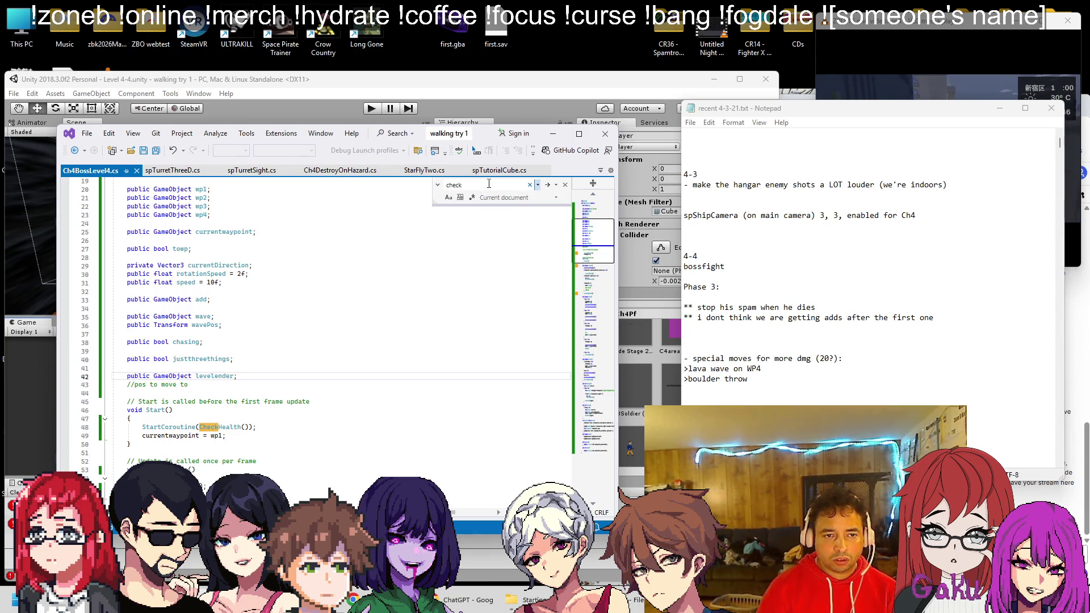
left_click(600, 171)
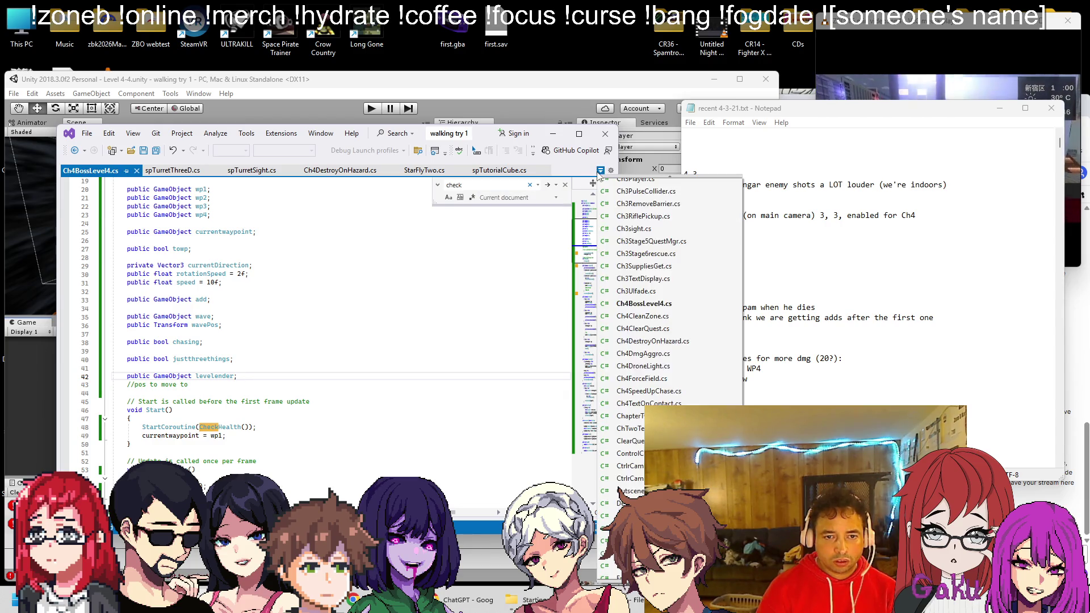
Replace the position note with 'public Vector3 endloc;', mirroring Ch3MoveOnContact.cs
scroll(650, 368, "up", 2)
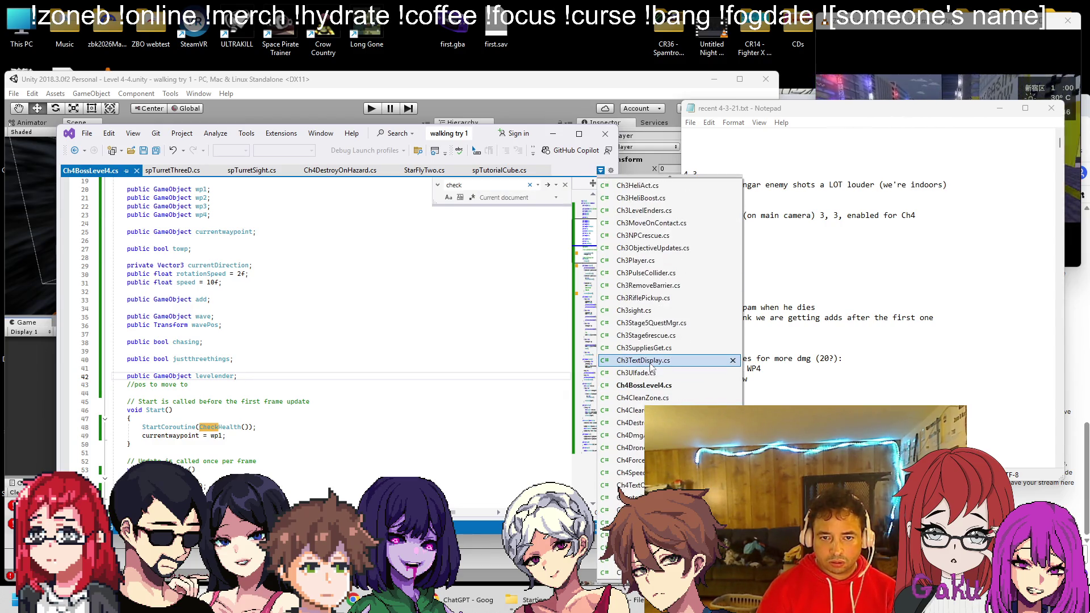
left_click(642, 222)
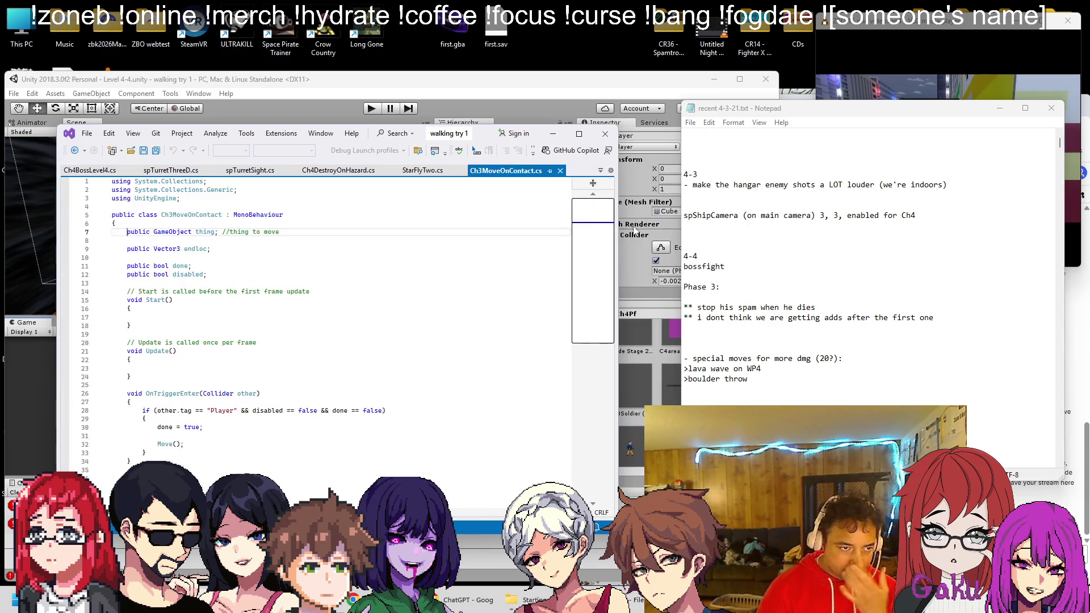
left_click(236, 247)
triple_click(236, 247)
left_click(95, 170)
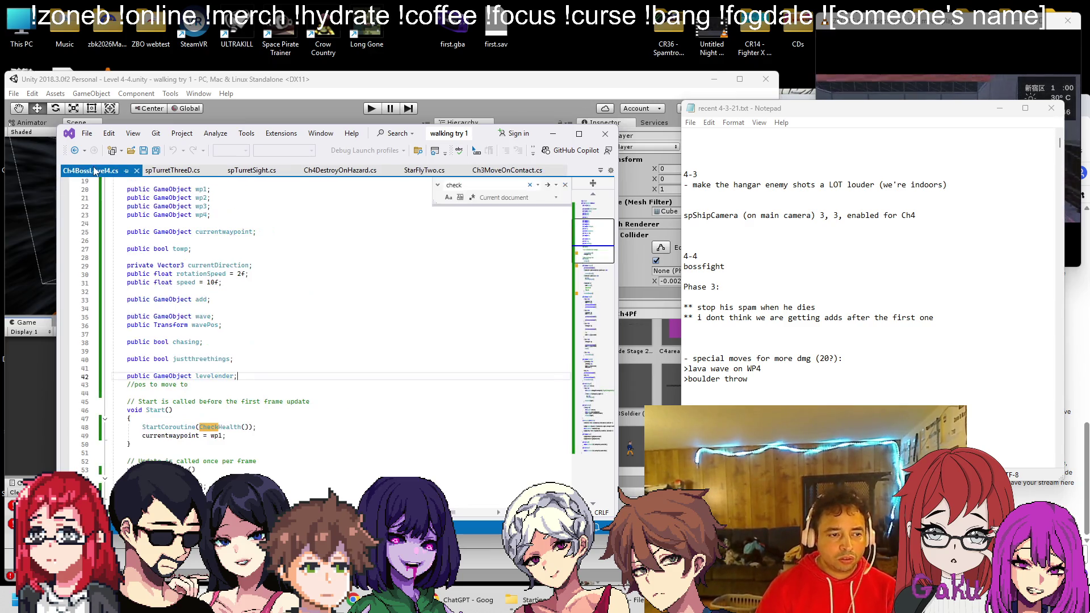
key("Down")
key("shift+Home")
type("public Vector3 endloc;")
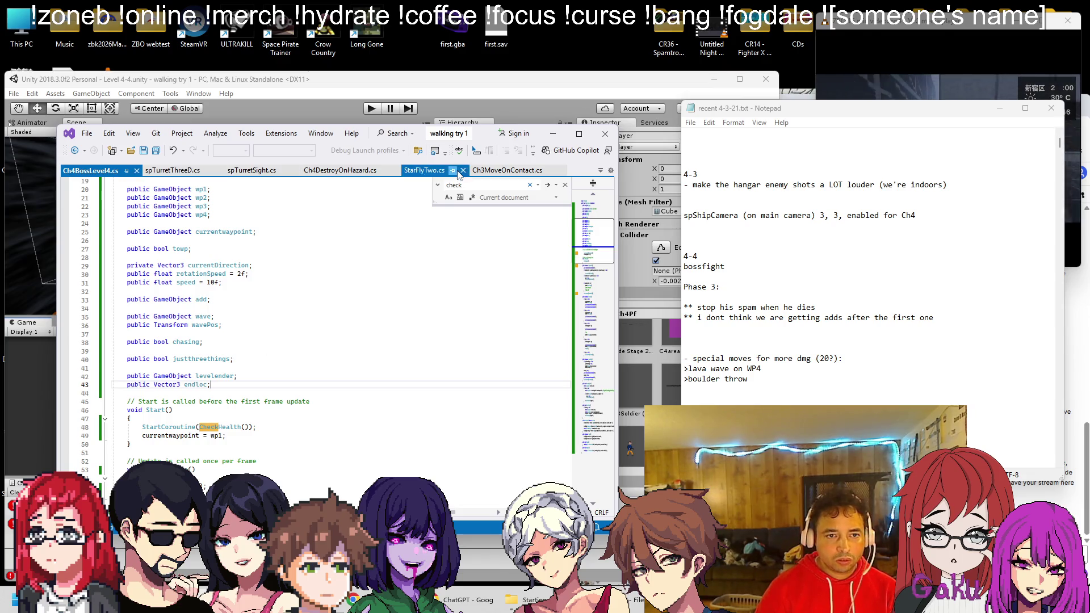
Copy the line moving thing to endloc from Ch3MoveOnContact.cs and return to Ch4BossLevel4.cs
left_click(508, 171)
scroll(255, 406, "down", 3)
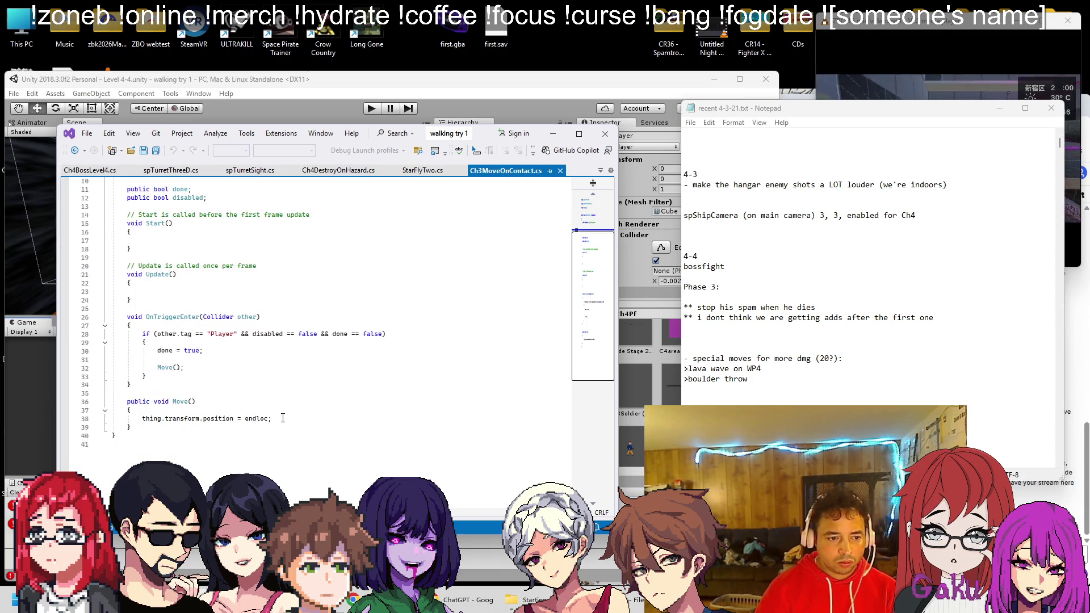
left_click(286, 416)
key("shift+Home")
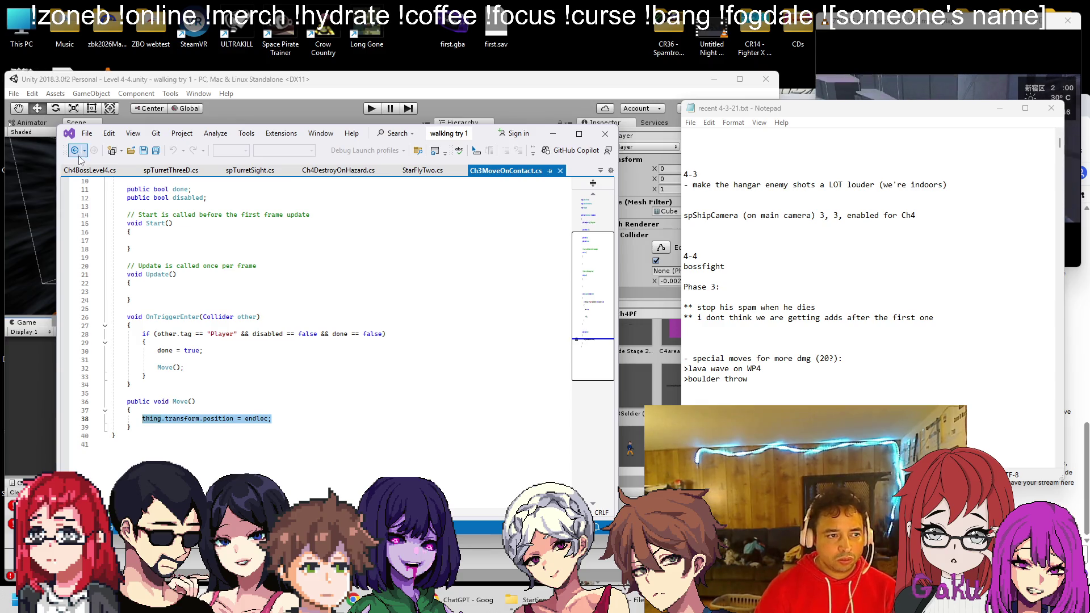
left_click(91, 171)
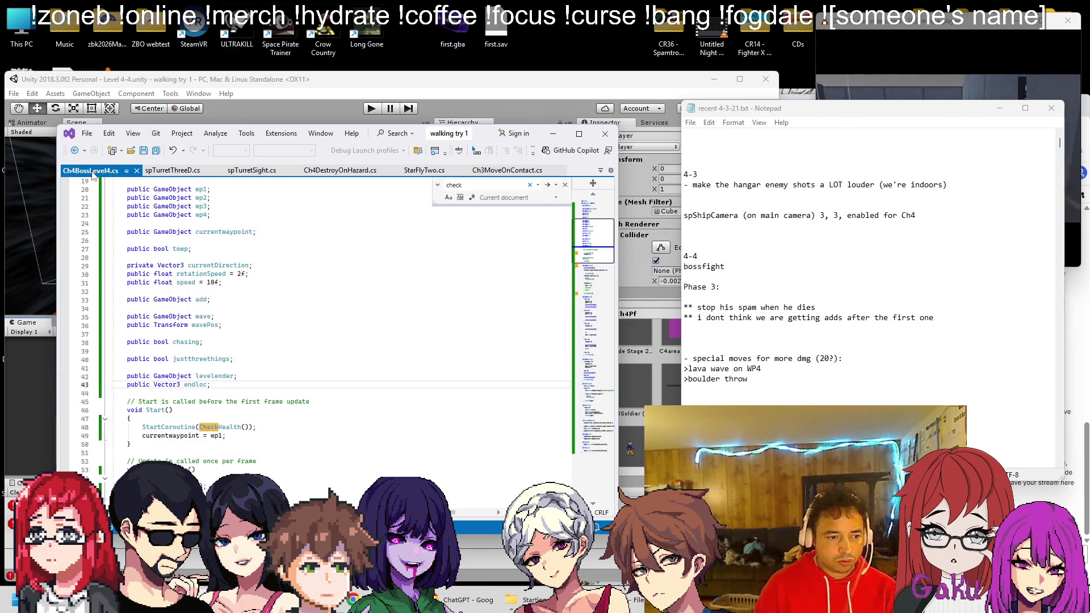
scroll(320, 224, "down", 3)
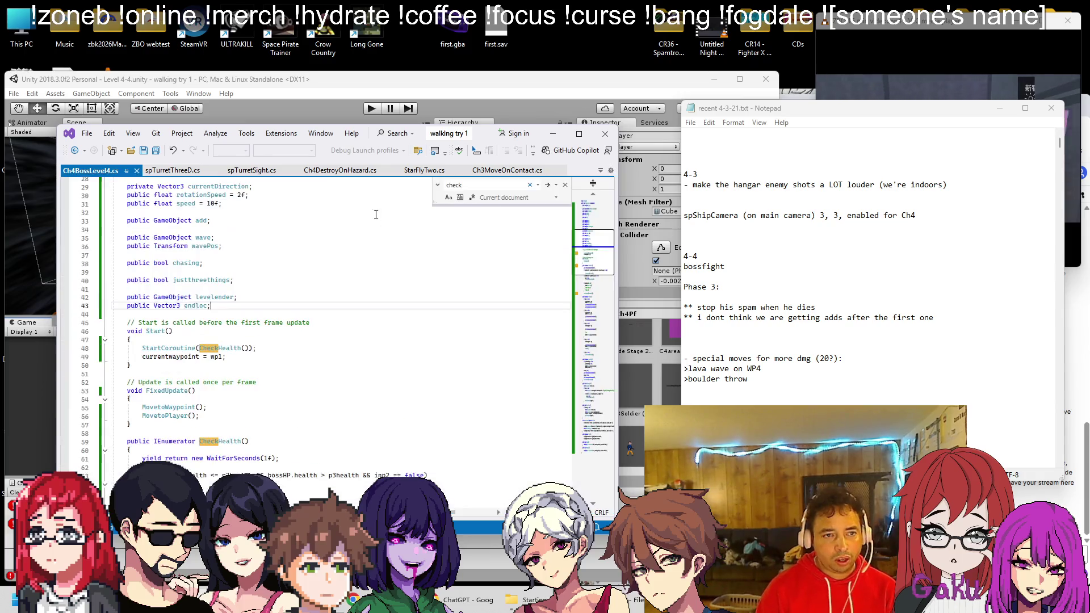
Paste the move line under '//move level ender', change thing to levelender, and save
scroll(236, 415, "down", 8)
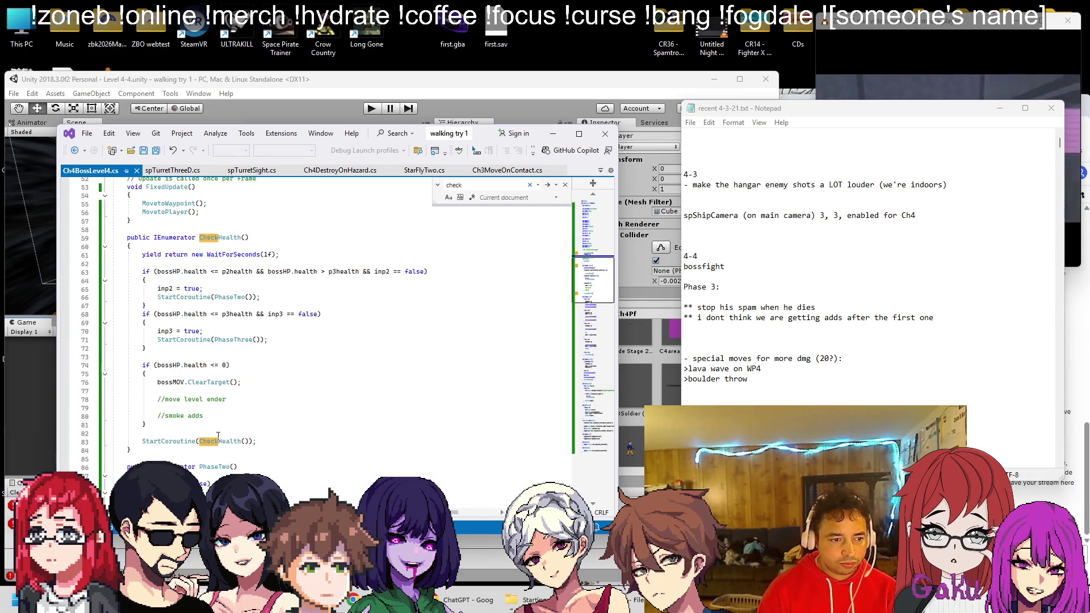
left_click(255, 401)
key("Return")
key("Tab")
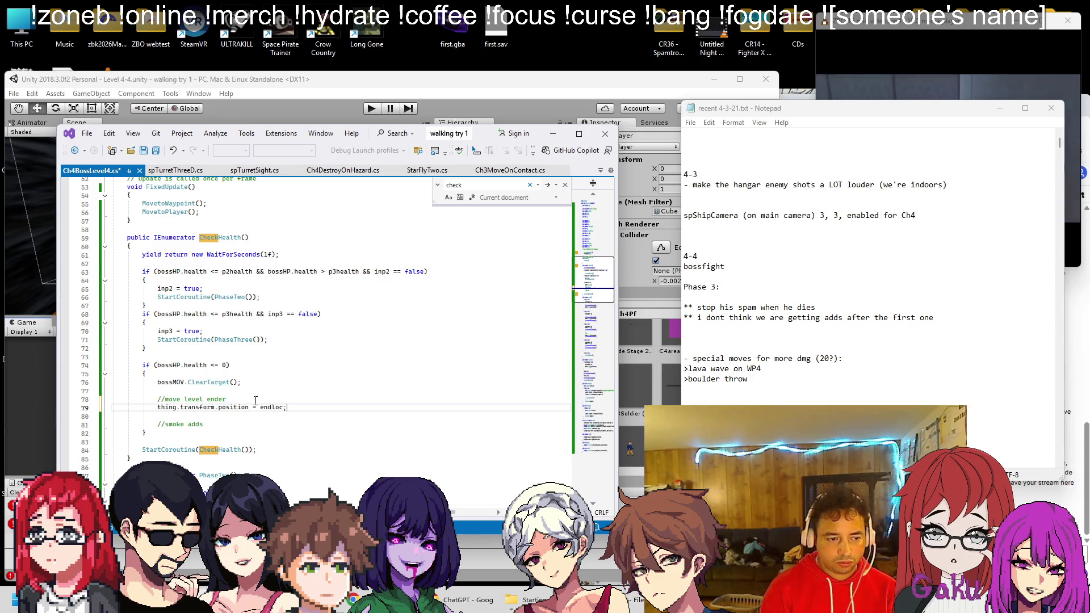
key("ctrl+shift+Right")
type("level")
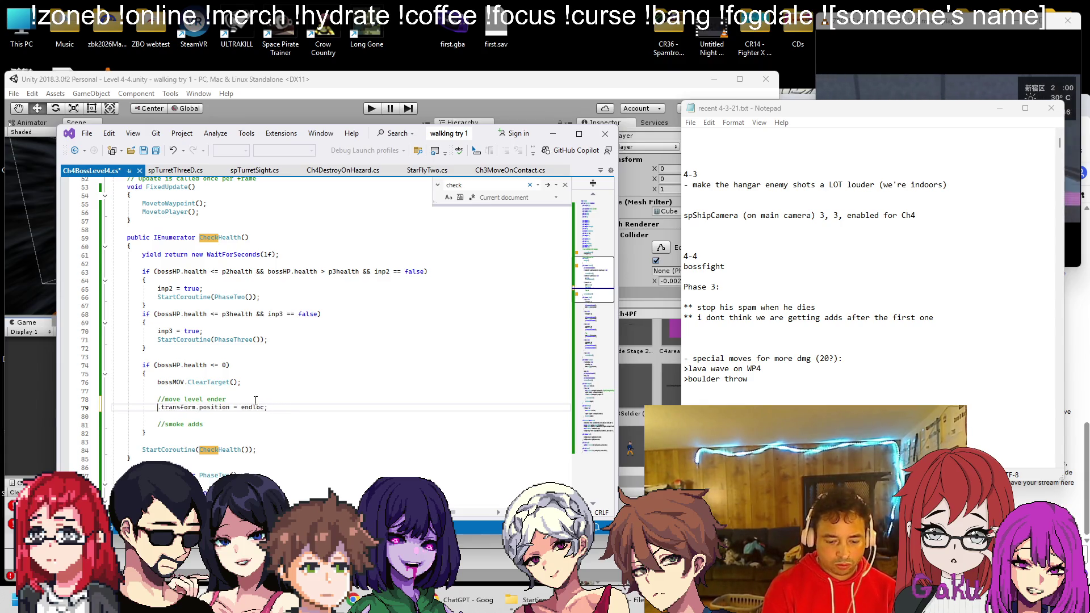
key("Down")
key("Tab")
key("ctrl+s")
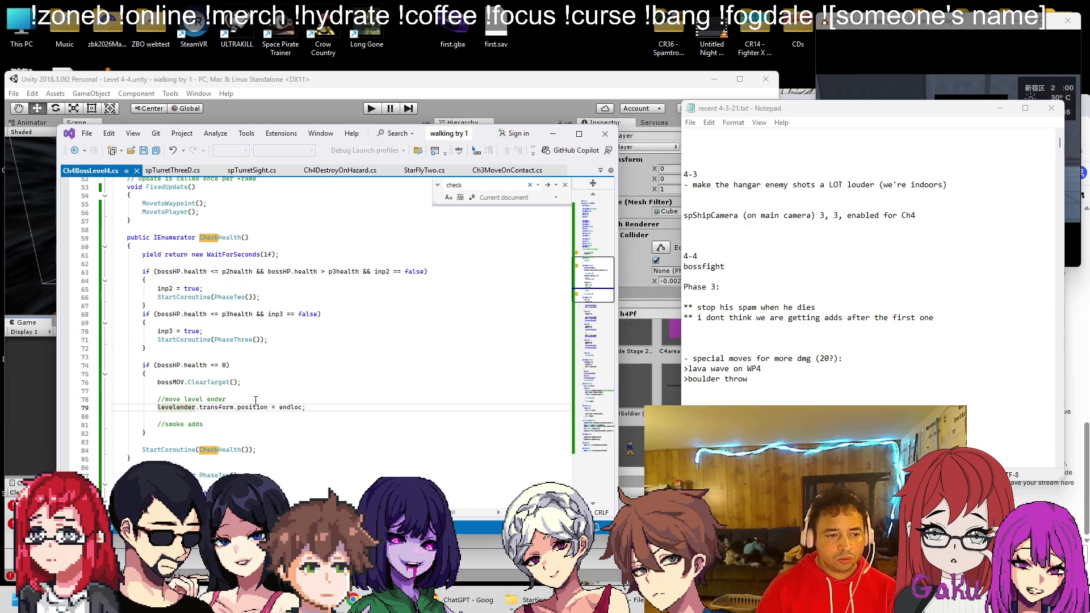
Delete the '//move level ender' comment, tidy the blank lines, and close the find box
left_click(255, 401)
key("shift+Home")
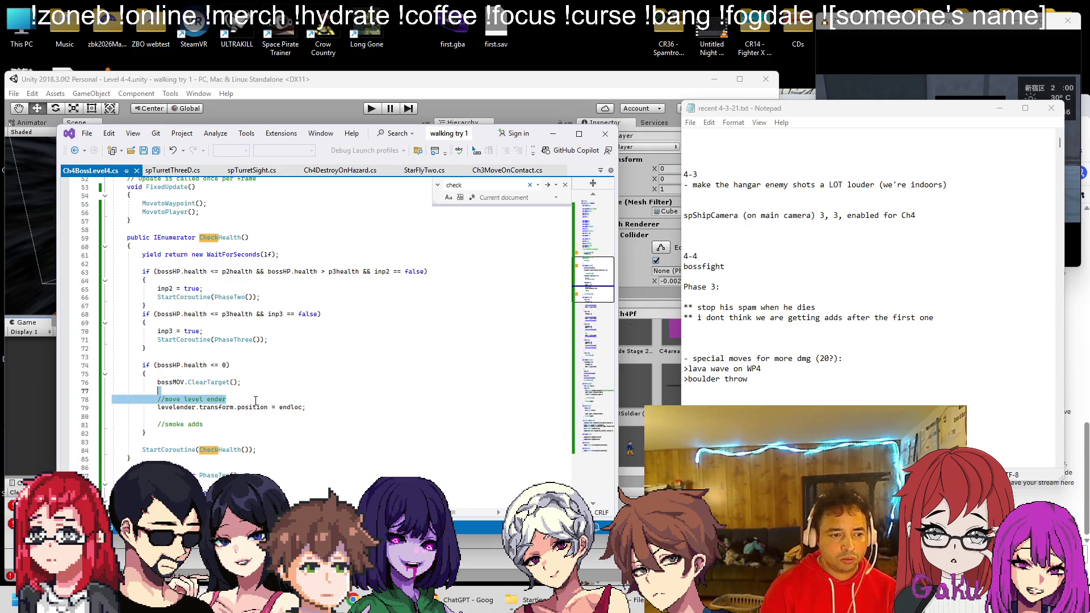
key("BackSpace")
key("BackSpace")
key("Return")
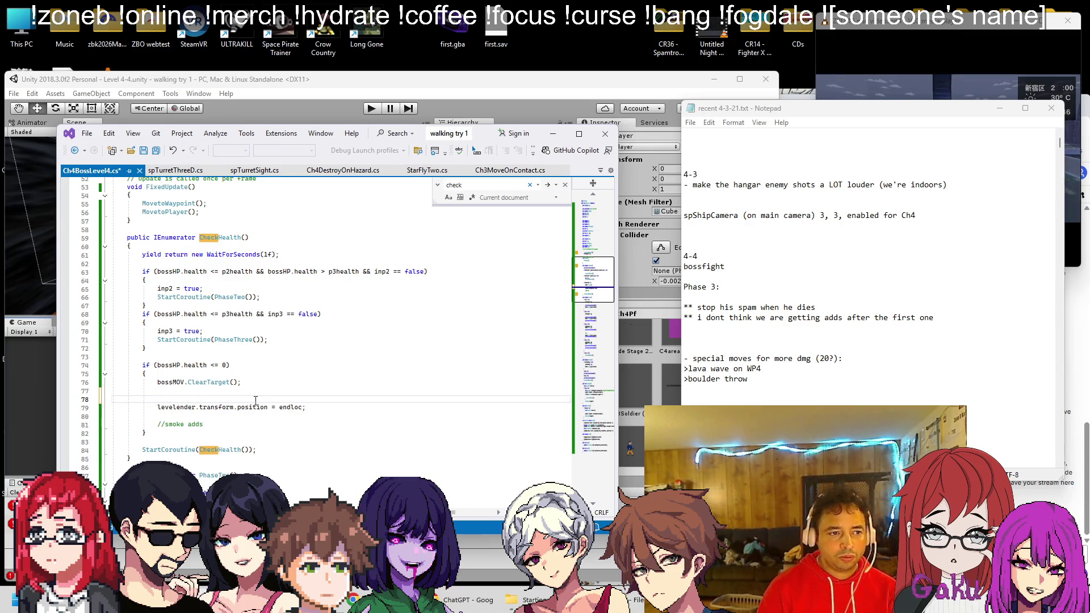
key("BackSpace")
key("BackSpace")
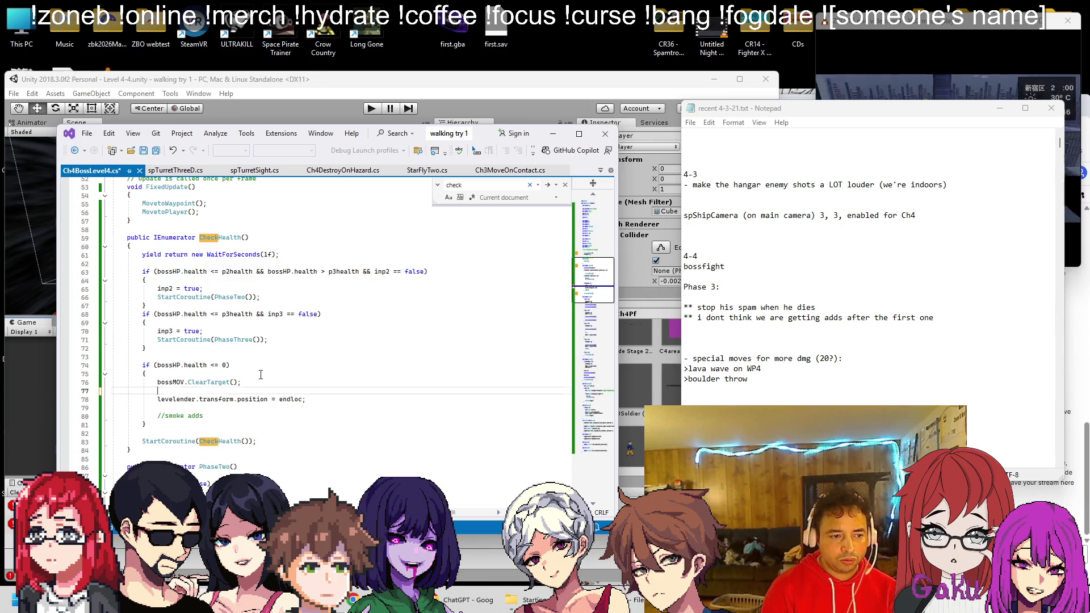
key("Up")
key("Return")
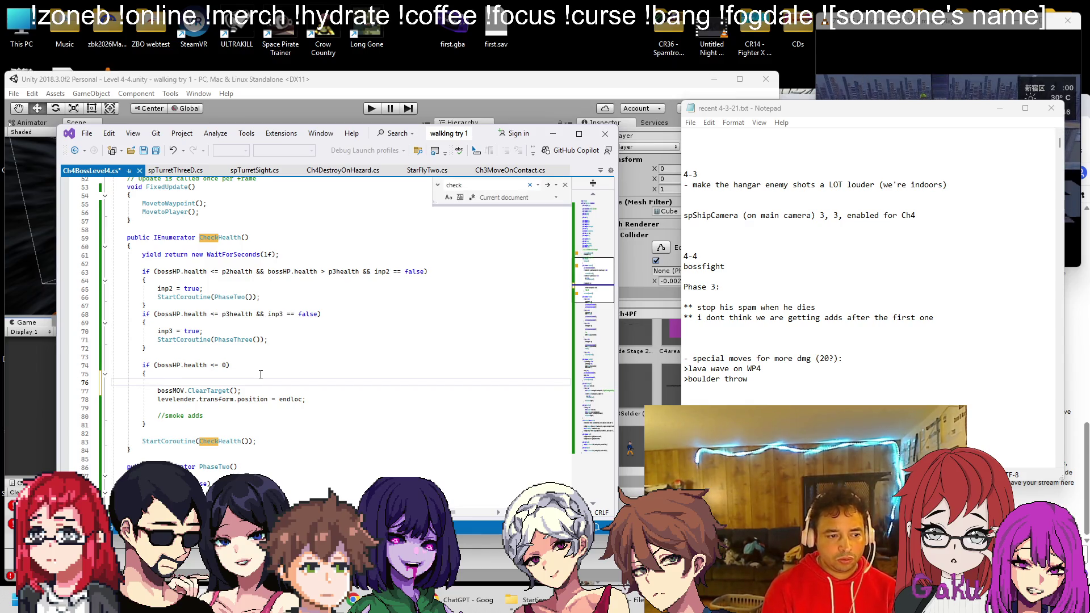
key("BackSpace")
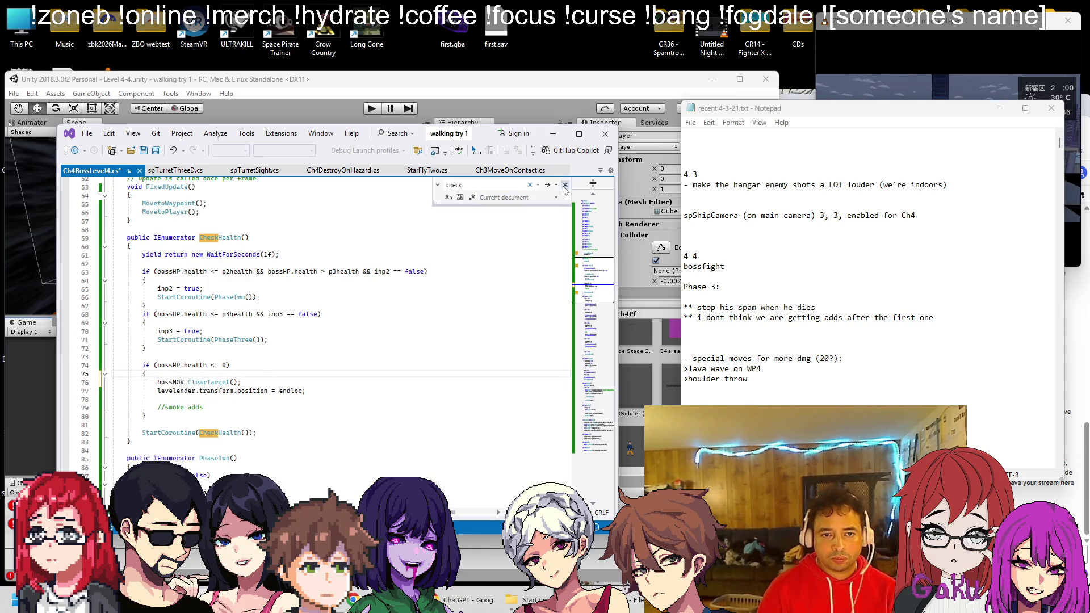
left_click(565, 185)
Run the death branch only while deathtasks is false, and set deathtasks = true inside it
left_click(320, 366)
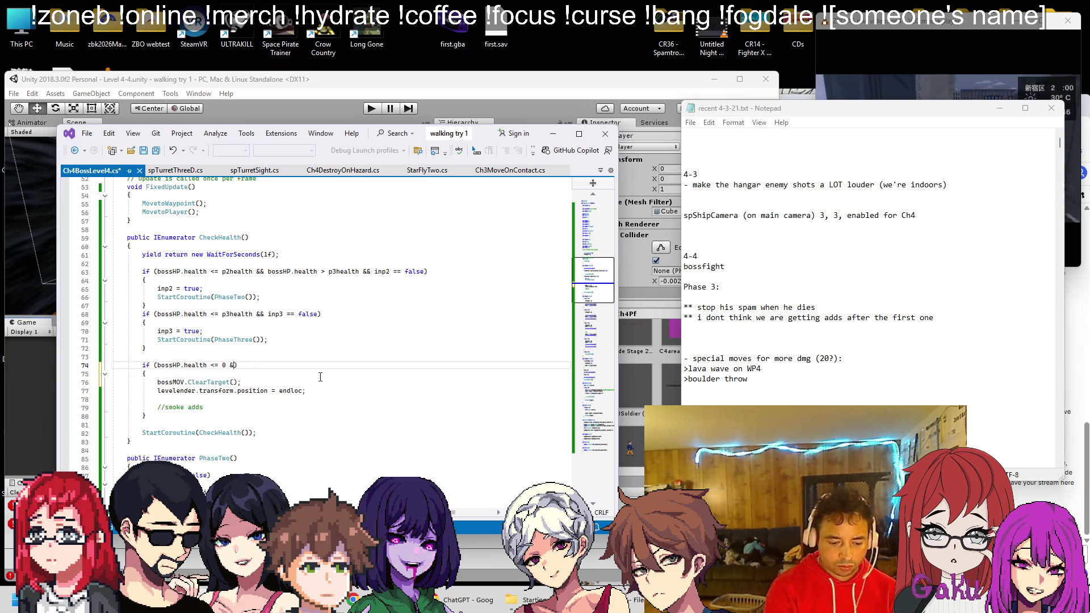
type("bosstasks")
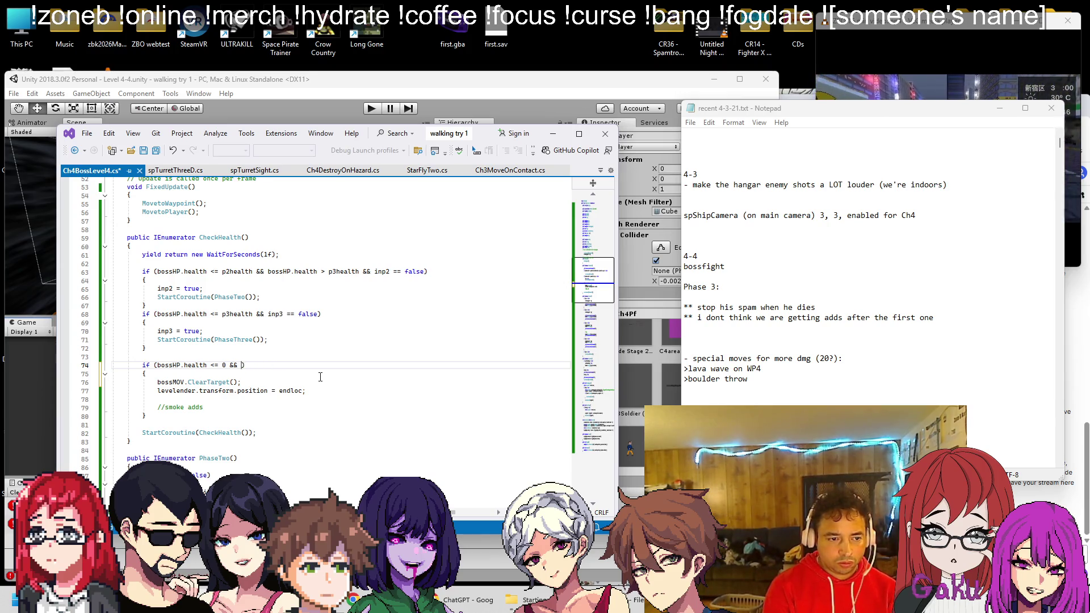
type("sks ")
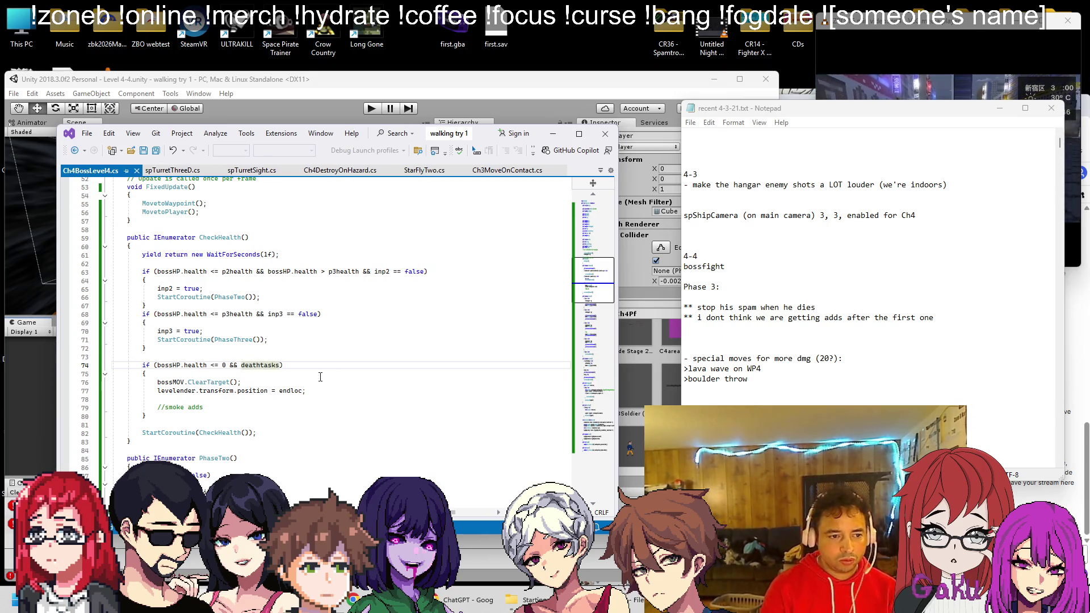
type("false;")
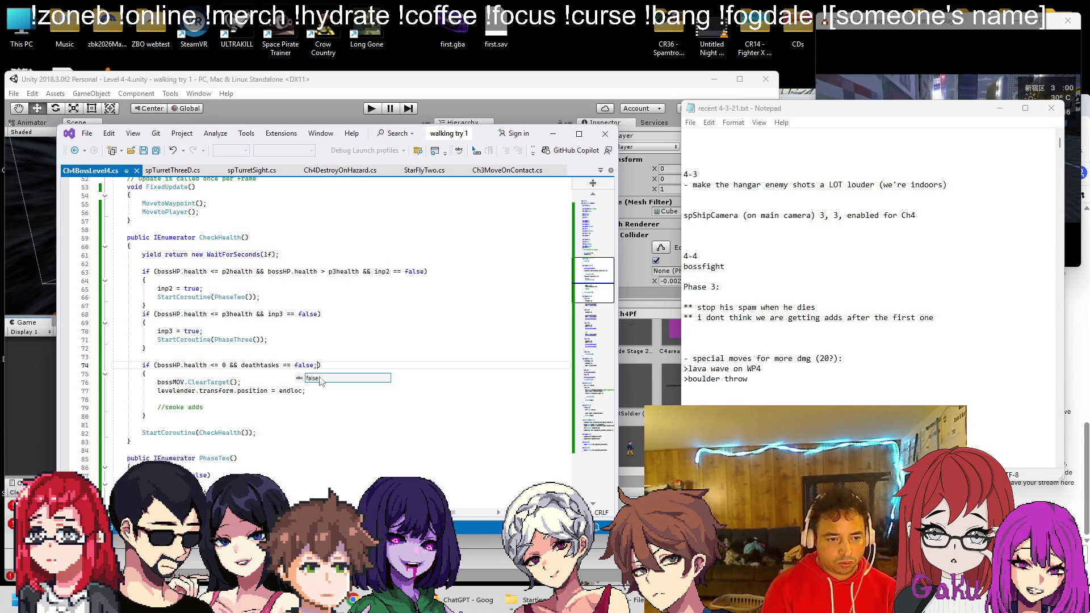
key("BackSpace")
key("Escape")
left_click(211, 375)
key("Return")
type("deathtasks")
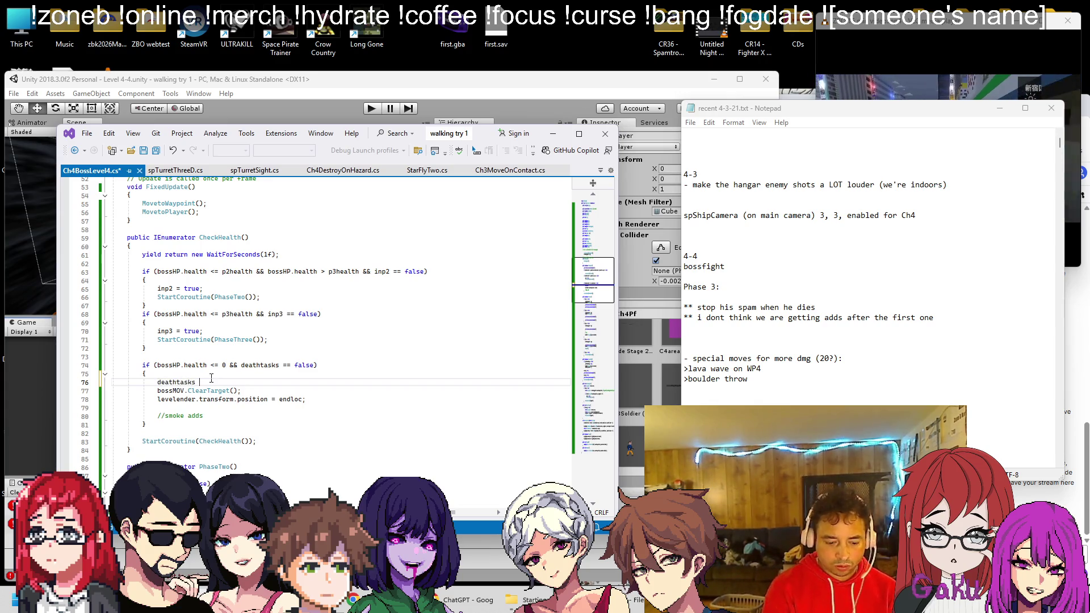
type(" = true;")
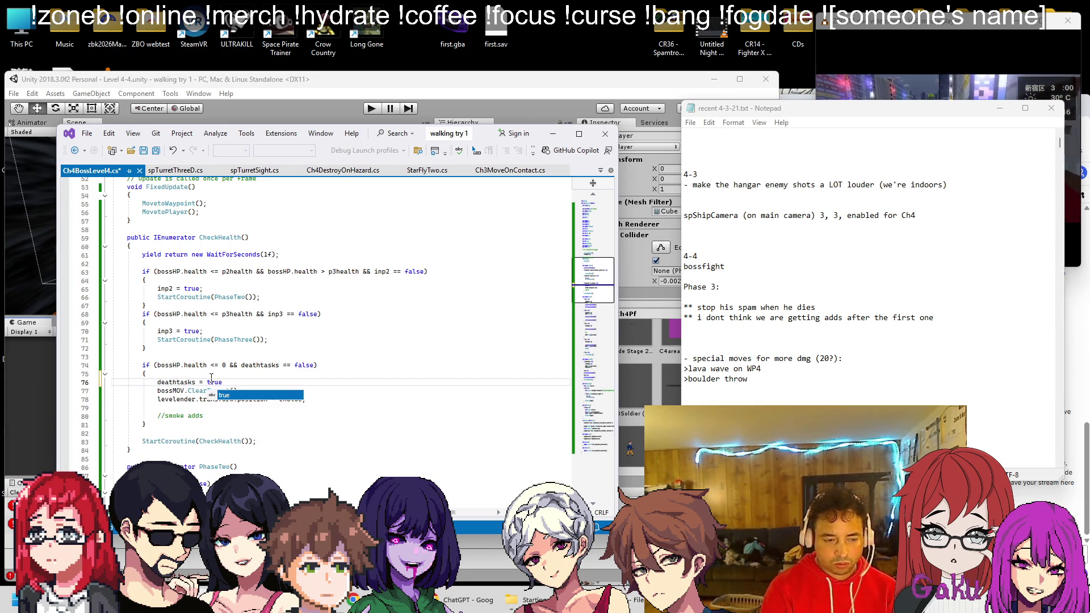
scroll(348, 384, "up", 15)
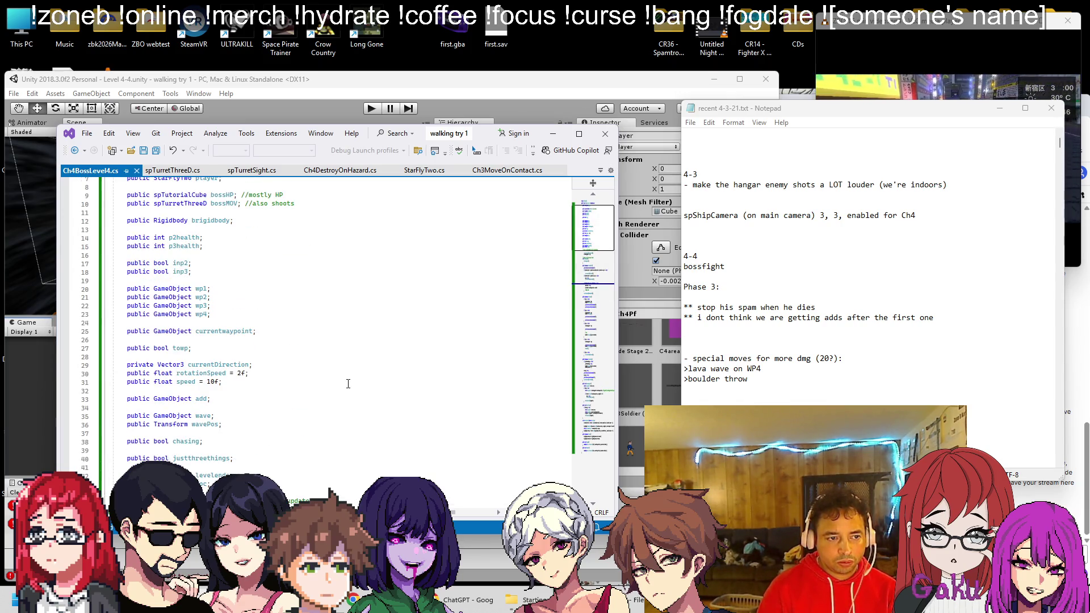
scroll(297, 406, "down", 2)
left_click(236, 435)
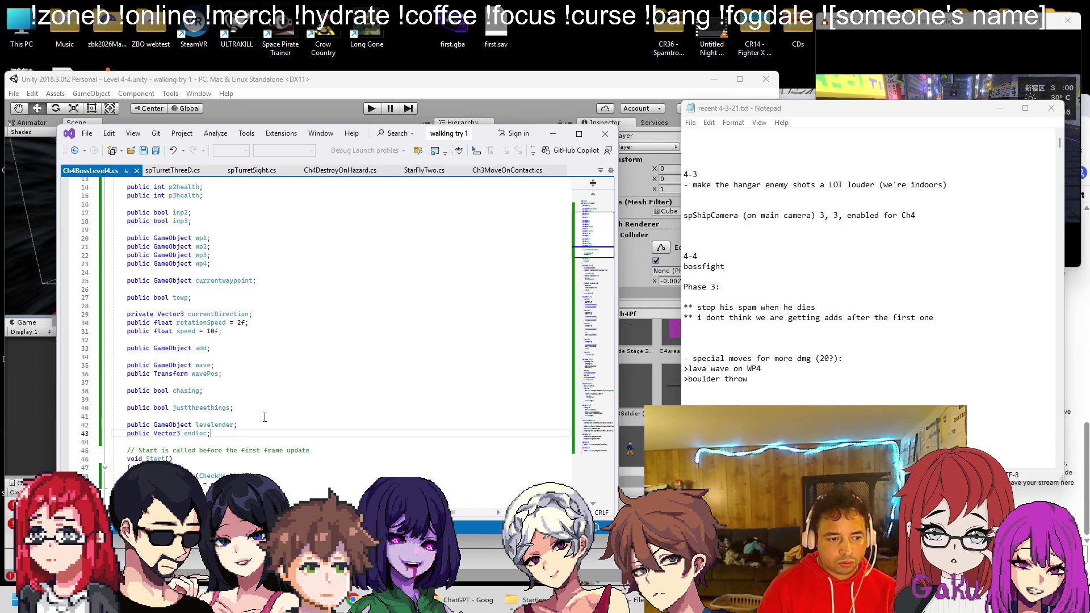
Add a 'public bool' field below endloc, naming it deathtasks by pasting over the misspelled name
key("Return")
key("Return")
type("public bool ")
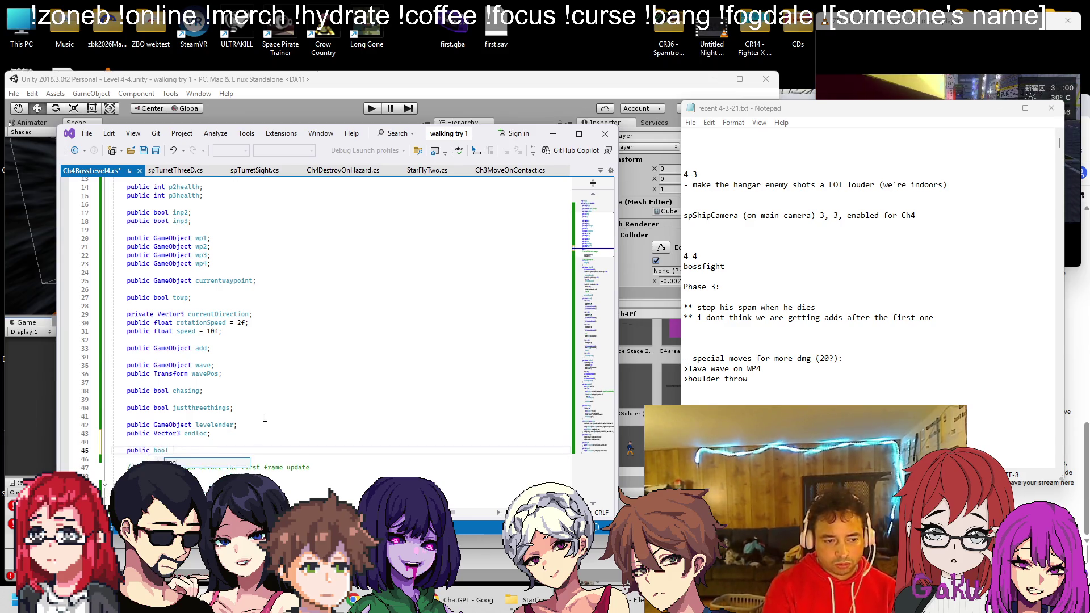
type("bosstaks")
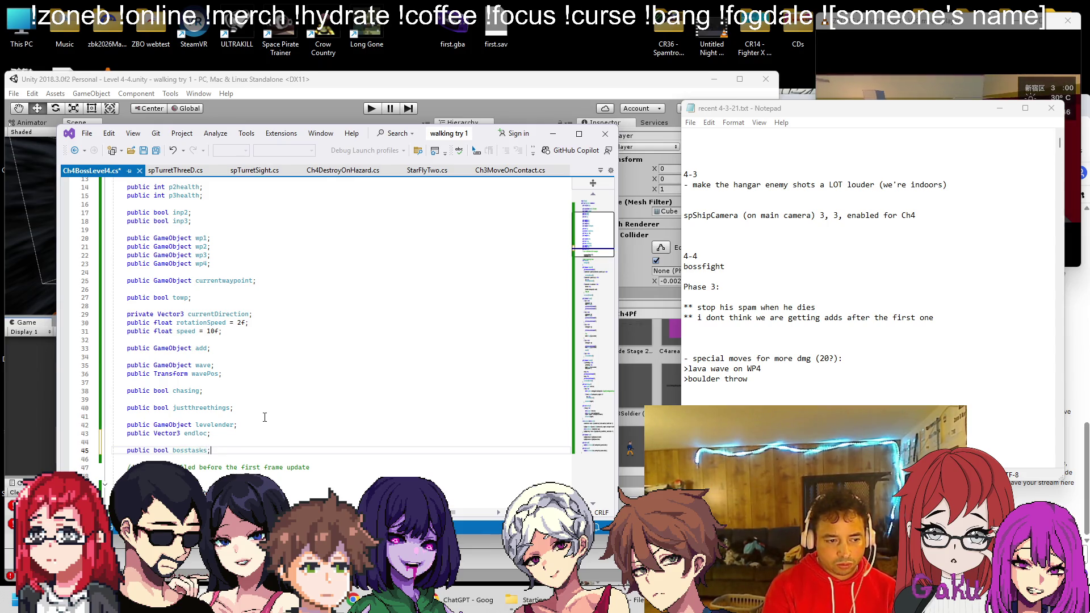
scroll(265, 418, "down", 16)
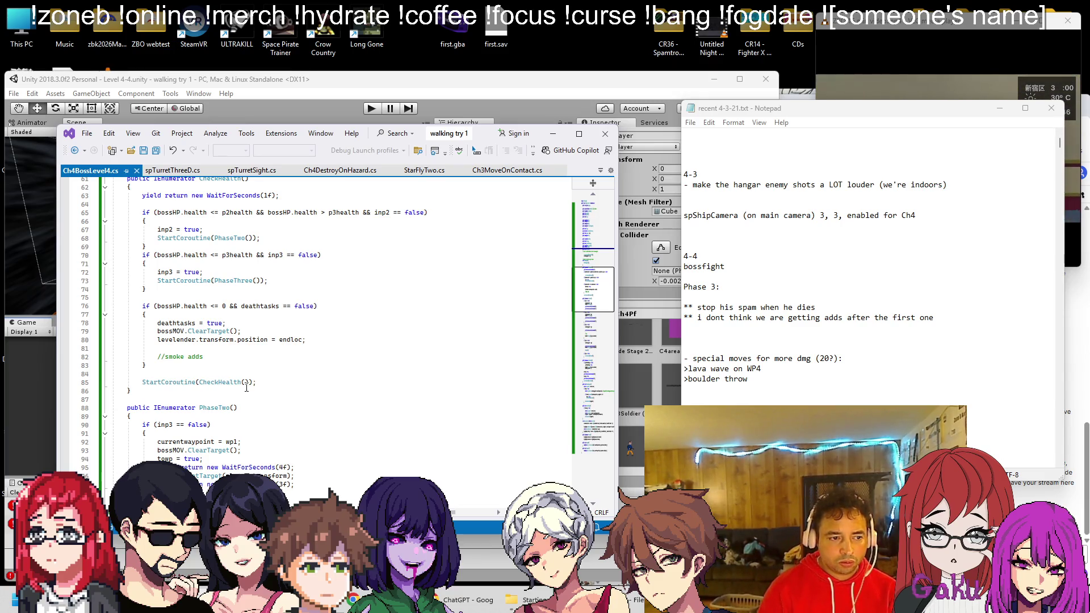
double_click(176, 323)
key("ctrl+c")
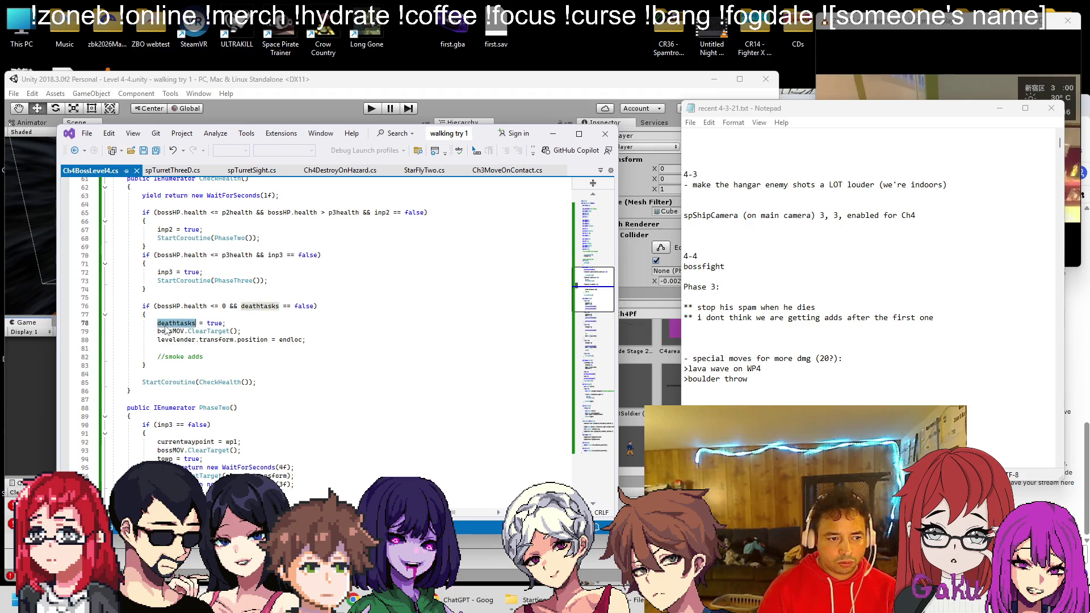
scroll(228, 341, "up", 7)
scroll(233, 352, "down", 3)
scroll(239, 368, "up", 10)
scroll(238, 367, "up", 2)
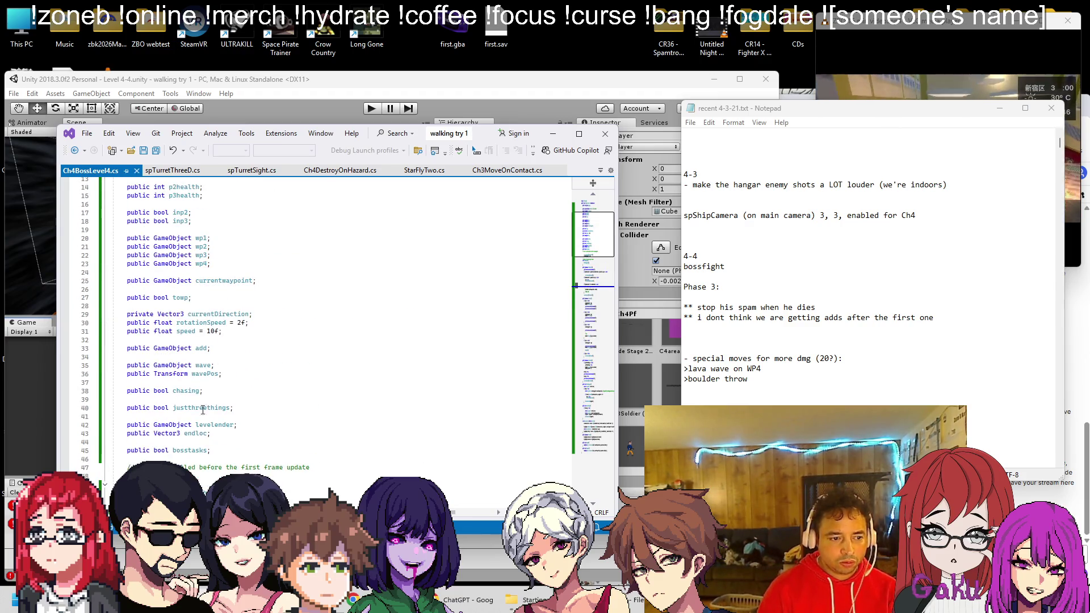
double_click(192, 450)
key("ctrl+v")
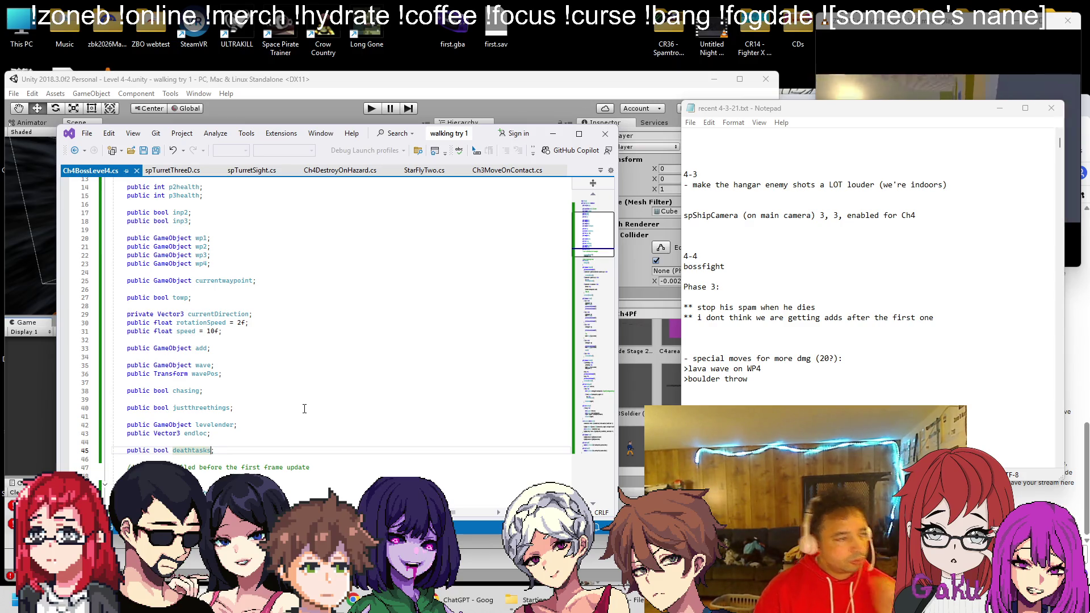
scroll(254, 386, "down", 7)
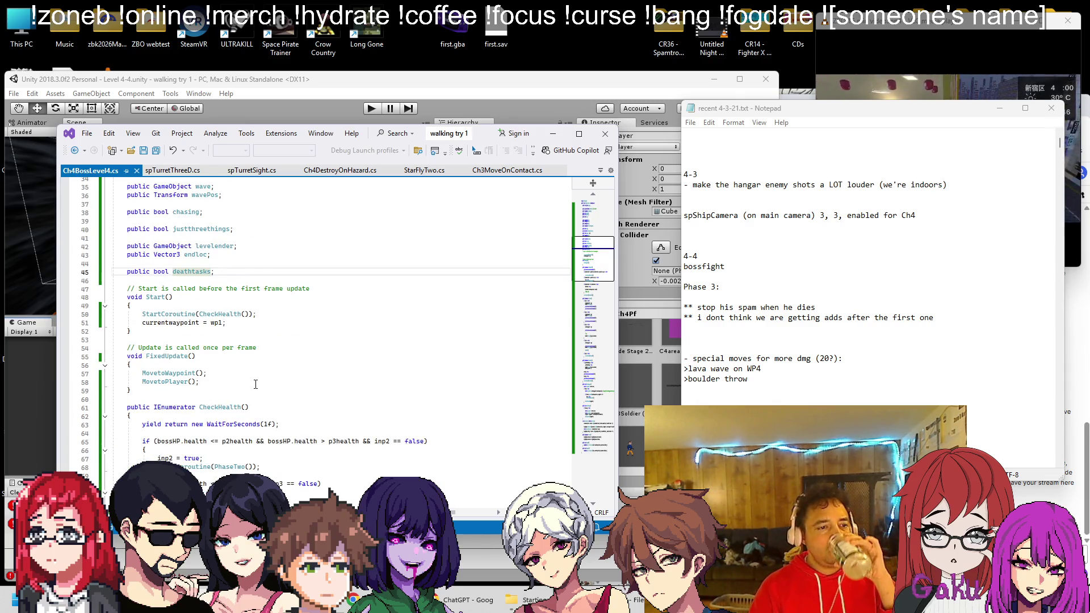
scroll(256, 384, "down", 5)
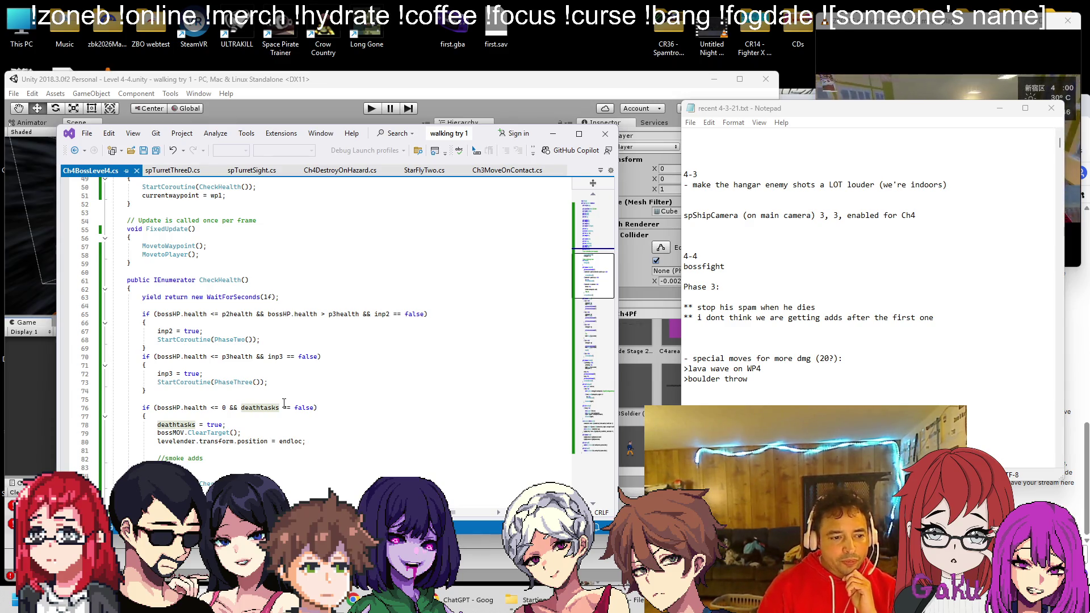
scroll(284, 403, "down", 9)
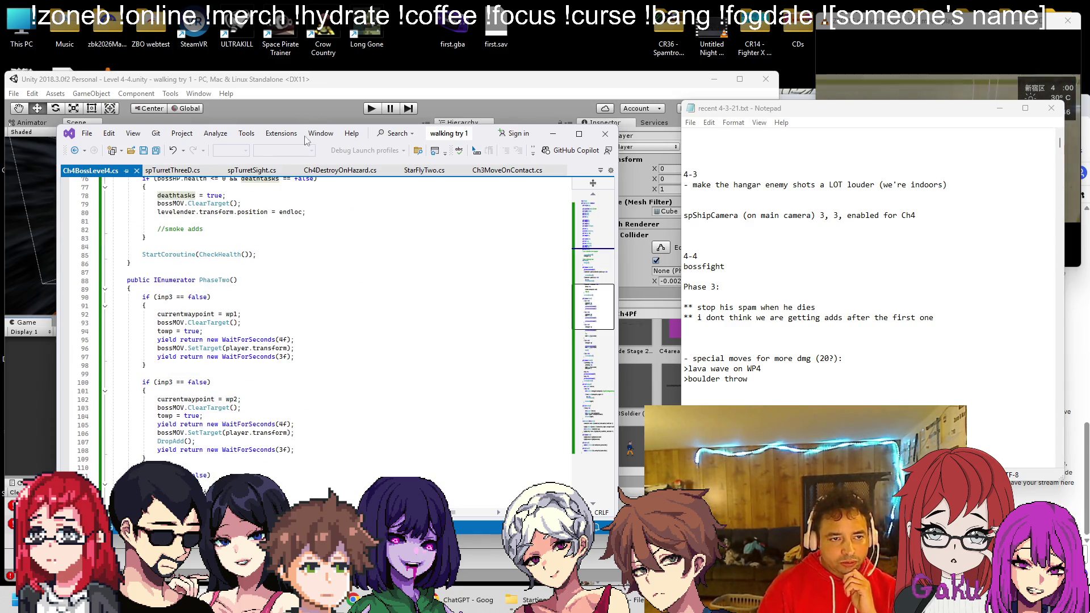
Search the boss script for 'add' to reach DropAdd(), then list all open documents
scroll(297, 335, "down", 13)
key("ctrl+f")
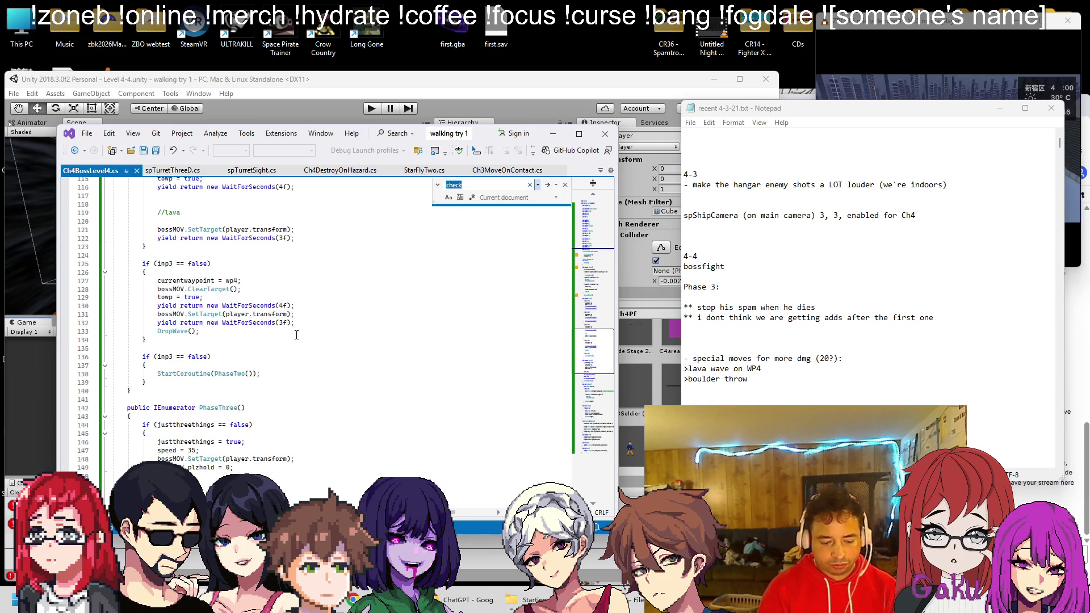
type("add")
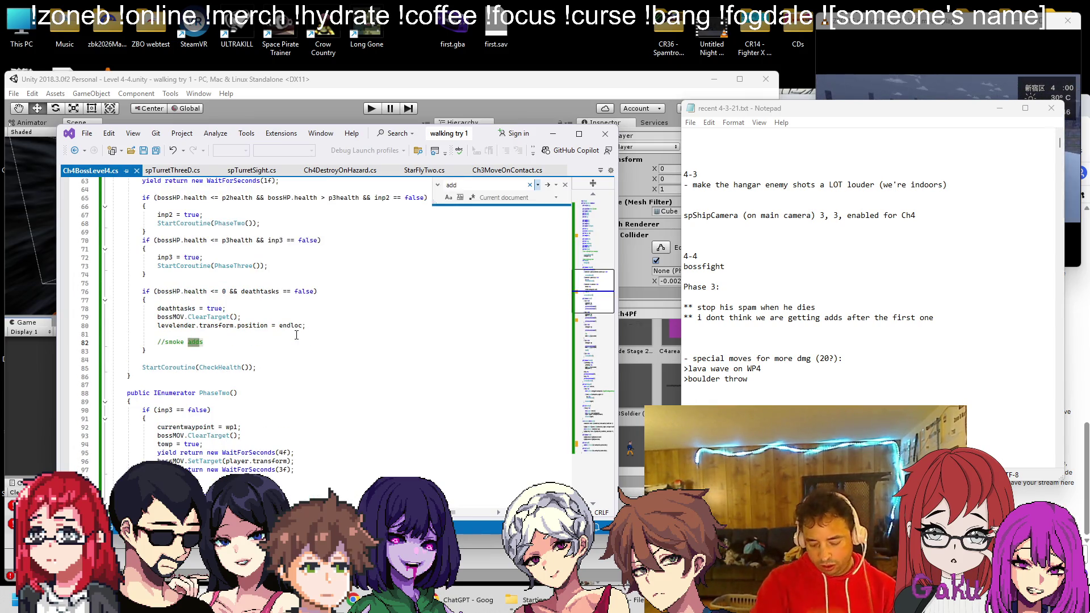
left_click(548, 185)
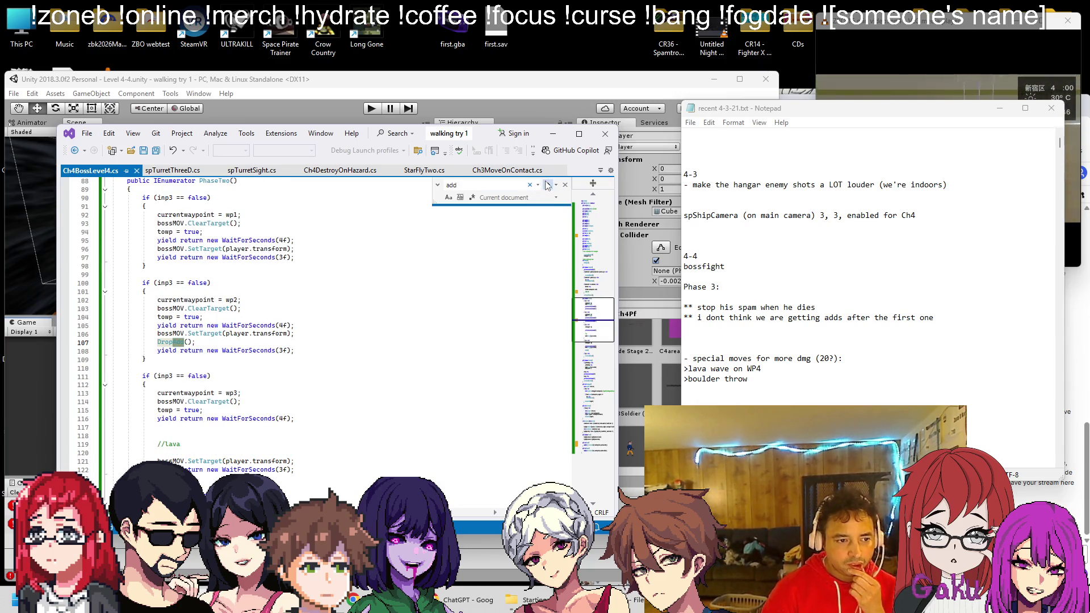
left_click(547, 185)
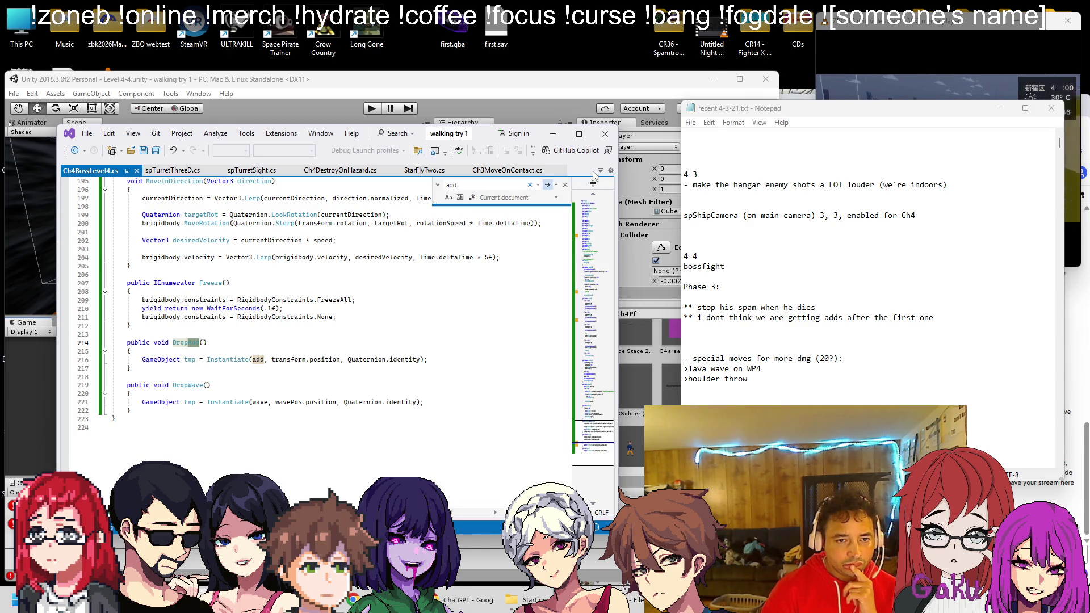
left_click(565, 185)
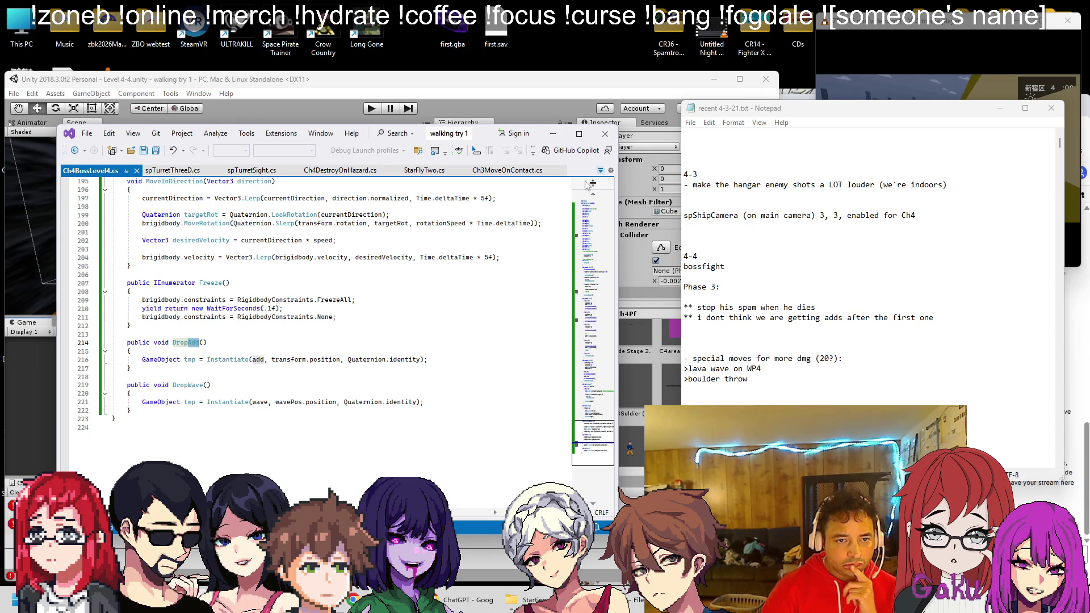
left_click(600, 170)
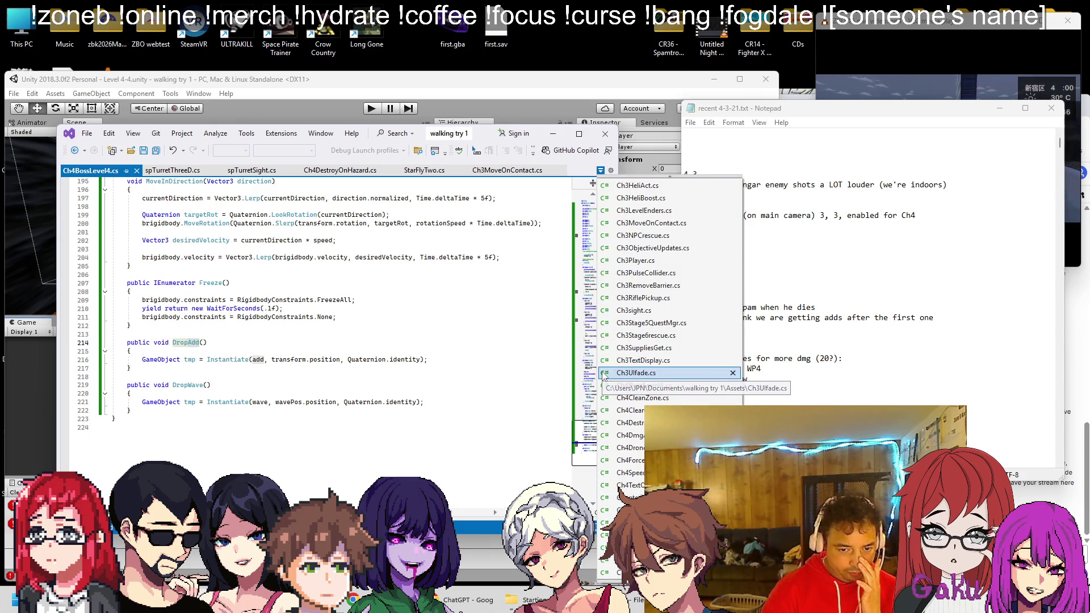
Open TrapRoomDungeon.cs from the open-documents list and find its SpawnDelay spawning code
scroll(628, 387, "down", 6)
scroll(629, 387, "up", 12)
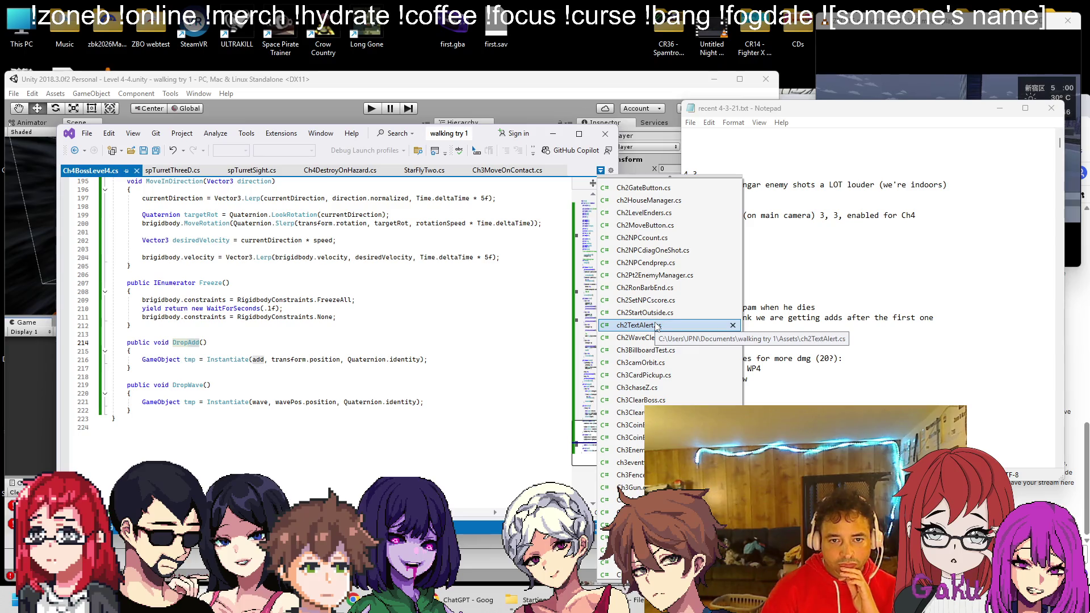
scroll(659, 332, "down", 8)
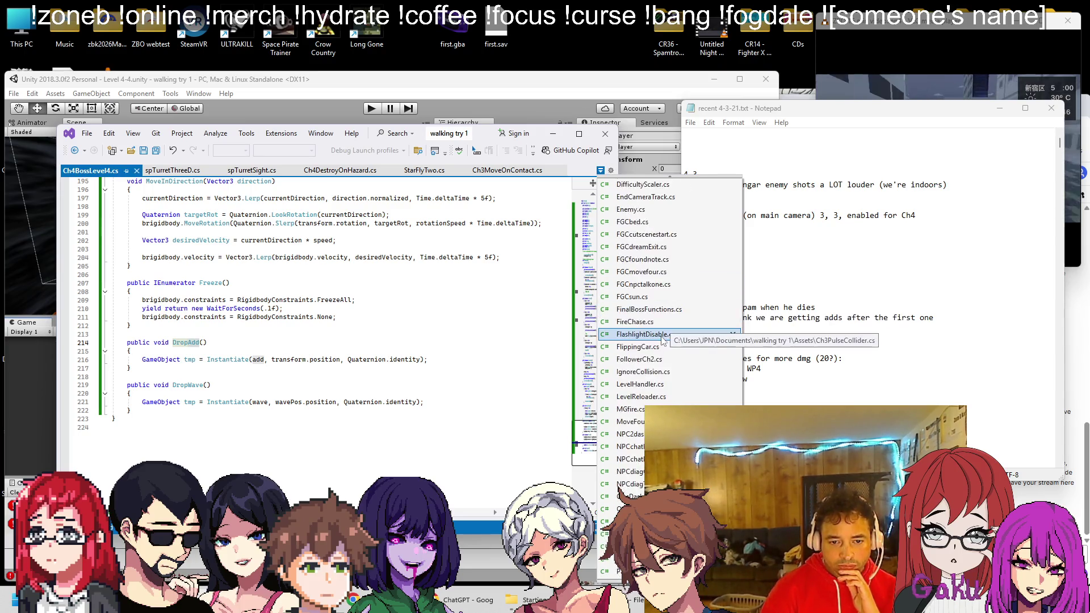
scroll(663, 339, "down", 15)
scroll(636, 455, "down", 1)
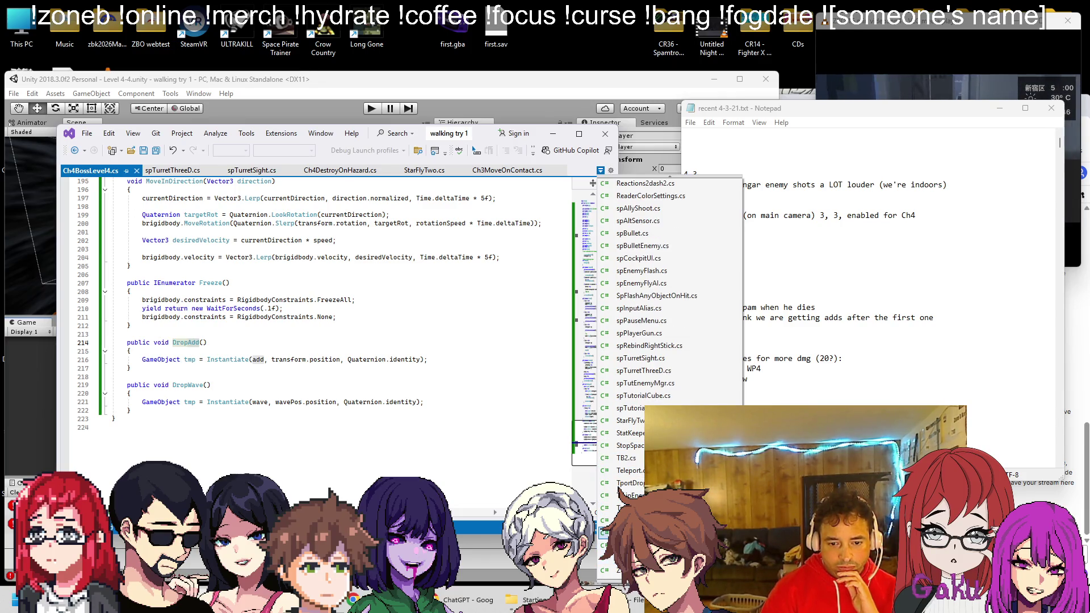
left_click(625, 532)
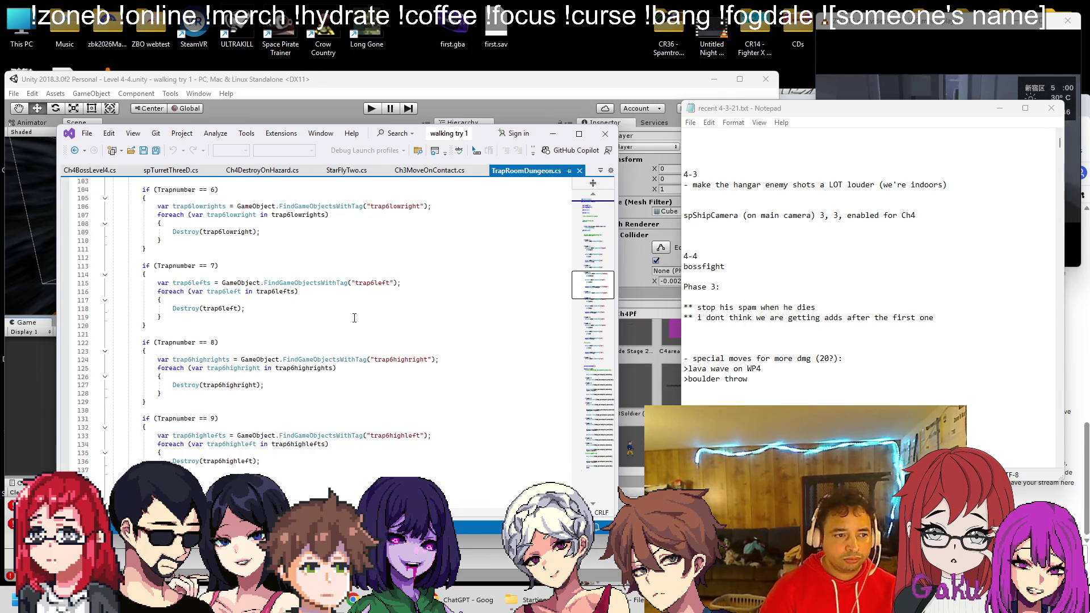
scroll(358, 318, "up", 20)
scroll(335, 337, "down", 2)
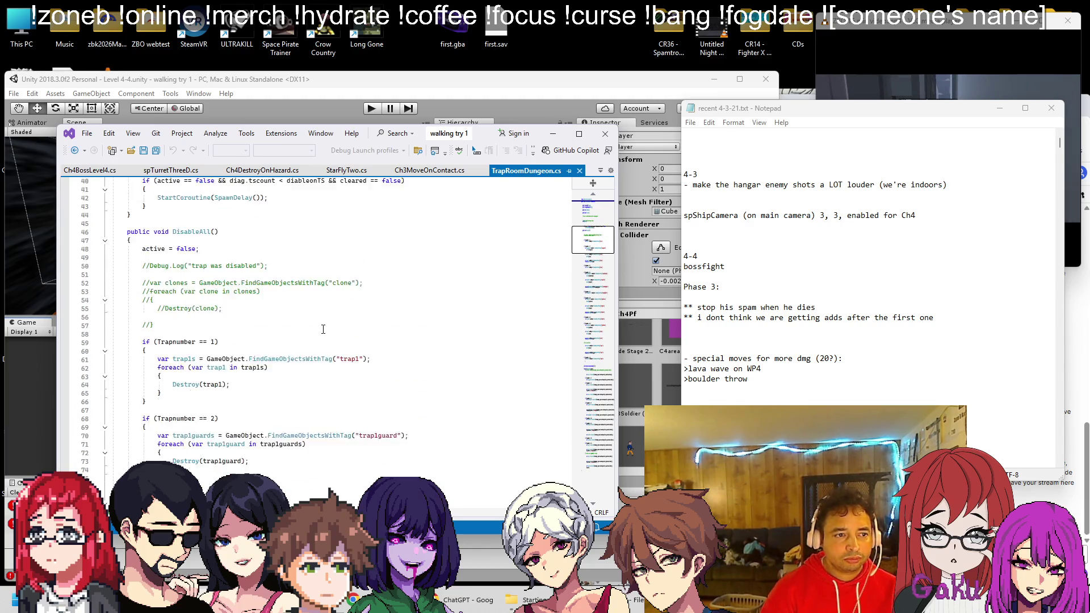
scroll(287, 316, "down", 1)
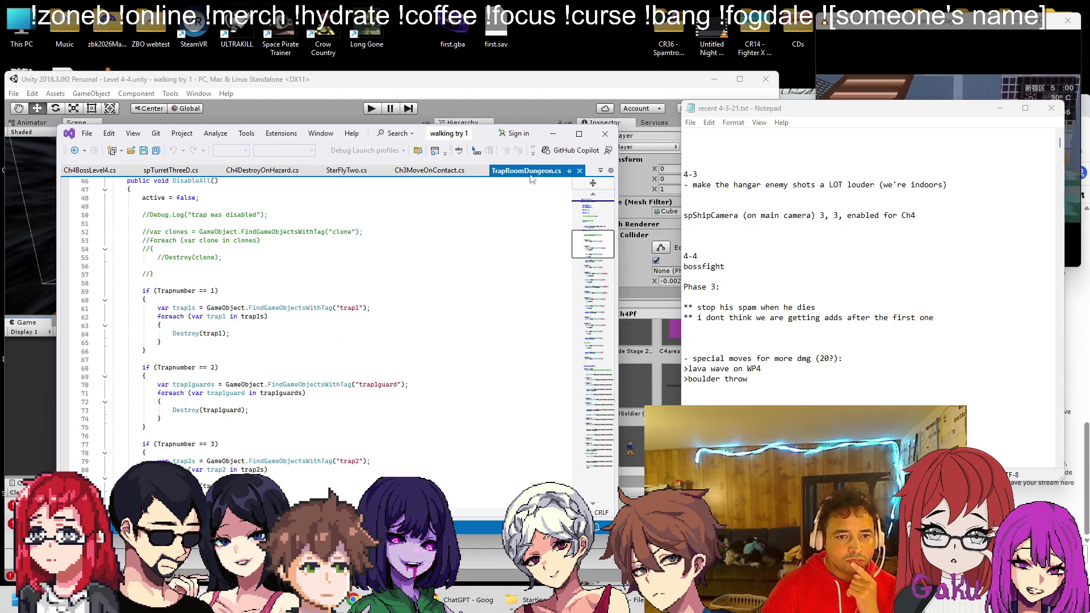
left_click_drag(531, 172, 213, 174)
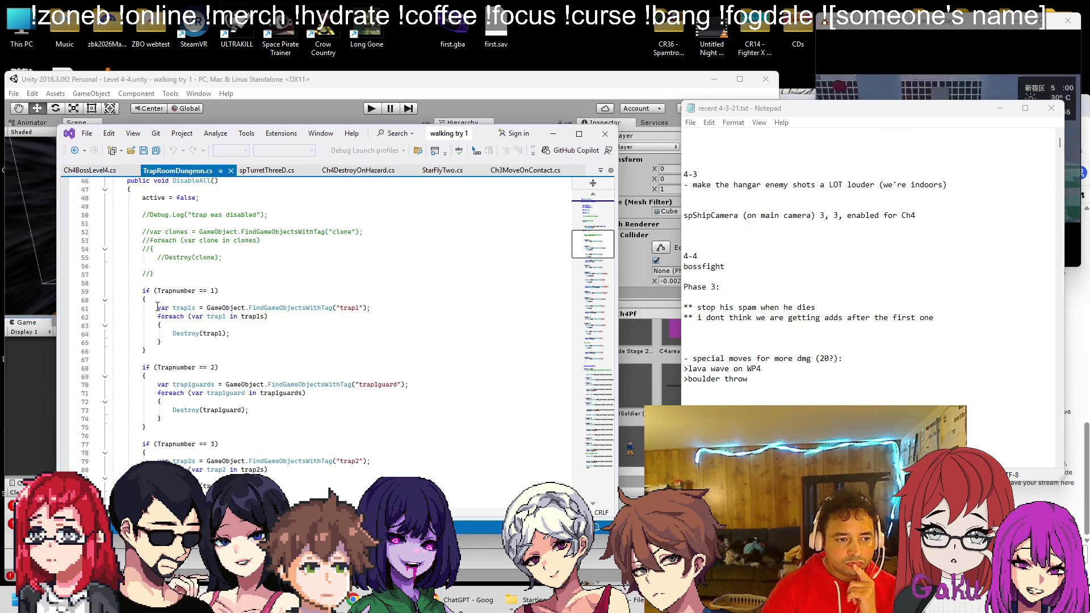
left_click_drag(158, 307, 185, 307)
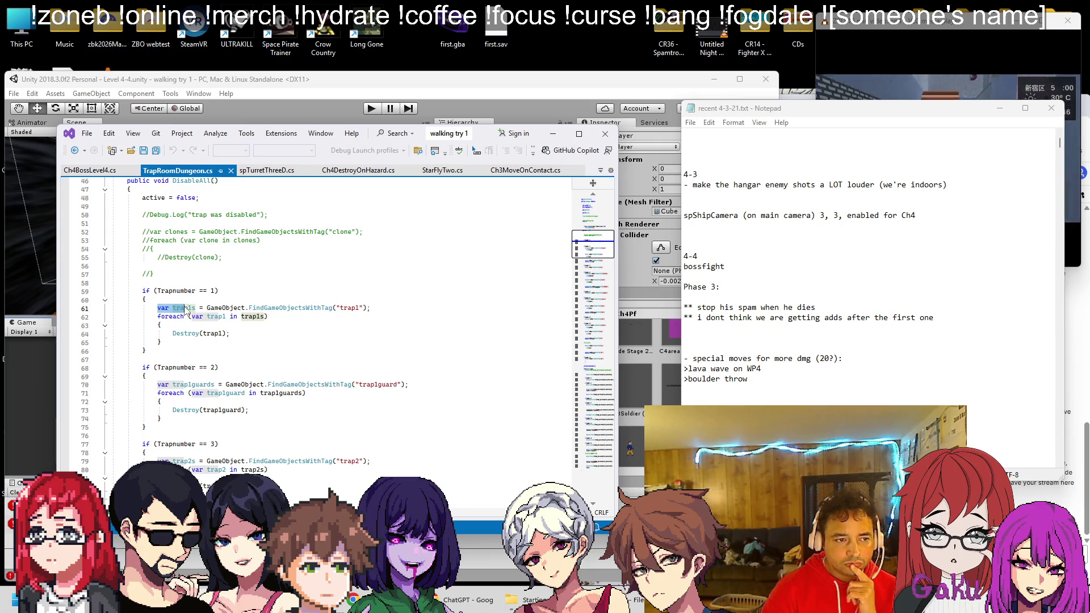
Copy the trap1 spawning lines 247–249 and return to DropAdd in Ch4BossLevel4.cs
scroll(227, 318, "up", 15)
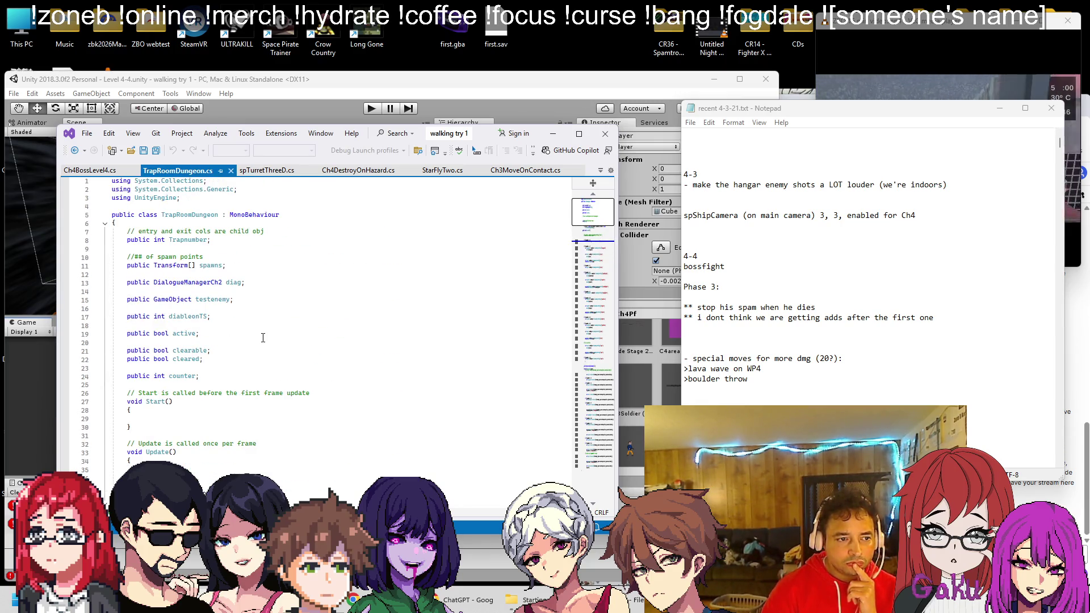
scroll(263, 338, "down", 20)
scroll(263, 335, "down", 20)
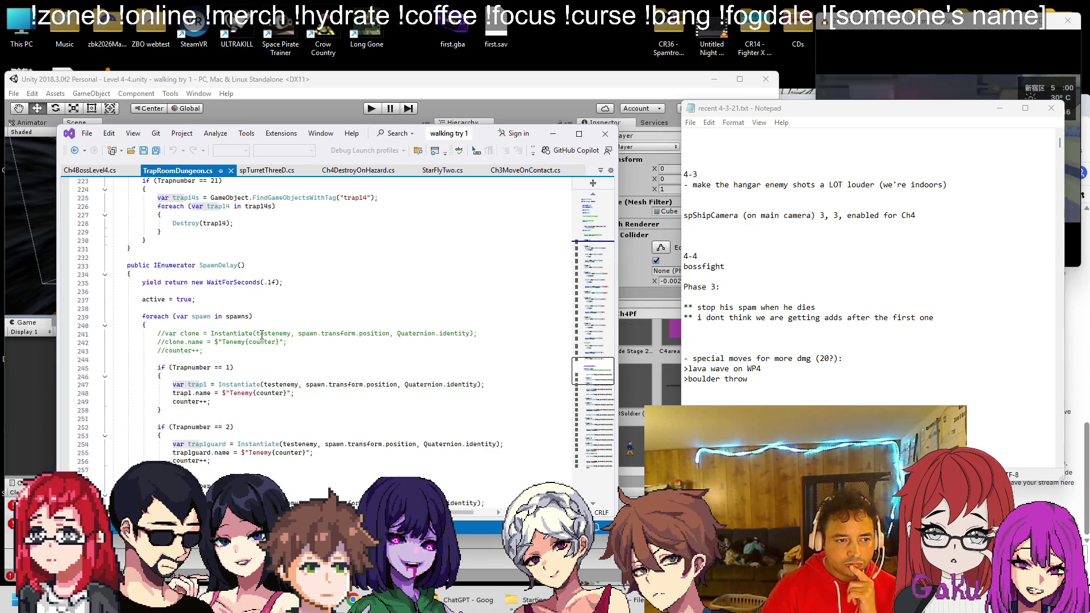
scroll(258, 335, "down", 2)
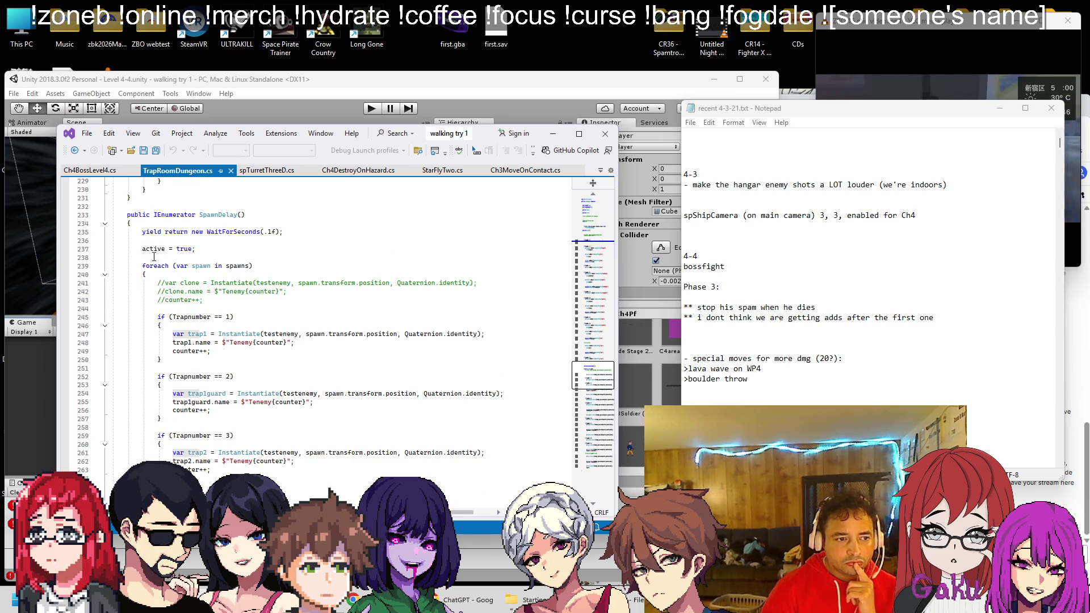
scroll(154, 257, "down", 1)
scroll(149, 253, "up", 1)
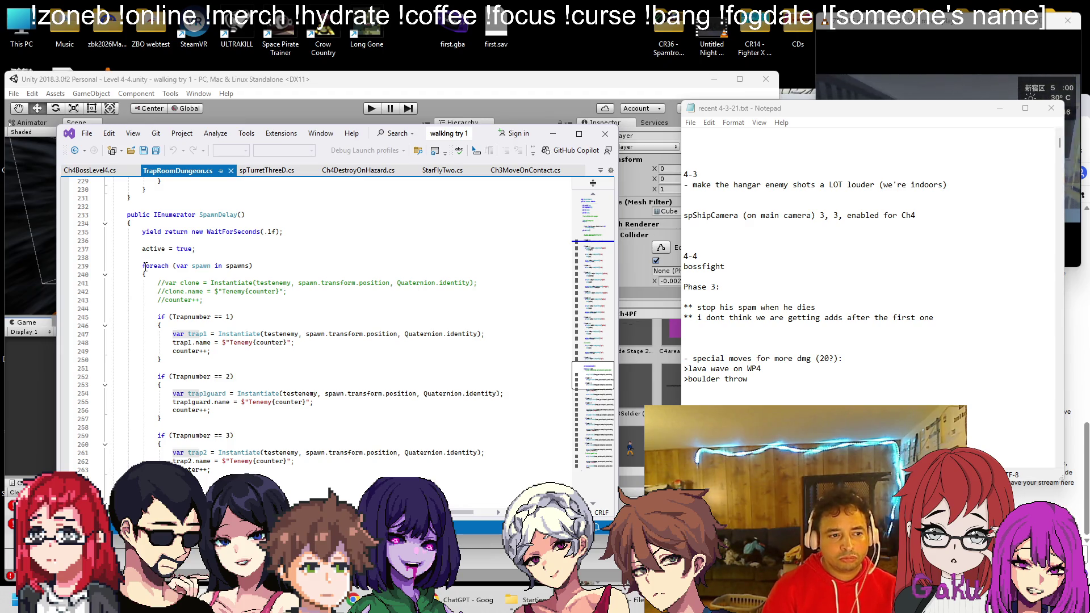
scroll(146, 267, "down", 1)
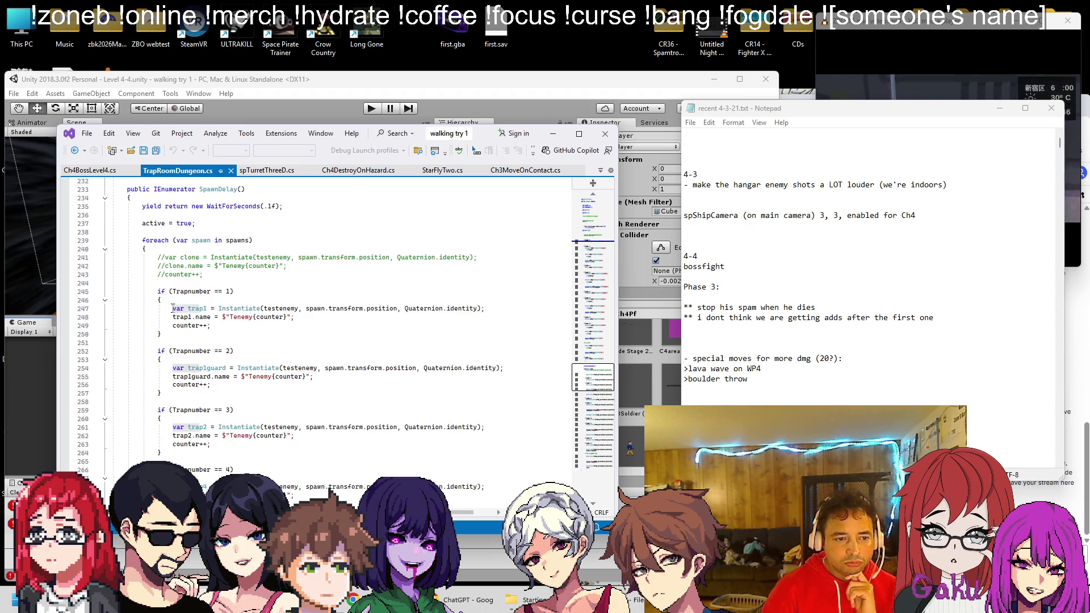
mouse_move(173, 309)
left_mouse_down()
mouse_move(284, 319)
mouse_move(226, 325)
left_mouse_up()
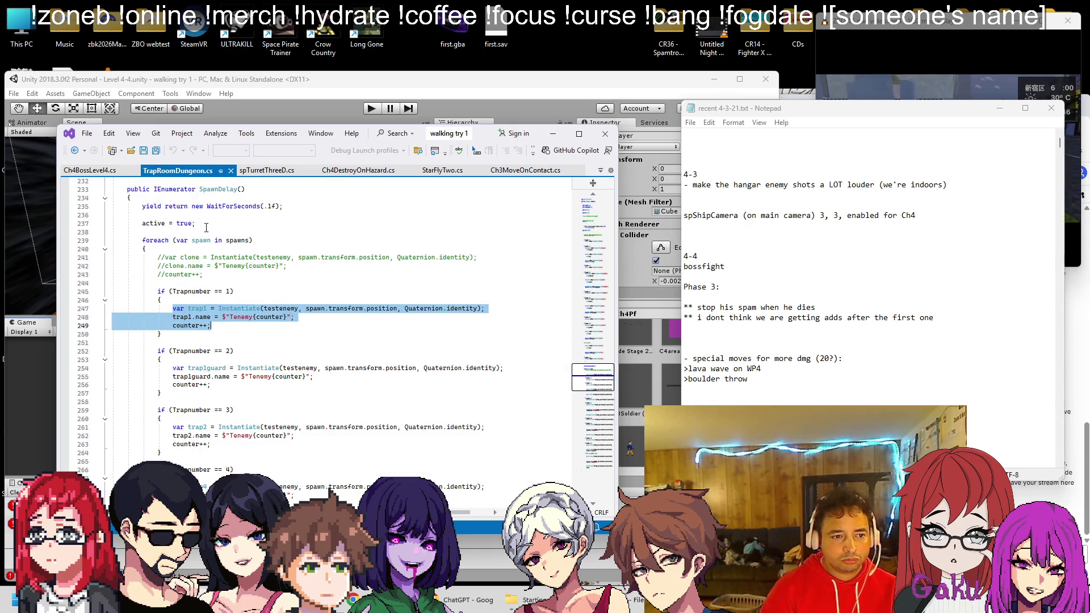
scroll(206, 227, "up", 20)
left_click(583, 221)
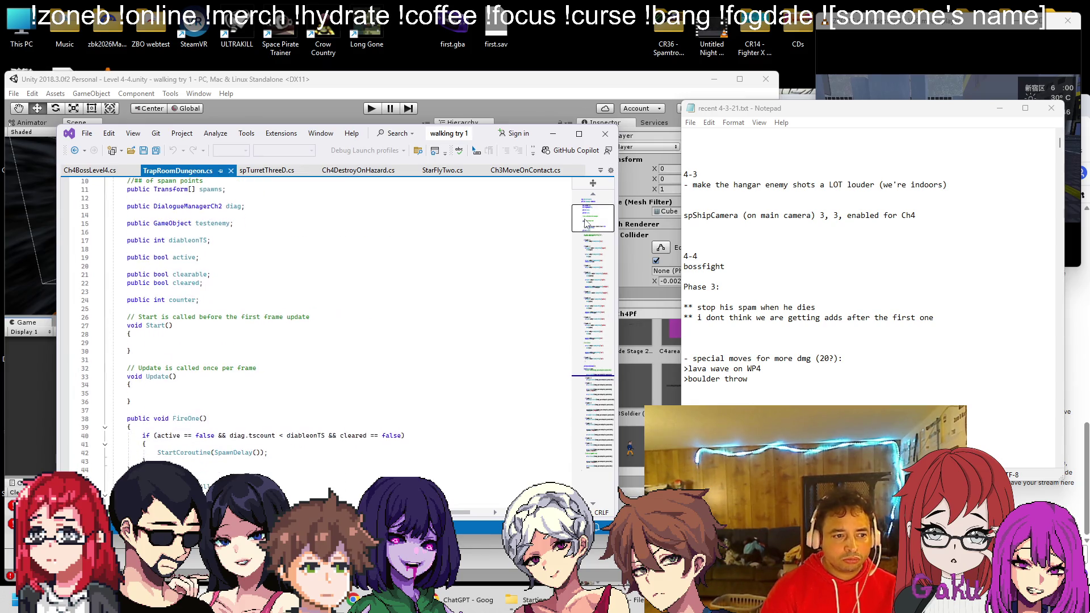
left_click_drag(588, 222, 598, 380)
key("ctrl+c")
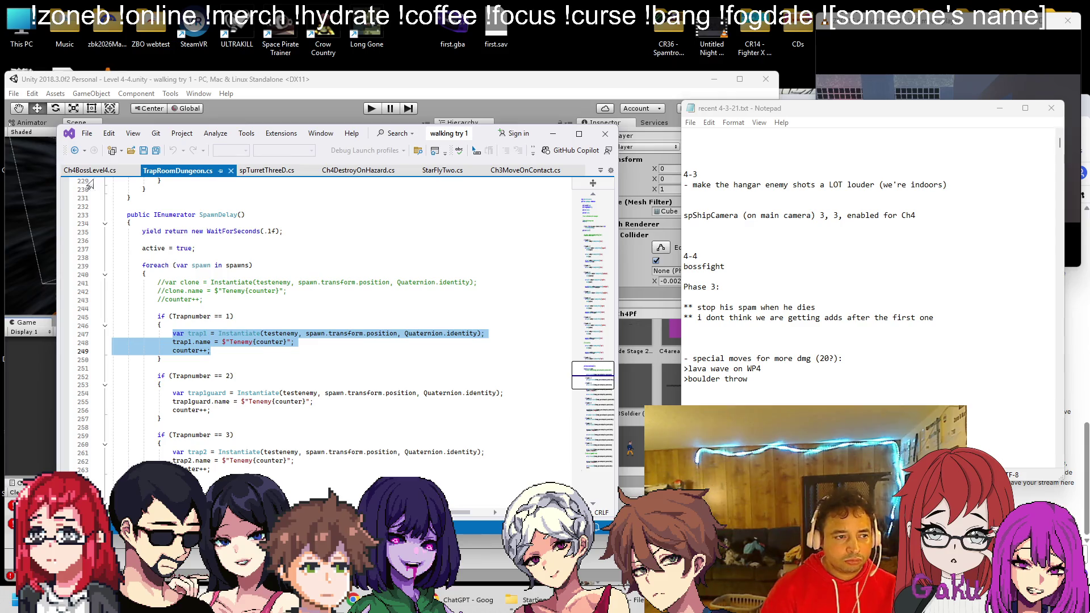
left_click(91, 170)
left_click(465, 364)
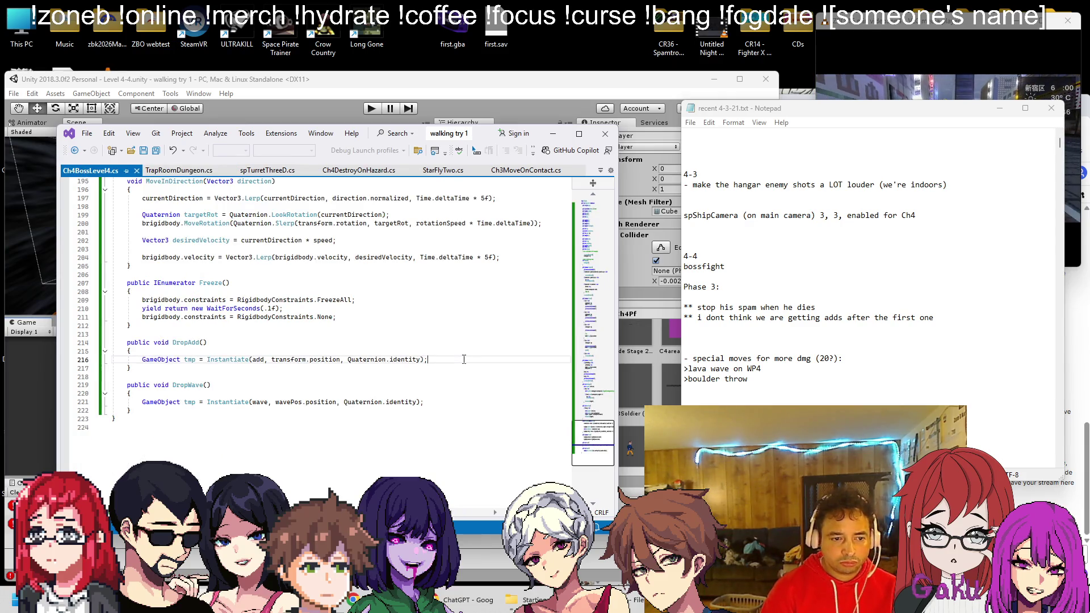
Paste the spawn lines into DropAdd as add1 instantiating add, drop 'spawn.', and save
key("Return")
key("Return")
key("ctrl+v")
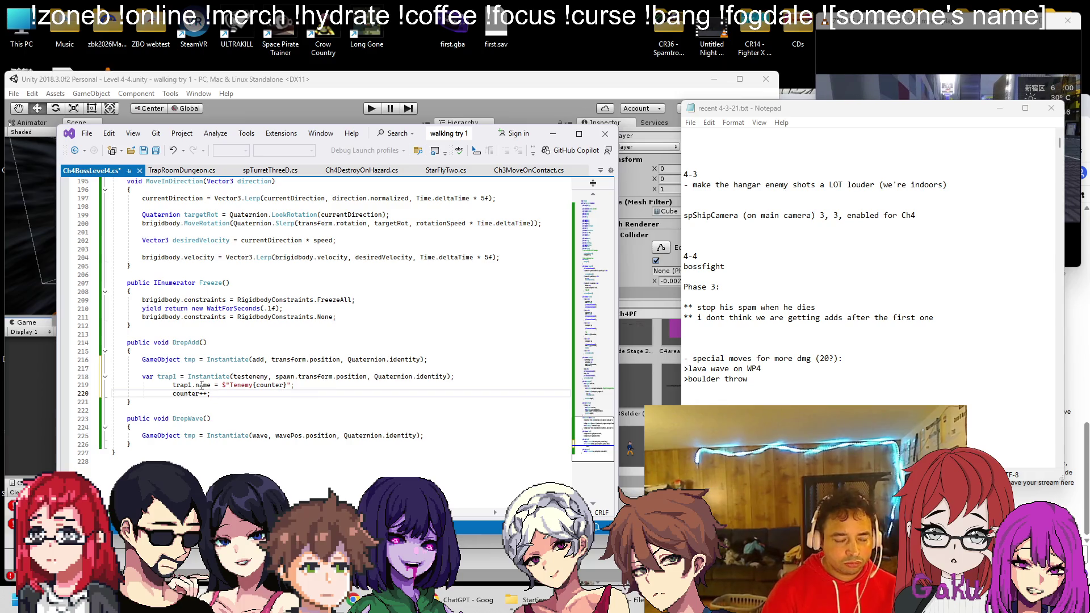
double_click(167, 378)
type("add1")
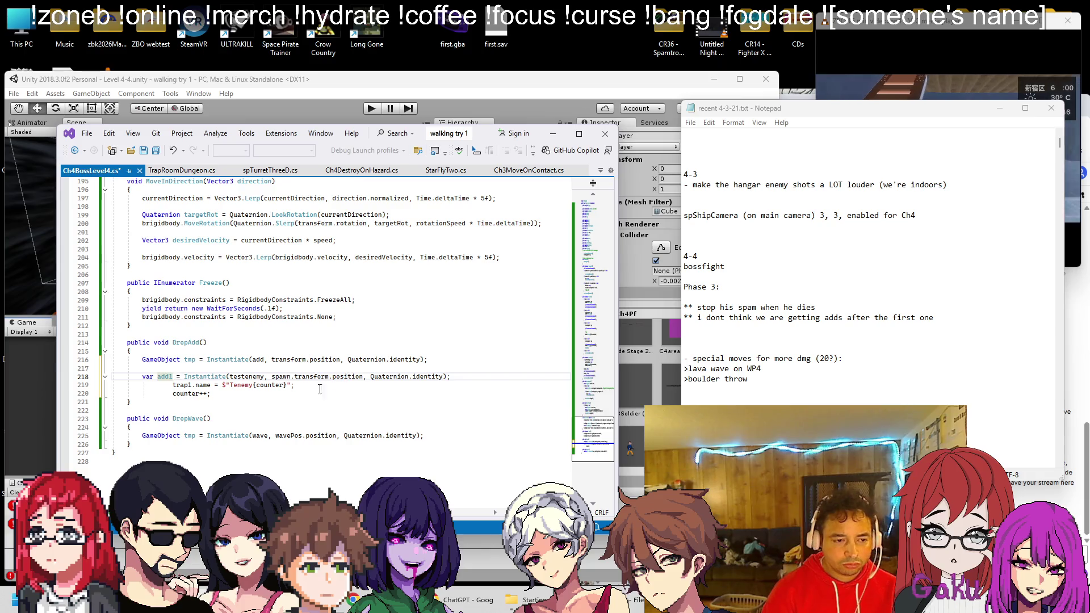
double_click(245, 376)
type("add")
left_click(267, 368)
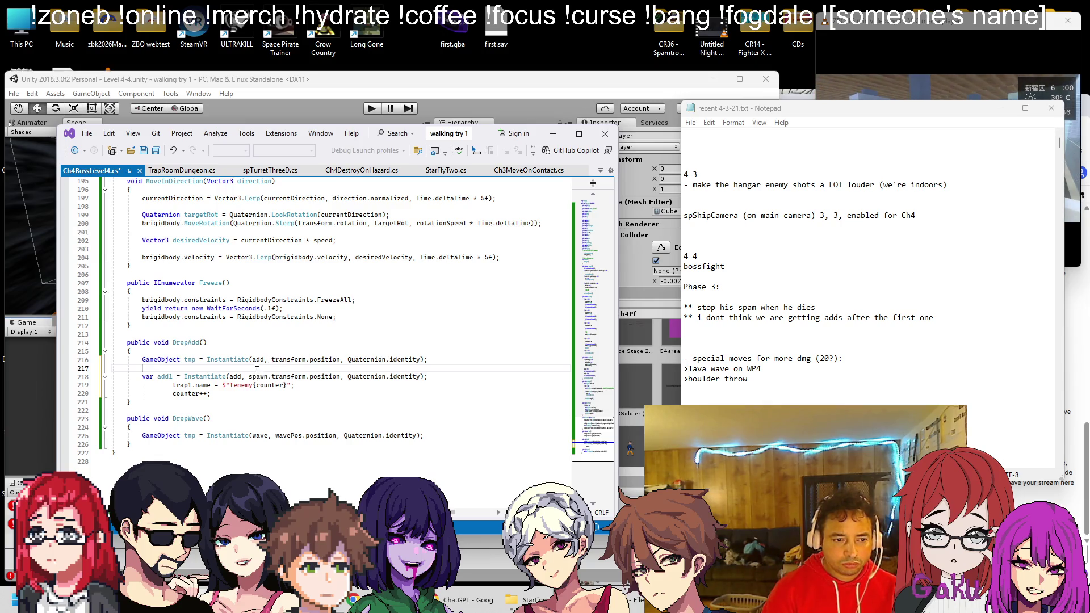
left_click(273, 376)
key("BackSpace")
key("BackSpace")
key("BackSpace")
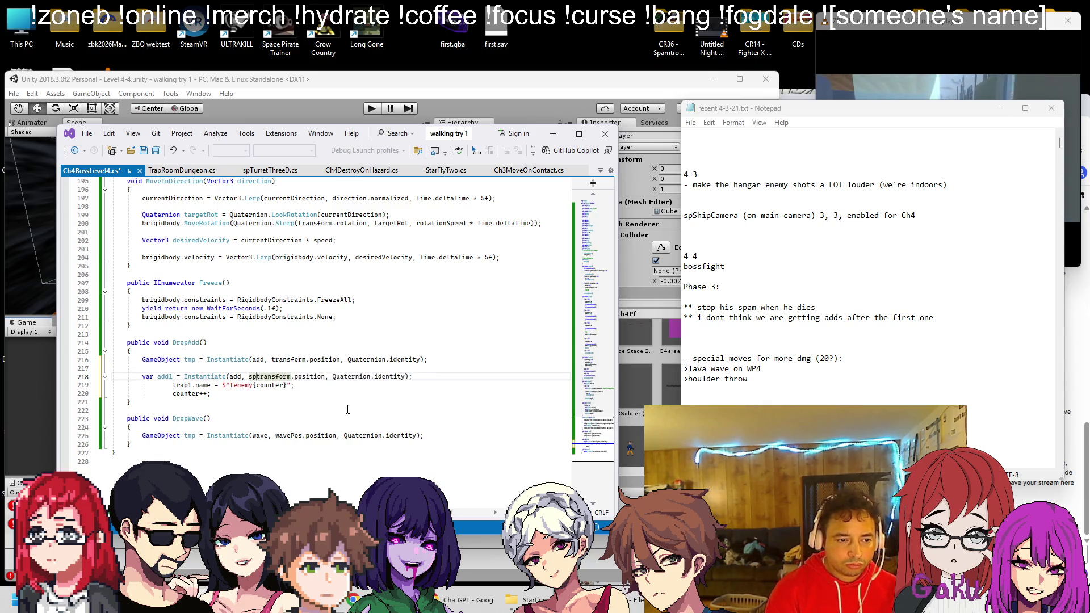
key("ctrl+s")
Comment out line 216, rename trap1 to add1, and name spawned adds Aenemy{counter}, then save
key("Up")
key("Up")
key("Home")
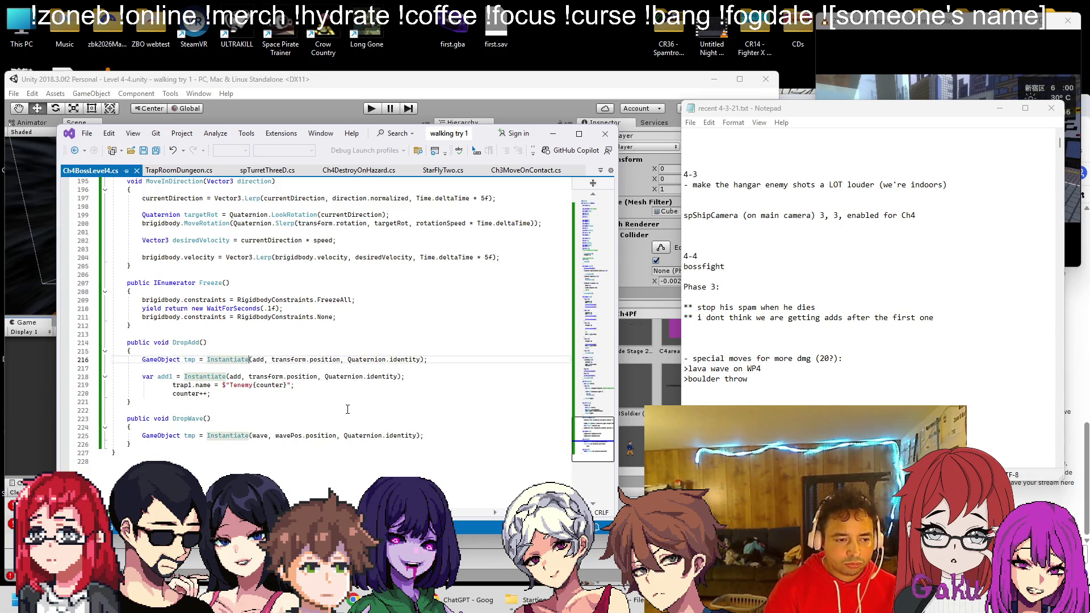
type("//")
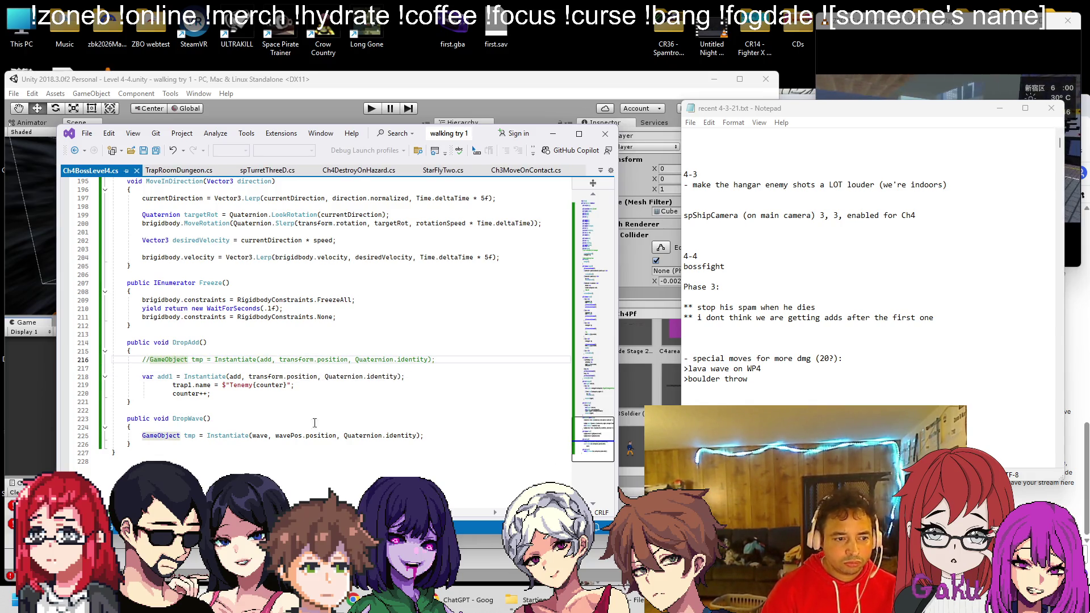
double_click(181, 385)
type("add1")
left_click(227, 386)
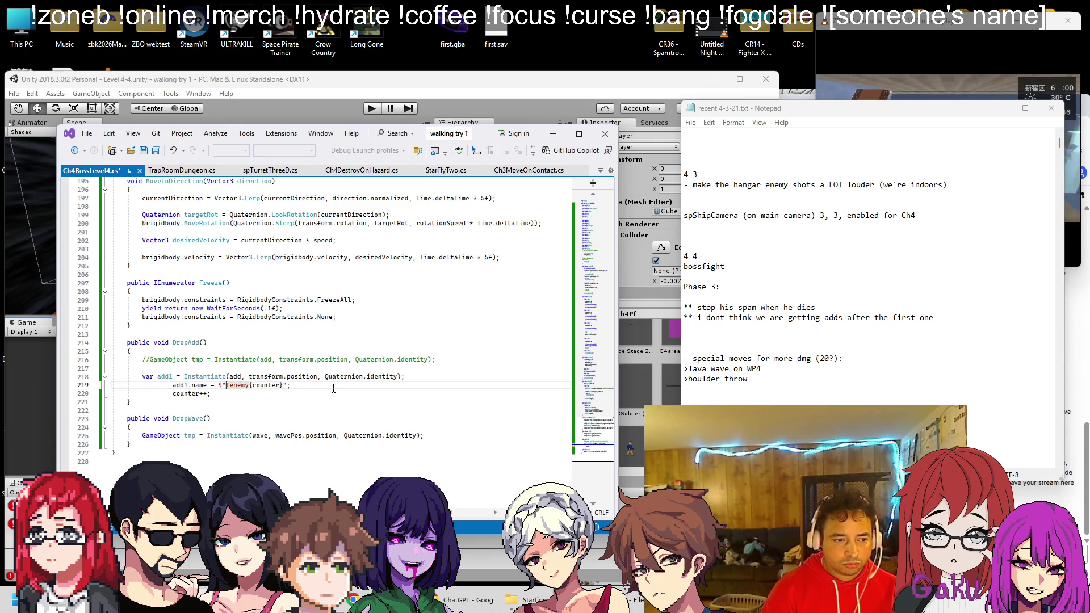
type("A")
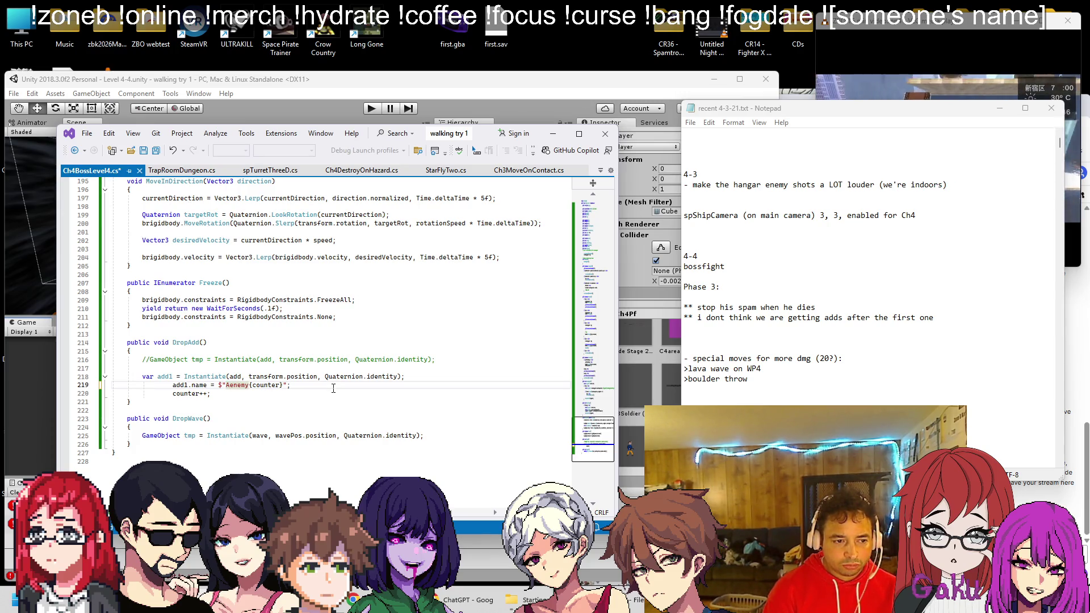
key("ctrl+s")
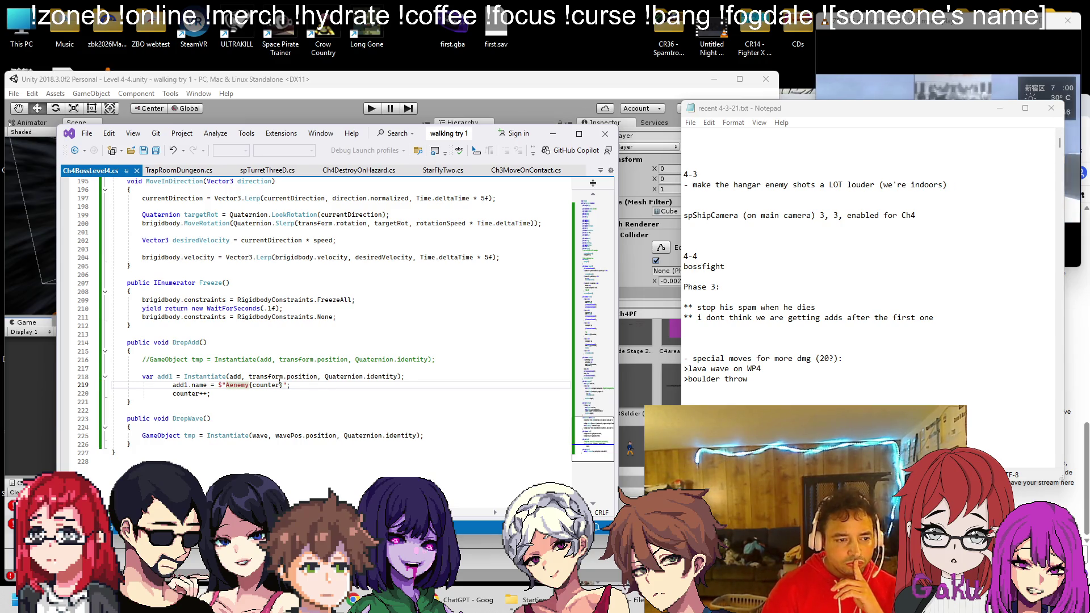
key("ctrl+Tab")
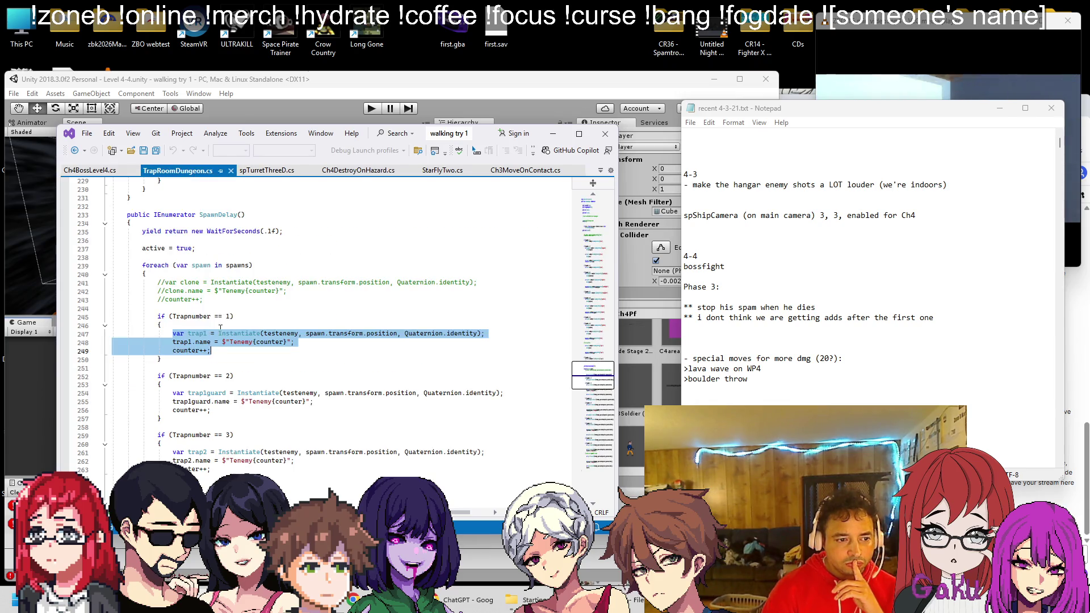
Copy the trap1guard destroy loop from TrapRoomDungeon.cs and paste it under //smoke adds
scroll(210, 364, "up", 19)
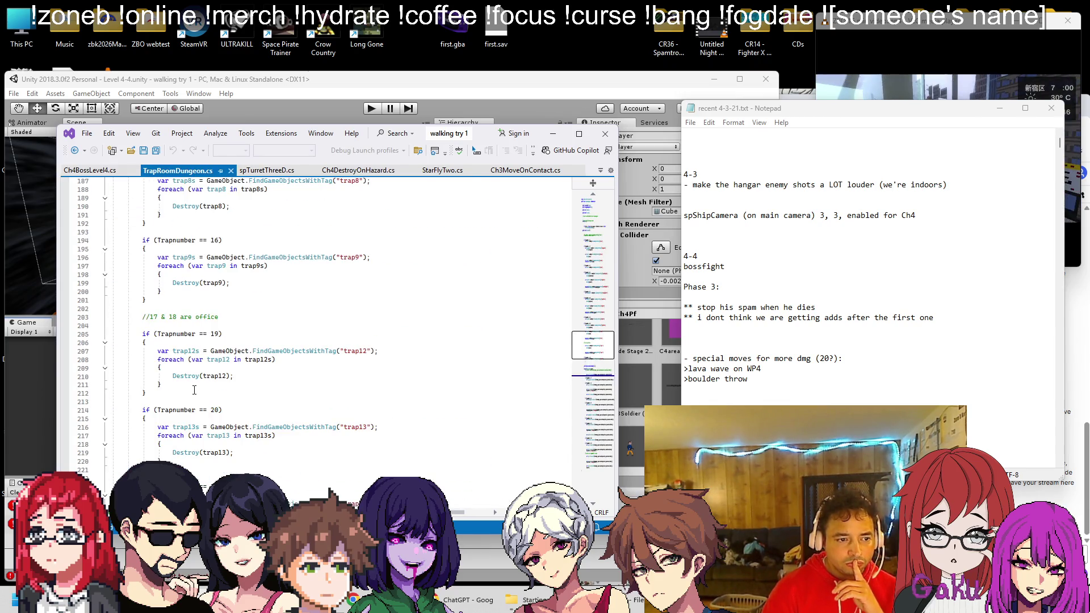
scroll(193, 356, "up", 20)
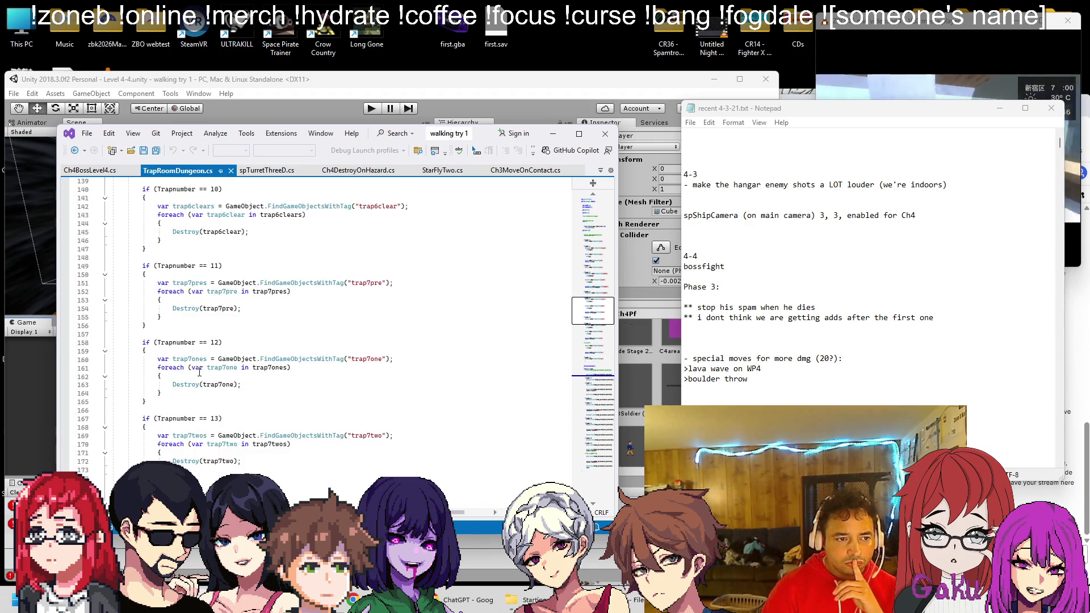
scroll(200, 372, "up", 11)
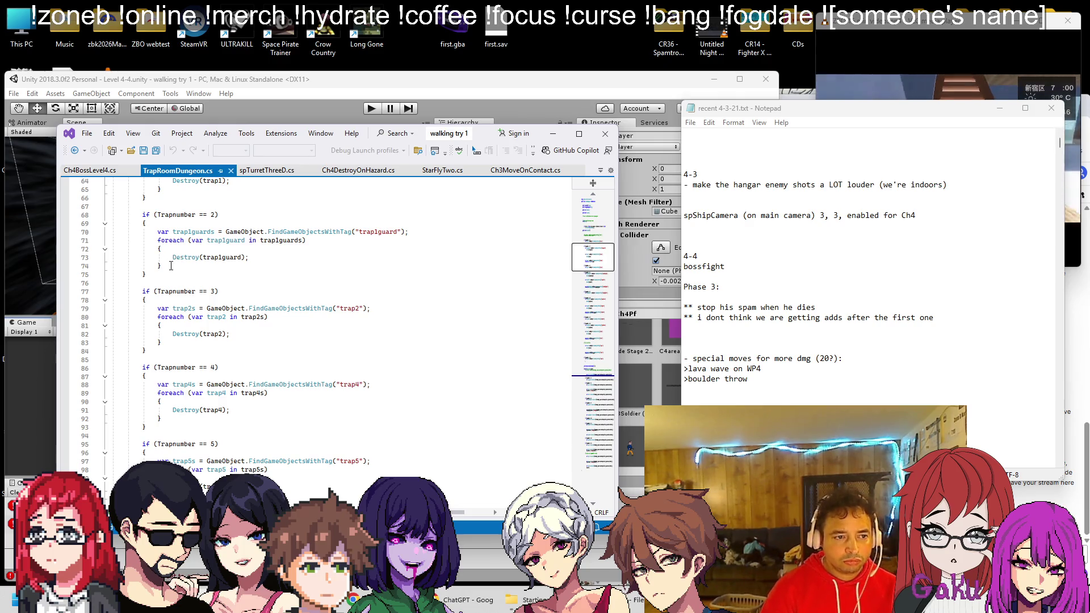
left_click_drag(171, 265, 162, 233)
key("ctrl+c")
key("ctrl+Tab")
scroll(253, 329, "up", 20)
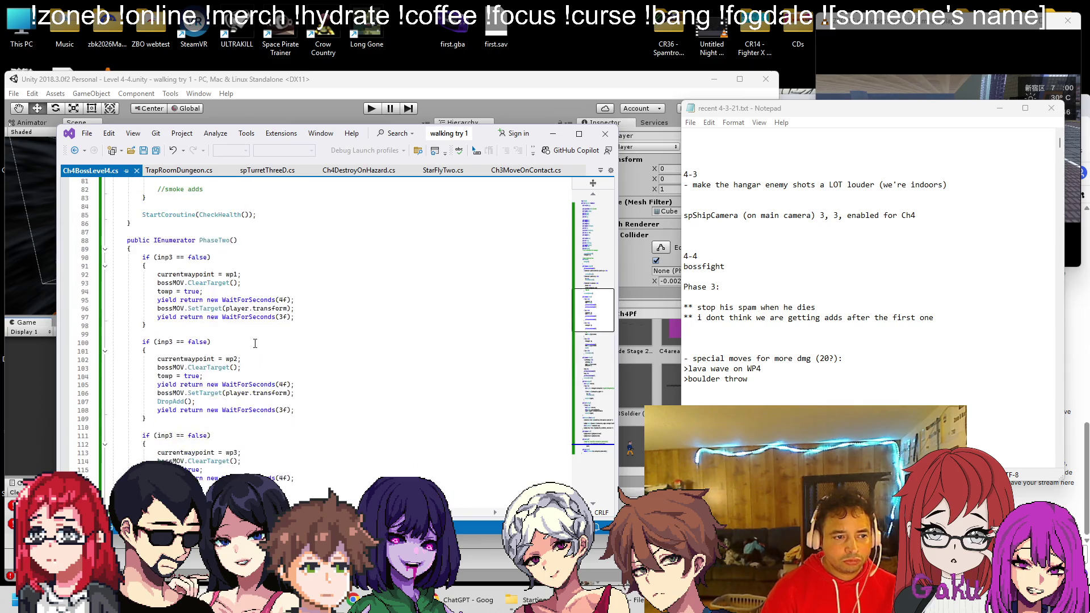
scroll(255, 343, "up", 8)
left_click(234, 397)
key("ctrl+v")
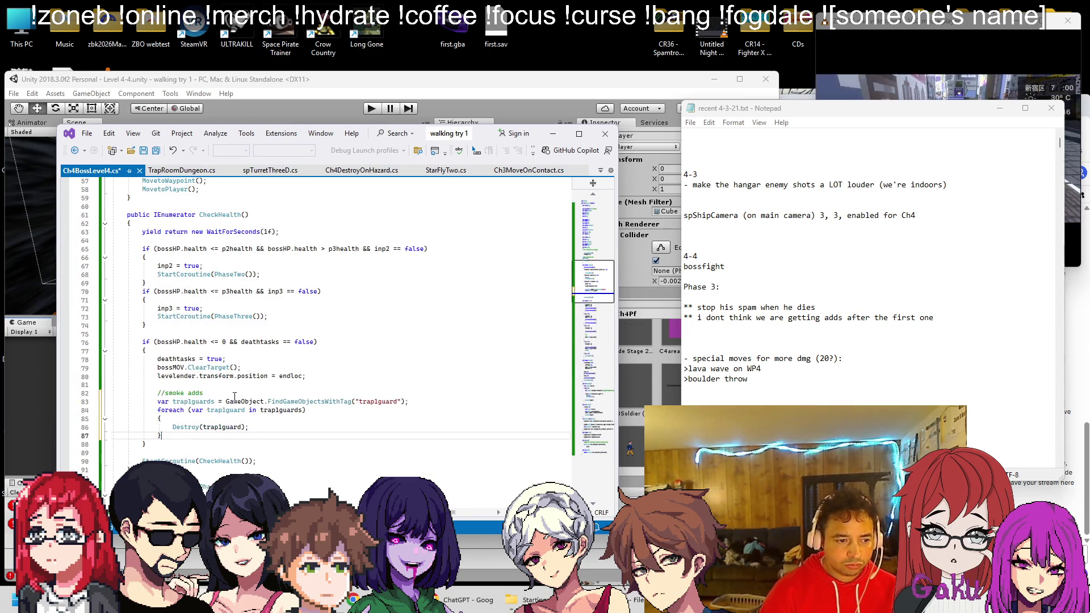
double_click(200, 401)
scroll(224, 409, "down", 20)
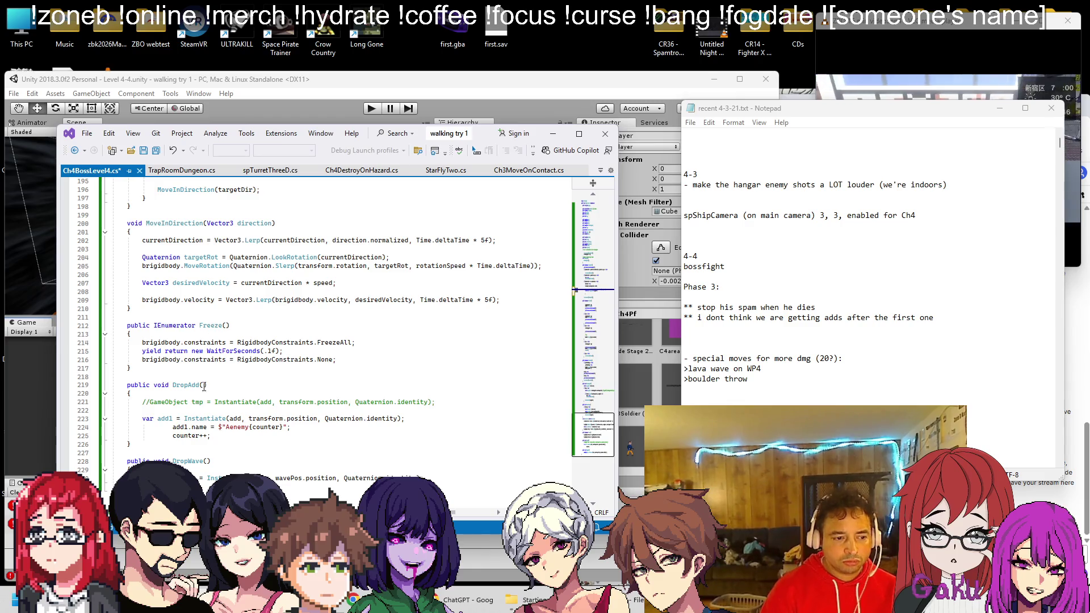
Replace the pasted trap1guard loop with the trap1 destroy loop from TrapRoomDungeon.cs
left_click(181, 170)
scroll(283, 312, "up", 7)
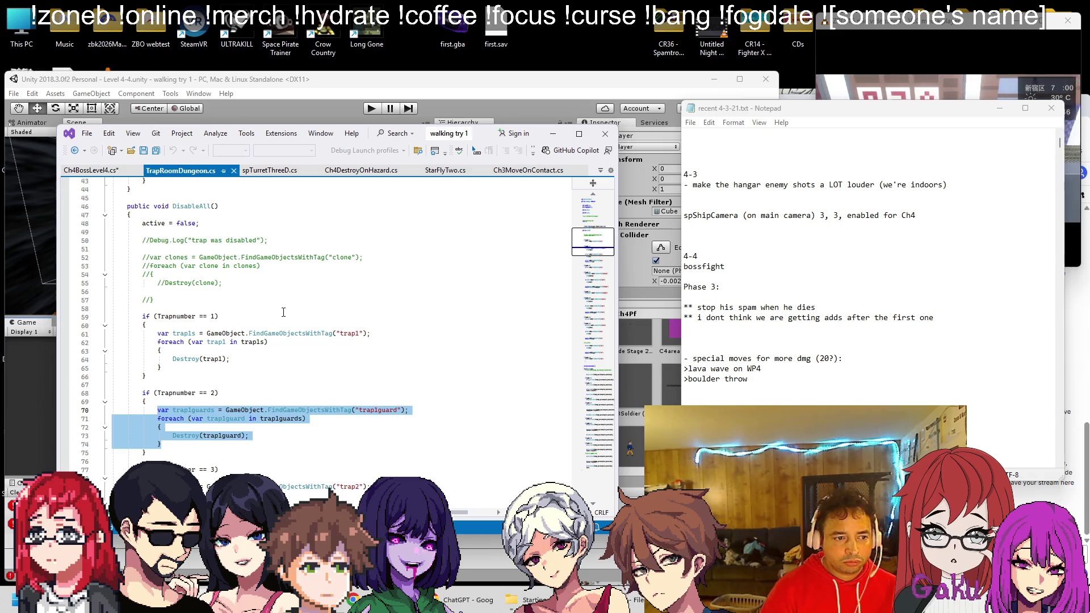
left_click_drag(155, 336, 171, 368)
key("ctrl+Tab")
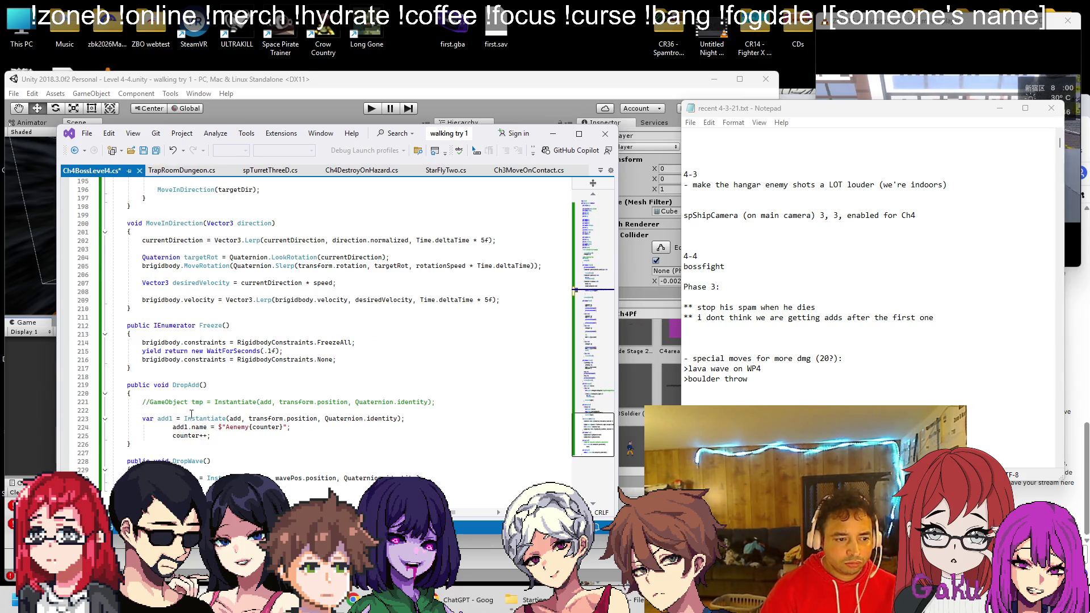
scroll(192, 414, "up", 20)
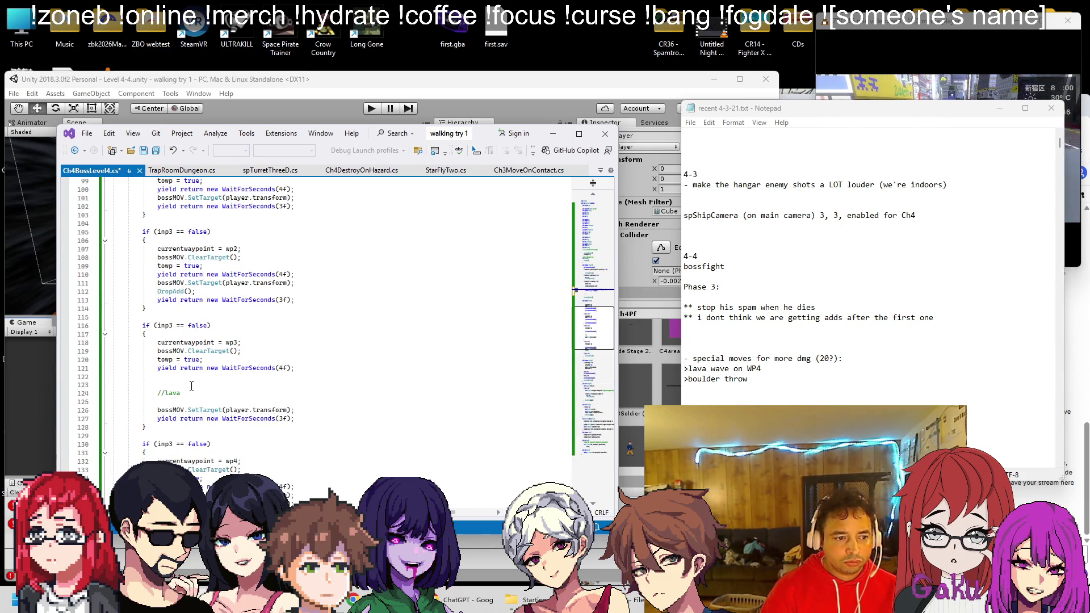
scroll(192, 385, "up", 13)
left_click_drag(159, 407, 157, 376)
key("ctrl+v")
Rename the loop's variables from trap1s/trap1 to add1s/add1
scroll(184, 374, "down", 20)
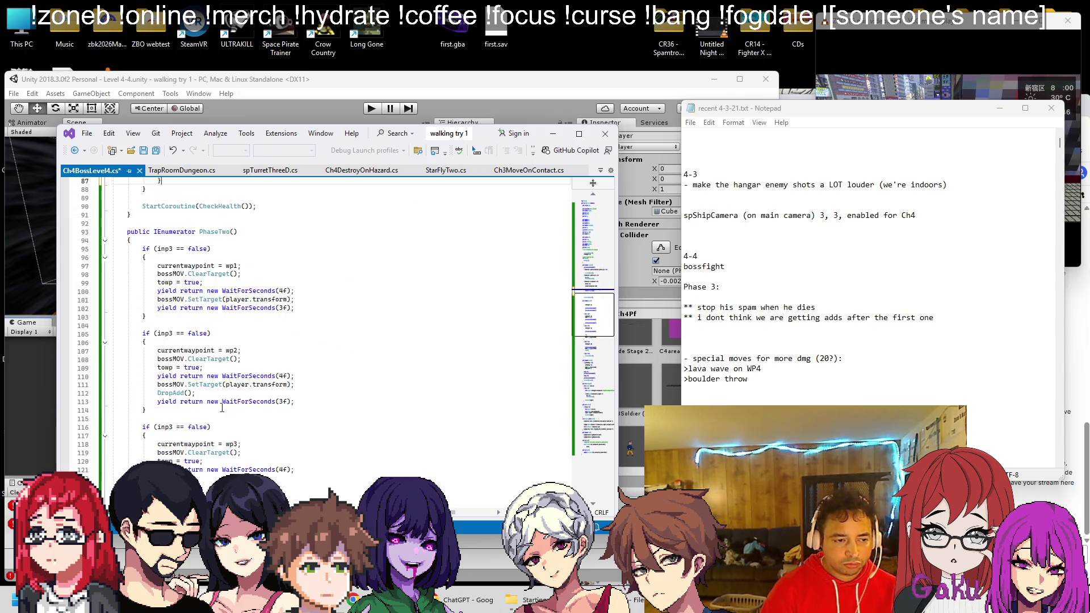
scroll(182, 402, "down", 13)
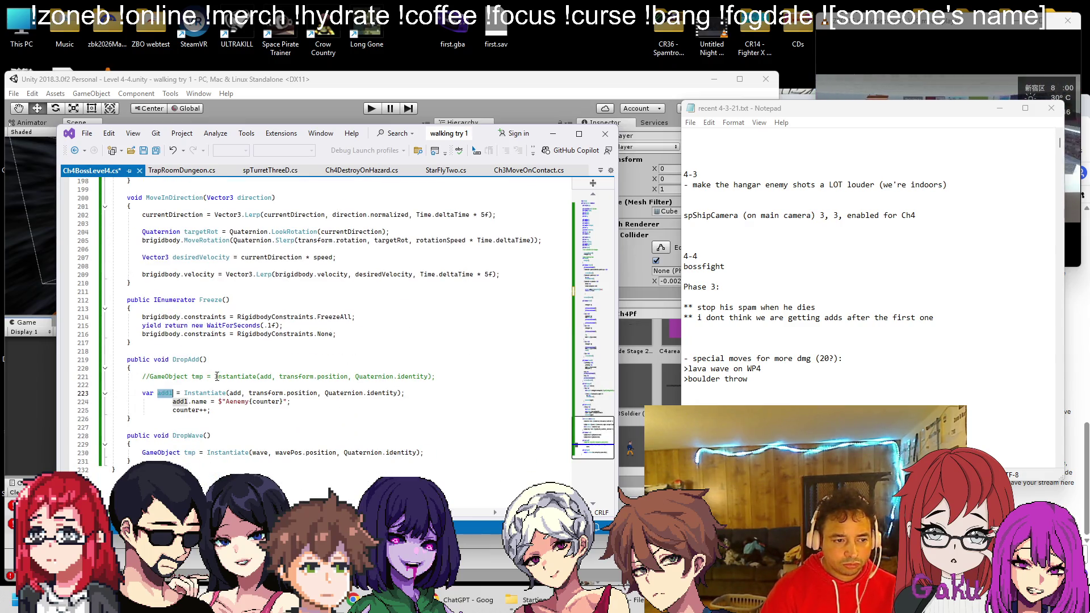
scroll(193, 386, "up", 20)
scroll(208, 362, "up", 16)
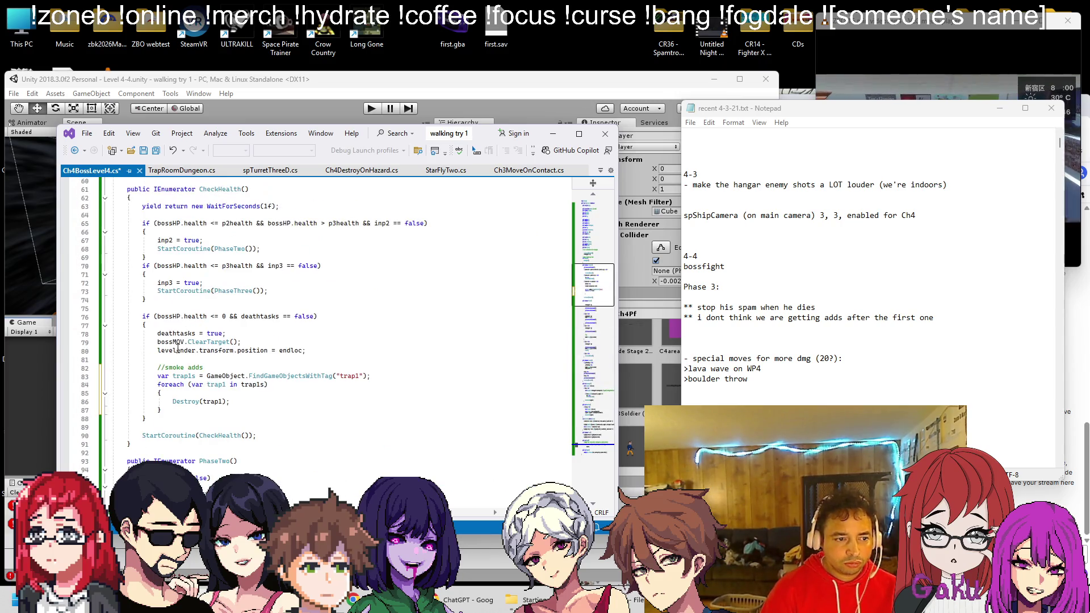
double_click(183, 376)
type("add1")
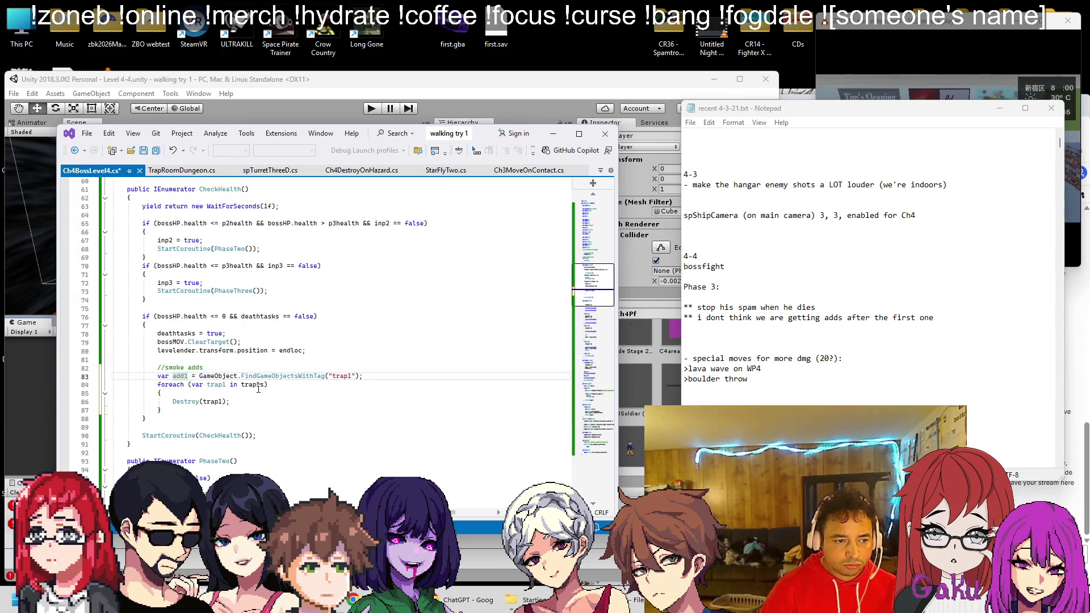
type("s")
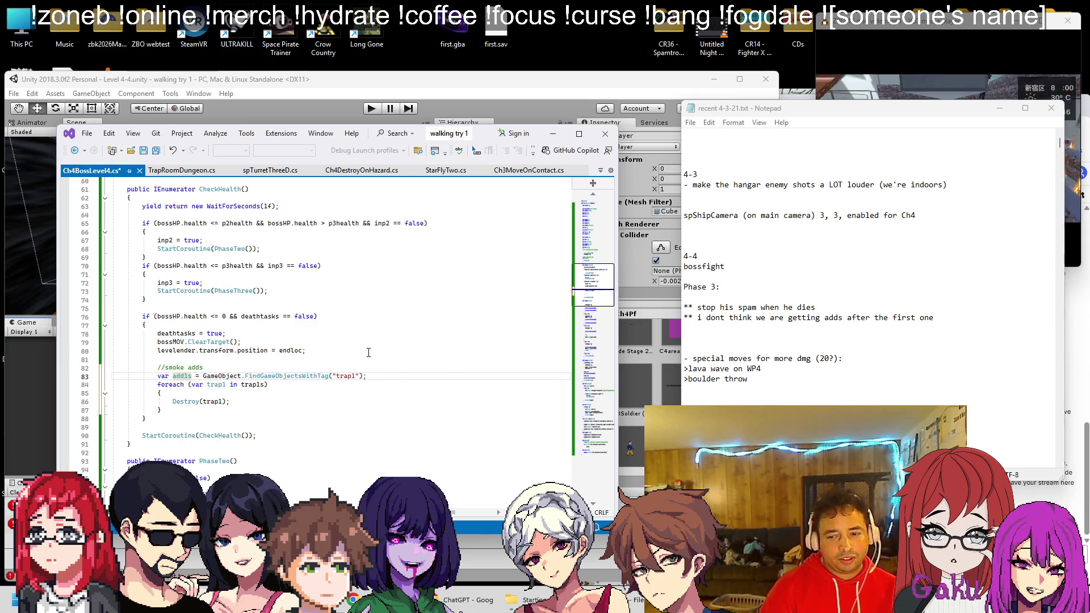
key("alt+Tab")
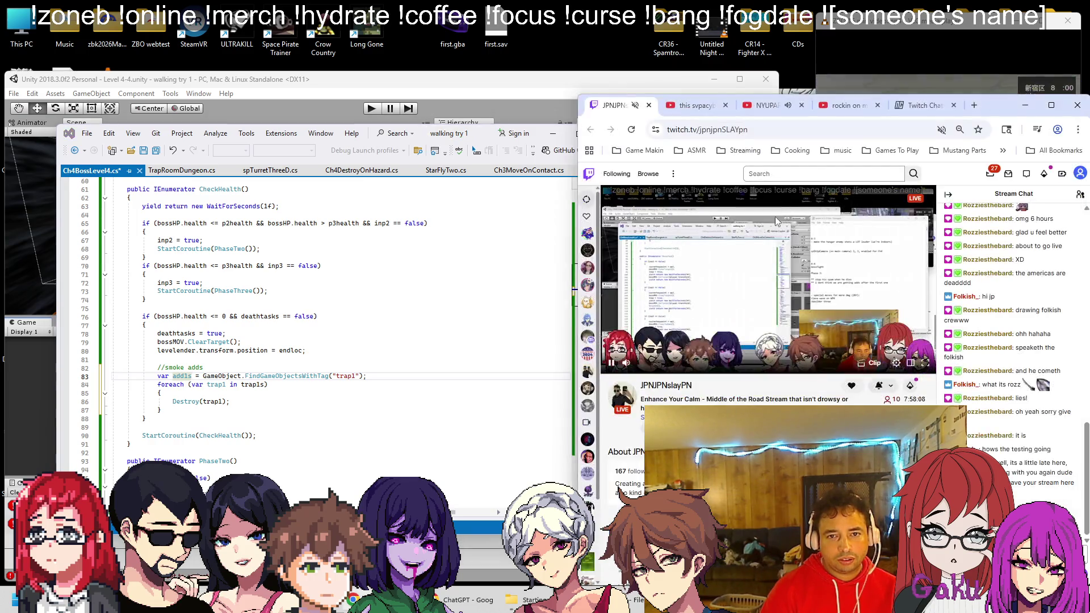
left_click(340, 325)
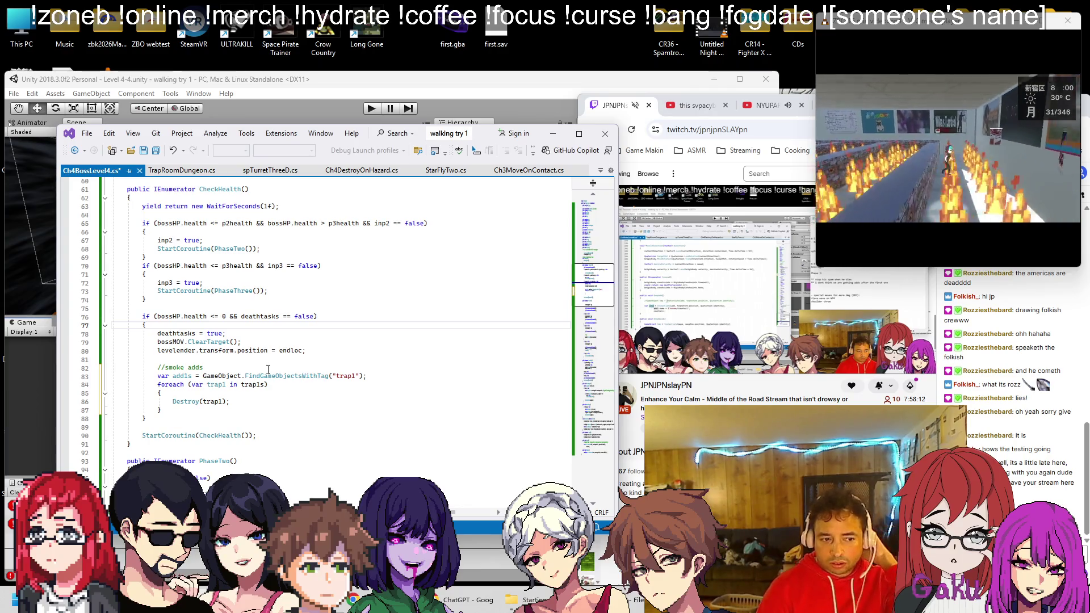
double_click(215, 385)
type("addl")
double_click(249, 385)
type("addls")
double_click(212, 401)
type("addl")
key("alt+Tab")
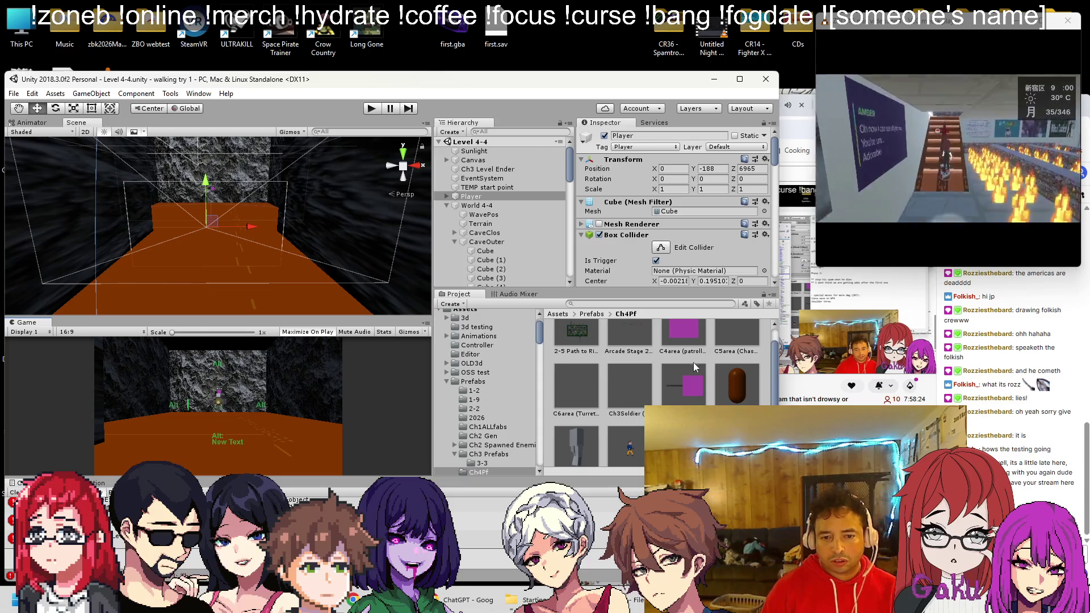
Check the tag list on the C5area (ChaseShoot) prefab, then exit prefab mode
scroll(693, 362, "down", 3)
scroll(684, 367, "up", 3)
double_click(722, 348)
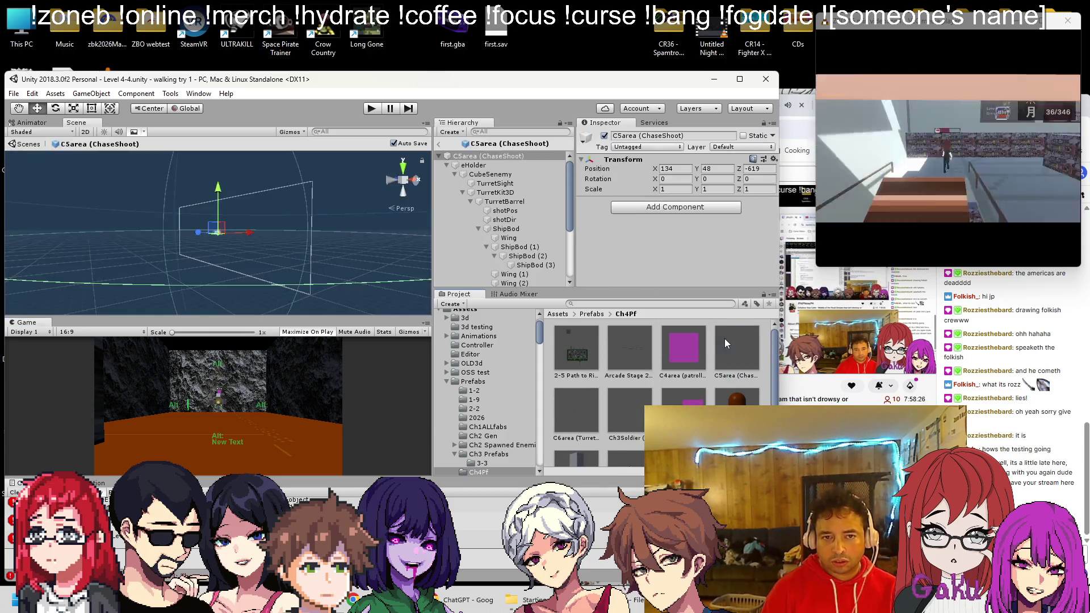
left_click(626, 148)
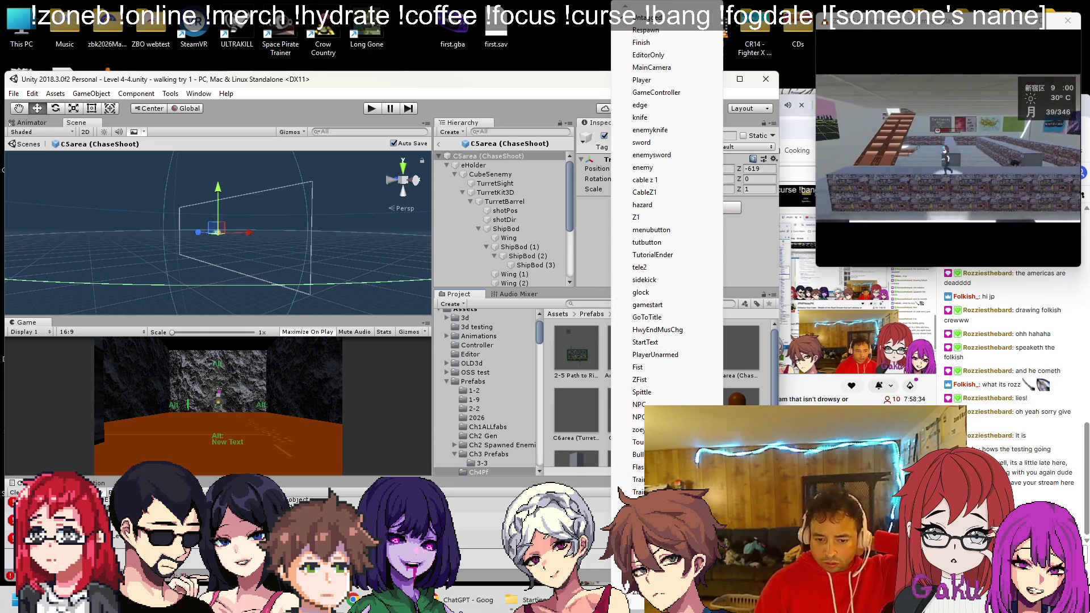
scroll(664, 256, "down", 5)
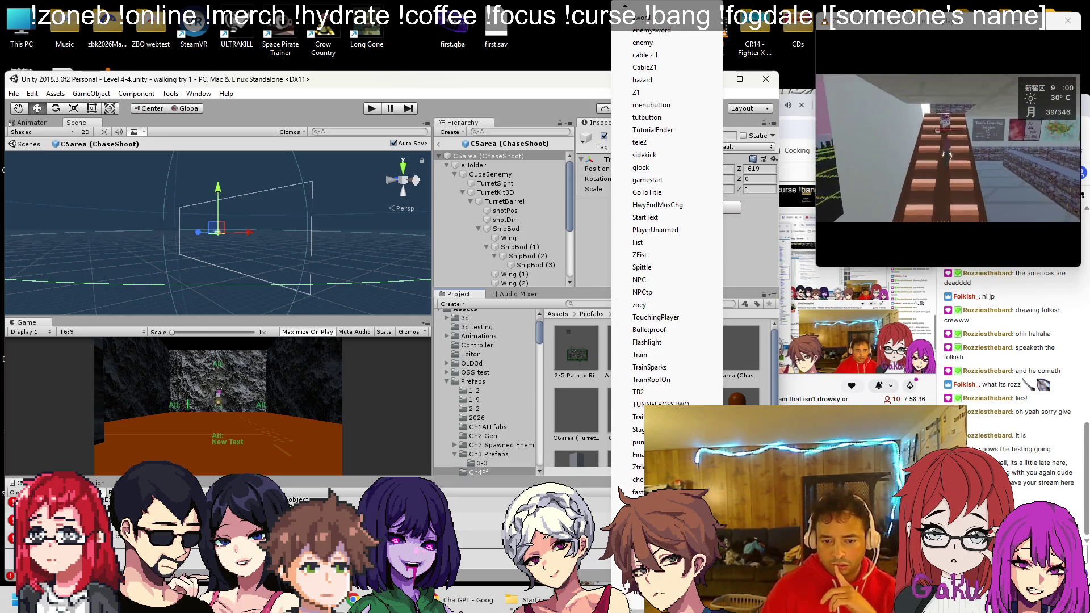
left_click(642, 492)
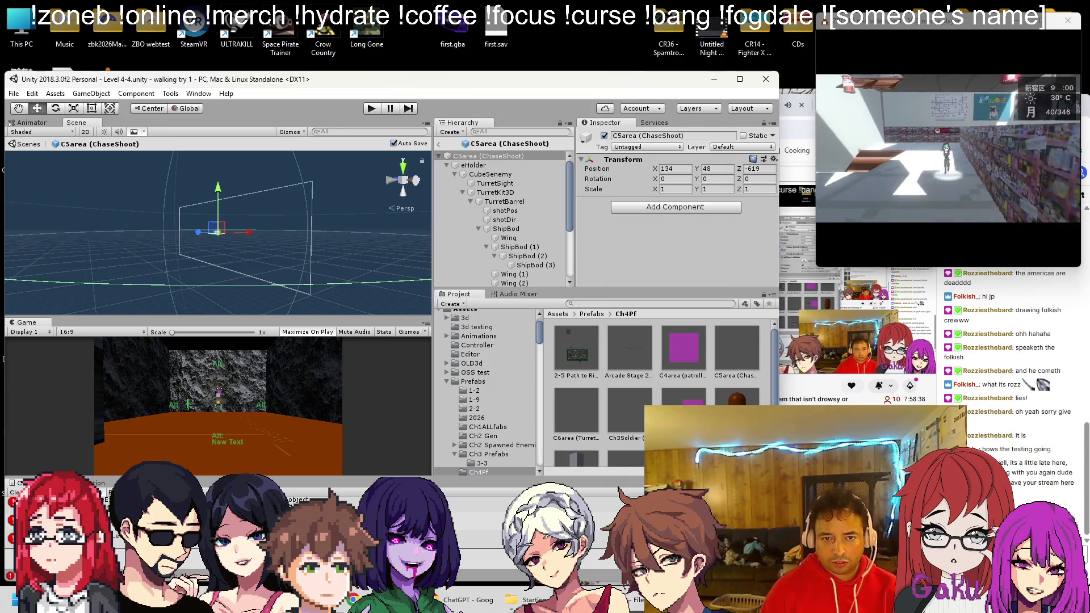
left_click(441, 143)
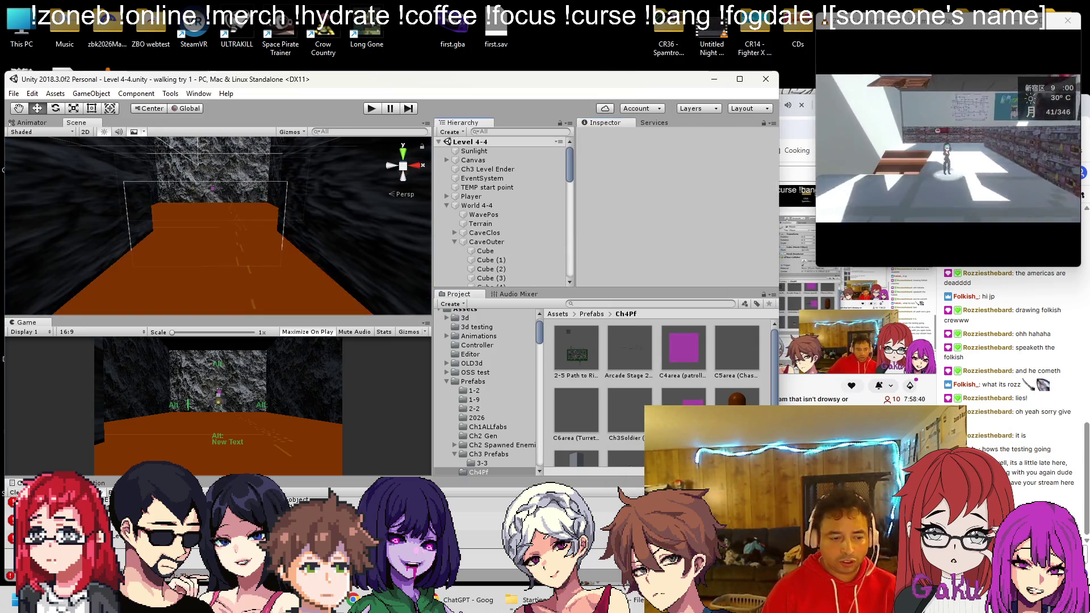
Change the cleanup loop's tag from 'trap1' to 'fastz' and save the script
key("alt+Tab")
double_click(347, 375)
type("fastz")
key("ctrl+s")
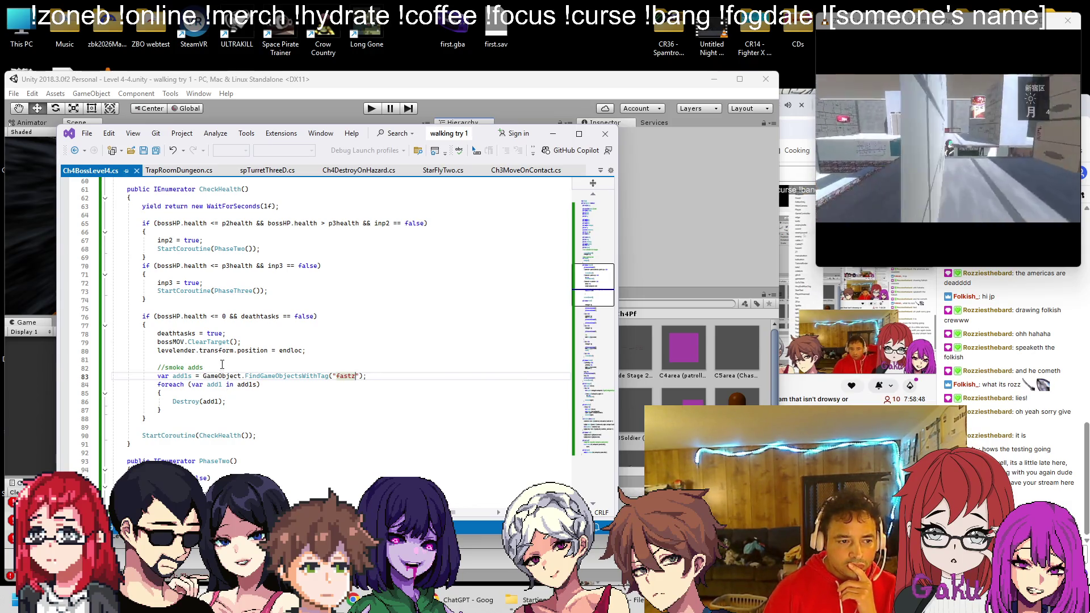
Search the whole TrapRoomDungeon.cs document for its counter declaration
scroll(226, 394, "down", 17)
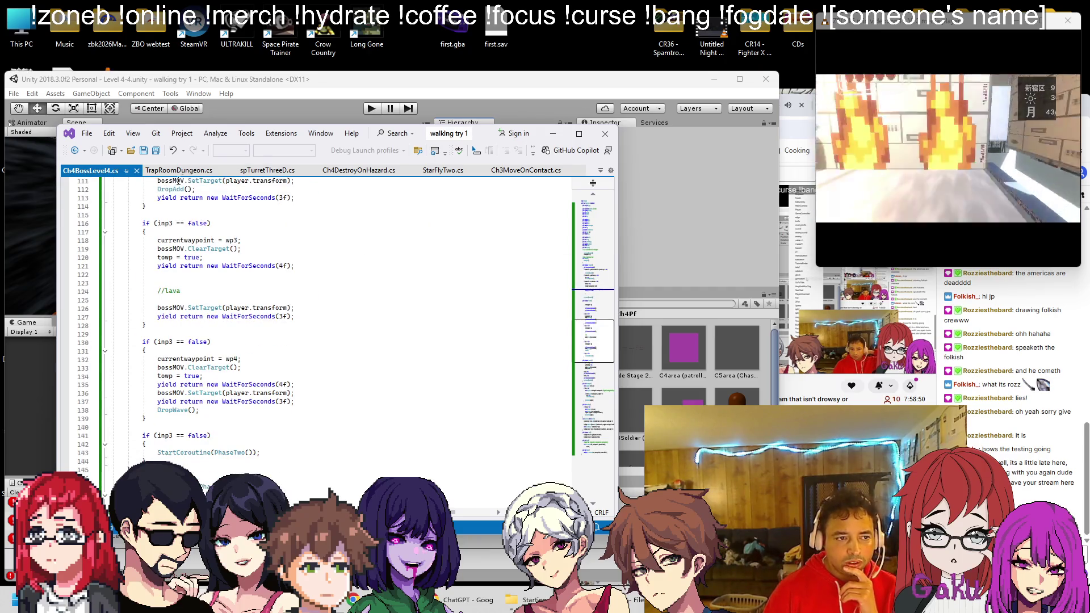
left_click(185, 170)
key("ctrl+f")
type("counter")
left_click(528, 197)
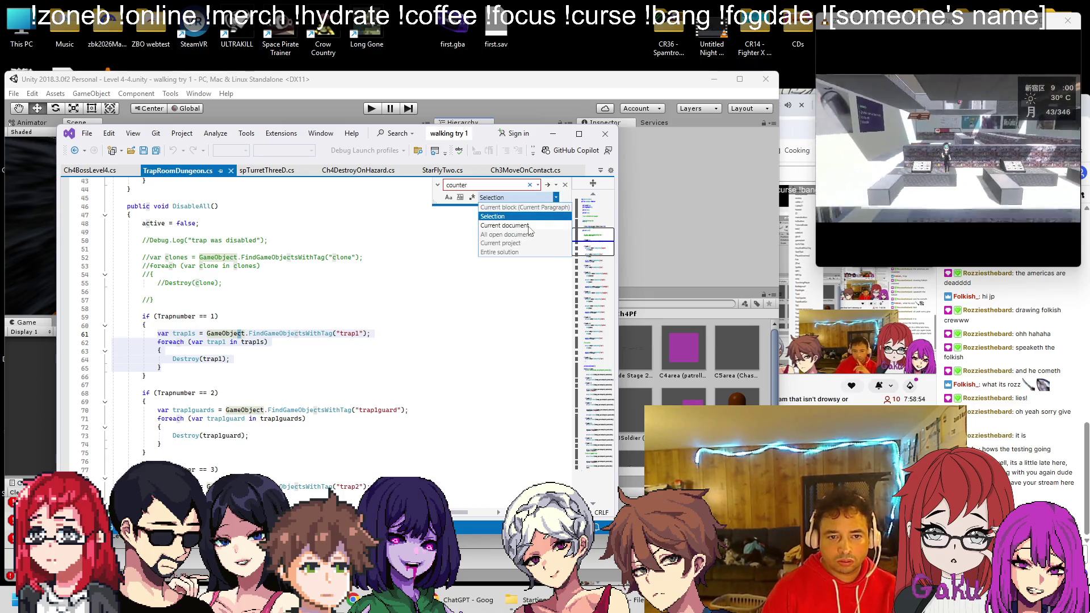
left_click(529, 226)
left_click(547, 184)
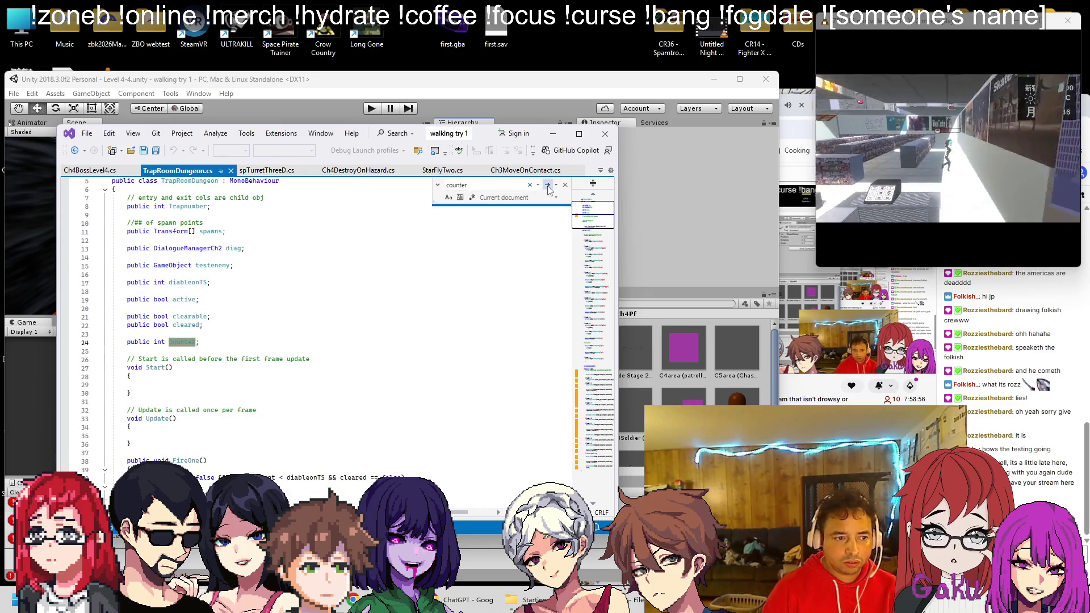
left_click(214, 341)
key("ctrl+Tab")
Add 'public int counter;' below the add field in Ch4BossLevel4.cs
scroll(296, 297, "up", 20)
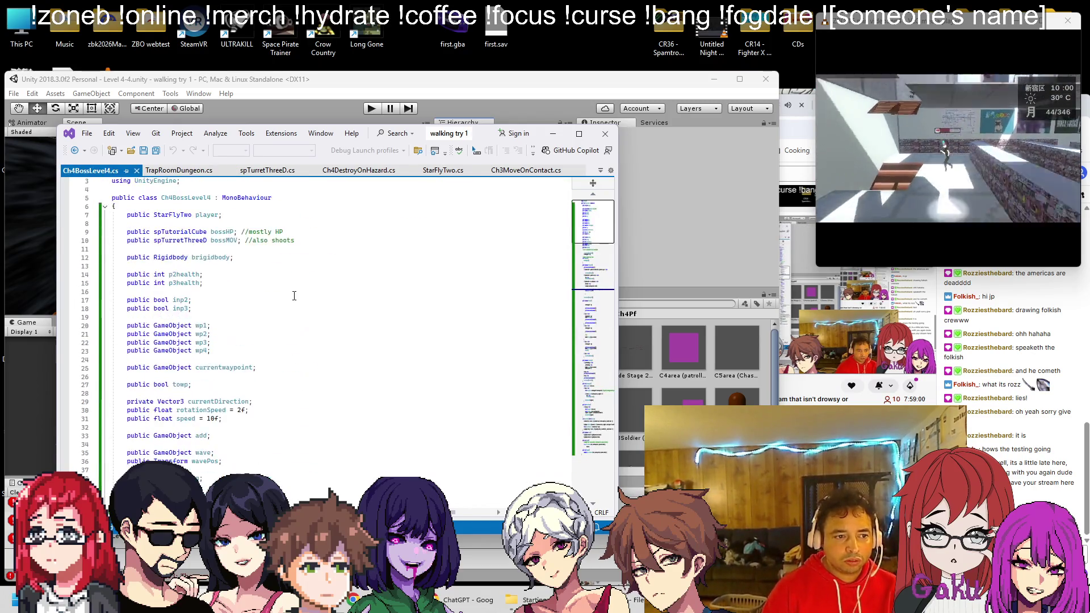
scroll(231, 285, "up", 5)
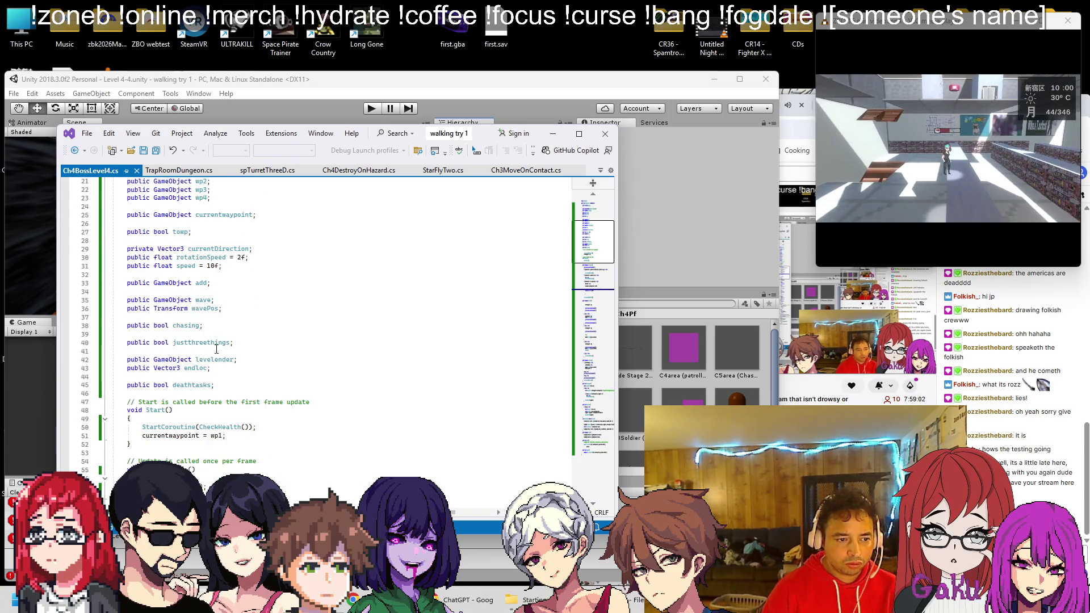
scroll(271, 318, "down", 6)
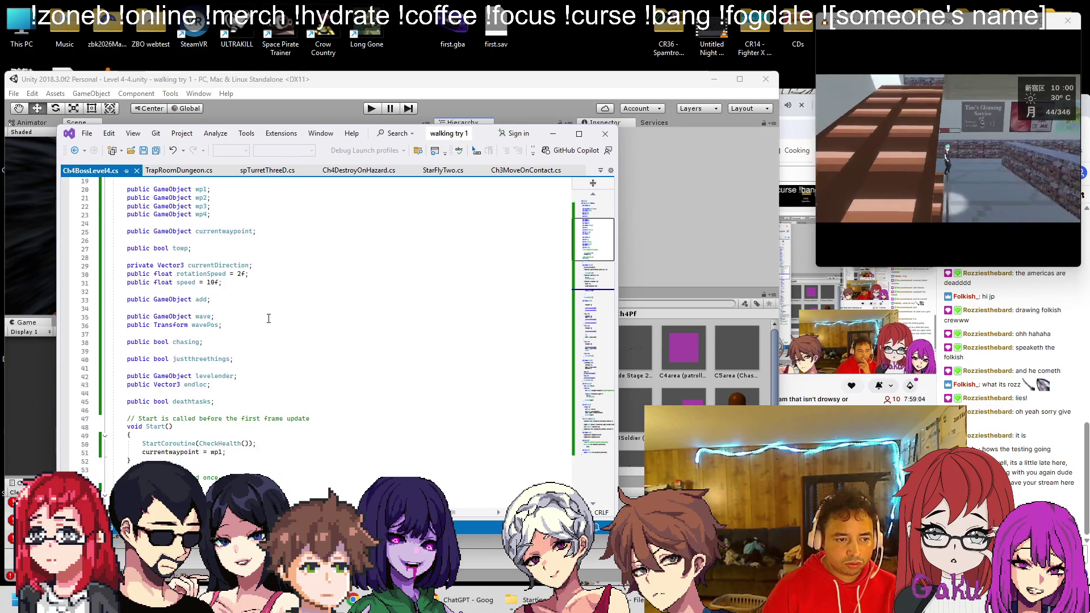
left_click(257, 300)
key("Return")
type("public int counter;")
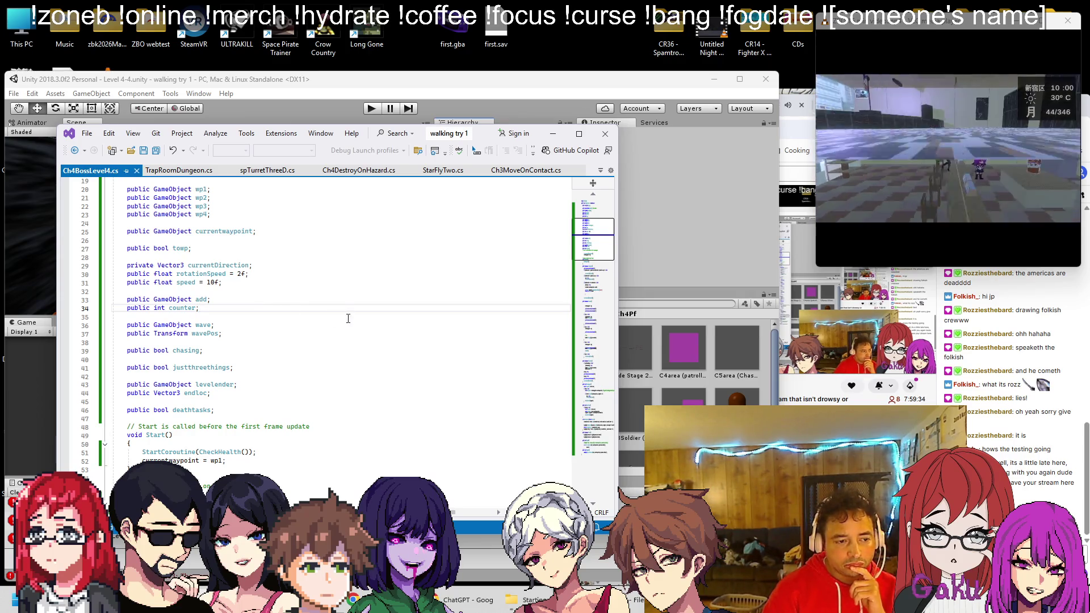
scroll(348, 319, "down", 3)
scroll(333, 321, "down", 3)
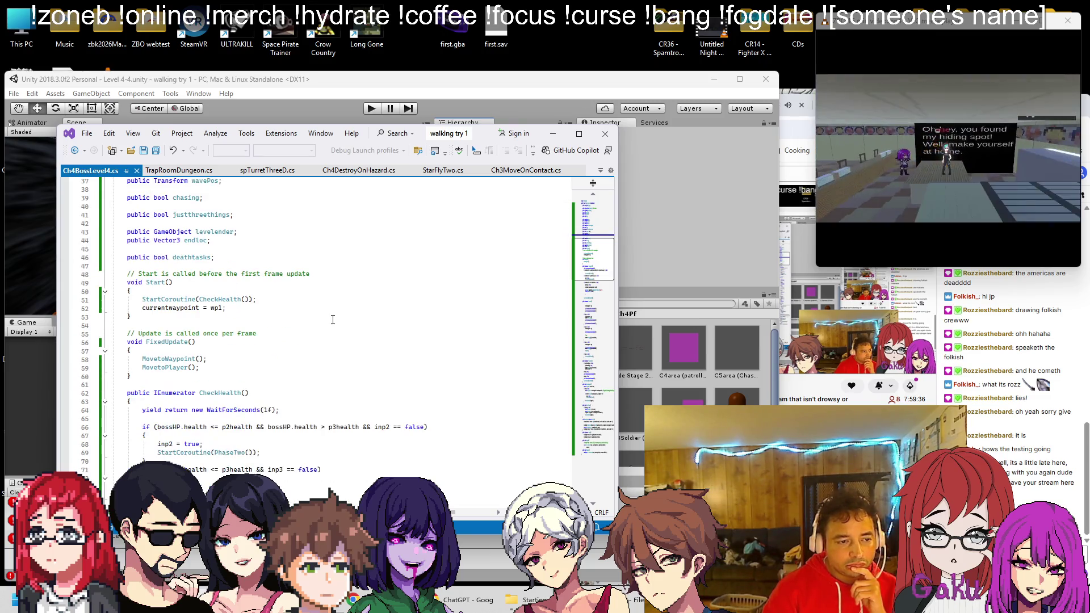
left_click(353, 84)
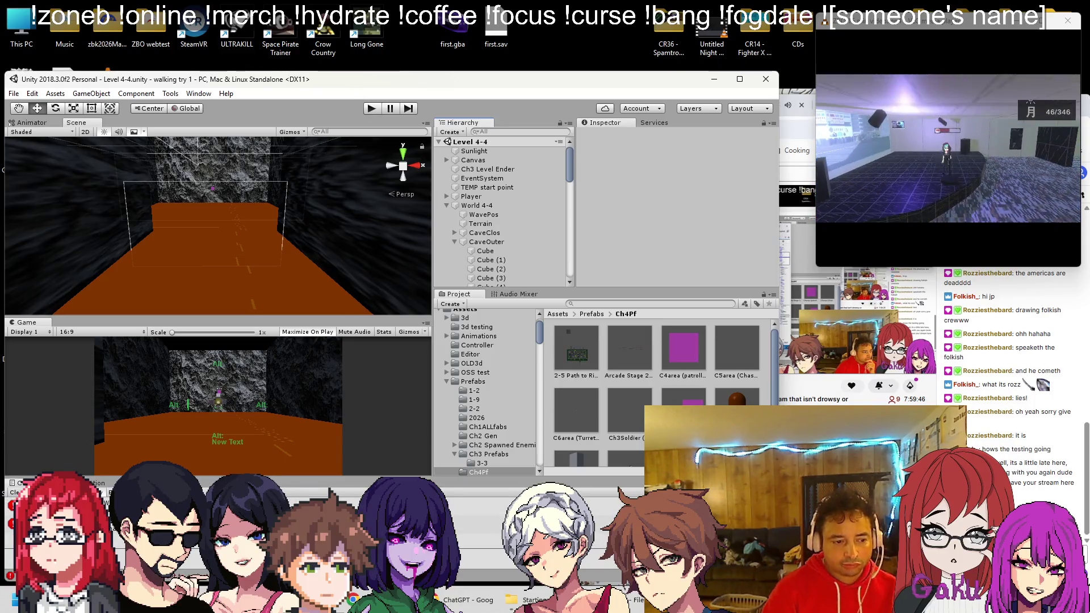
Review the spTutorialCube code, then collapse the World 4-4 group in Unity's Hierarchy
scroll(502, 210, "down", 5)
key("alt+Tab")
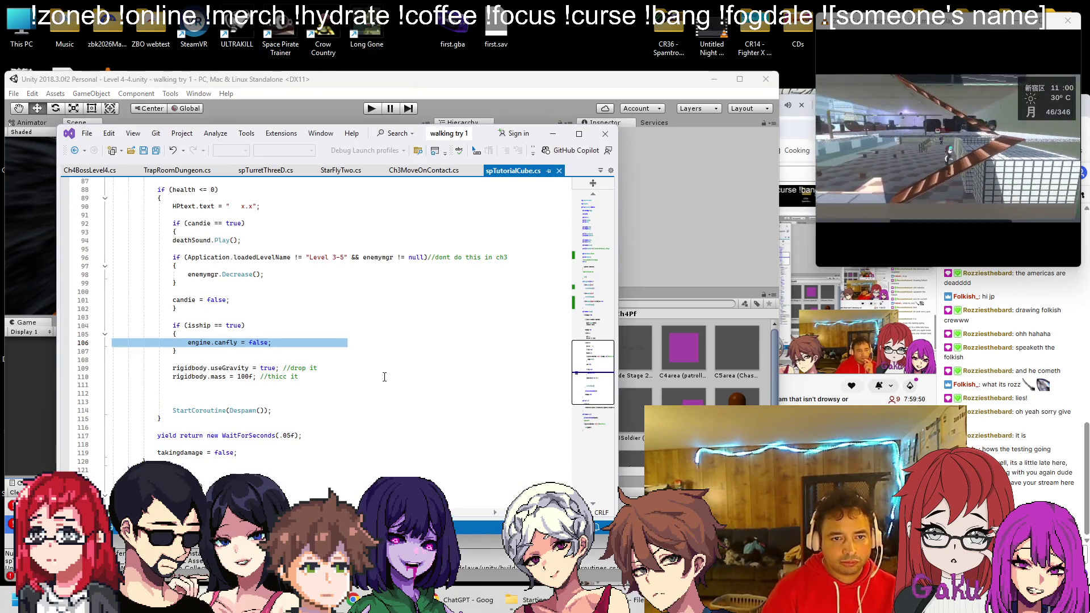
left_click(476, 94)
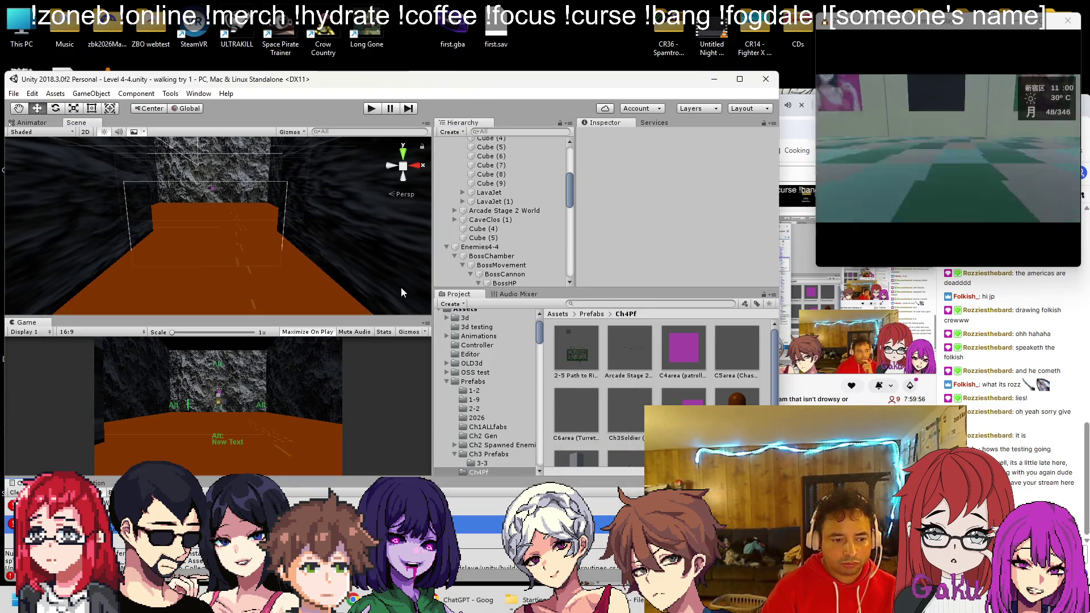
scroll(448, 255, "up", 5)
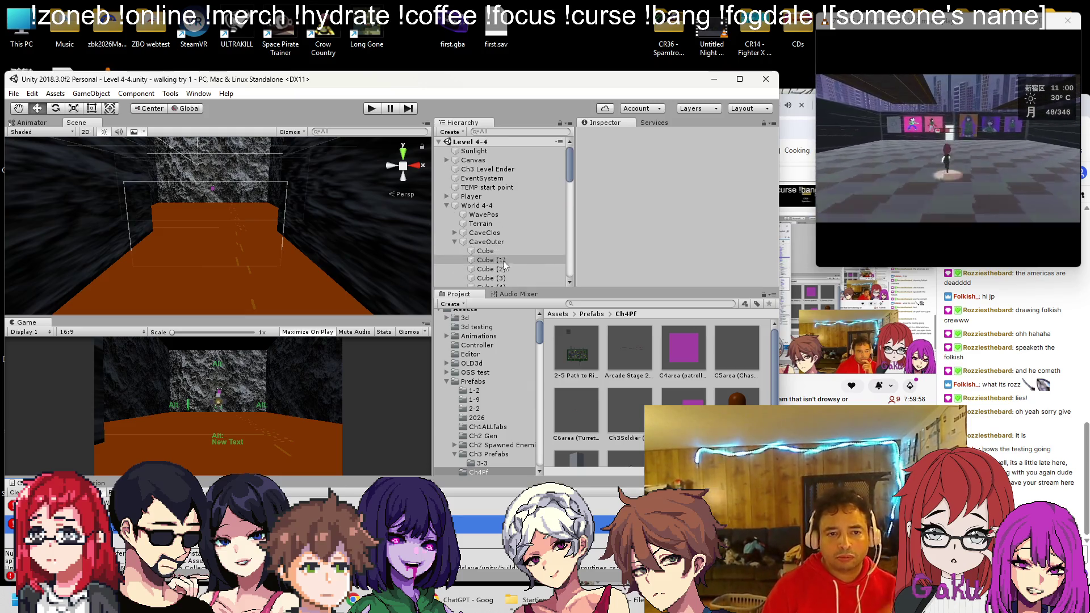
left_click(447, 205)
Uncheck Isship on BossHP's Sp Tutorial Cube component and start a play-test
left_click(501, 233)
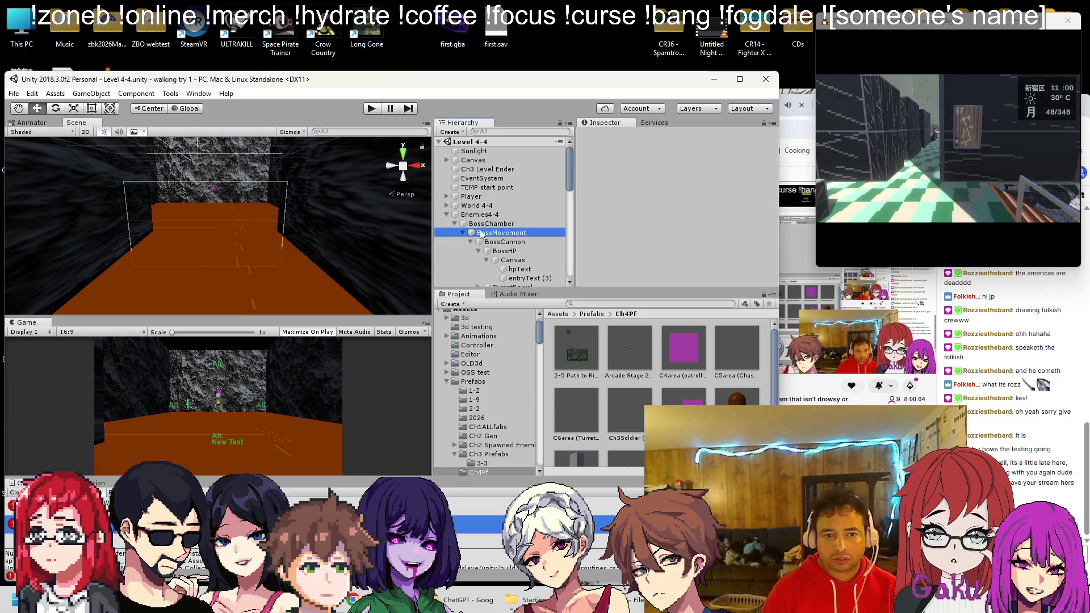
scroll(644, 214, "down", 3)
scroll(646, 210, "down", 3)
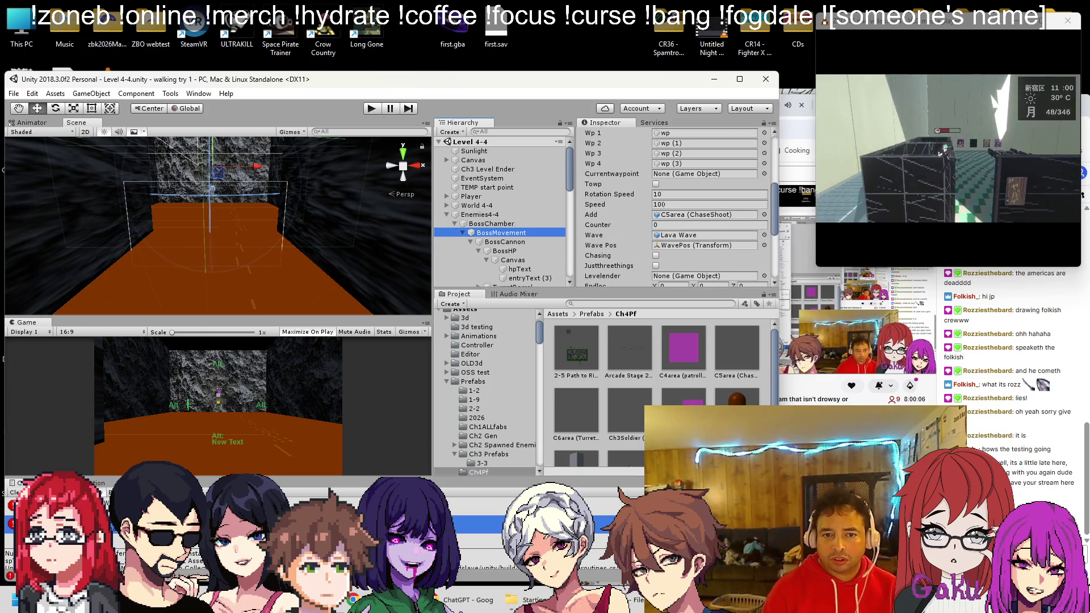
left_click(505, 251)
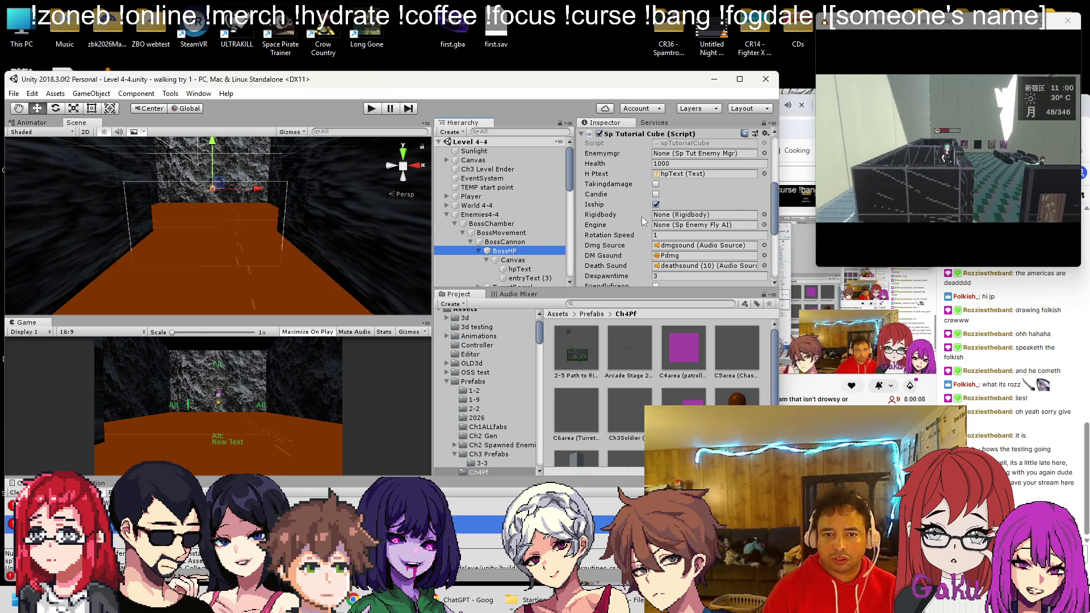
left_click(657, 205)
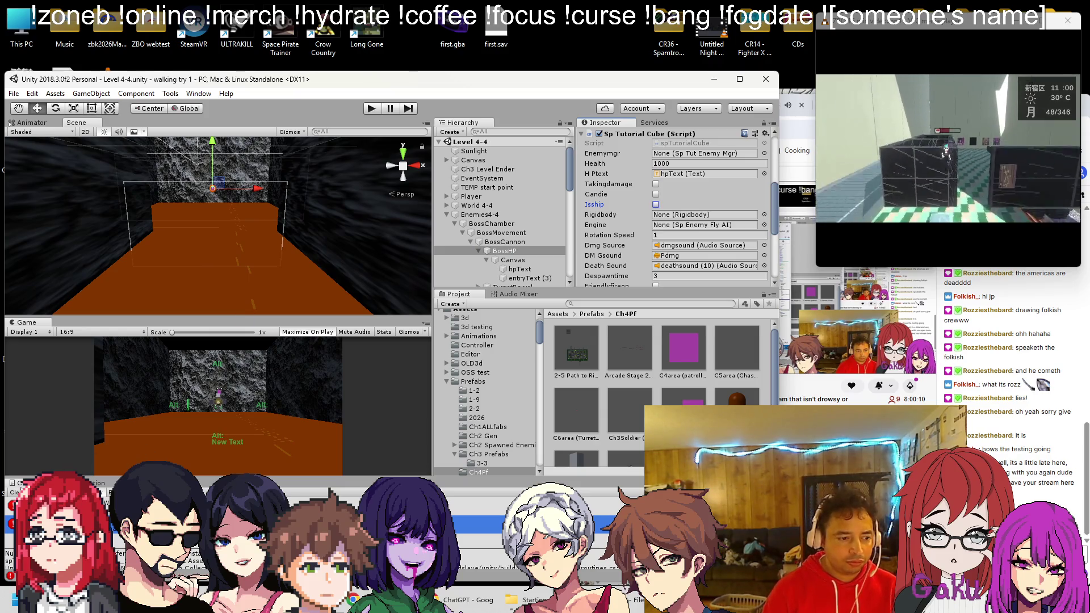
left_click(372, 112)
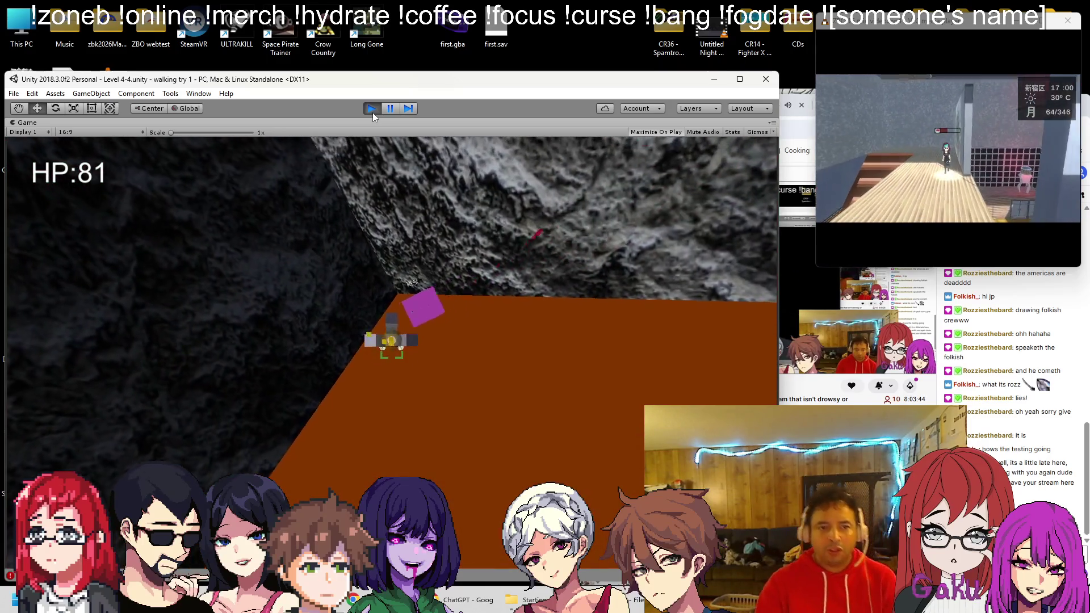
After playing the boss fight, bring the 4-4 bossfight to-do notes forward in Notepad
key("alt+Tab")
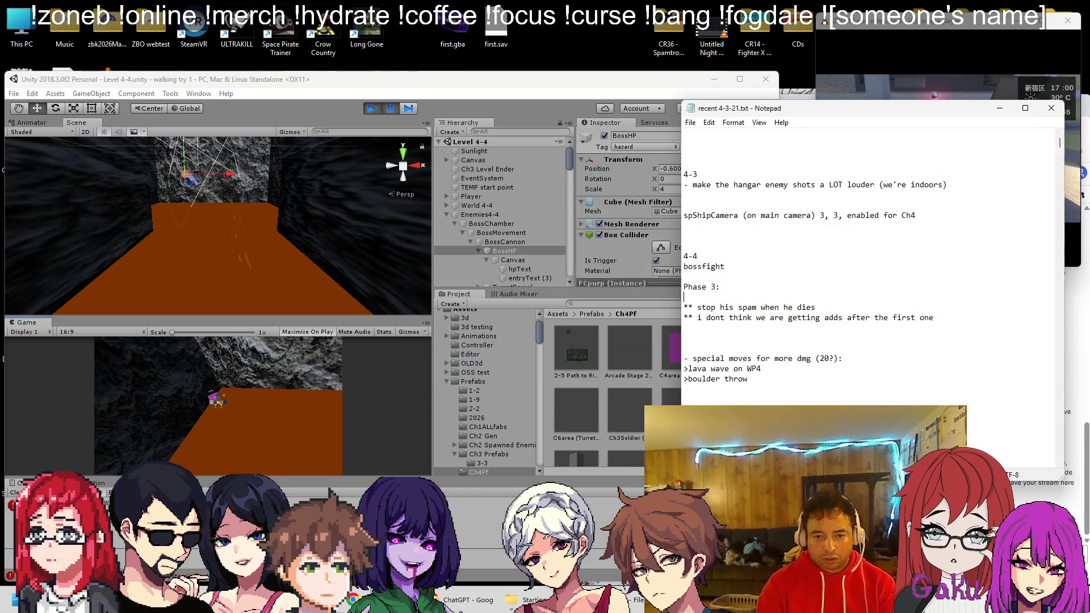
Add '** make adds avoid each other' under Phase 3, then resume and pause the Unity game
key("Return")
type("** make adds avoid each ot")
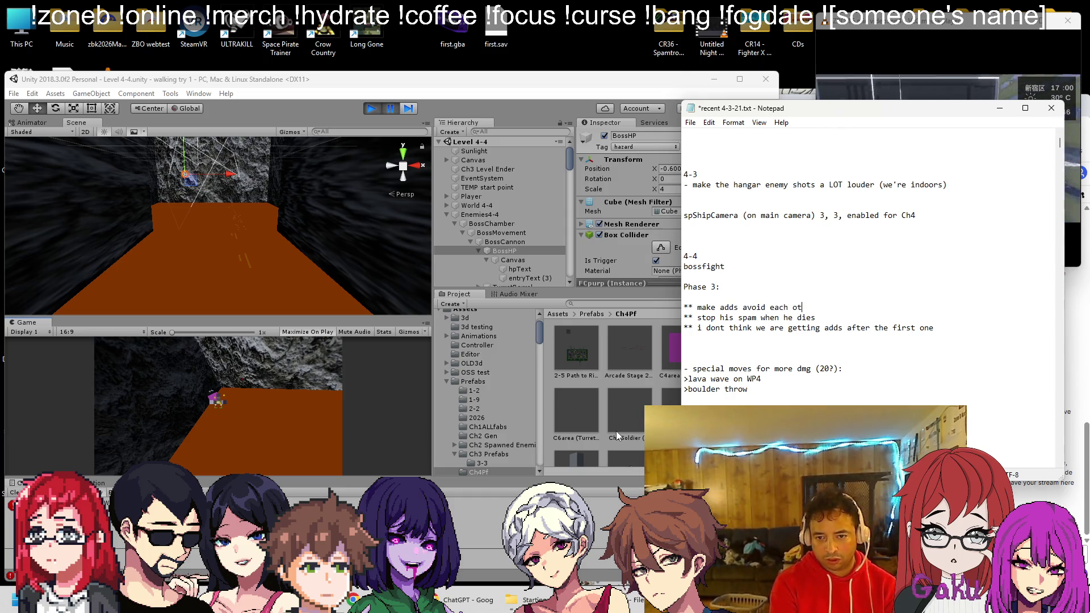
type("her")
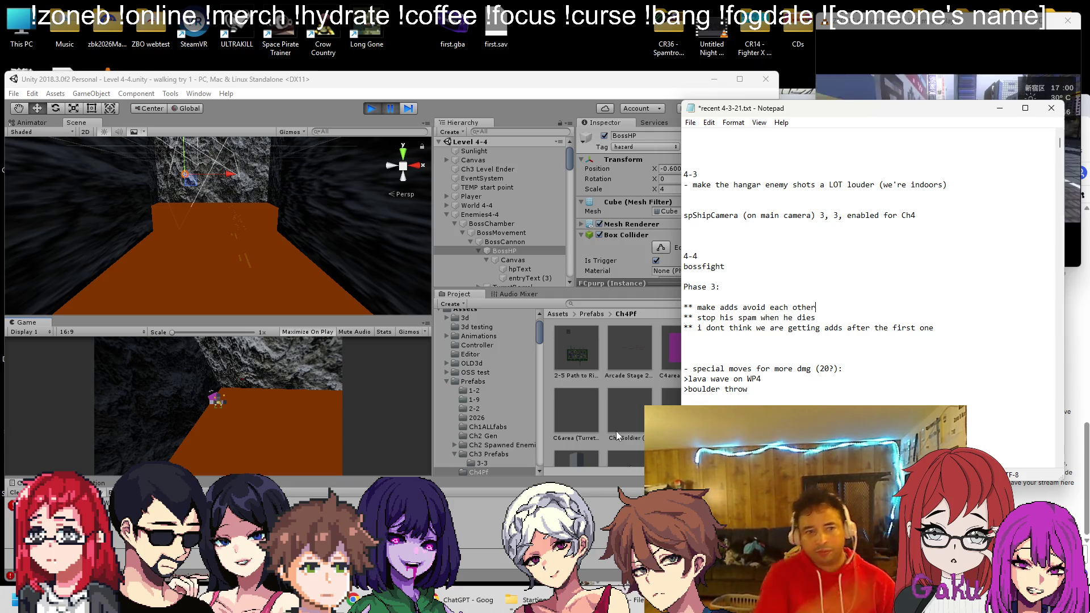
left_click(375, 111)
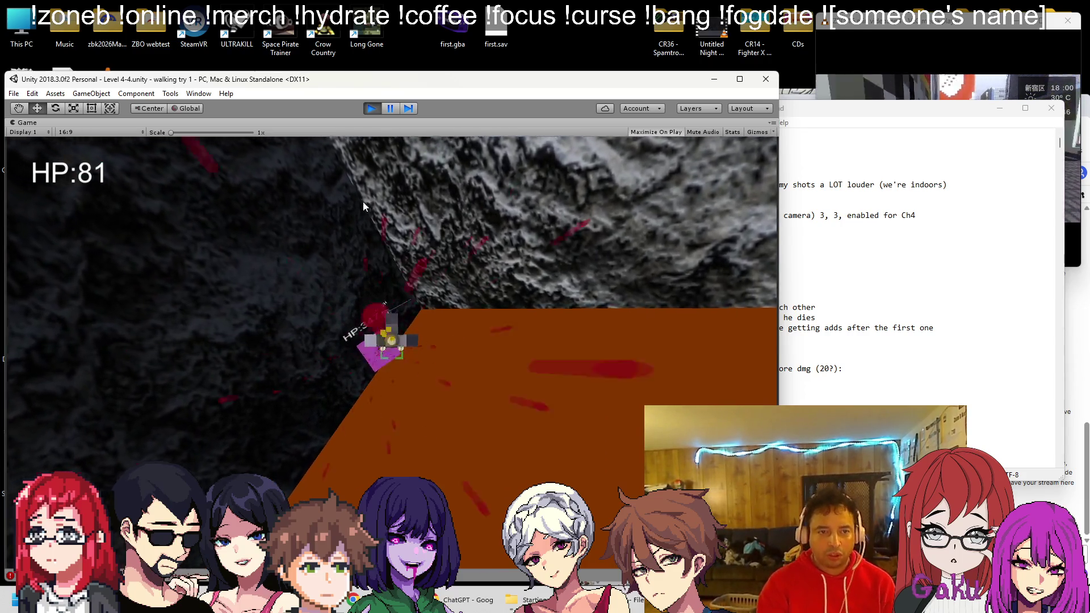
left_click(392, 108)
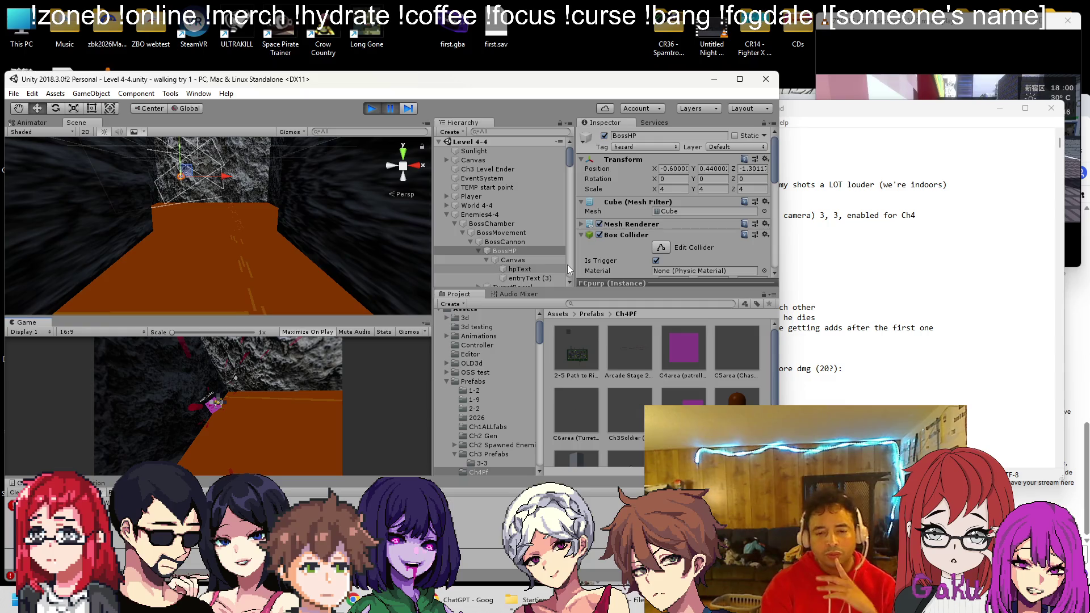
double_click(749, 336)
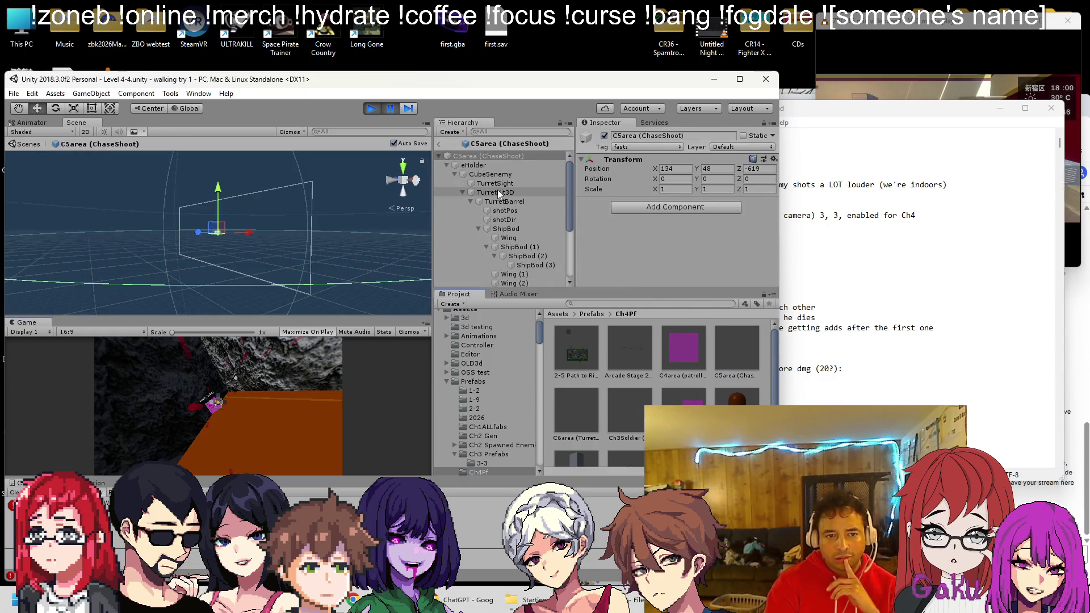
Select the prefab's eHolder and retype its Sp Enemy Fly AI Obstacle Tag as 'fastz'
left_click(497, 174)
scroll(628, 216, "down", 3)
scroll(639, 212, "down", 5)
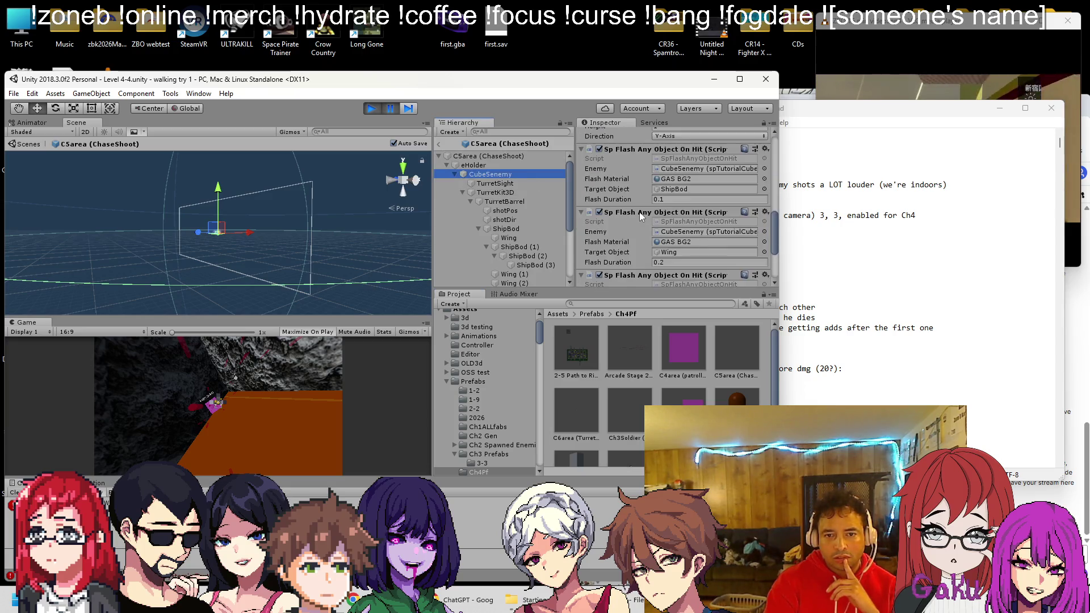
scroll(639, 213, "up", 10)
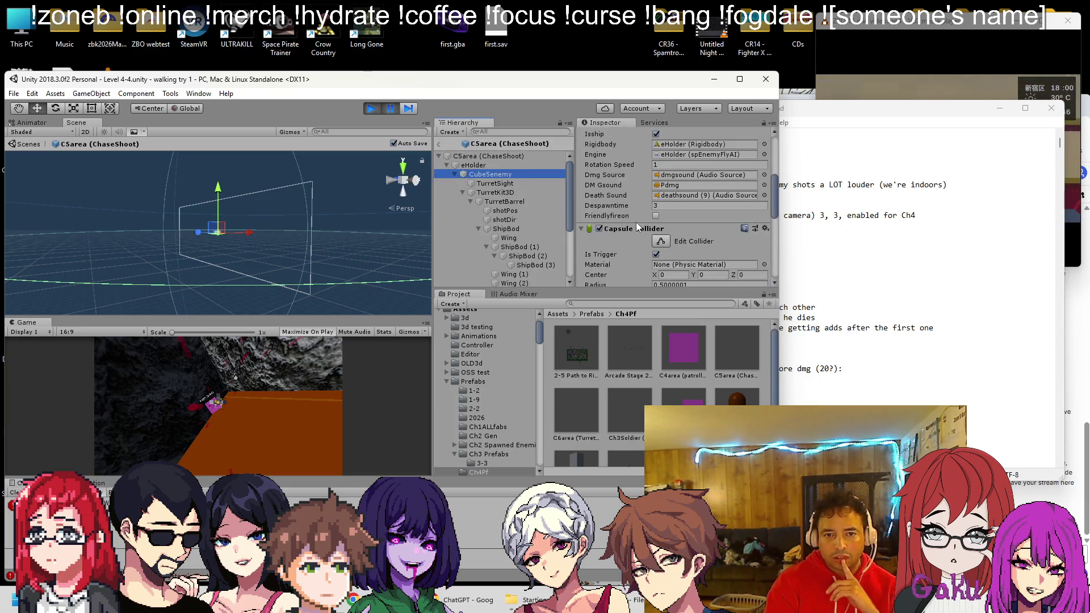
left_click(492, 166)
scroll(624, 187, "down", 5)
scroll(624, 187, "up", 3)
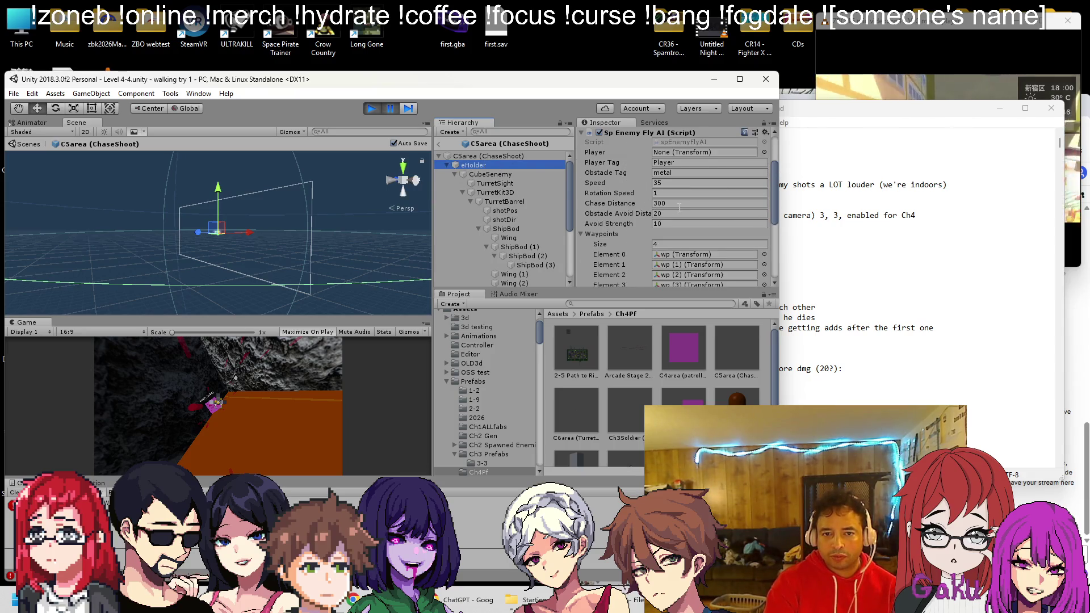
left_click(691, 172)
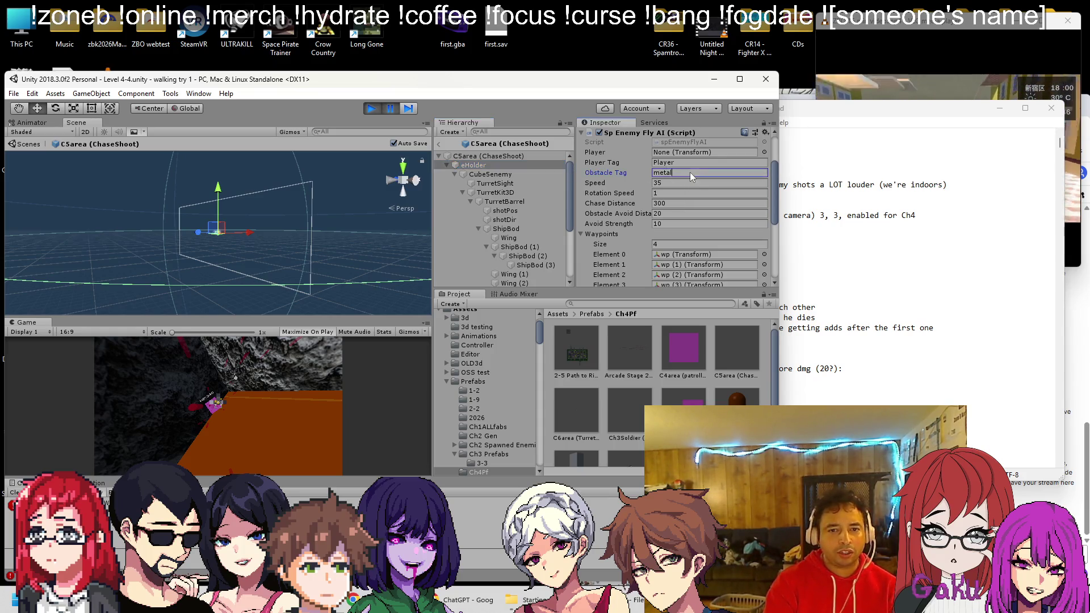
type("fastz")
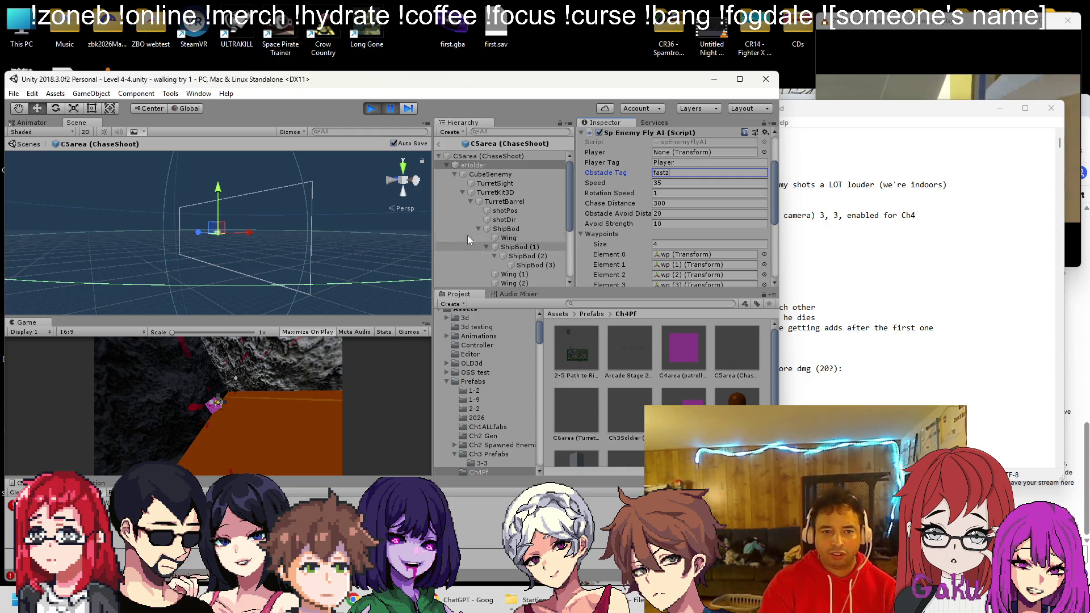
Return to the level and expand Aenemy0–Aenemy2 in the Hierarchy to locate their eHolders
left_click(439, 142)
scroll(475, 227, "down", 5)
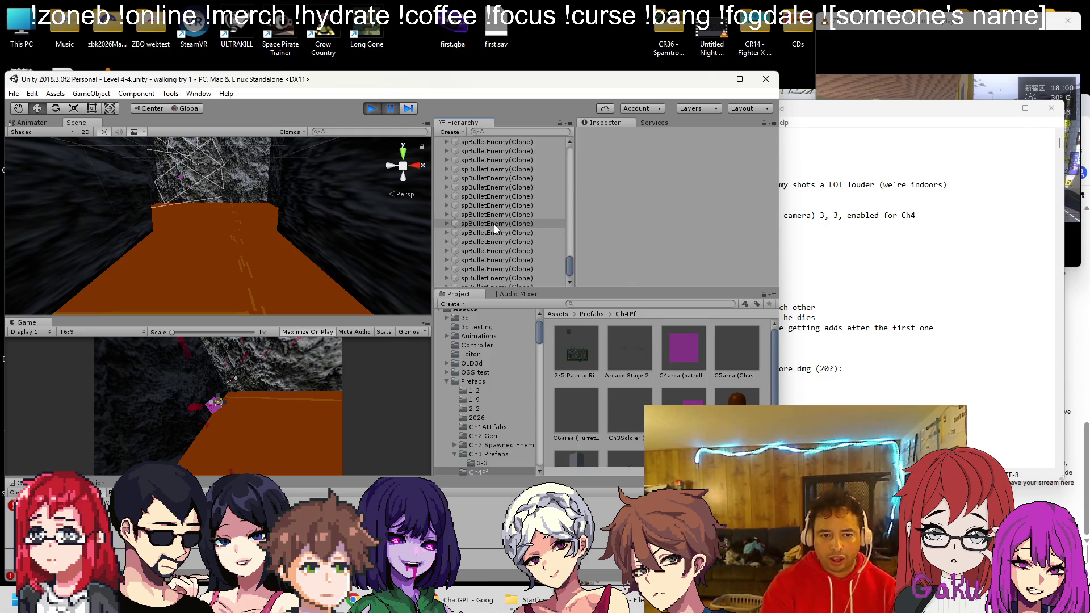
scroll(495, 229, "up", 10)
scroll(496, 233, "up", 4)
left_click(447, 169)
left_click(446, 225)
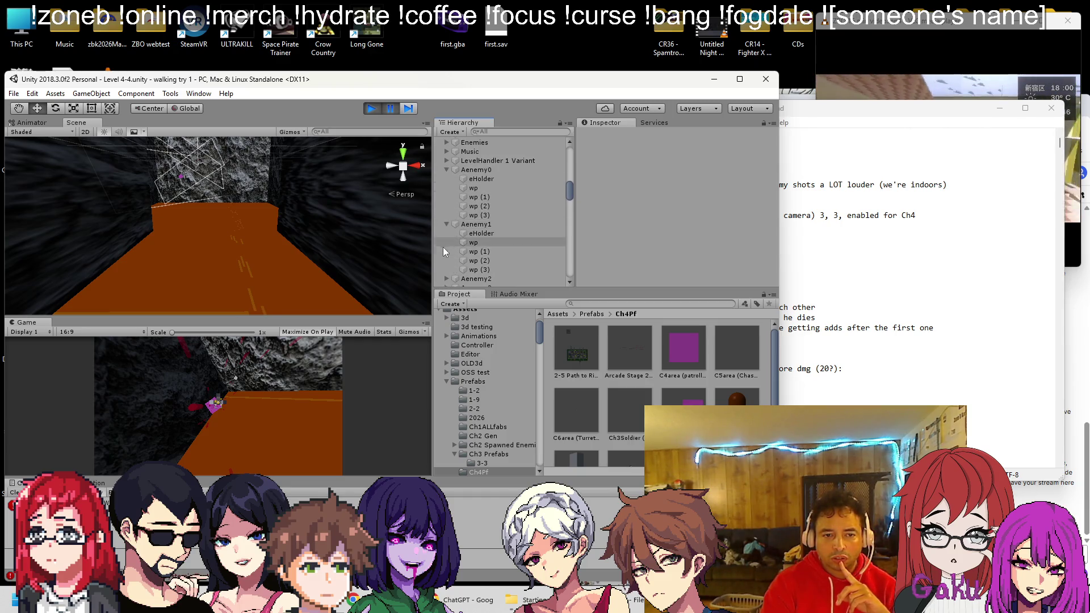
type("eholder")
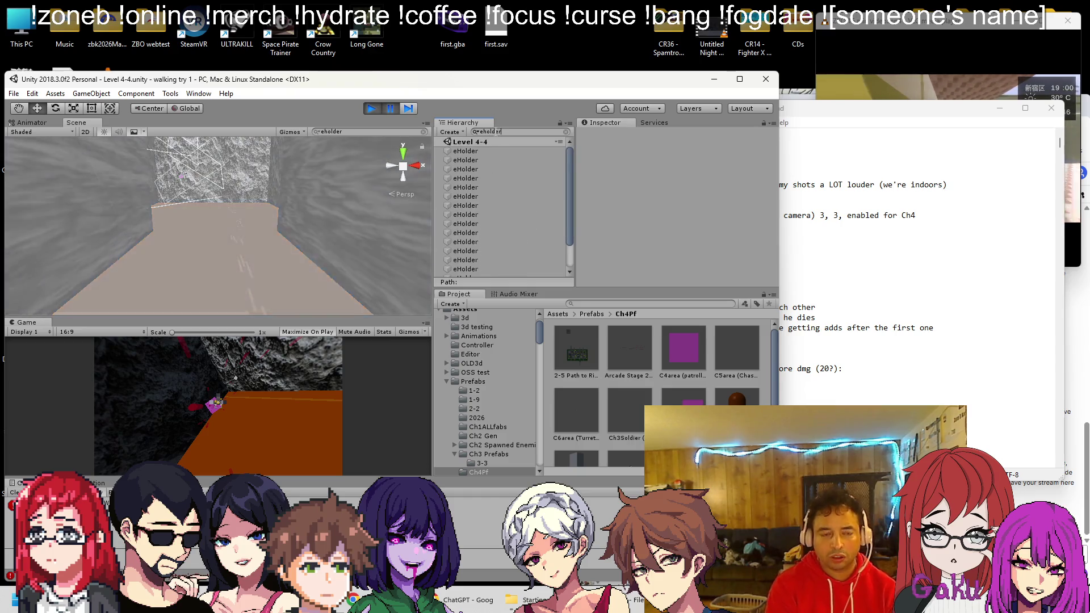
left_click(488, 152)
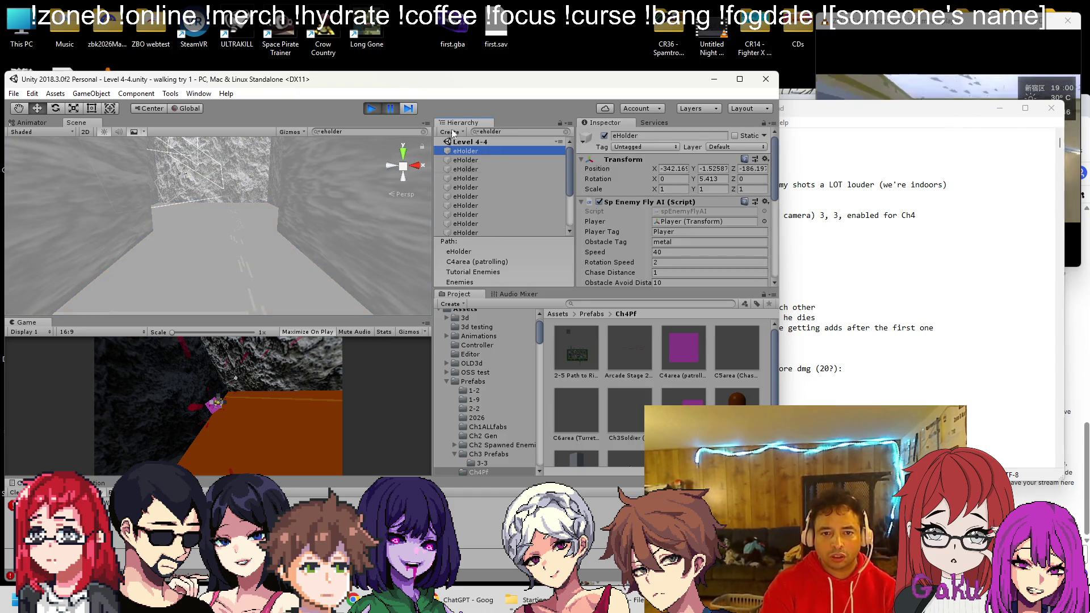
left_click(567, 132)
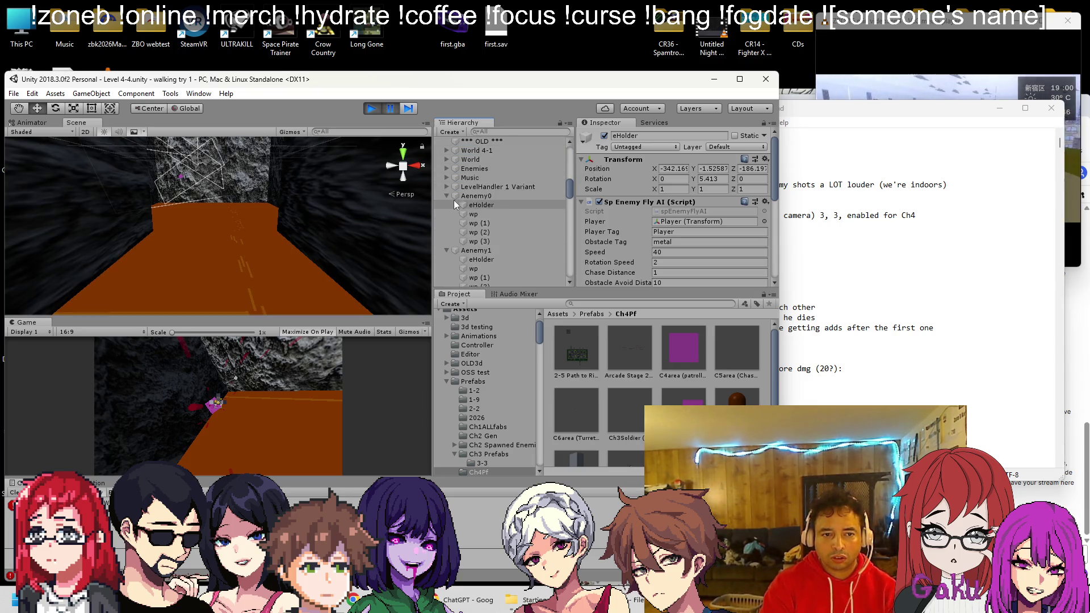
scroll(472, 204, "down", 3)
left_click(447, 237)
scroll(474, 179, "up", 2)
Multi-select the eHolder objects of Aenemy0 through Aenemy6
left_click(478, 170)
left_click(479, 225, "ctrl")
left_click(481, 280, "ctrl")
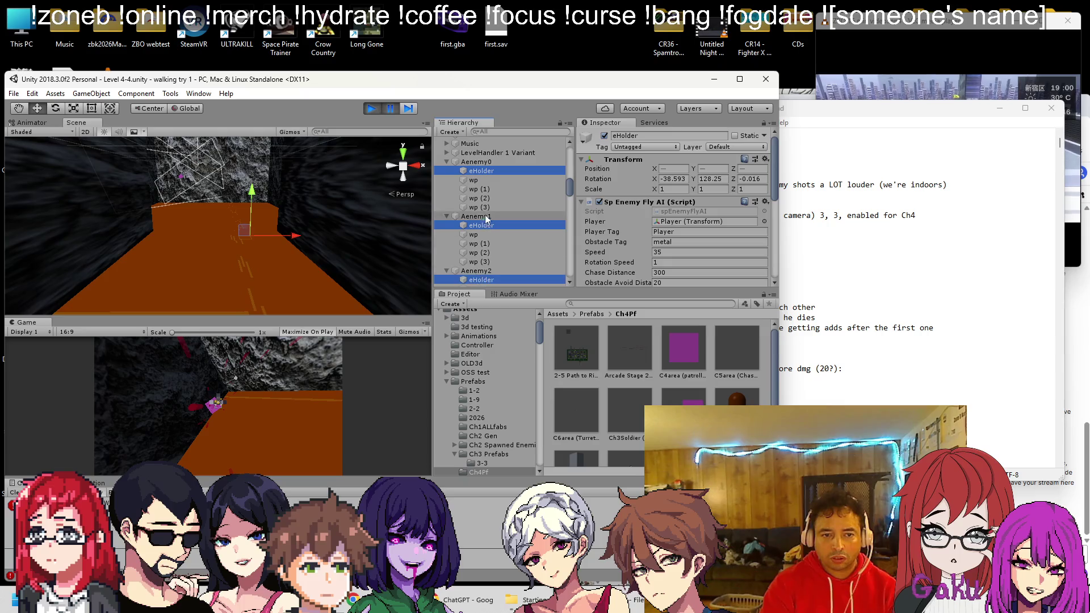
scroll(482, 239, "down", 5)
left_click(482, 198, "ctrl")
left_click(482, 253, "ctrl")
scroll(484, 239, "down", 3)
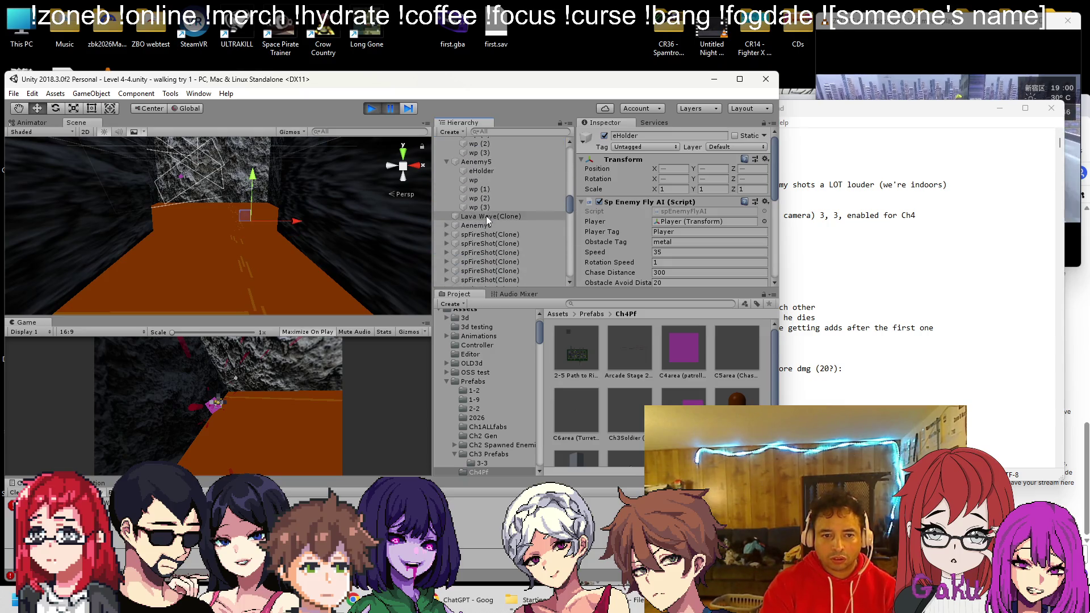
left_click(492, 171, "ctrl")
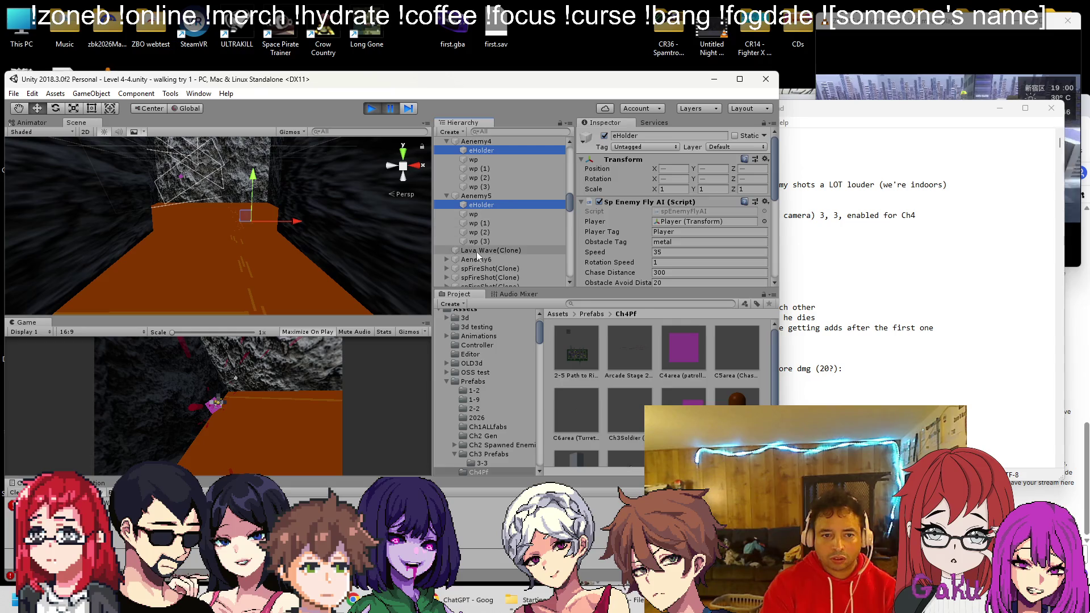
left_click(447, 260)
left_click(492, 268, "ctrl")
scroll(491, 250, "up", 7)
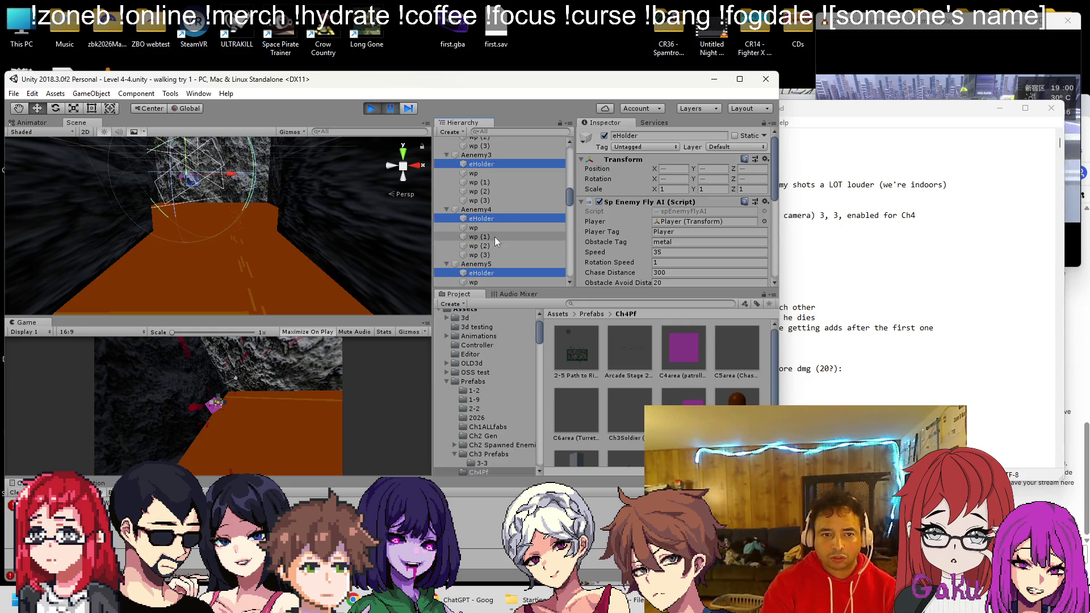
Change their shared Obstacle Tag from 'metal' to 'fastz'
left_click(613, 243)
type("fastz")
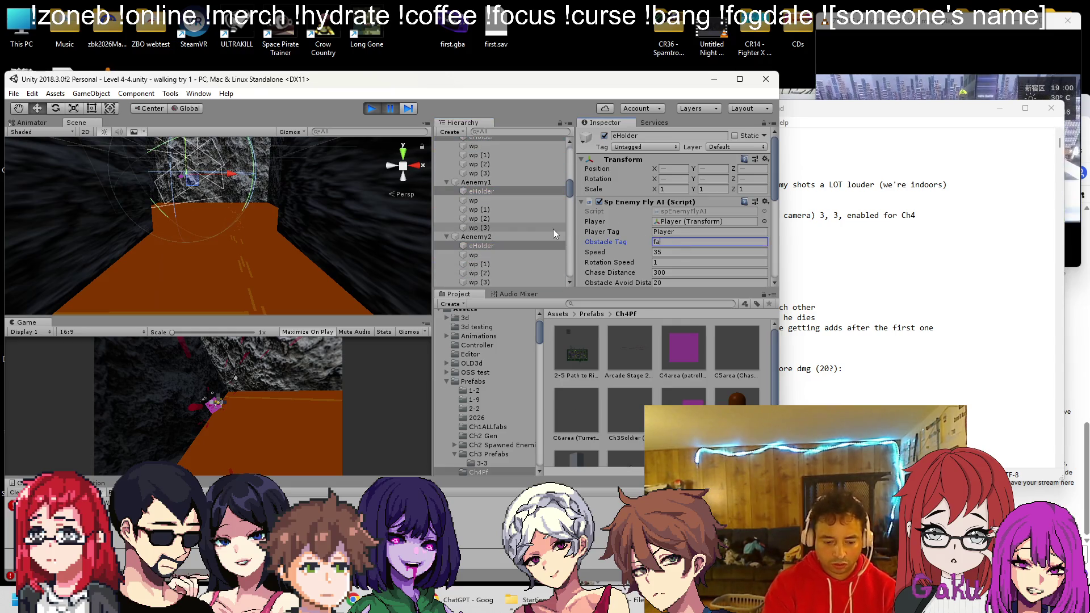
scroll(492, 207, "up", 5)
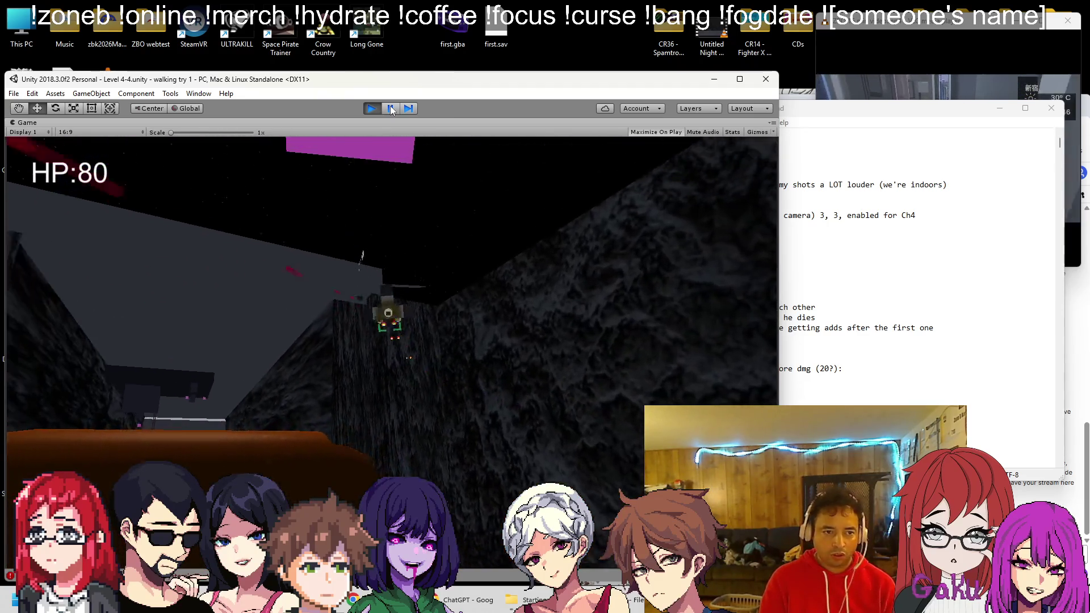
Pause the Level 4-4 play-test and bring the Notepad to-do notes forward
left_click(389, 109)
left_click(783, 392)
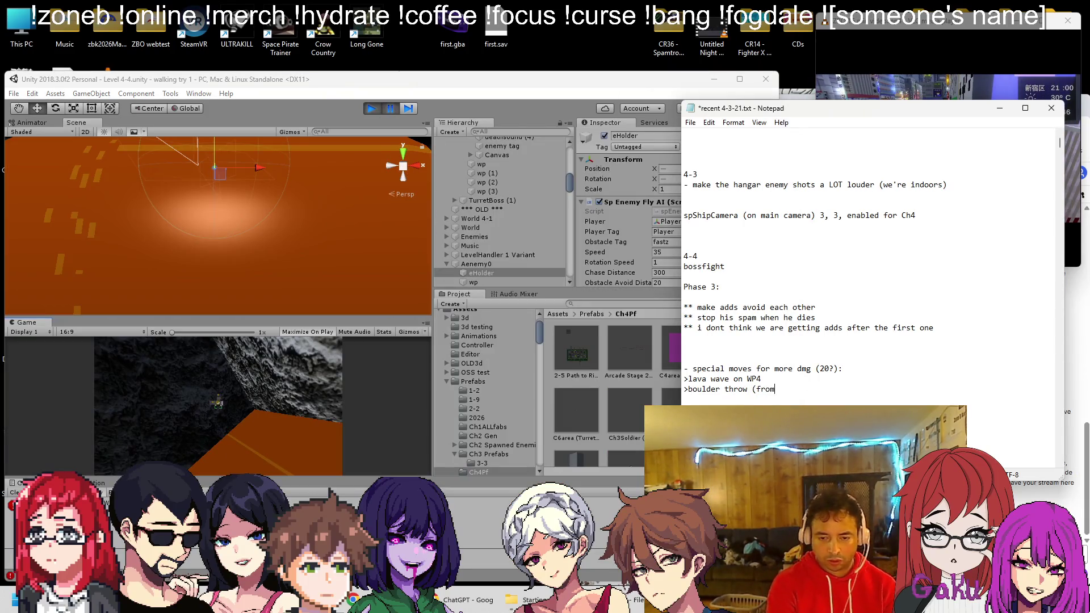
Append '(from the top)' to boulder throw and '(from the bot)' to lava wave, then unpause Unity
key("Up")
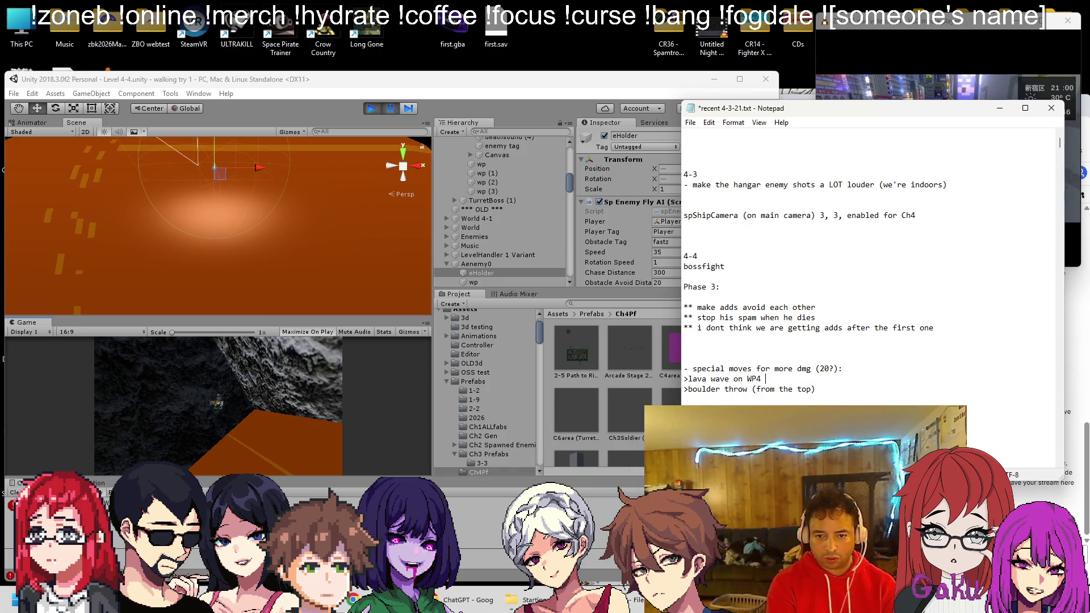
type("the boty")
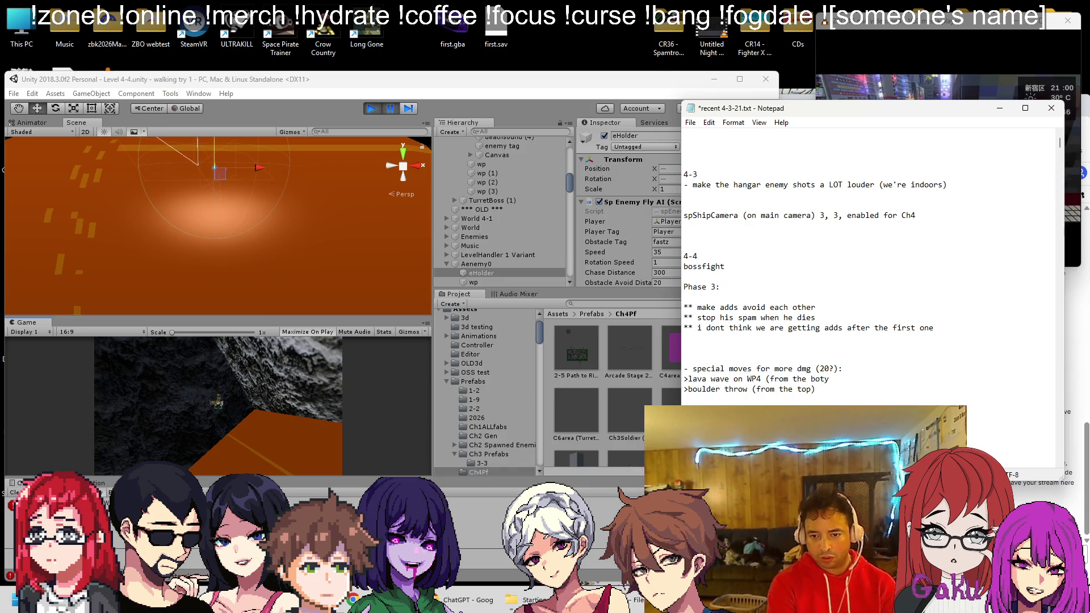
left_click(390, 110)
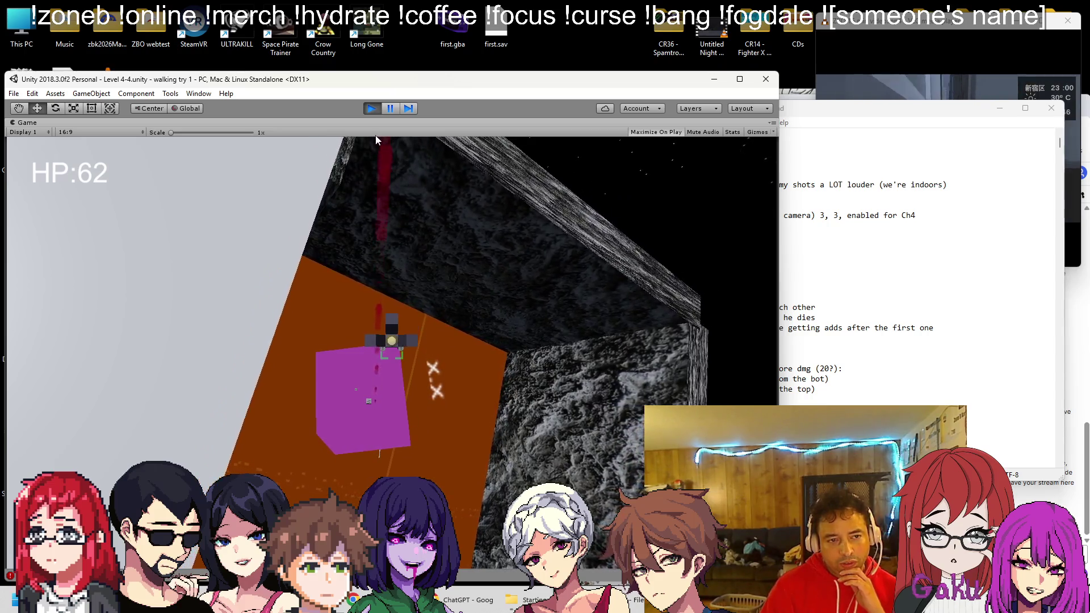
After the boss is defeated, stop play mode to return to editing
left_click(372, 110)
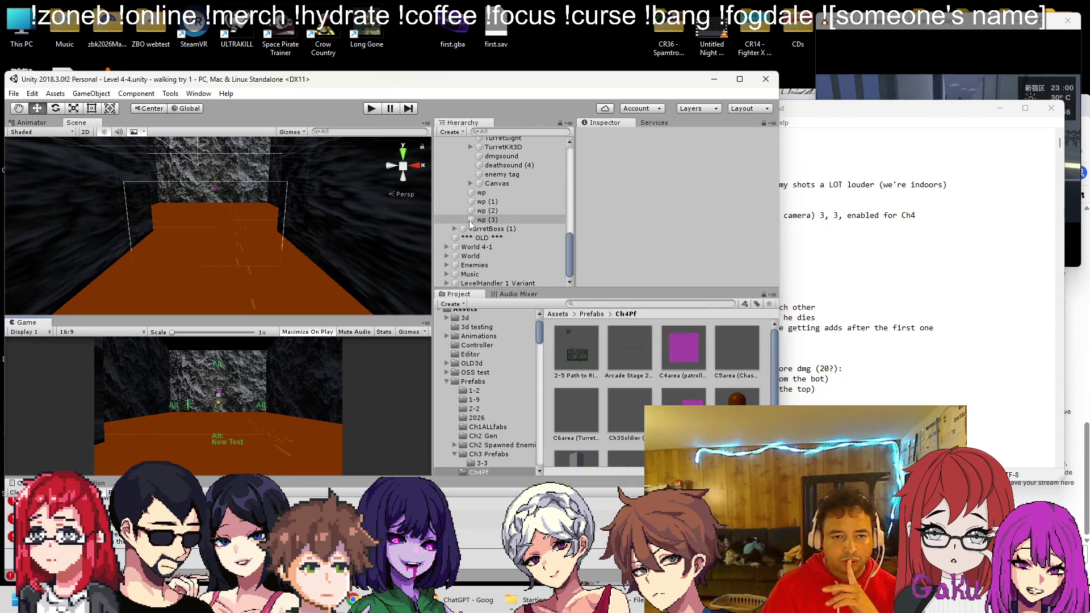
scroll(507, 217, "up", 5)
key("alt+Tab")
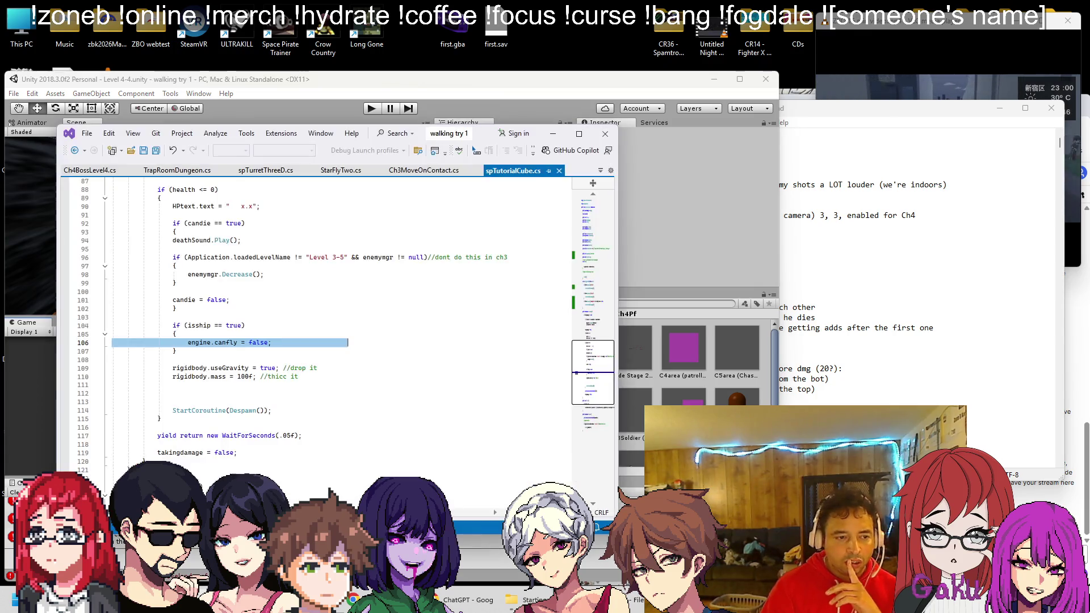
key("ctrl+minus")
key("ctrl+minus")
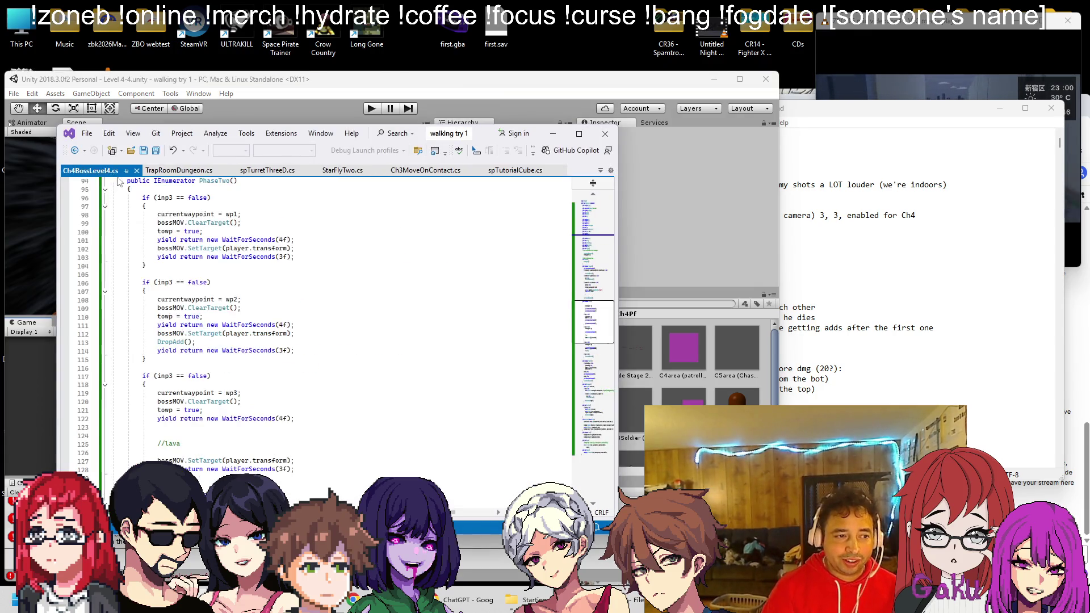
scroll(258, 365, "down", 20)
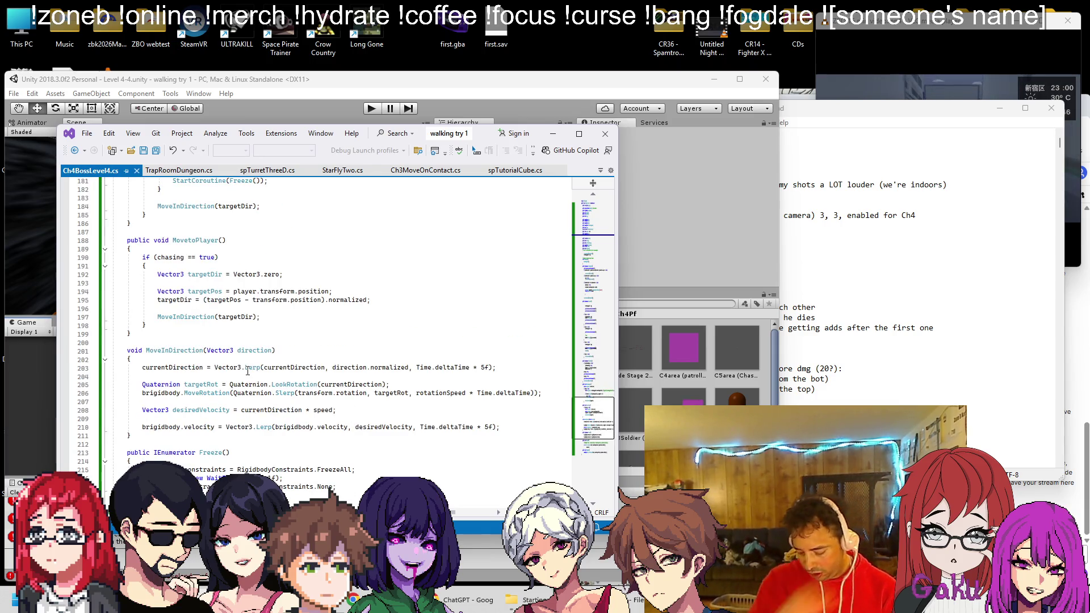
scroll(247, 375, "down", 9)
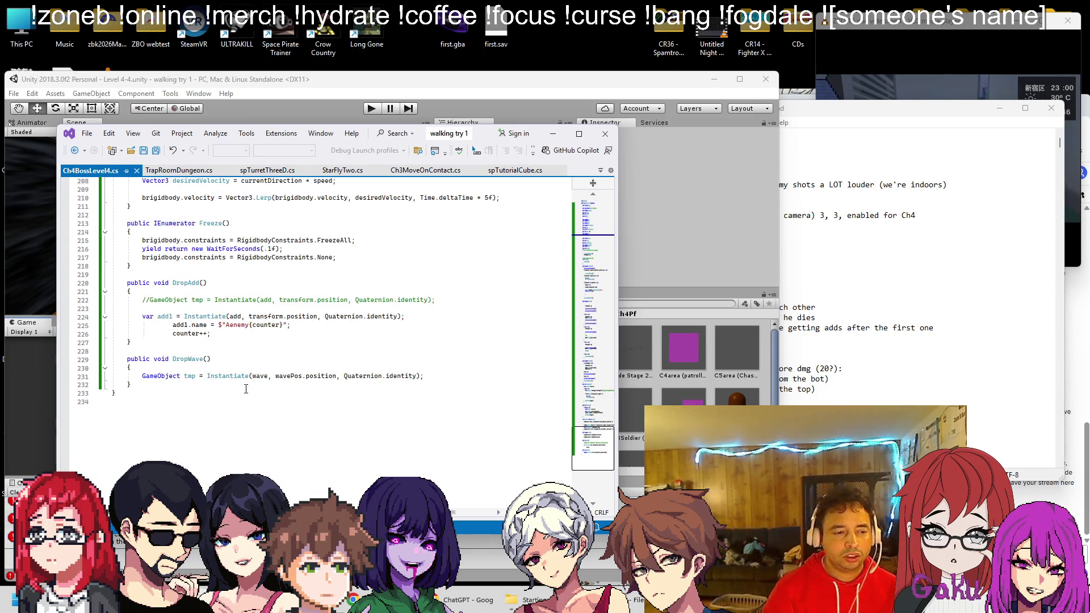
scroll(248, 360, "up", 7)
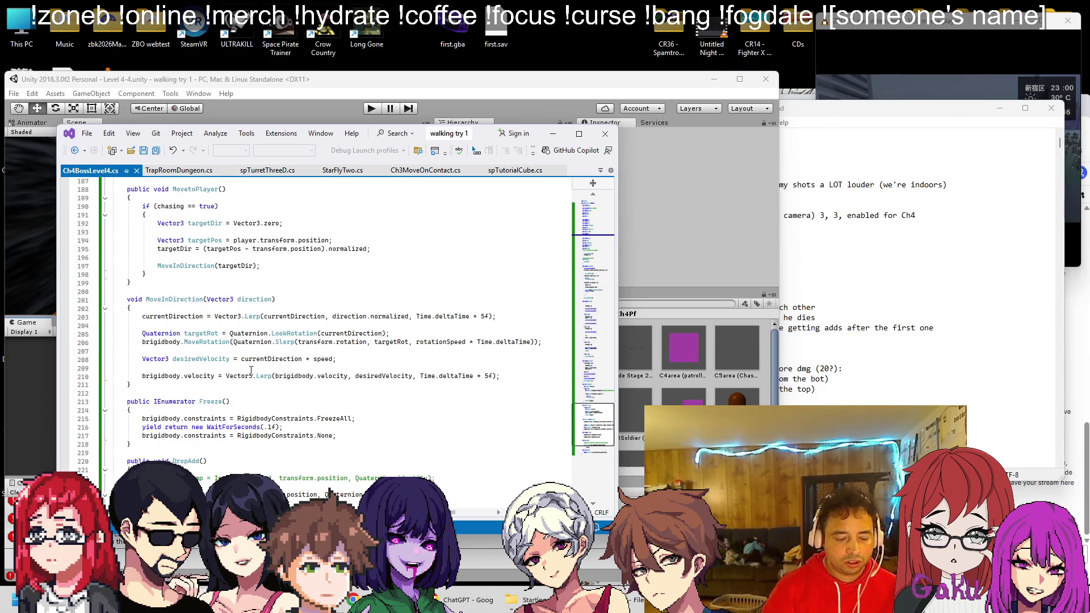
scroll(251, 370, "up", 20)
scroll(257, 375, "up", 20)
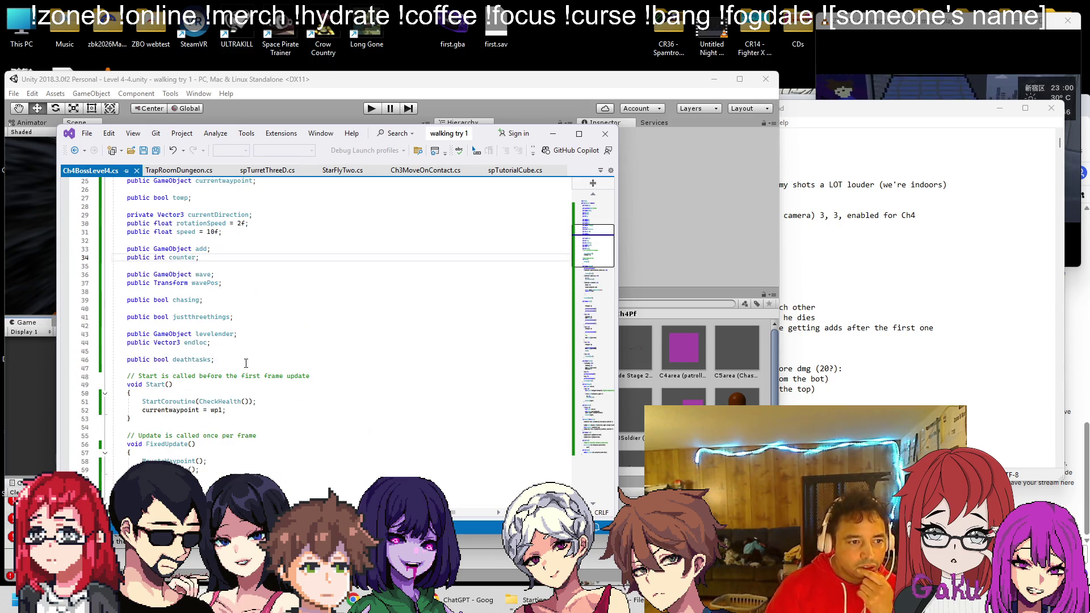
scroll(245, 359, "down", 4)
scroll(254, 346, "up", 10)
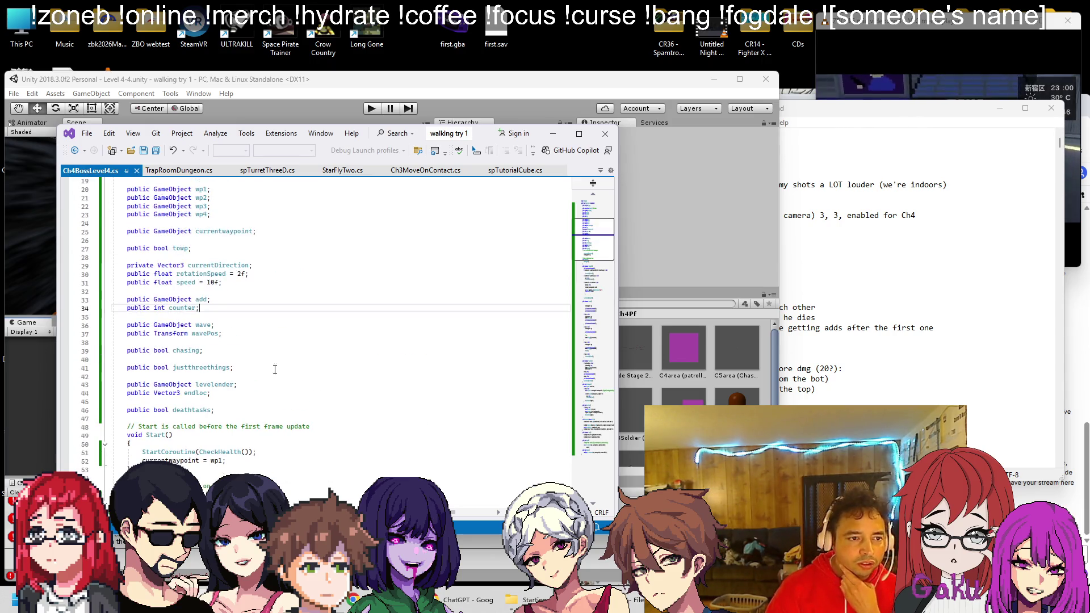
scroll(284, 312, "up", 2)
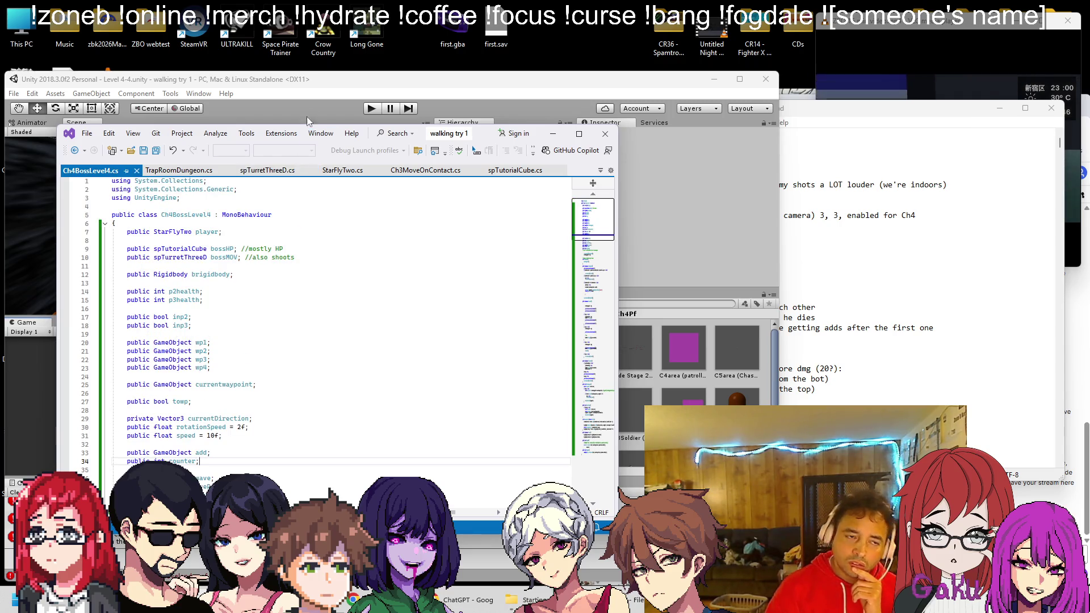
left_click(322, 108)
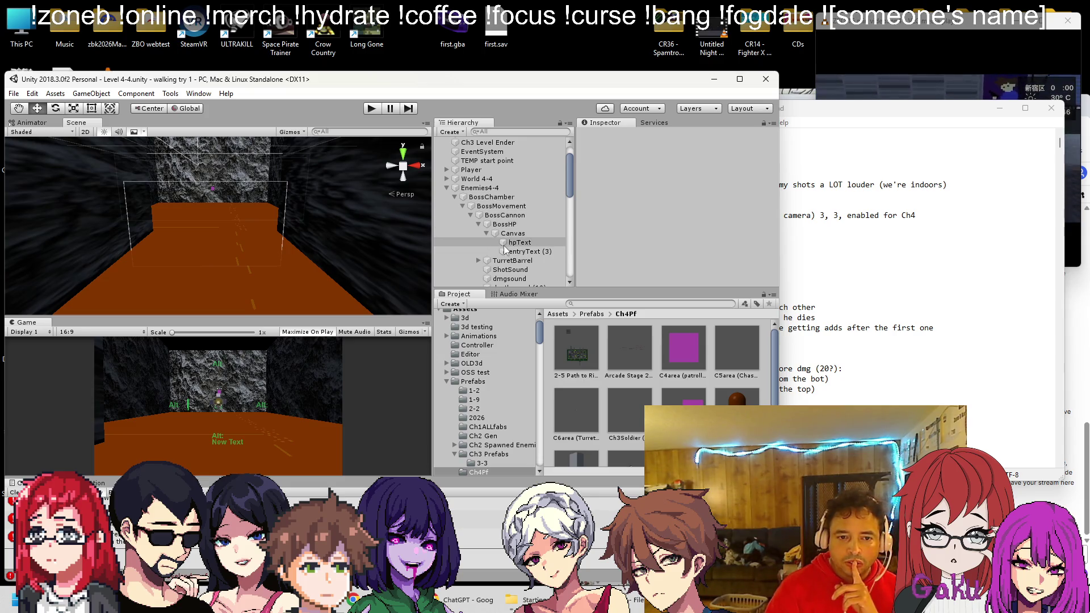
Select Tdirect to review its Sp Turret Three D settings, then switch to Visual Studio
scroll(509, 248, "down", 3)
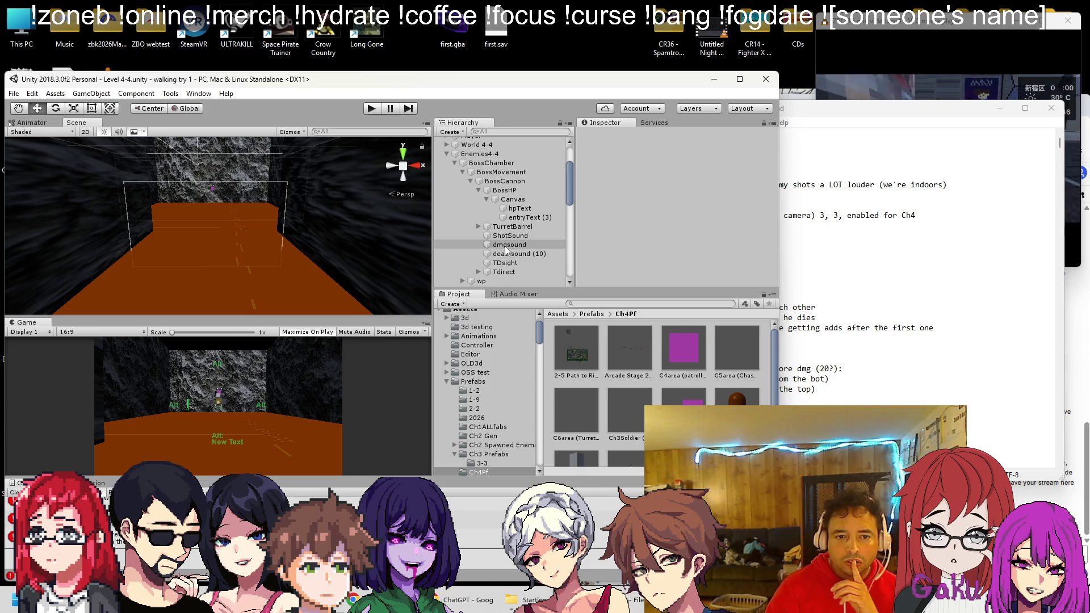
scroll(506, 249, "down", 3)
left_click(504, 238)
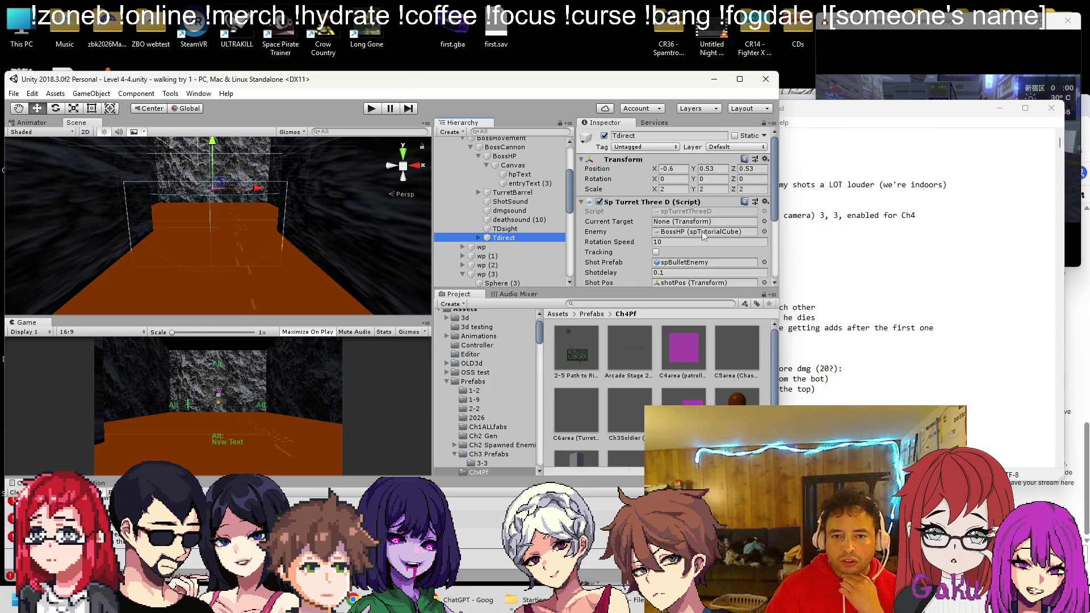
scroll(716, 236, "down", 3)
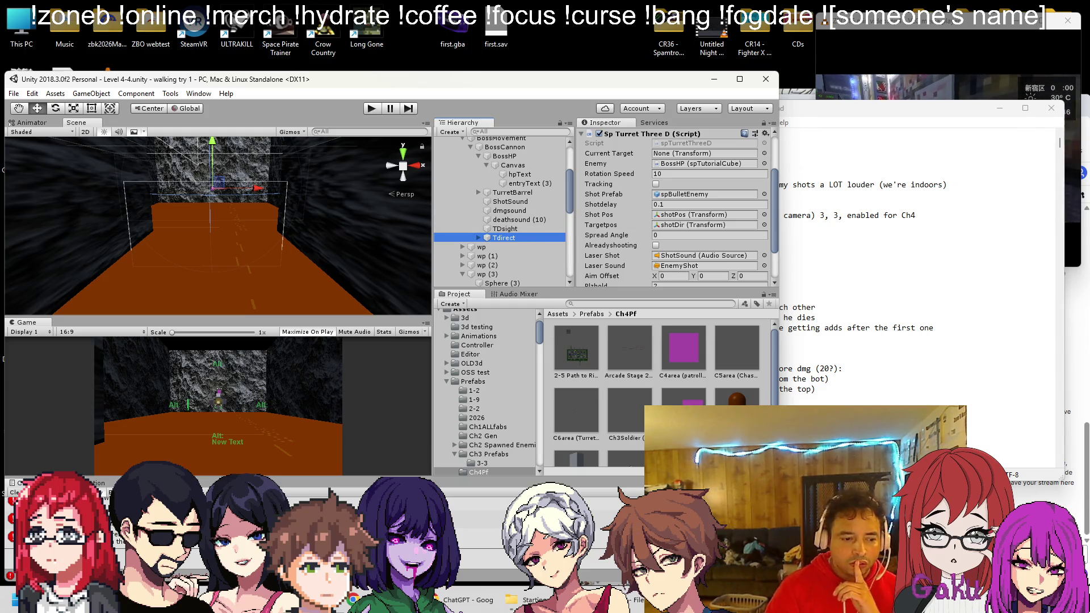
left_click(202, 594)
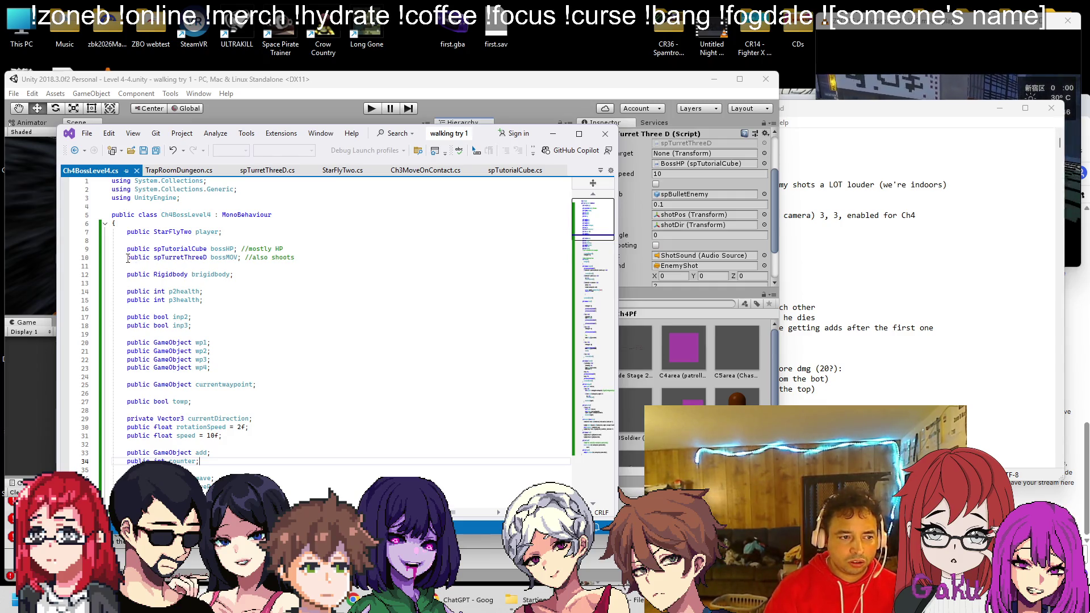
Declare a new 'spTurretThreeD turretdirect;' field below the line 10 declaration
left_click_drag(128, 259, 203, 260)
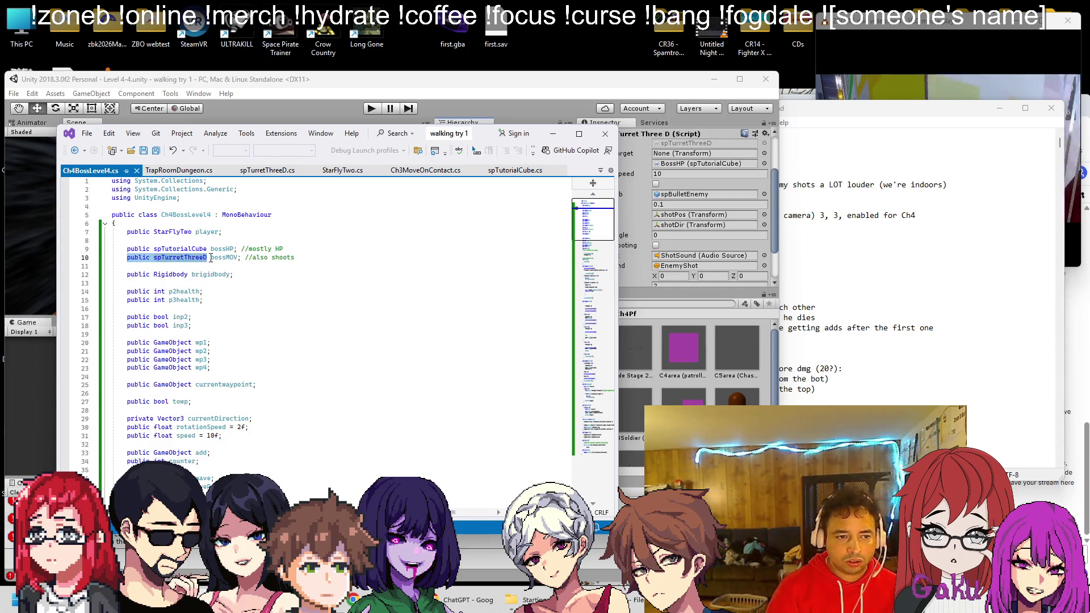
key("End")
key("Return")
type("public spTurretThreeD")
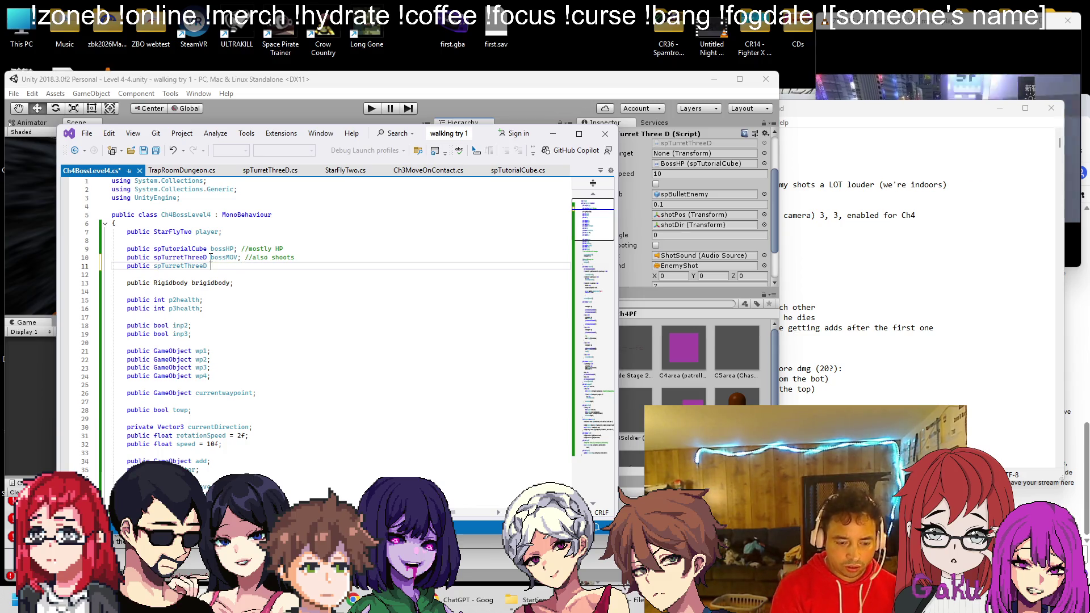
type("turretdi")
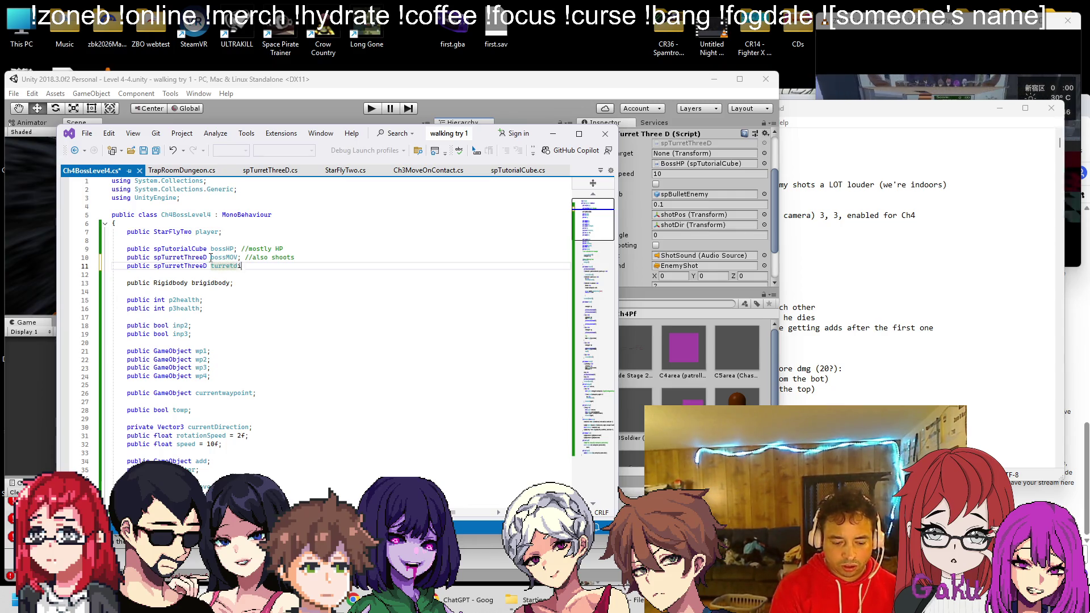
type("rect;")
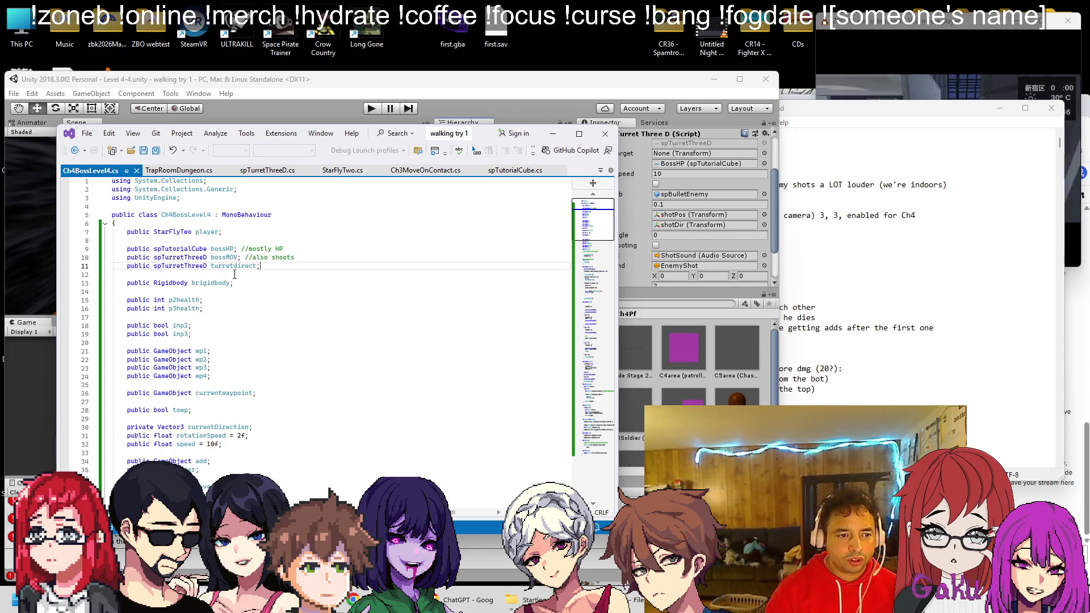
Add 'turretdirect.ClearTarget();' after bossMOV.ClearTarget() in the death branch, then return to Unity
scroll(235, 274, "down", 17)
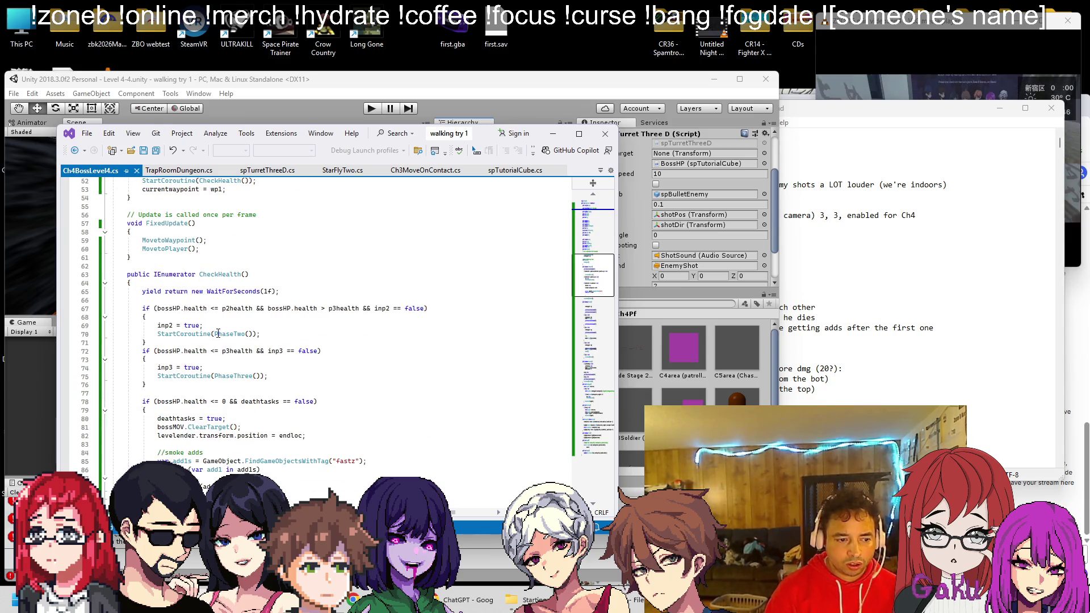
scroll(218, 333, "down", 4)
scroll(218, 333, "up", 4)
scroll(217, 337, "down", 4)
scroll(216, 337, "down", 4)
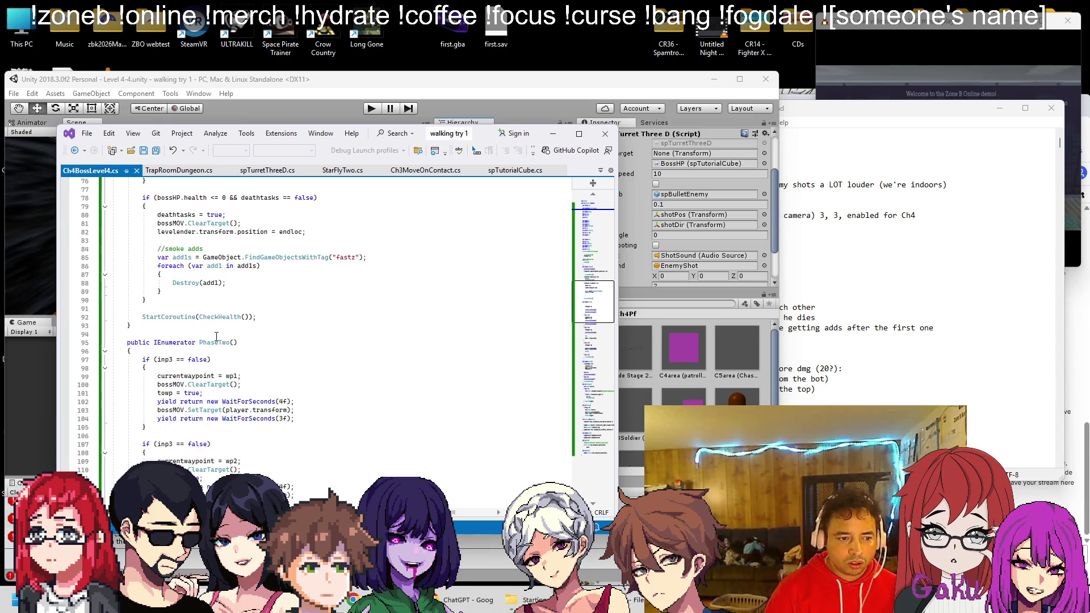
scroll(233, 306, "up", 1)
left_click(261, 248)
key("Return")
type("turr")
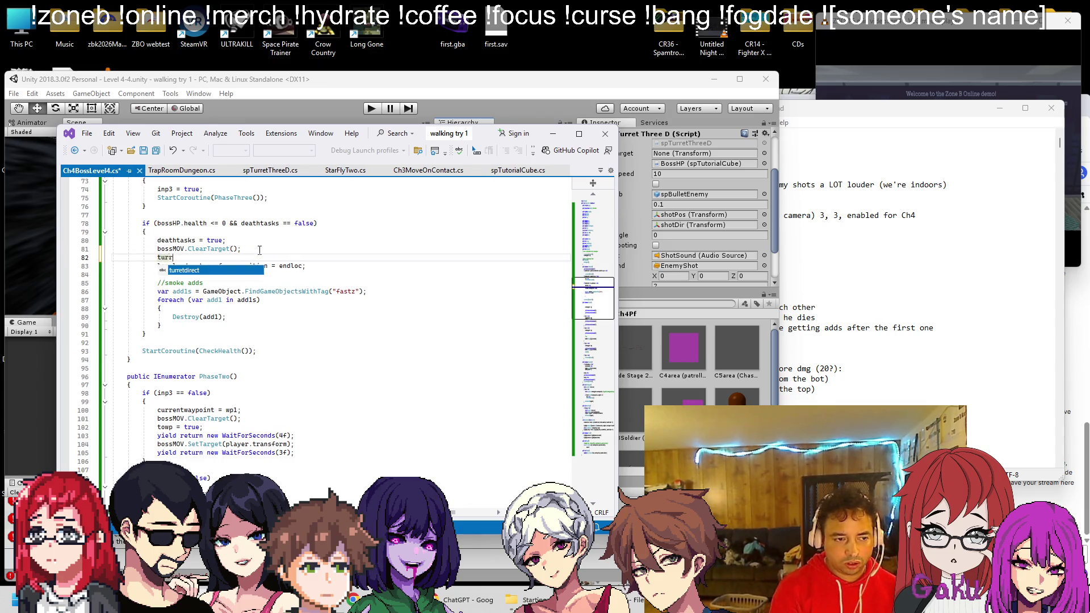
type("etdirect.Clear")
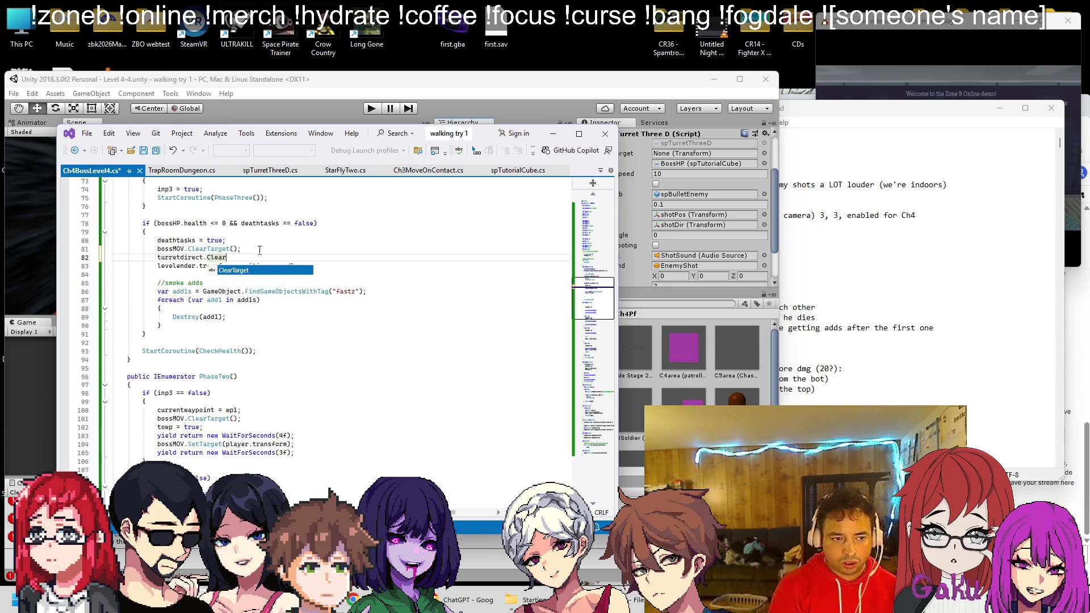
key("Tab")
type("();")
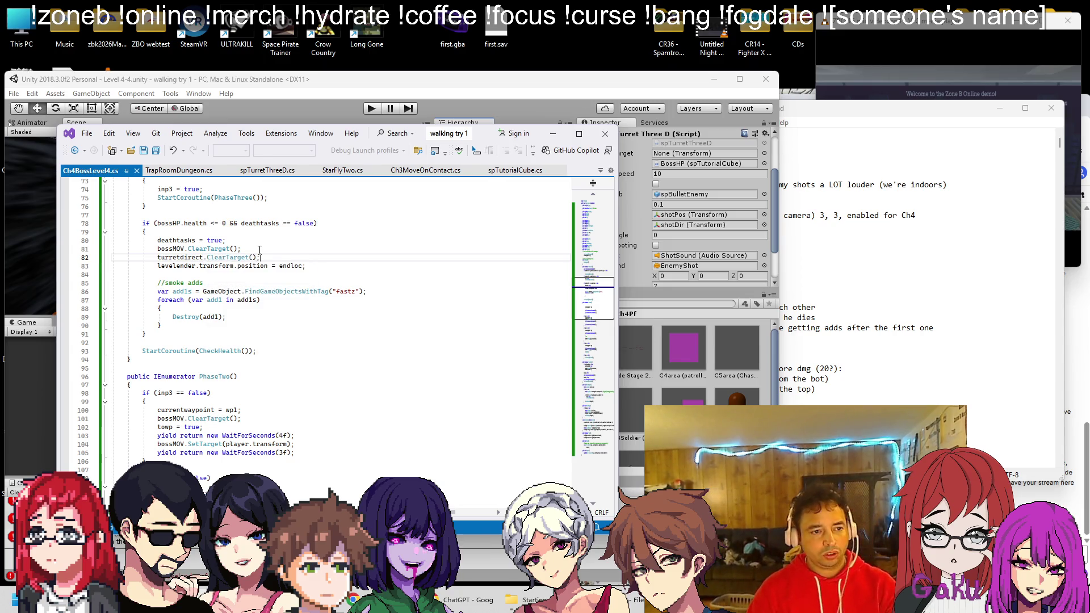
left_click(458, 84)
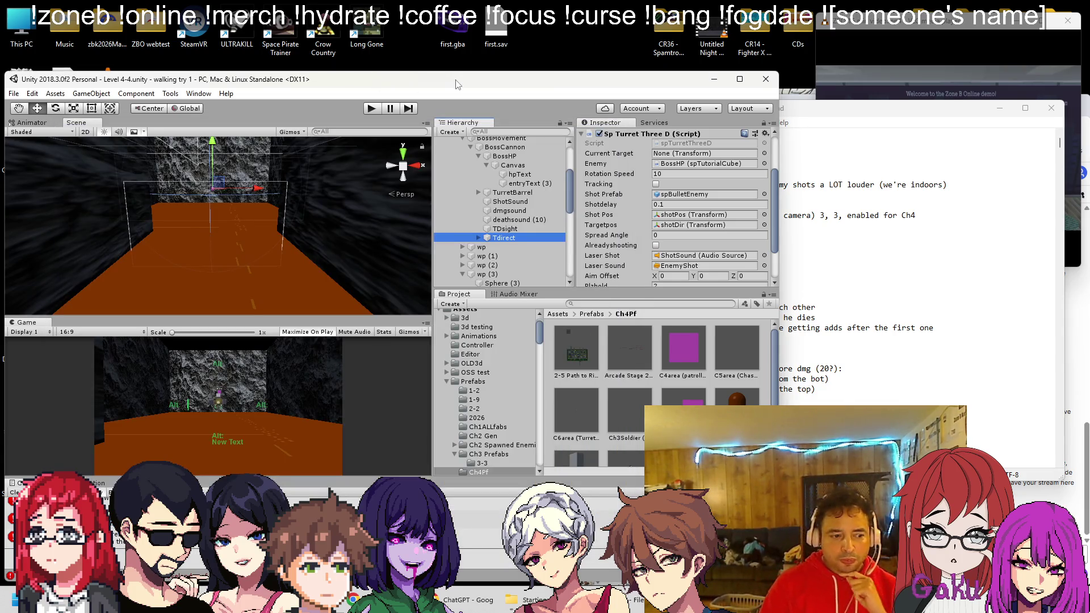
Assign Tdirect to Turretdirect and Ch3 Level Ender to Levelender on Ch 4 Boss Level 4, then save
scroll(539, 199, "up", 4)
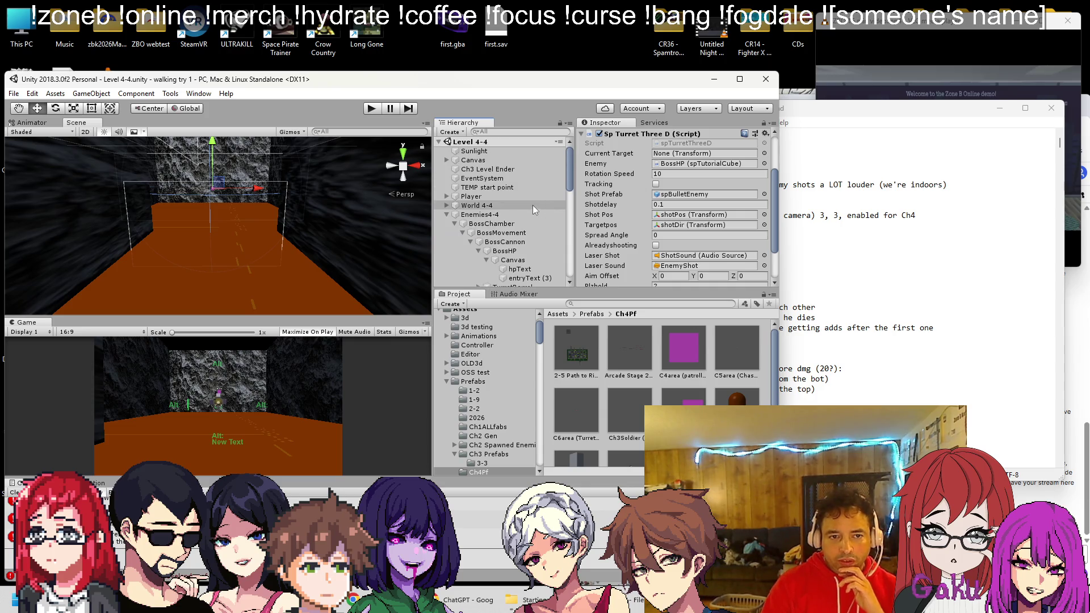
left_click(491, 234)
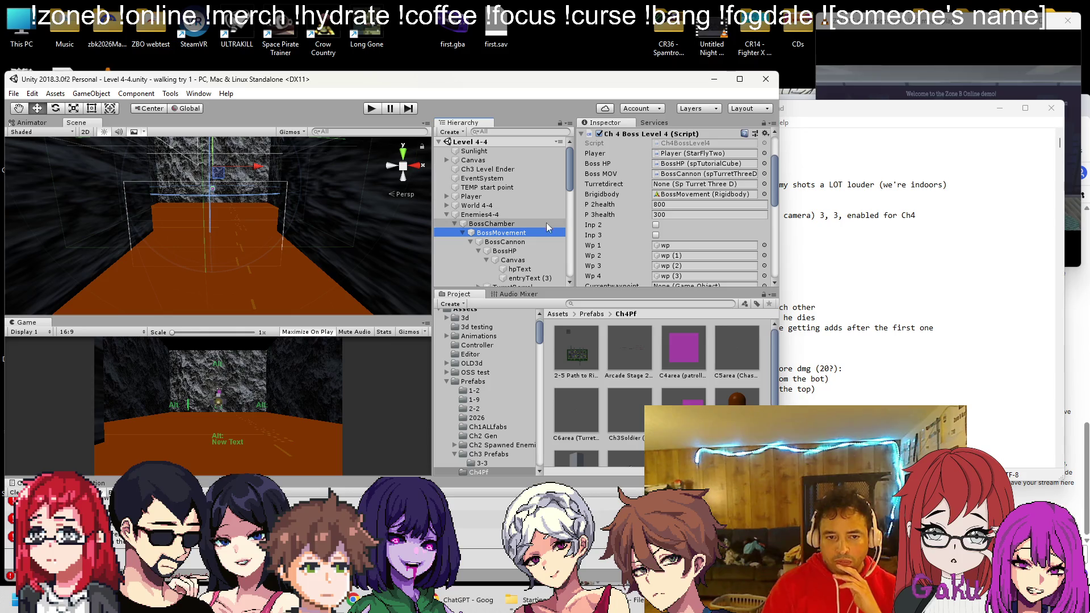
scroll(547, 223, "down", 3)
mouse_move(505, 265)
left_mouse_down()
mouse_move(650, 192)
mouse_move(670, 193)
left_mouse_up()
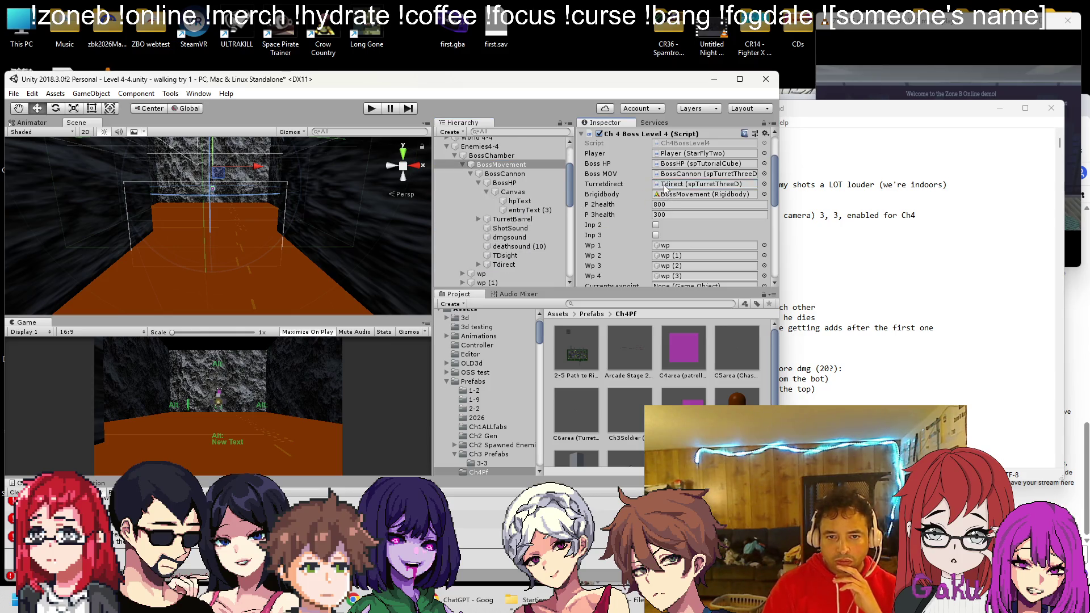
scroll(673, 193, "down", 3)
scroll(681, 235, "down", 1)
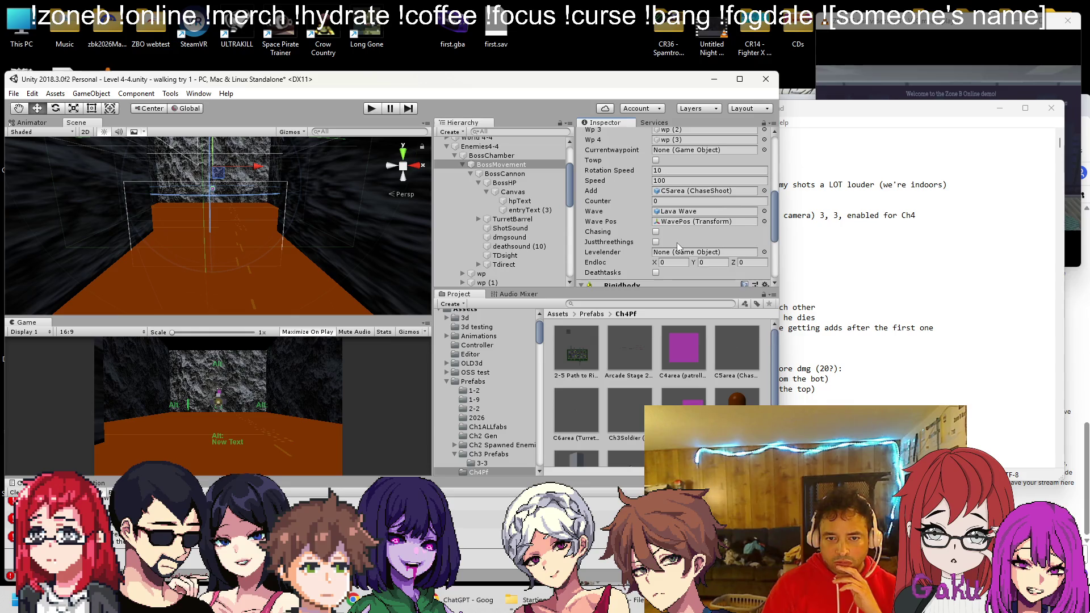
scroll(506, 207, "up", 5)
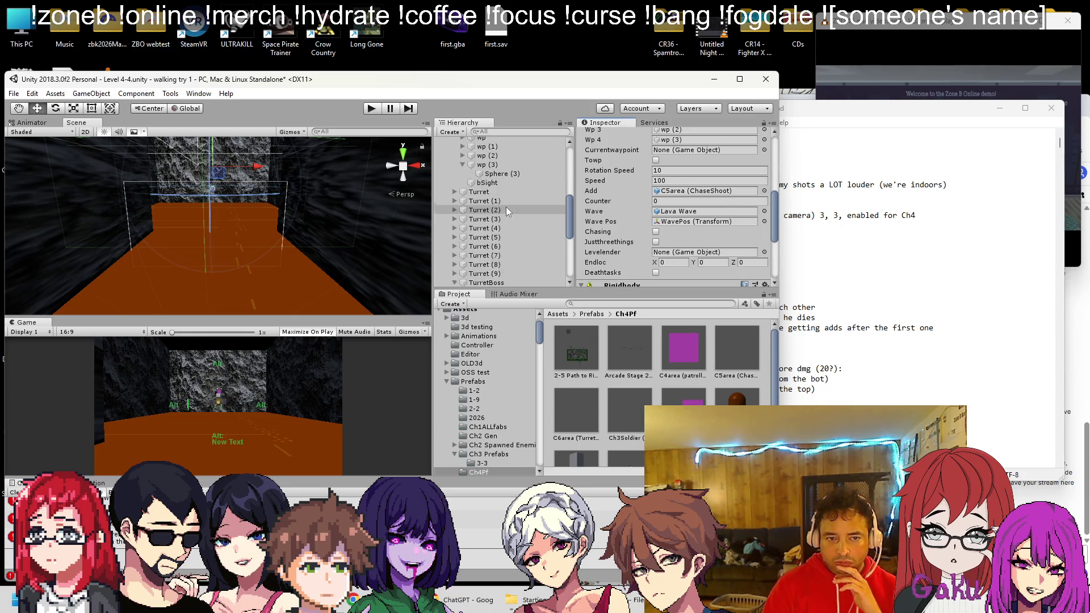
mouse_move(493, 188)
left_mouse_down()
mouse_move(499, 176)
mouse_move(636, 191)
left_mouse_up()
left_click_drag(670, 254, 670, 254)
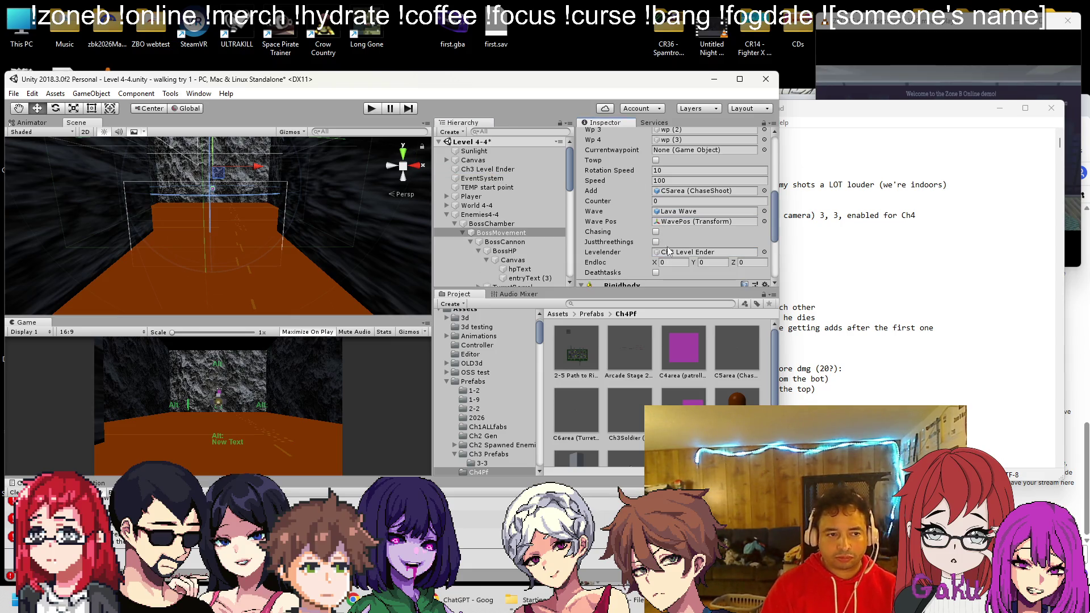
key("ctrl+s")
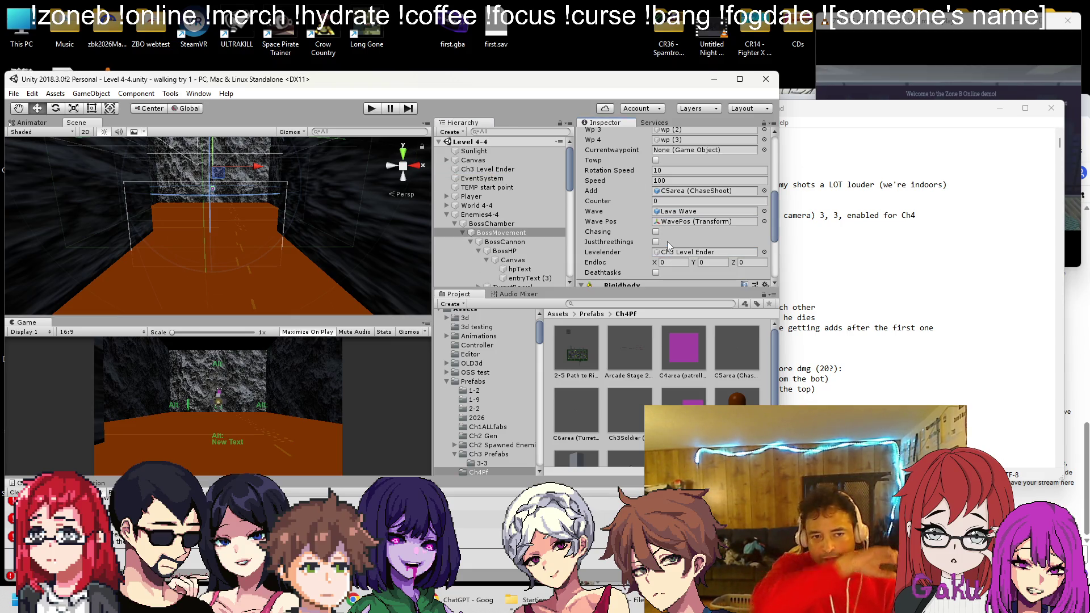
right_click(500, 232)
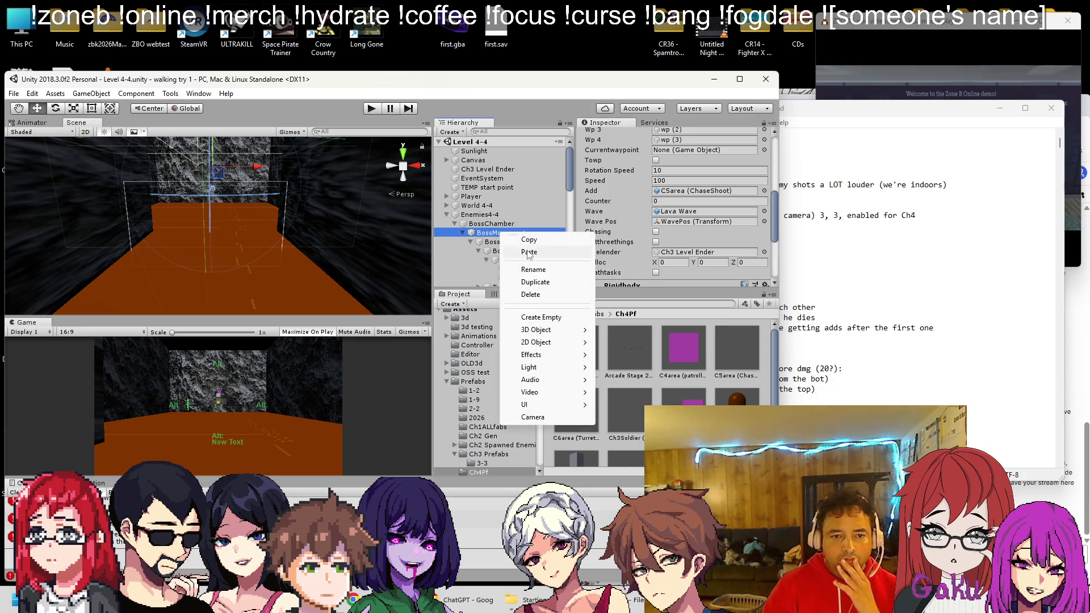
Create an empty GameObject at the Hierarchy root and lower it to Y -284.7 near the floor
left_click(566, 322)
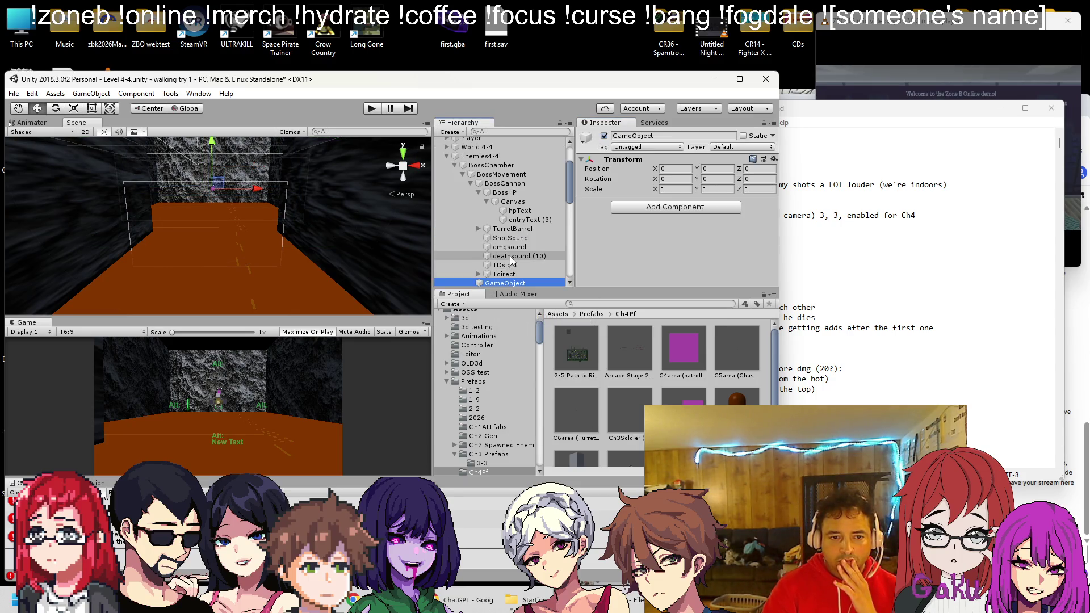
mouse_move(505, 283)
left_mouse_down()
mouse_move(489, 143)
mouse_move(485, 178)
left_mouse_up()
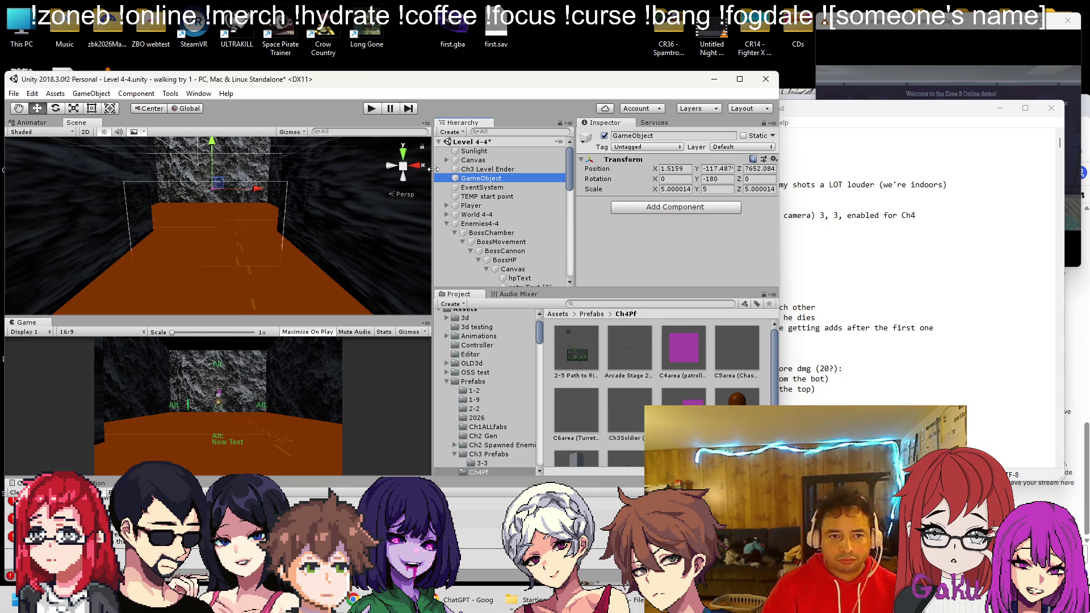
mouse_move(286, 206)
left_mouse_down()
mouse_move(209, 181)
mouse_move(336, 239)
mouse_move(314, 212)
left_mouse_up()
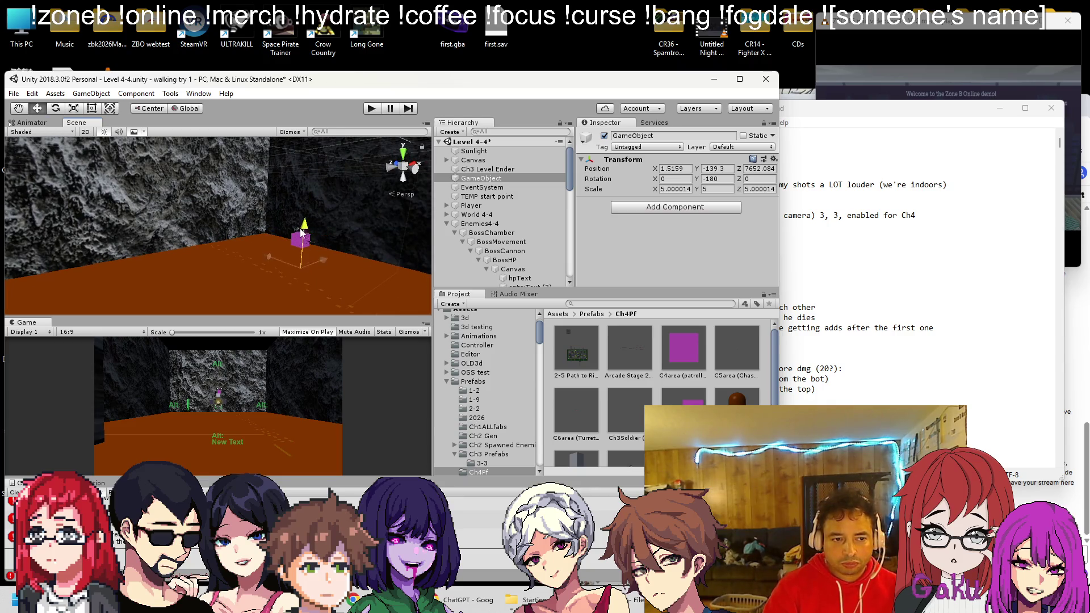
left_click_drag(300, 275, 300, 281)
key("q")
mouse_move(301, 281)
left_mouse_down()
mouse_move(285, 150)
mouse_move(283, 206)
mouse_move(291, 161)
left_mouse_up()
key("w")
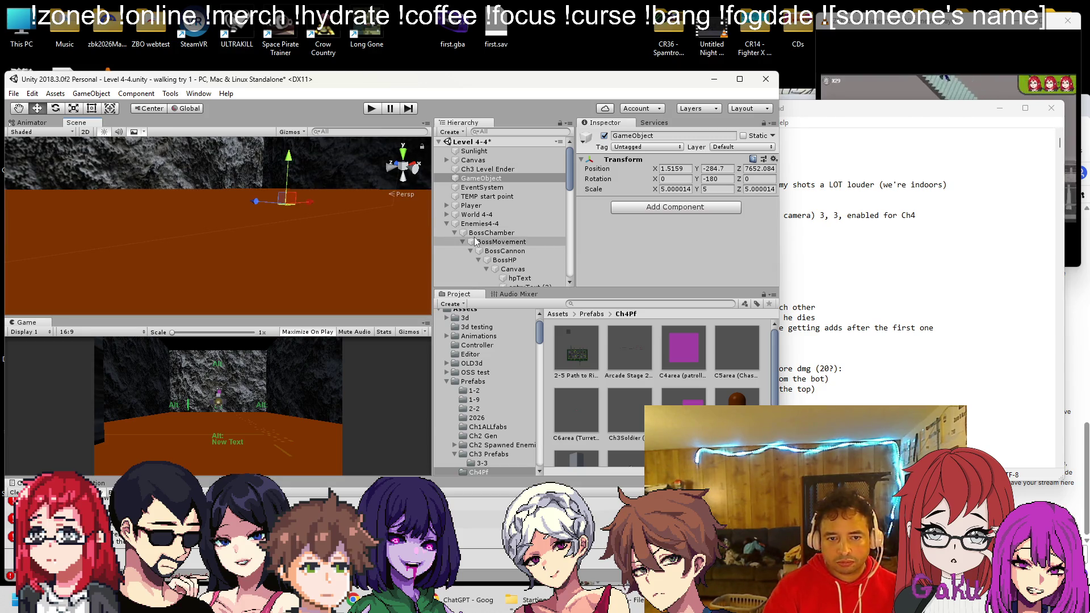
Copy the new GameObject's X position 1.5159 into the boss script's Endloc X
left_click(488, 169)
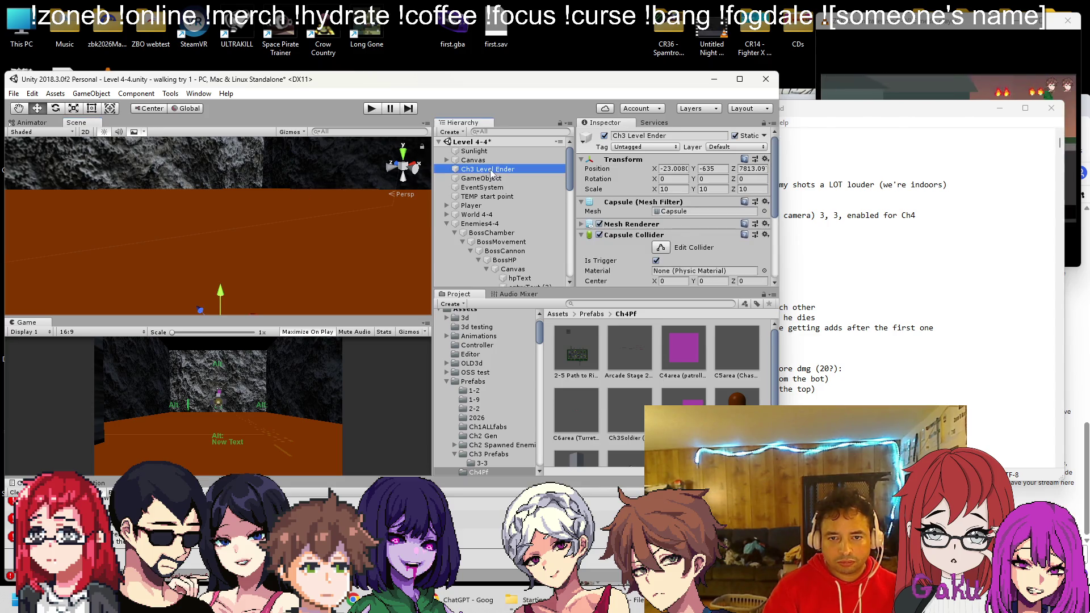
left_click(481, 178)
left_click(674, 169)
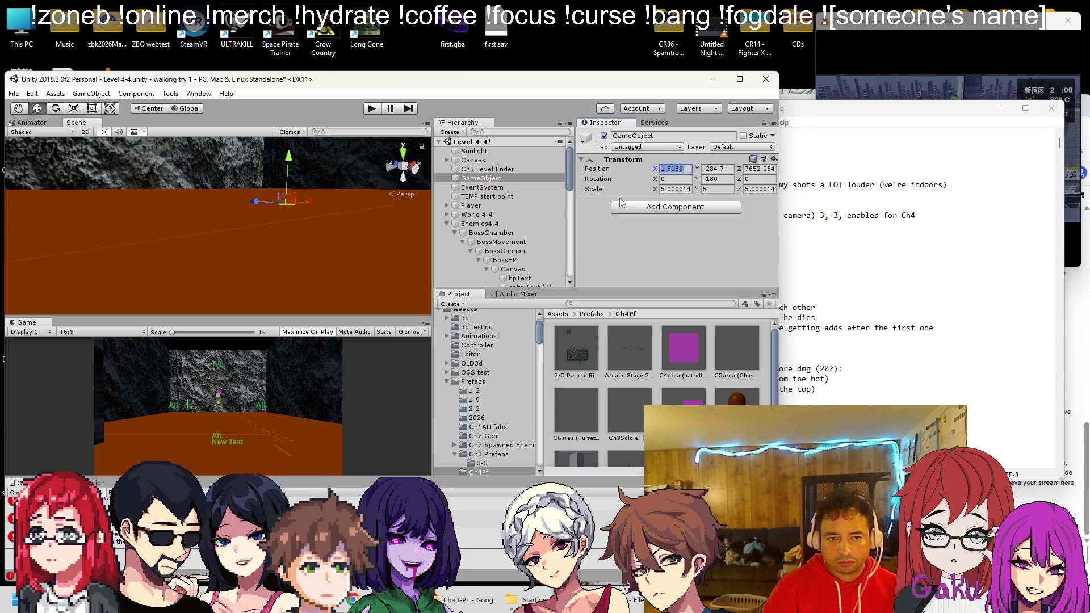
left_click(501, 242)
scroll(662, 242, "down", 10)
left_click(673, 262)
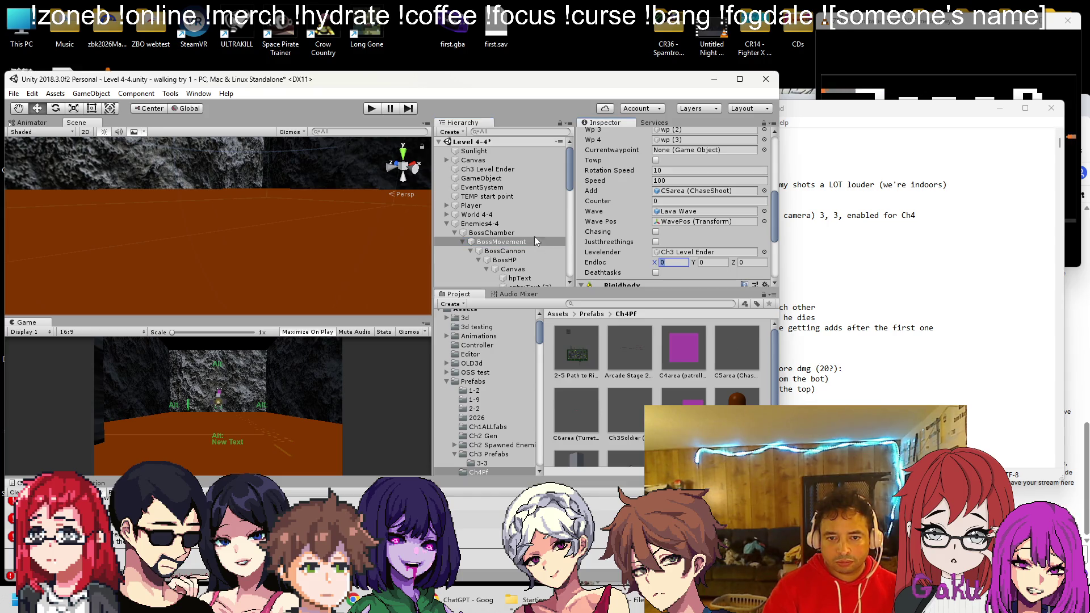
Copy the GameObject's Y position -284.7 into Endloc Y
left_click(504, 175)
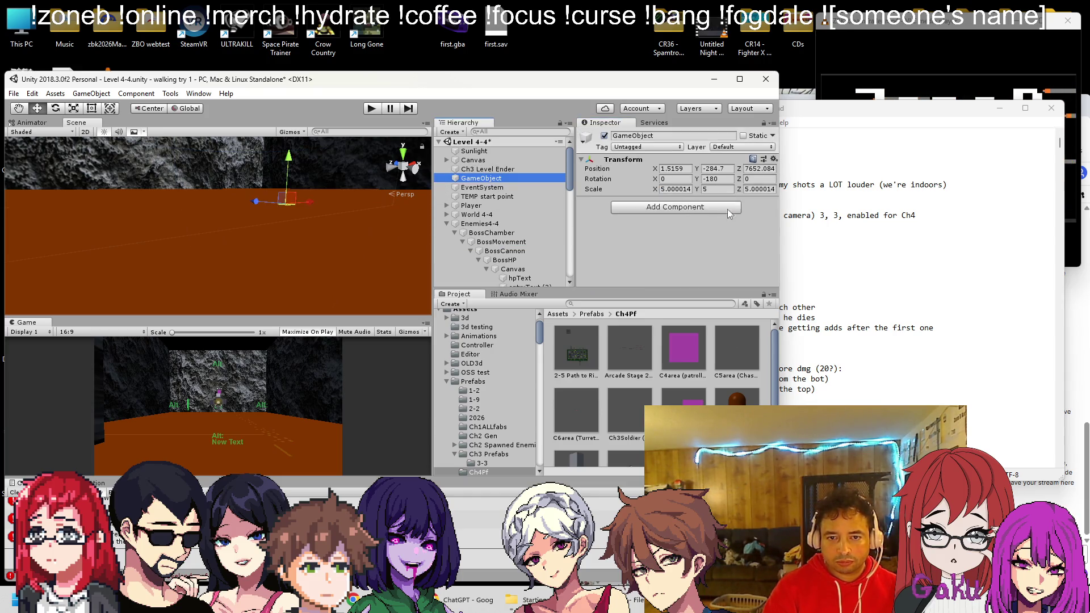
left_click(716, 169)
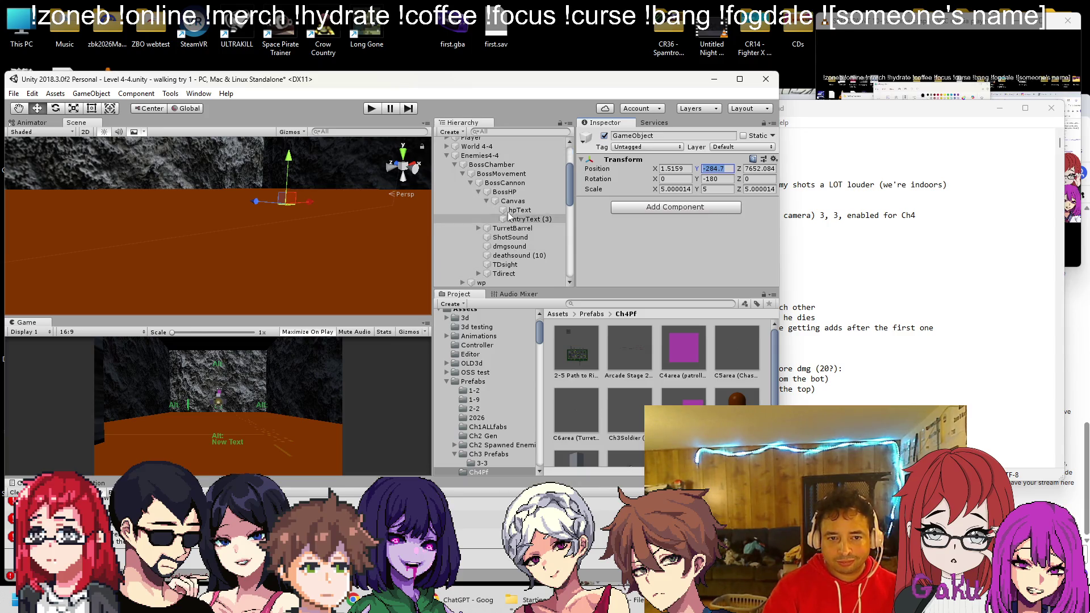
left_click(514, 243)
scroll(688, 260, "up", 2)
left_click(711, 228)
type("-284.7")
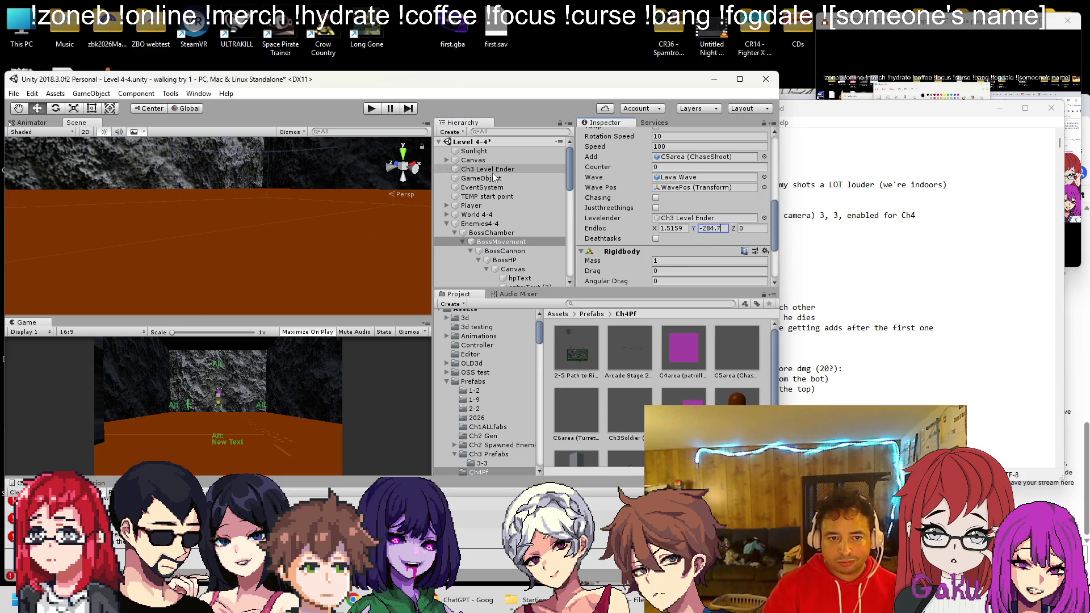
Set Endloc Z to 7652.084, save the scene, and frame Ch3 Level Ender
left_click(493, 177)
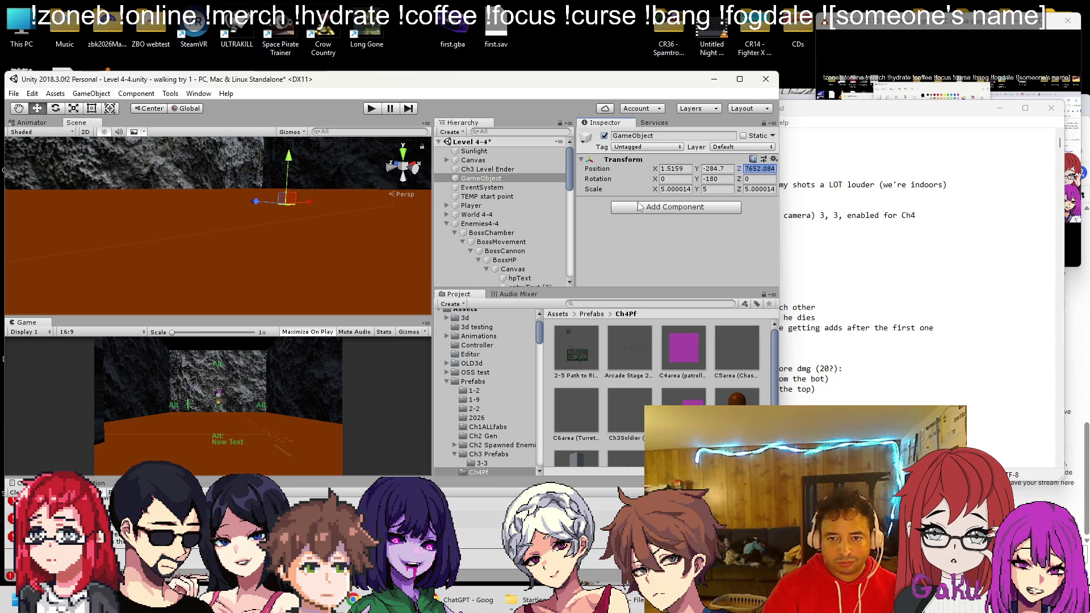
left_click(502, 241)
scroll(717, 238, "up", 2)
scroll(717, 238, "down", 3)
left_click(741, 194)
key("ctrl+s")
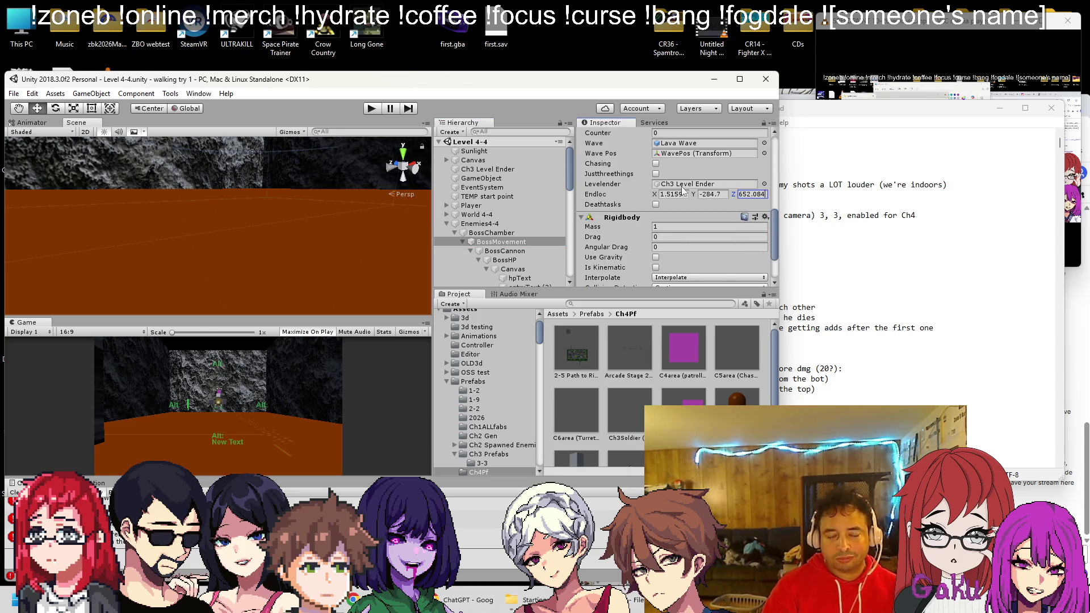
type("7")
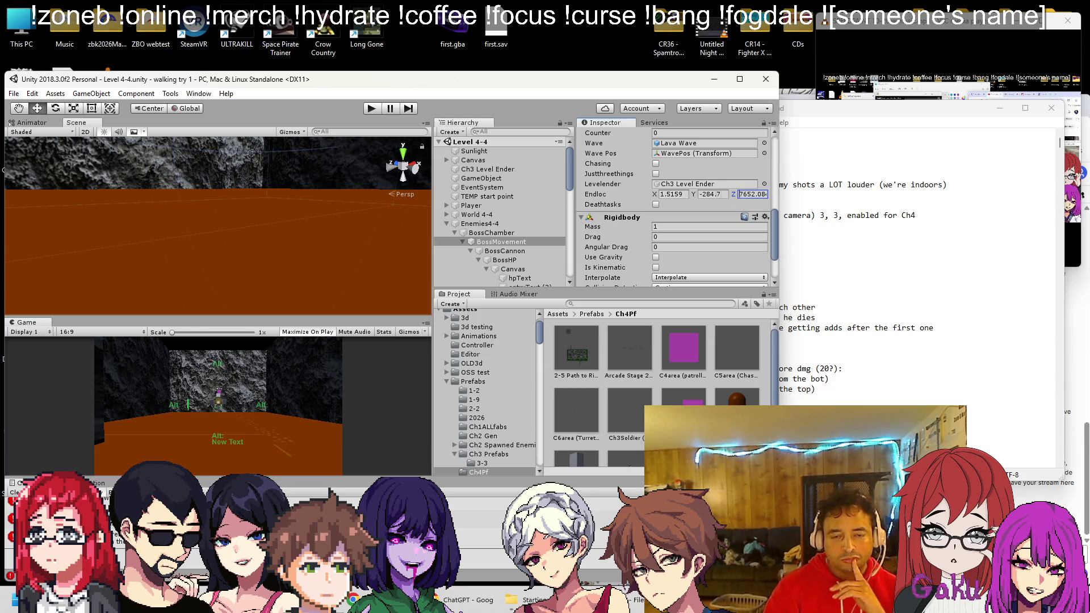
scroll(720, 194, "up", 3)
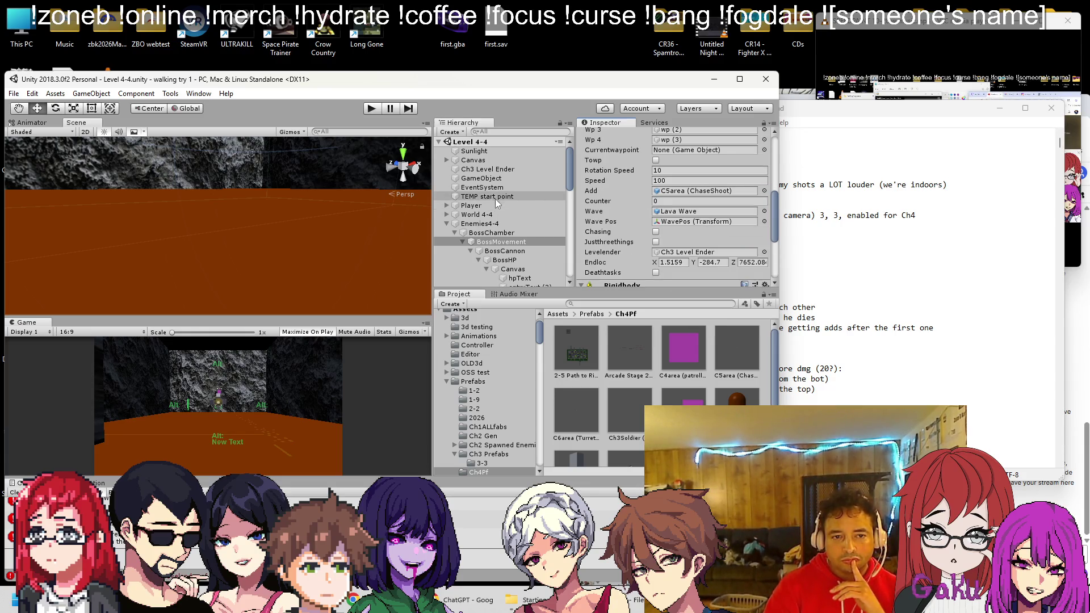
double_click(502, 171)
Enlarge the Ch3 Level Ender capsule's scale to 100
scroll(301, 205, "down", 6)
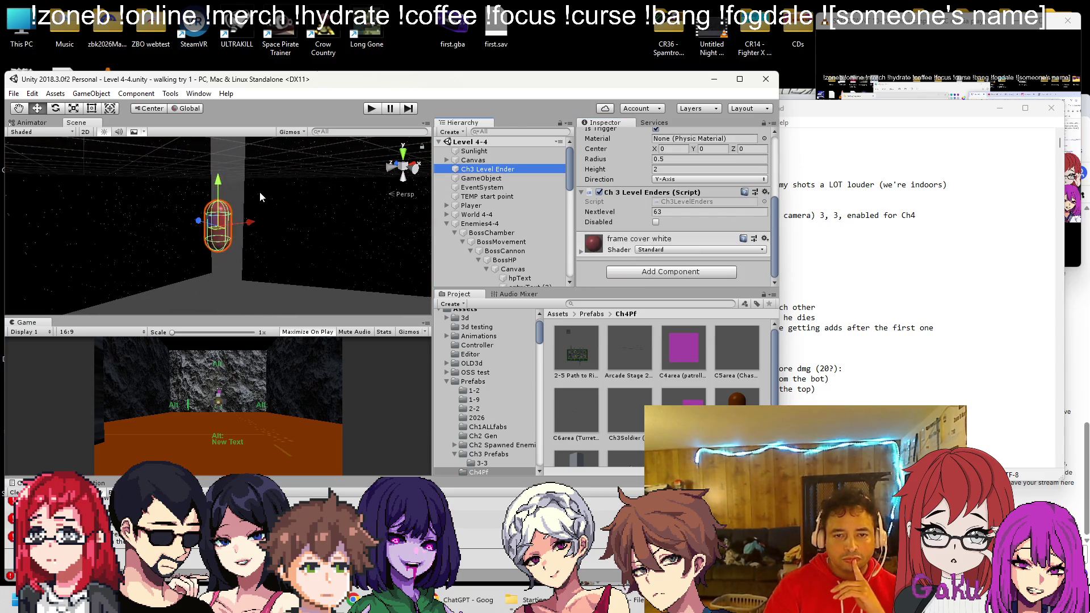
mouse_move(273, 239)
left_mouse_down()
mouse_move(257, 203)
mouse_move(261, 296)
mouse_move(240, 261)
left_mouse_up()
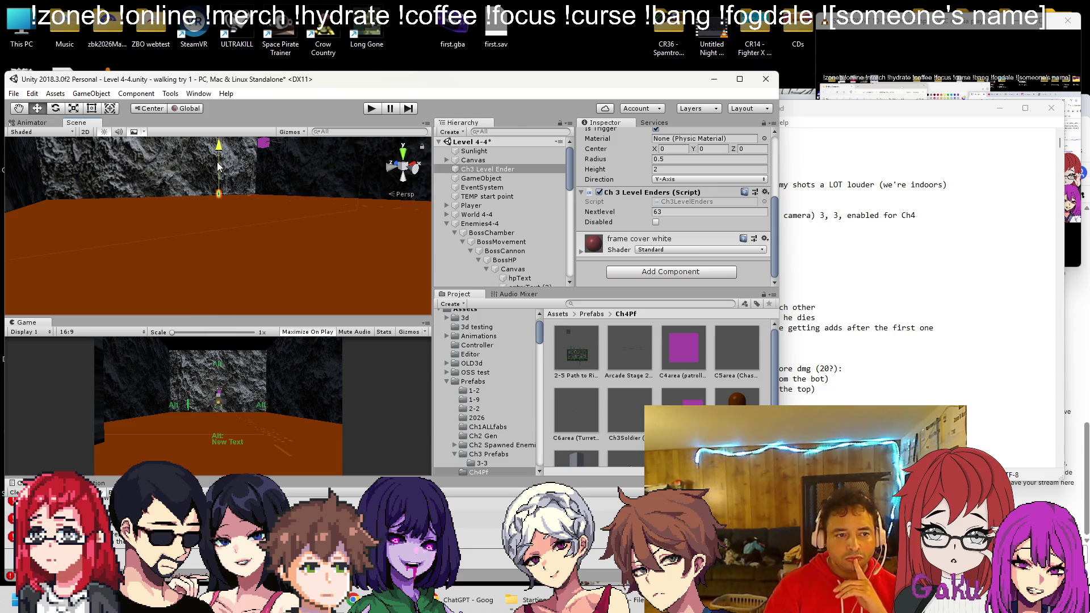
scroll(677, 203, "up", 5)
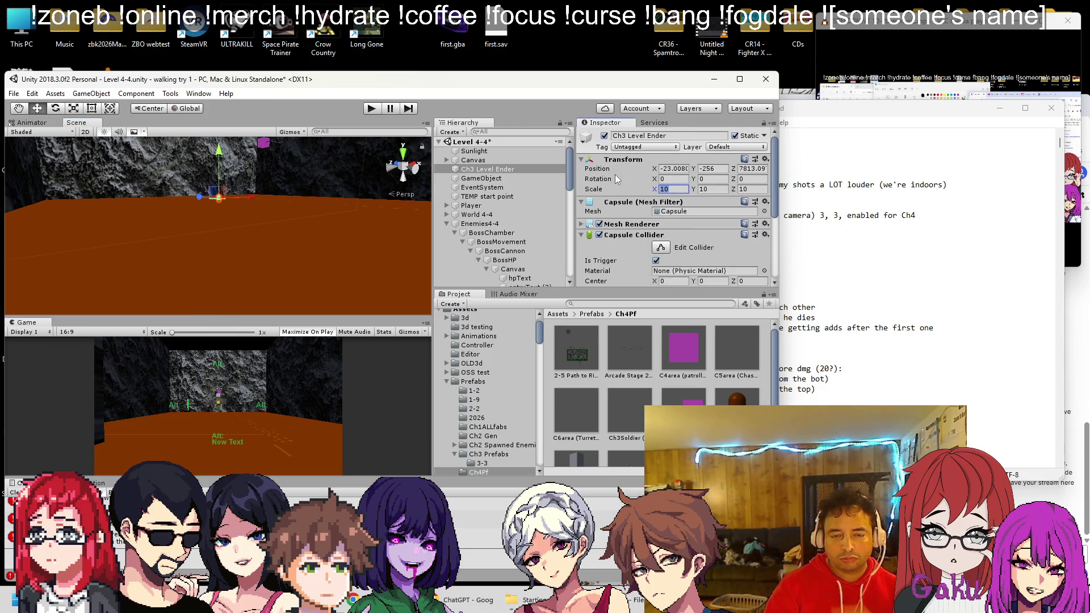
type("50")
key("Tab")
type("50")
key("Tab")
type("50")
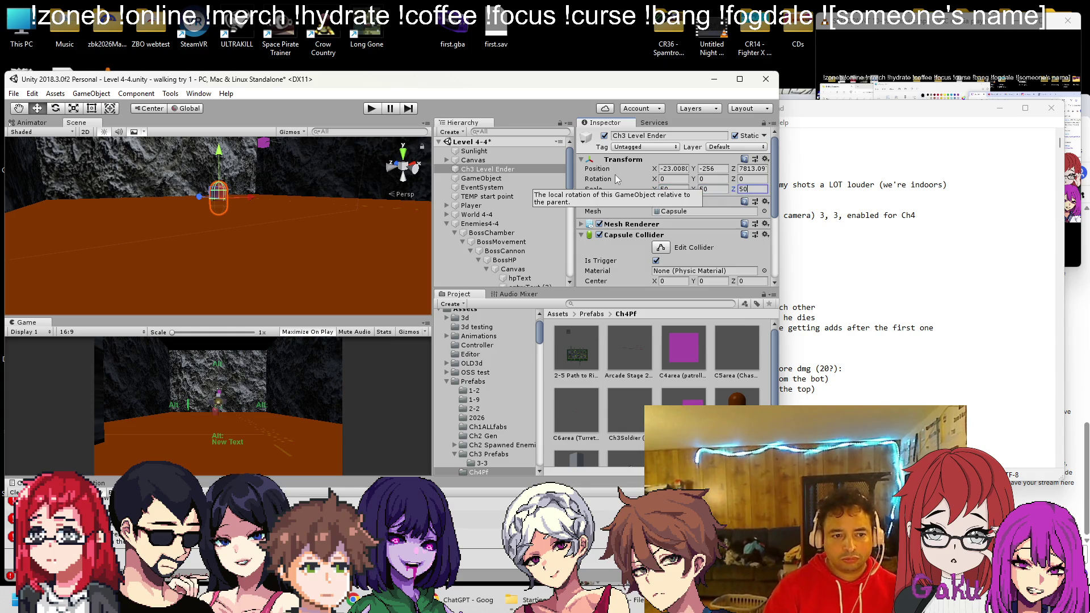
type("00")
key("Tab")
type("100100")
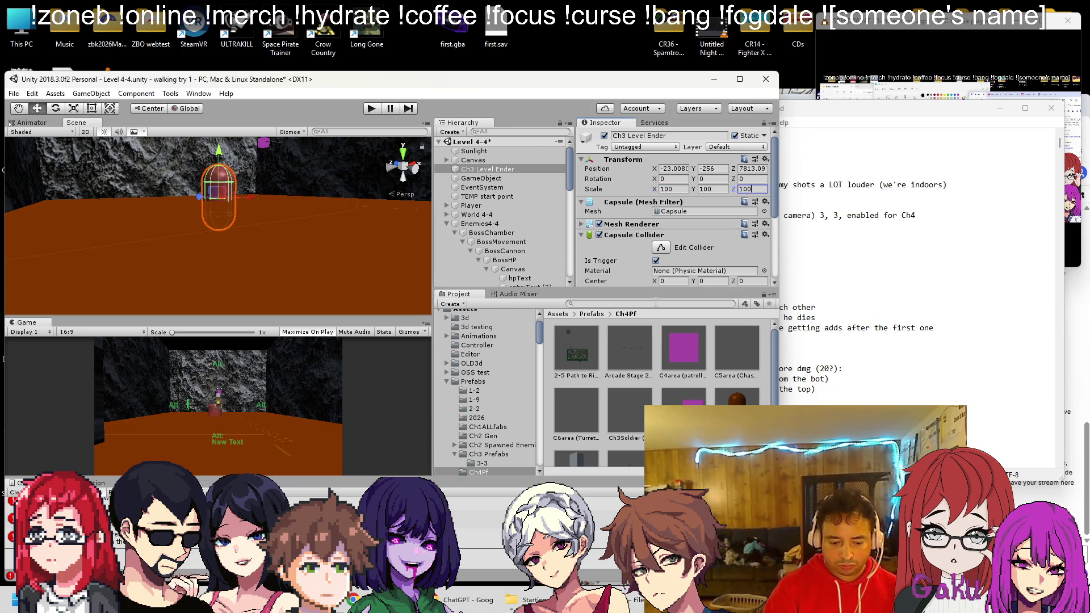
type("n")
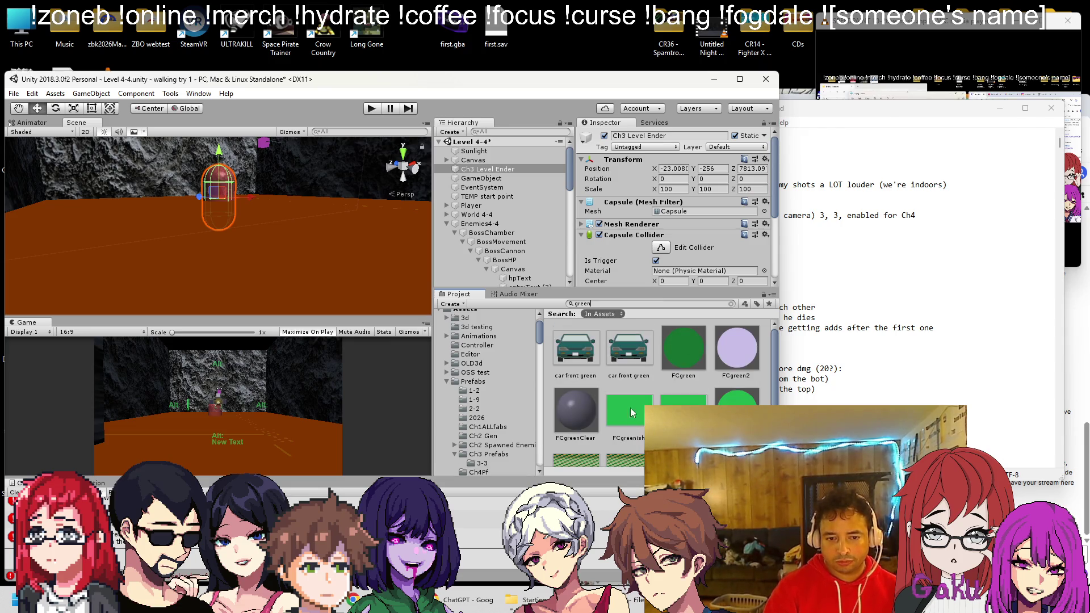
Drag the green material toward the capsule and bring up the level ender's material settings
left_click_drag(628, 410, 294, 227)
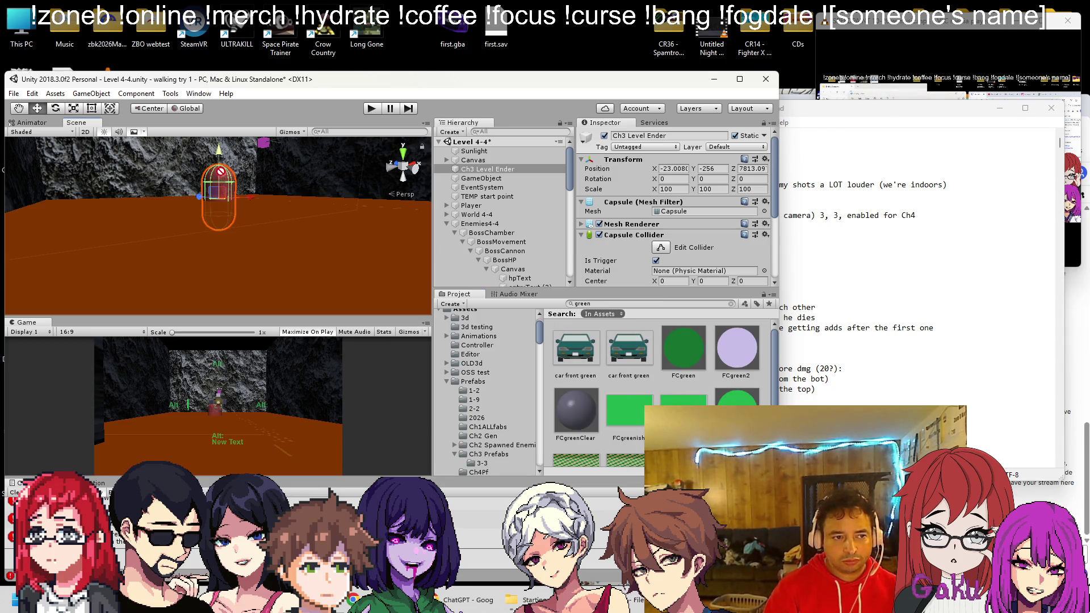
key("f")
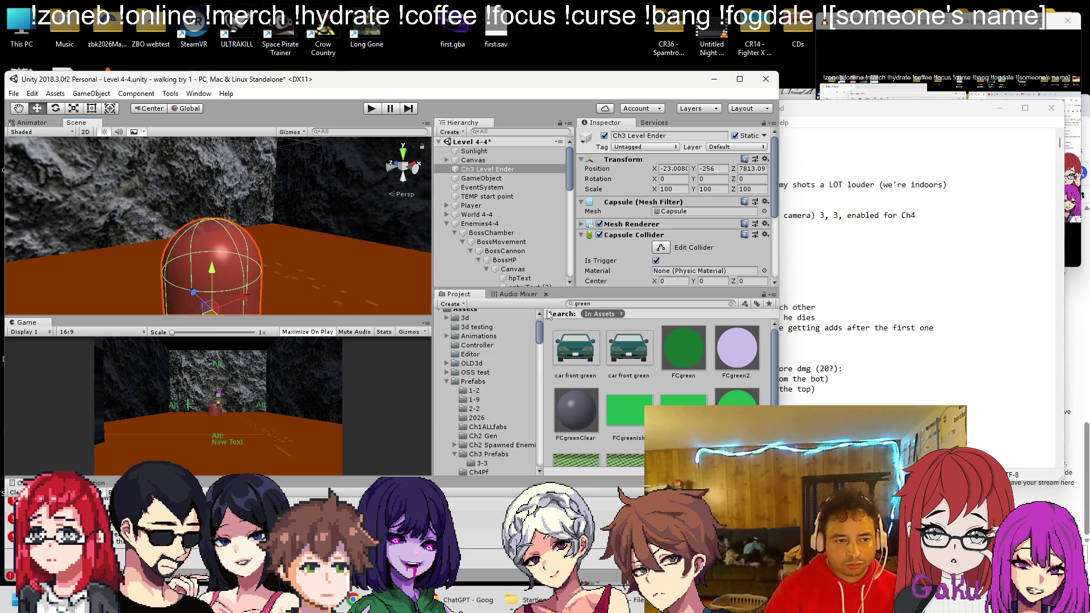
scroll(692, 190, "down", 4)
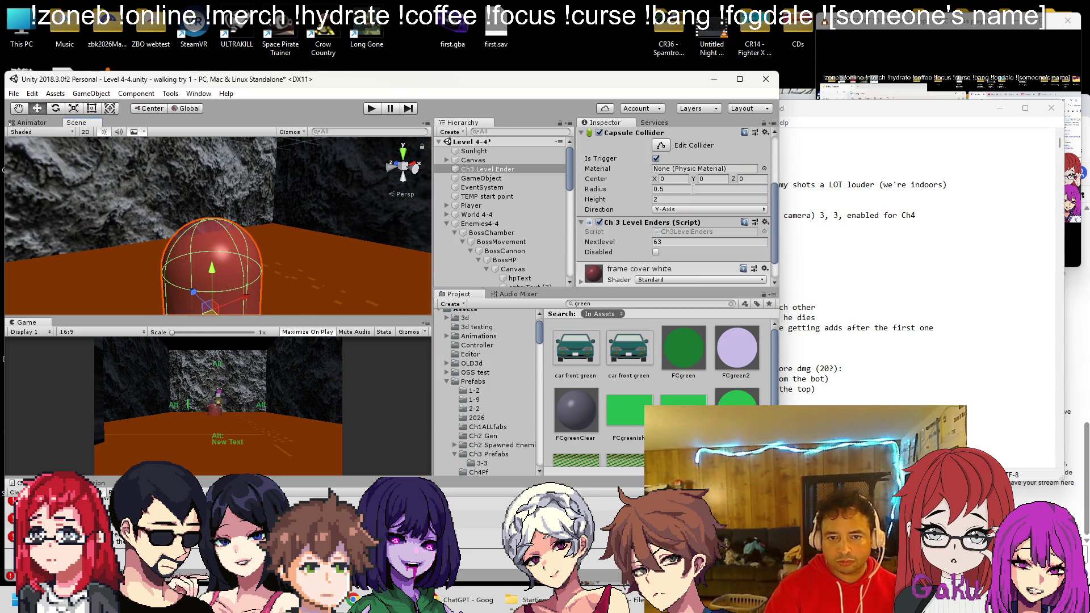
scroll(625, 216, "up", 3)
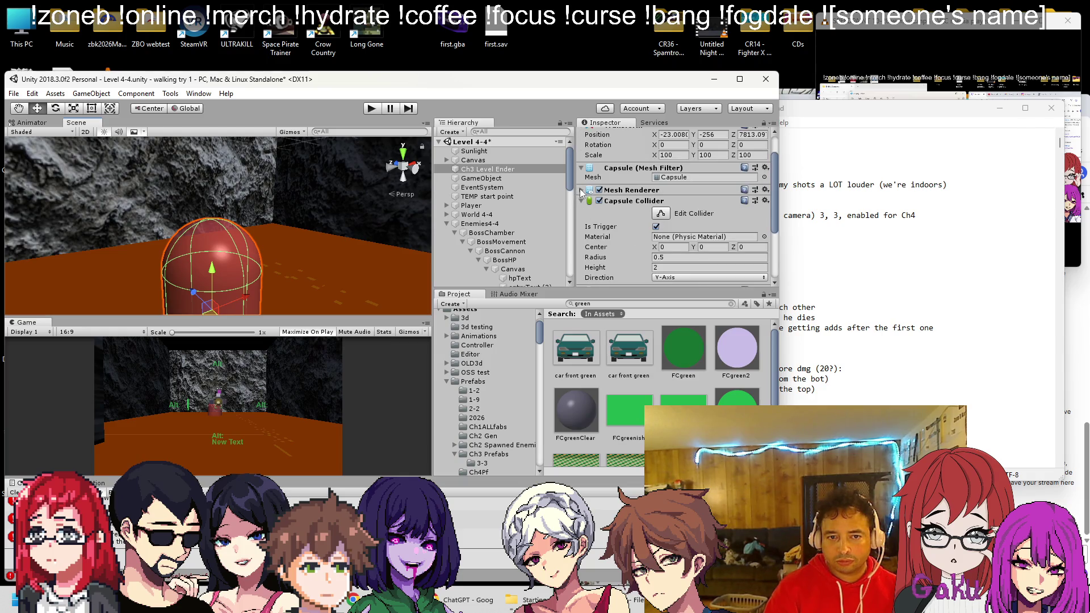
left_click(581, 191)
mouse_move(737, 404)
left_mouse_down()
mouse_move(685, 232)
mouse_move(691, 219)
mouse_move(681, 279)
left_mouse_up()
scroll(683, 278, "up", 3)
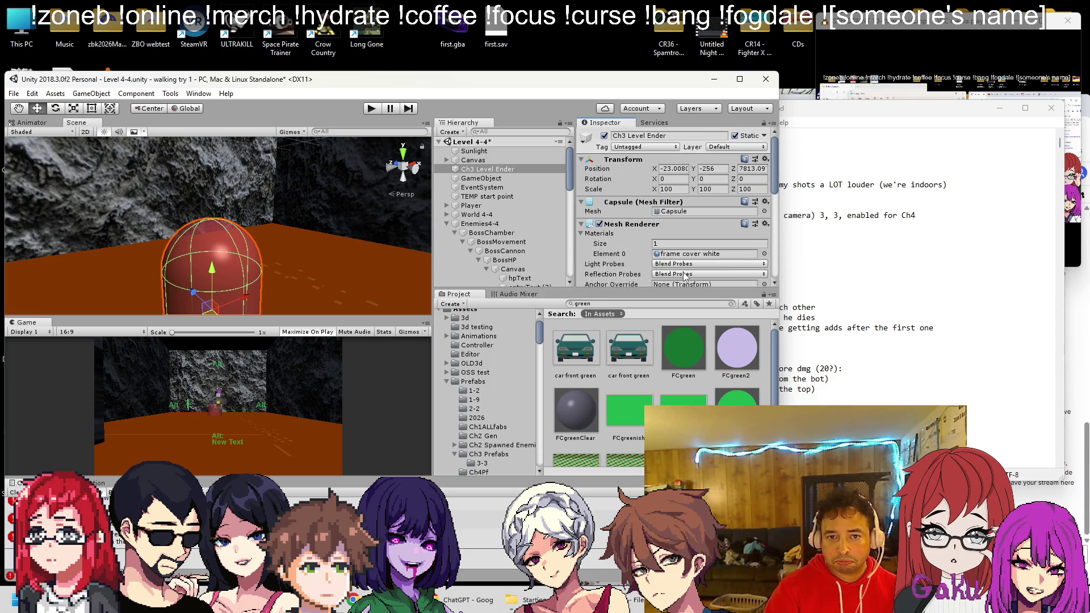
scroll(664, 241, "down", 3)
Remove the stray GameObject, assign FCgreenish to Element 0, sink the capsule, and save
left_click(494, 178)
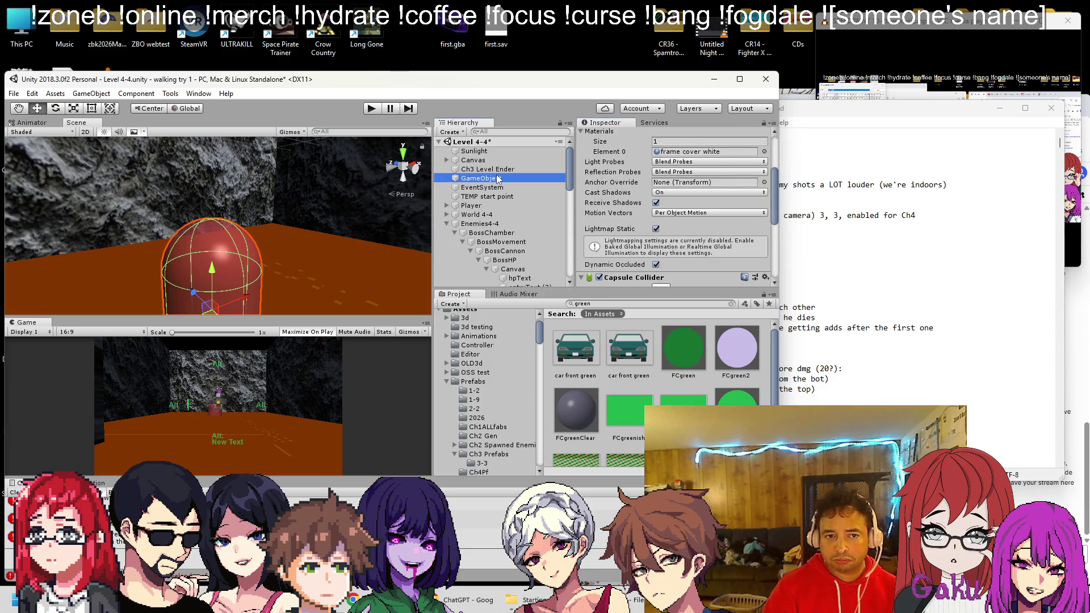
key("ctrl+z")
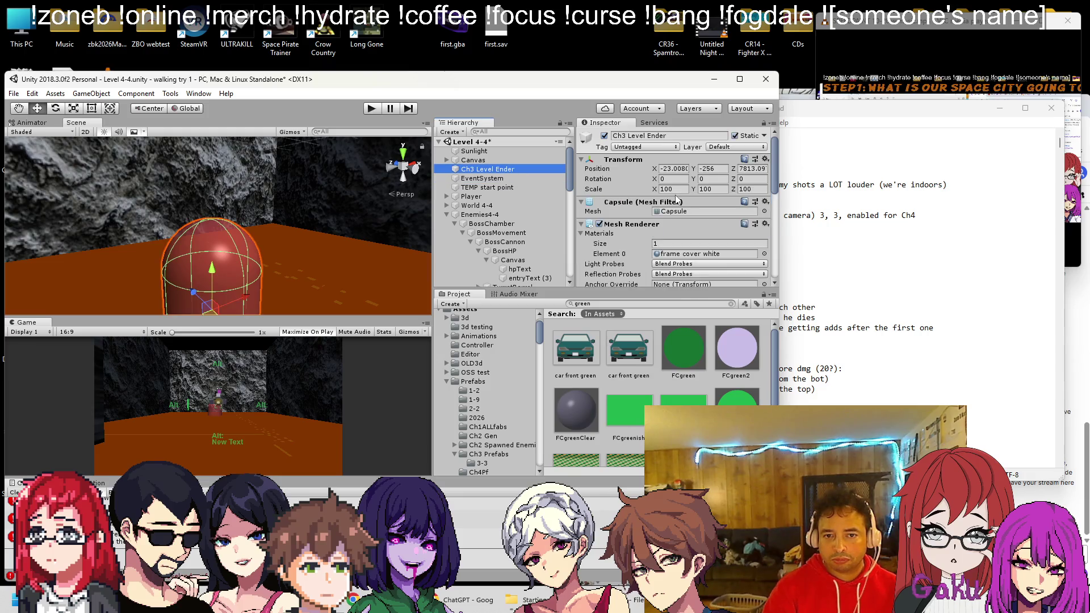
left_click_drag(690, 196, 693, 186)
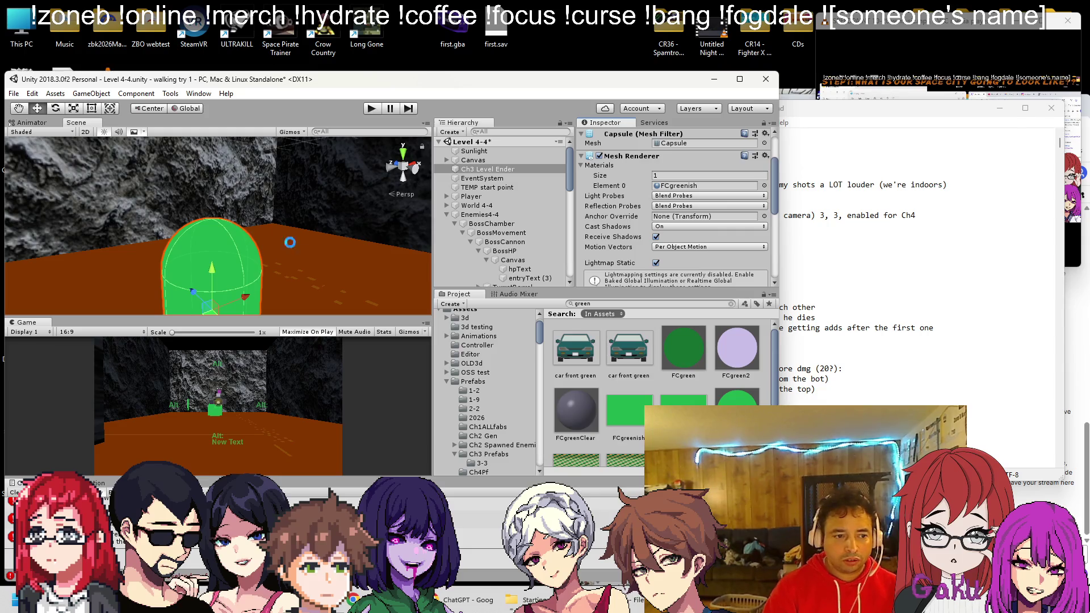
scroll(307, 251, "down", 5)
left_click_drag(217, 220, 217, 294)
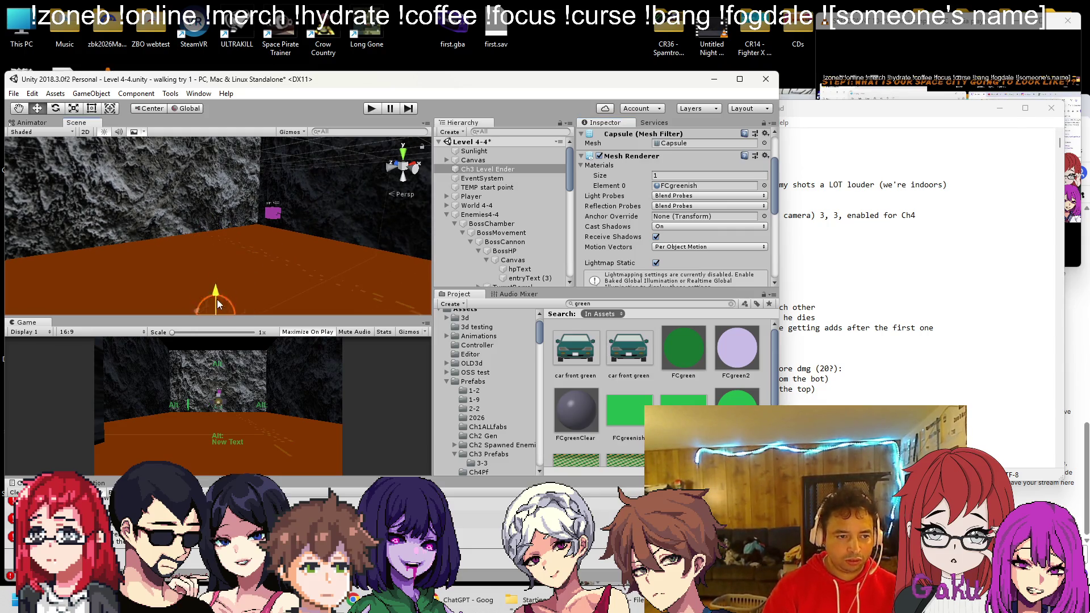
key("ctrl+s")
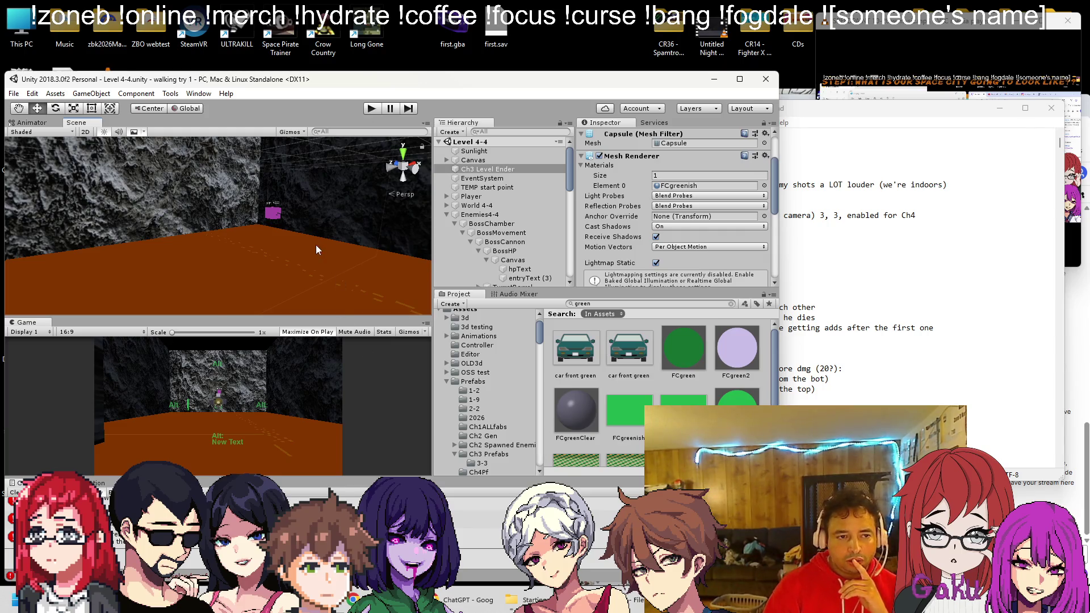
scroll(317, 250, "down", 2)
left_click(865, 309)
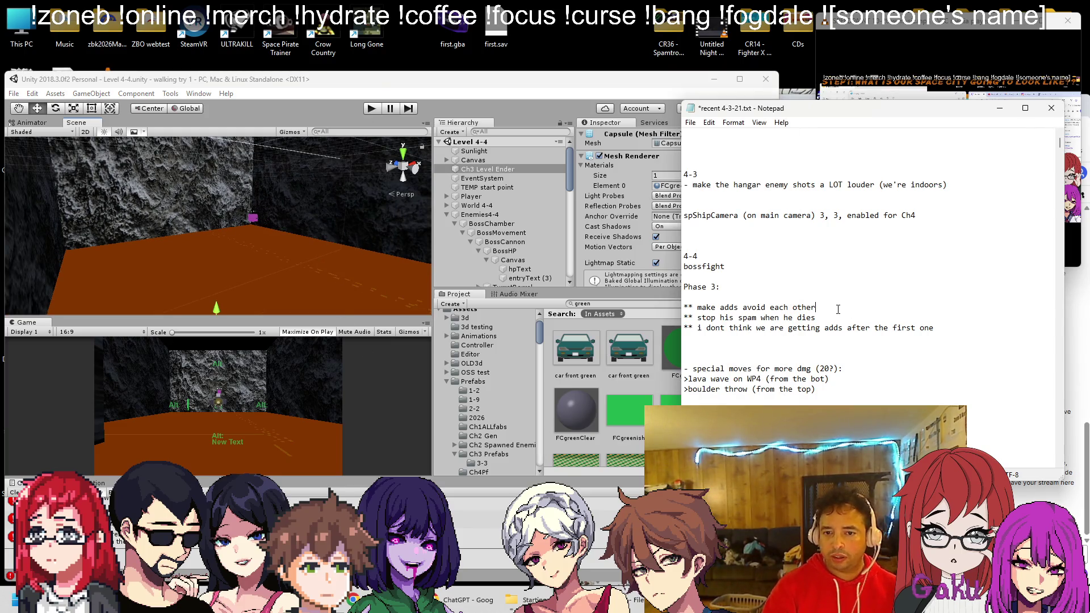
Delete the finished Phase 3 lines about adds and stopping his spam
key("shift+Home")
key("BackSpace")
key("shift+Down")
key("shift+Down")
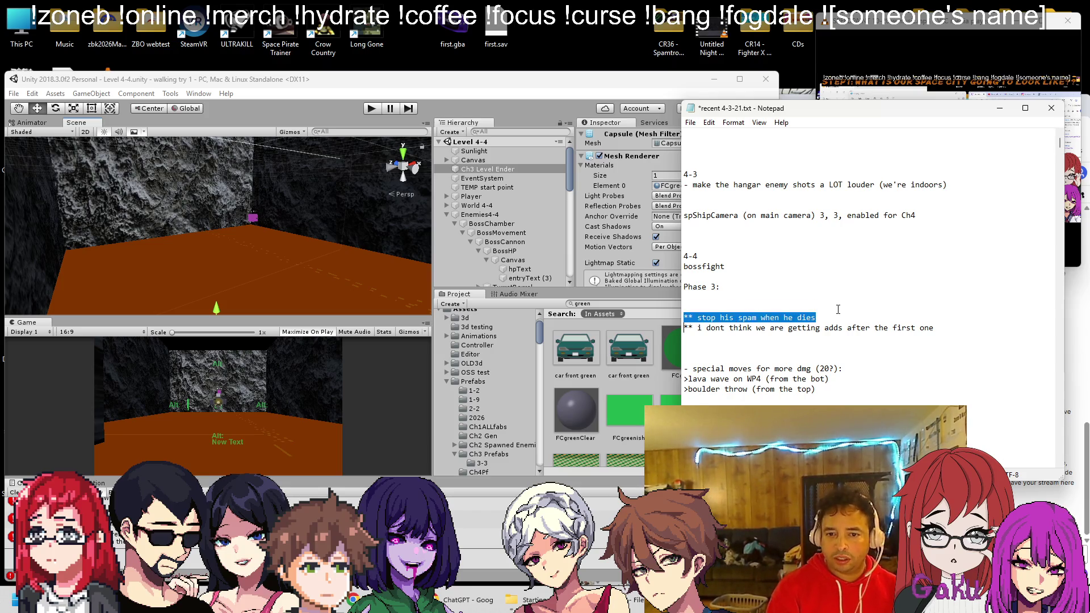
key("Delete")
key("shift+Down")
key("Delete")
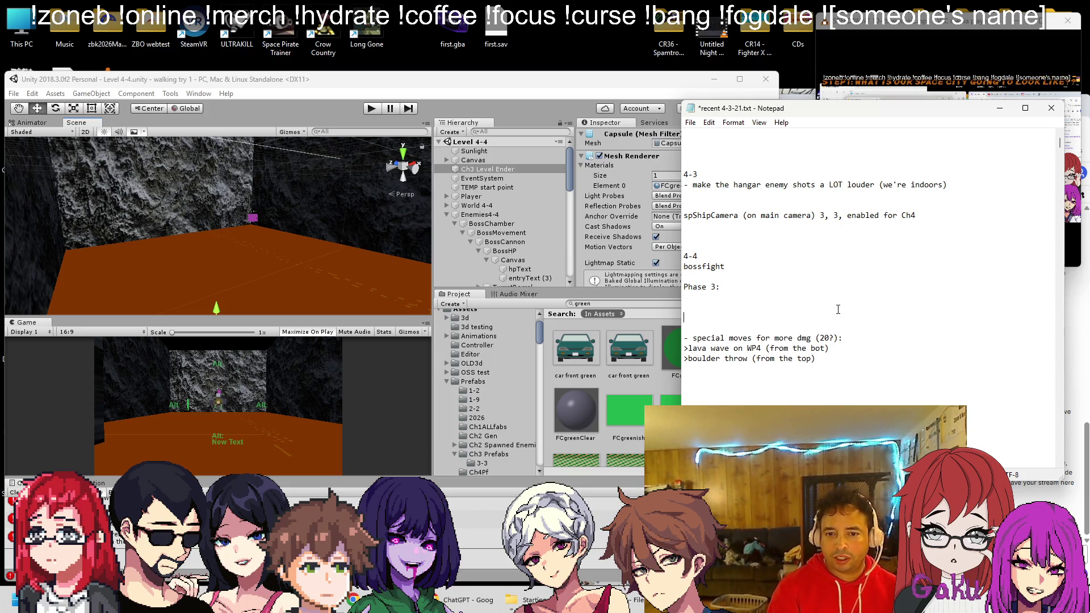
key("Delete")
Delete the lava wave on WP4 line and its blank lines, then save the notes
left_click(849, 336)
key("shift+Home")
key("BackSpace")
key("BackSpace")
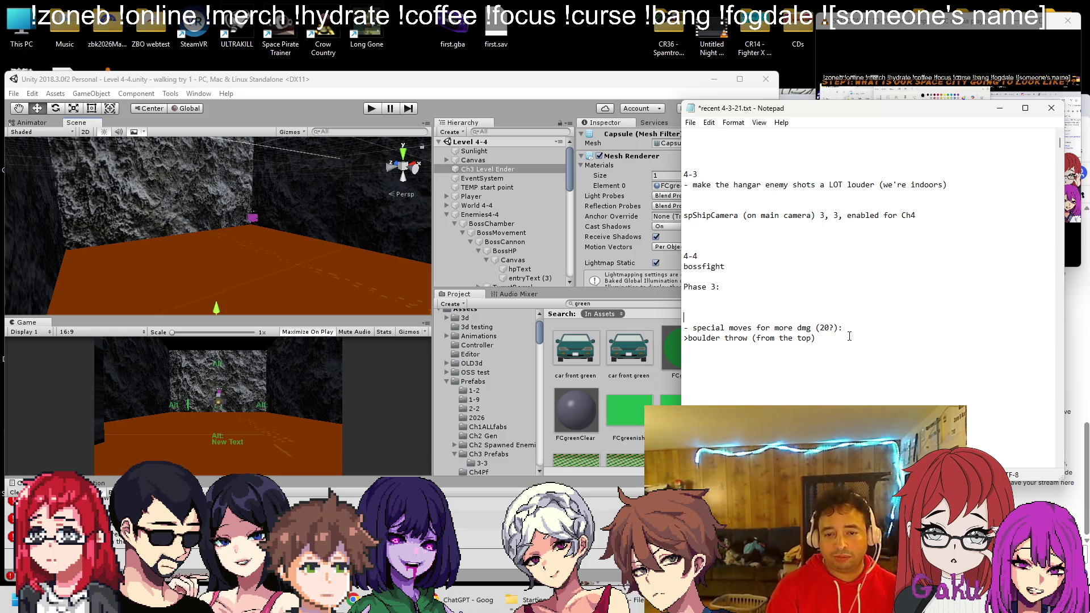
key("BackSpace")
key("BackSpace")
key("ctrl+s")
scroll(240, 240, "up", 3)
right_click(248, 223)
mouse_move(281, 233)
left_mouse_down()
mouse_move(294, 182)
mouse_move(222, 192)
left_mouse_up()
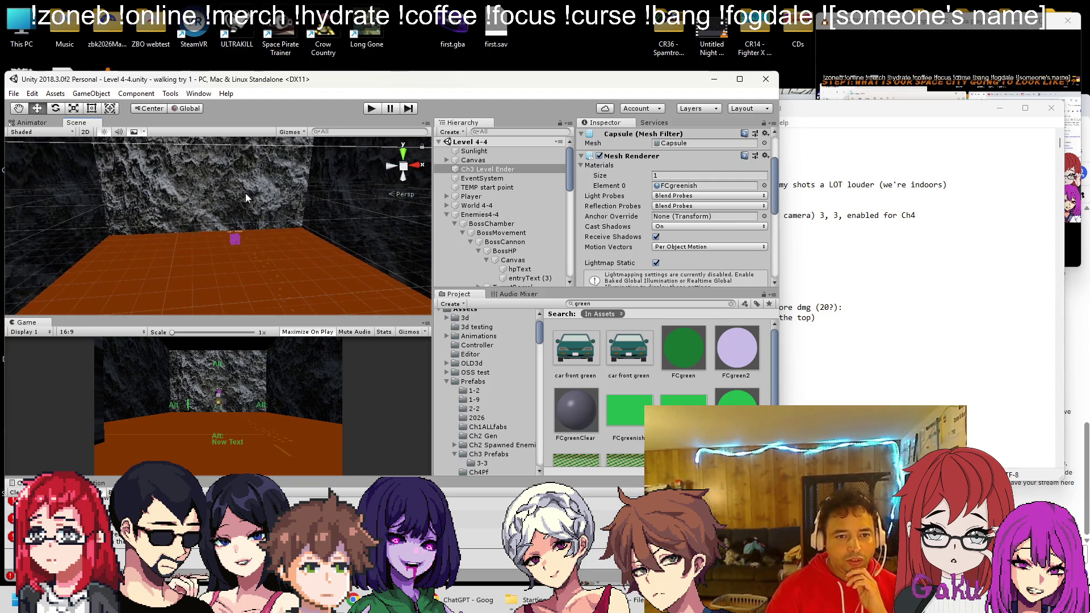
Collapse BossCannon and BossMovement, then frame waypoints wp, wp (1) and wp (2)
scroll(469, 197, "down", 3)
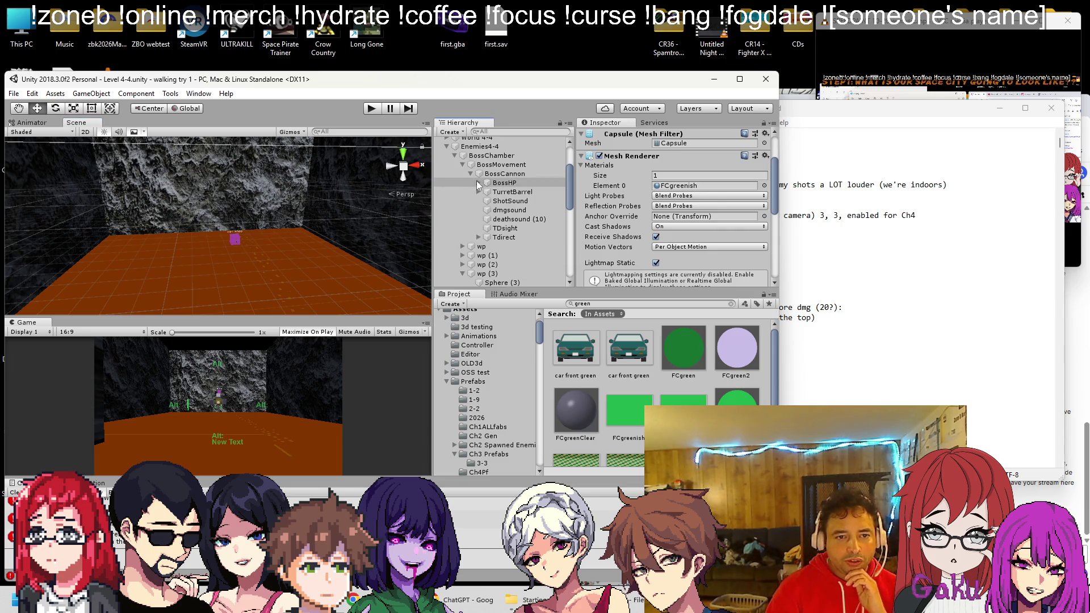
left_click(471, 174)
left_click(463, 164)
left_click(467, 176)
double_click(467, 175)
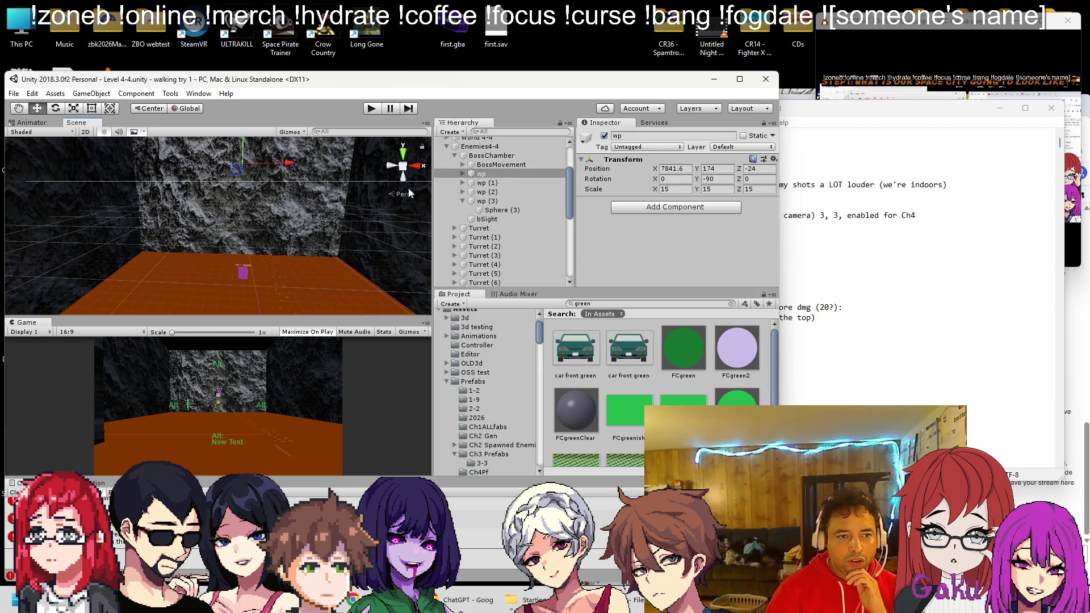
left_click(482, 183)
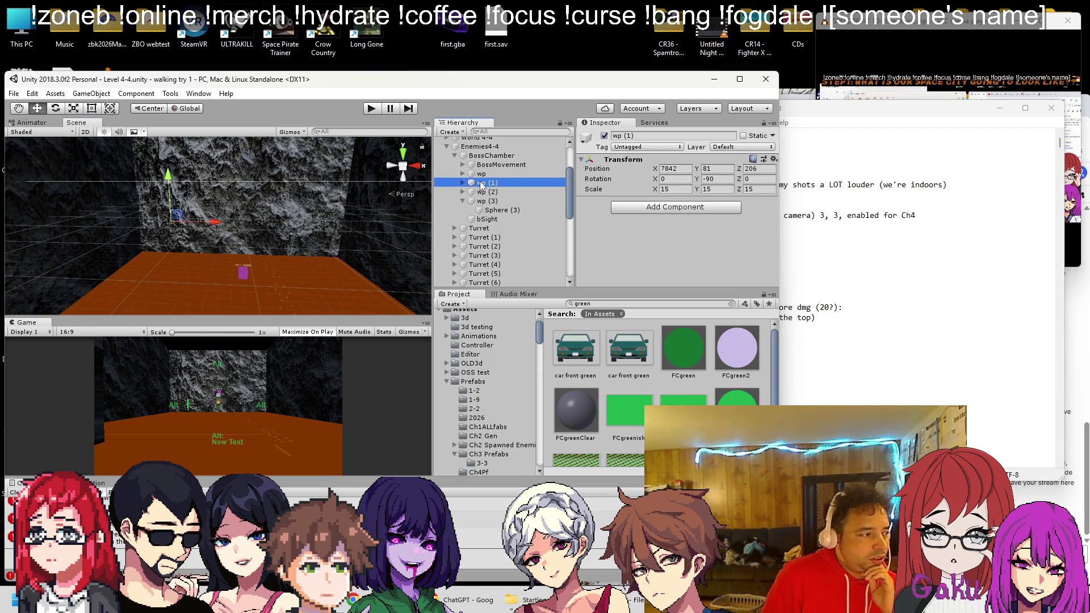
double_click(483, 192)
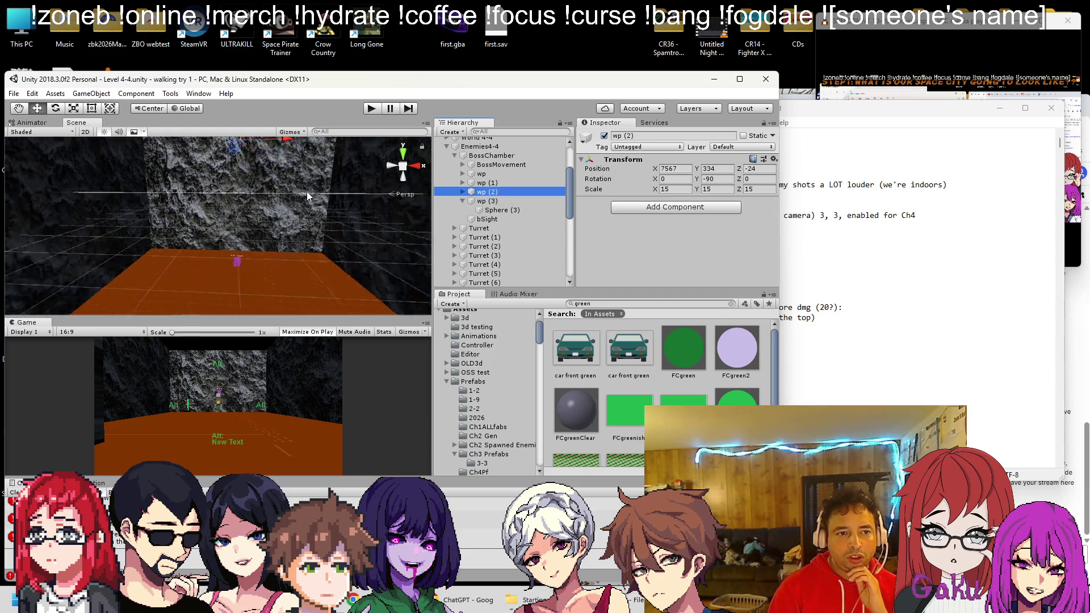
Check wp (3), wp (2), wp (1) and wp, orbiting to see them on the walls
left_click(482, 201)
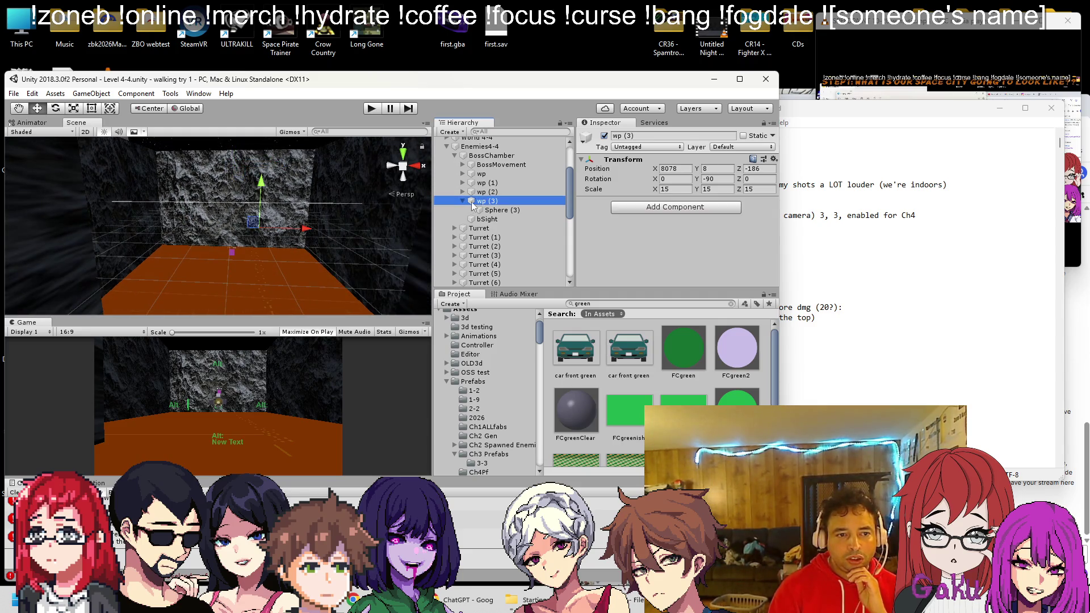
left_click(463, 201)
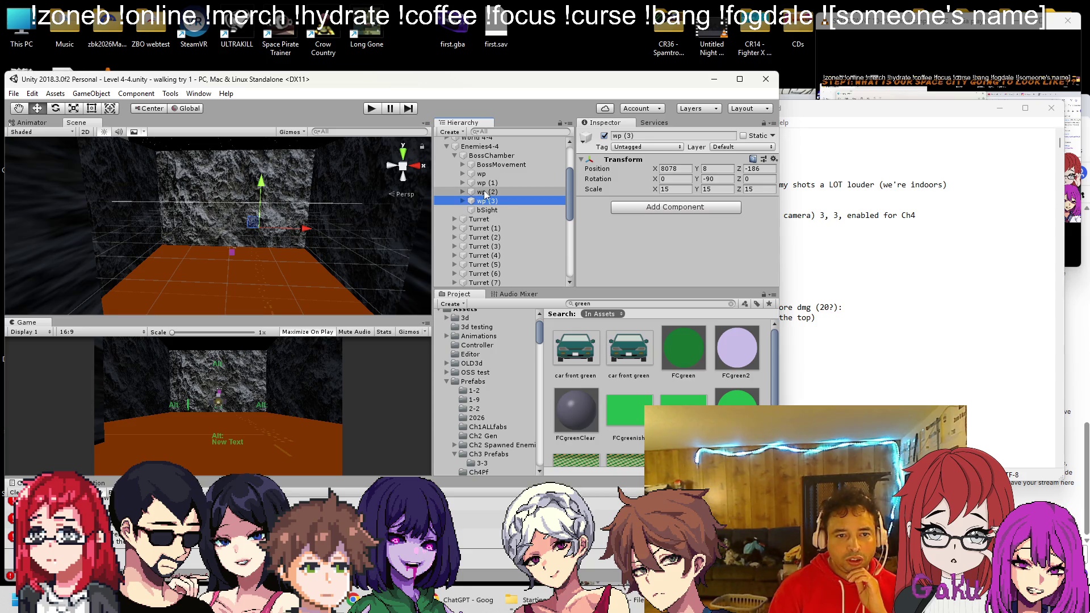
left_click(490, 193)
left_click_drag(193, 167, 393, 213)
left_click(489, 183)
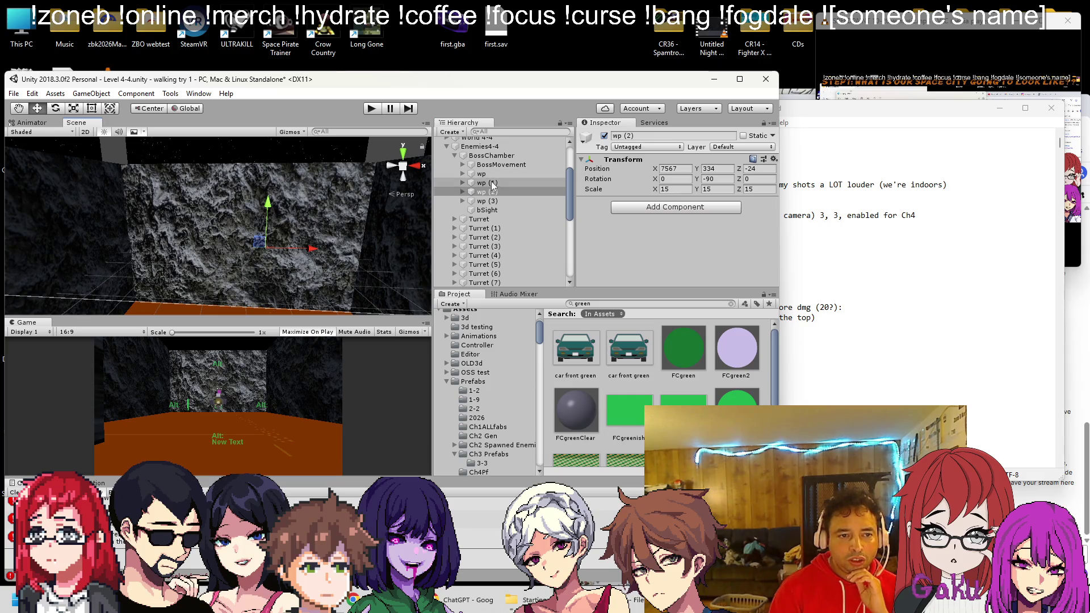
left_click(478, 173)
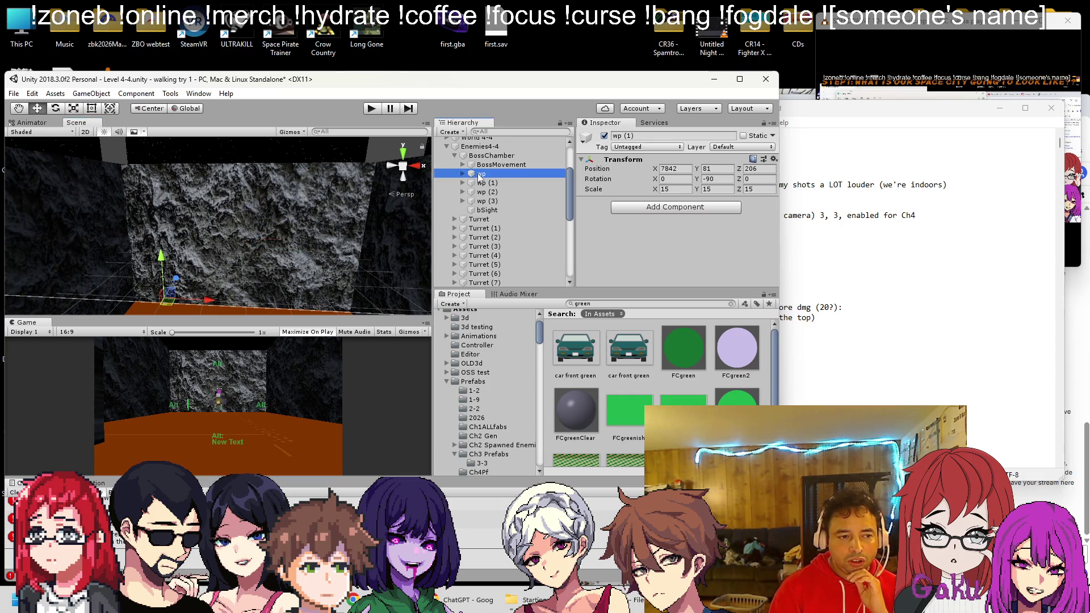
mouse_move(365, 224)
left_mouse_down()
mouse_move(317, 219)
mouse_move(259, 234)
mouse_move(241, 219)
mouse_move(240, 231)
left_mouse_up()
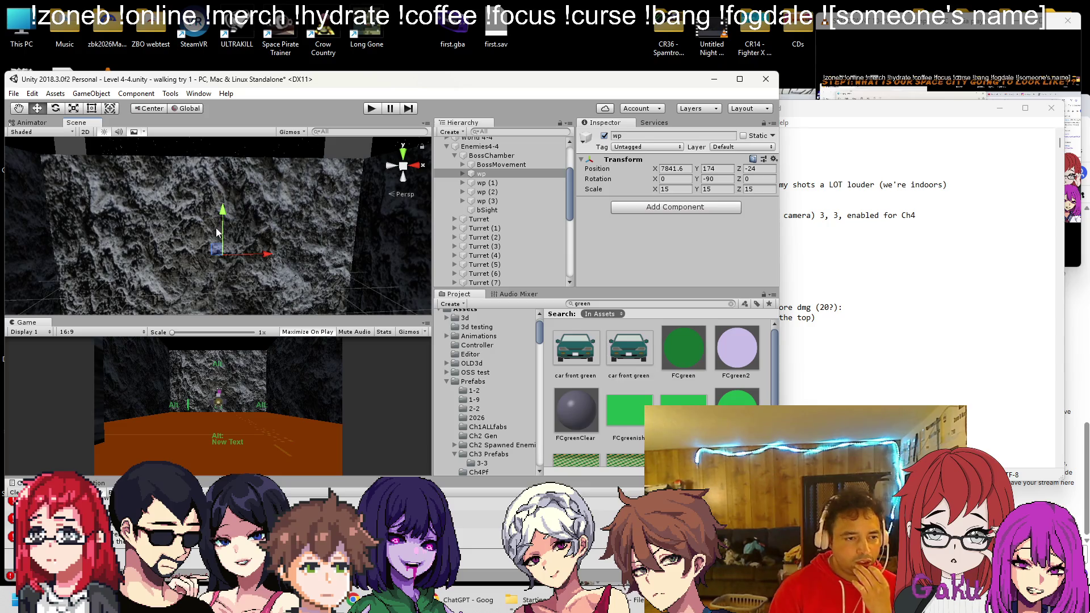
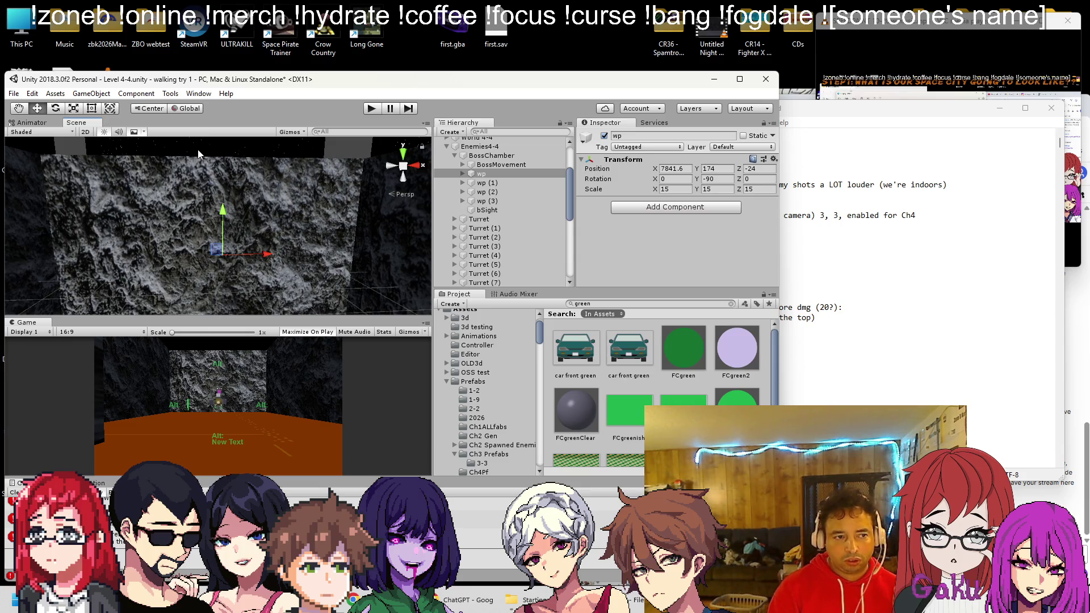
Create a 3D Sphere as a child of the wp waypoint object
left_click_drag(227, 194, 216, 205)
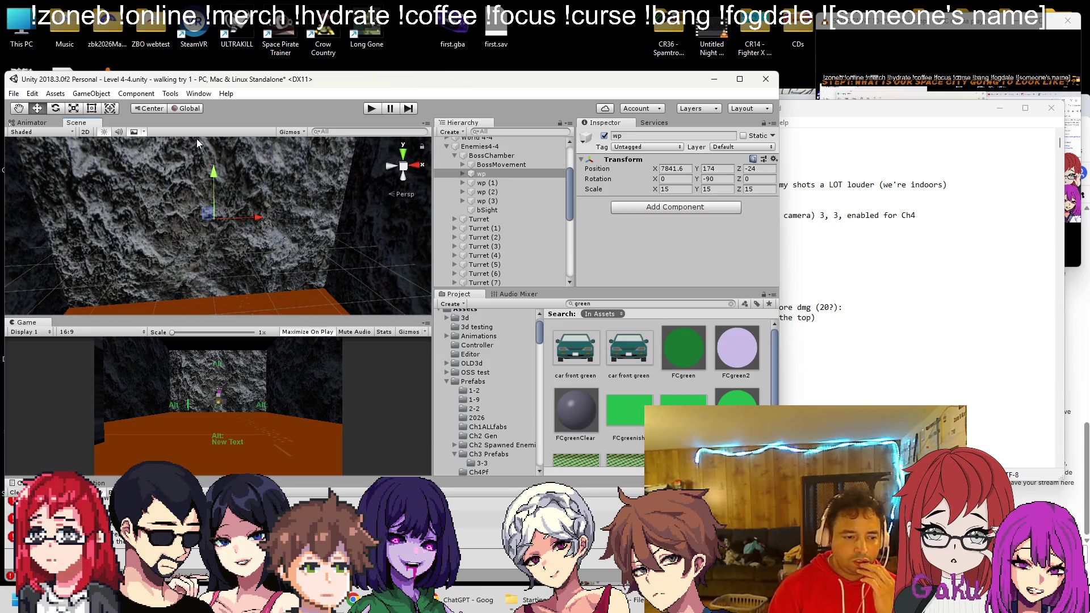
mouse_move(198, 142)
left_mouse_down()
mouse_move(343, 294)
mouse_move(282, 211)
left_mouse_up()
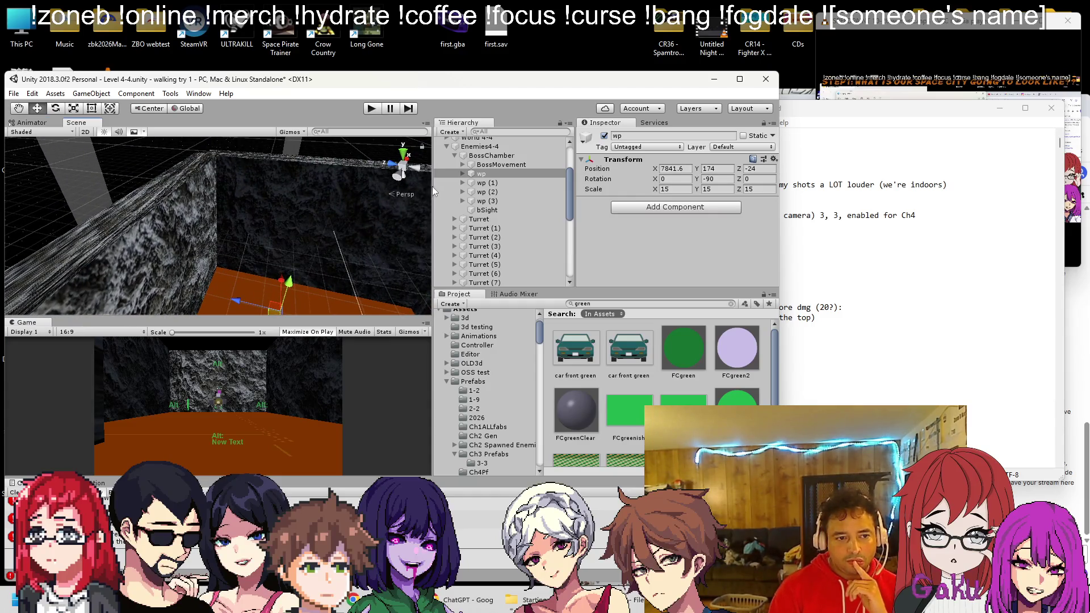
right_click(481, 174)
mouse_move(545, 272)
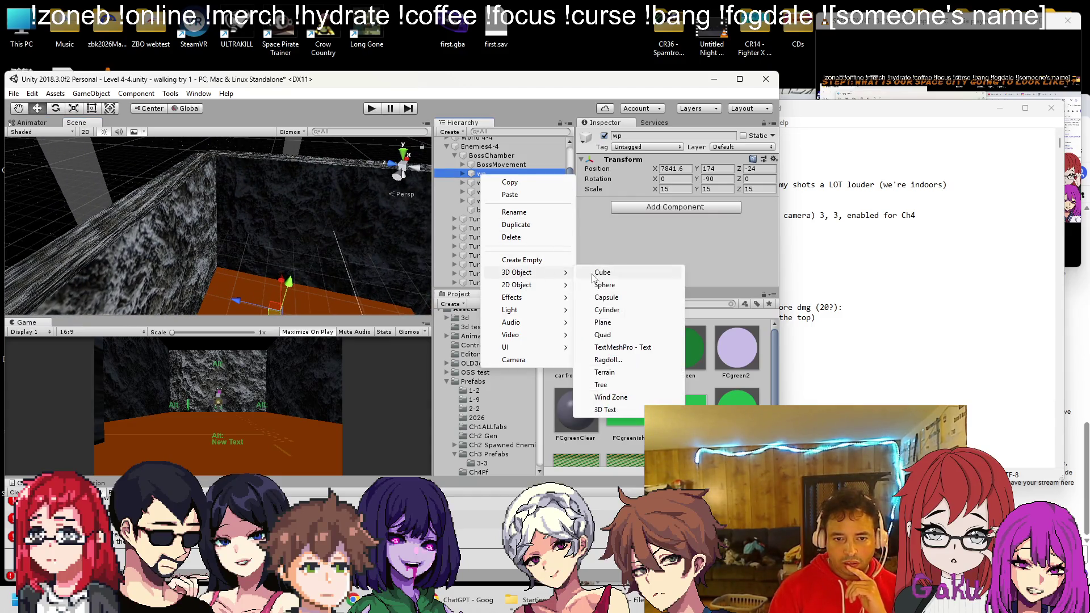
left_click(604, 285)
mouse_move(226, 240)
left_mouse_down()
mouse_move(254, 274)
mouse_move(94, 258)
mouse_move(118, 180)
left_mouse_up()
Scale Sphere (1) to 10 on X, Y and Z and move it to the scene root
left_click(673, 189)
type("10")
key("Tab")
type("10")
key("Tab")
type("10")
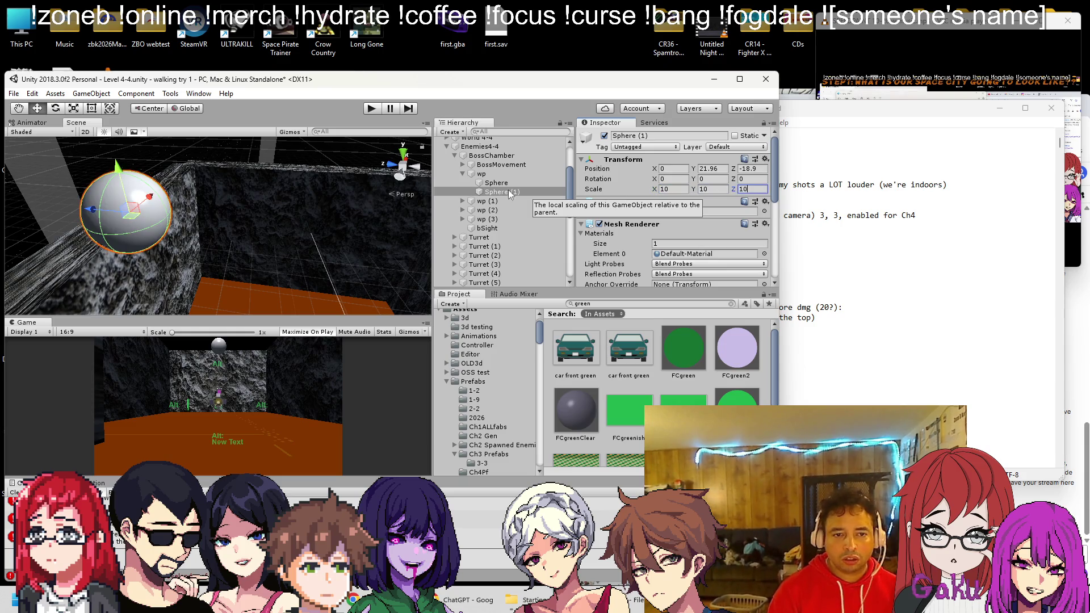
mouse_move(493, 192)
left_mouse_down()
mouse_move(492, 143)
mouse_move(489, 161)
left_mouse_up()
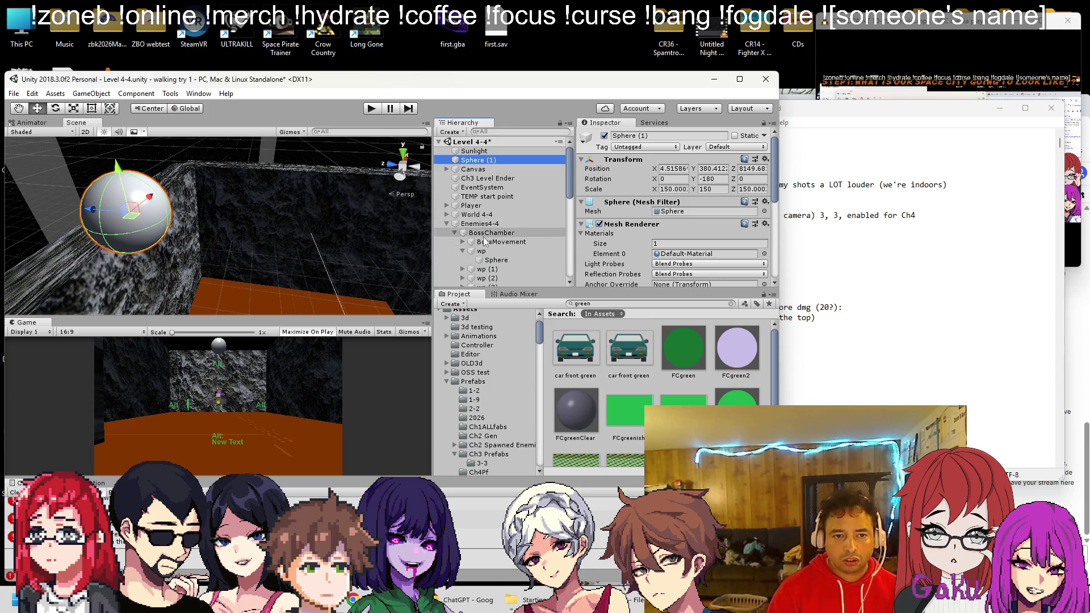
key("f")
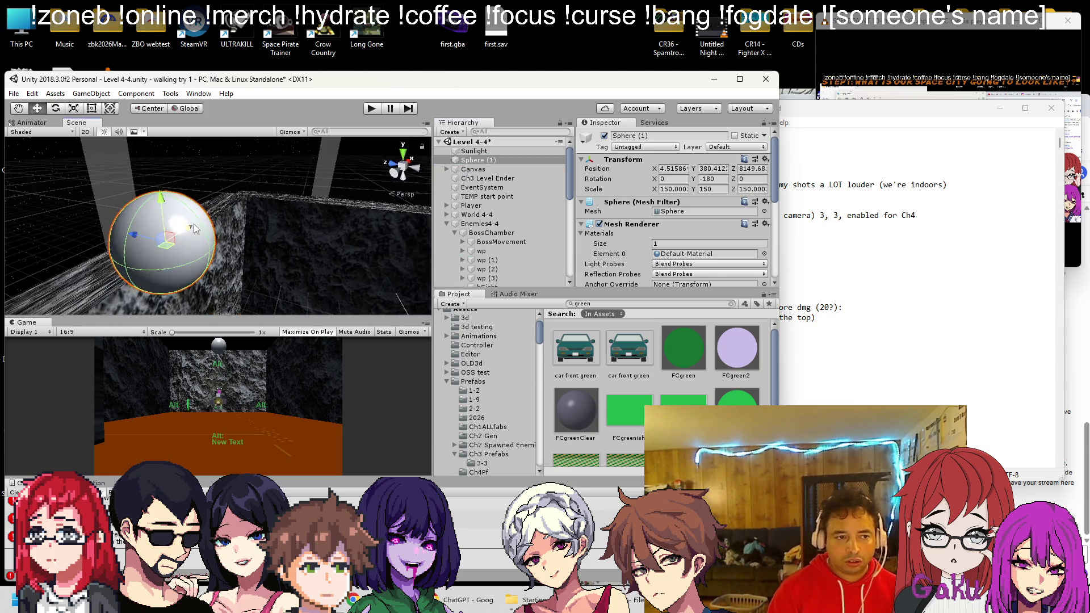
key("f")
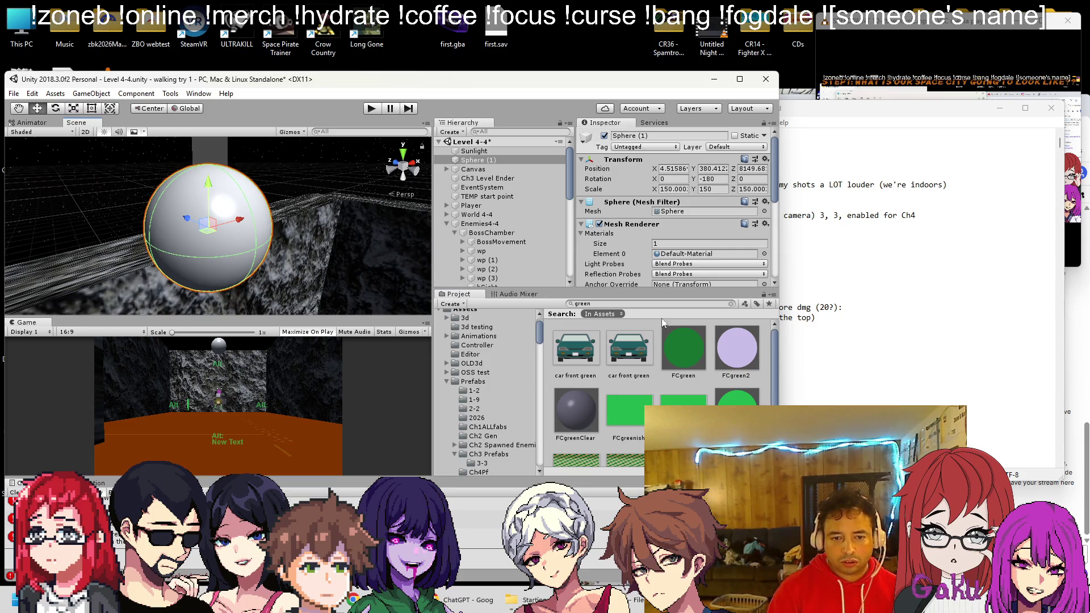
Apply the rock material to the sphere, then replace it with the lava material
type("rock")
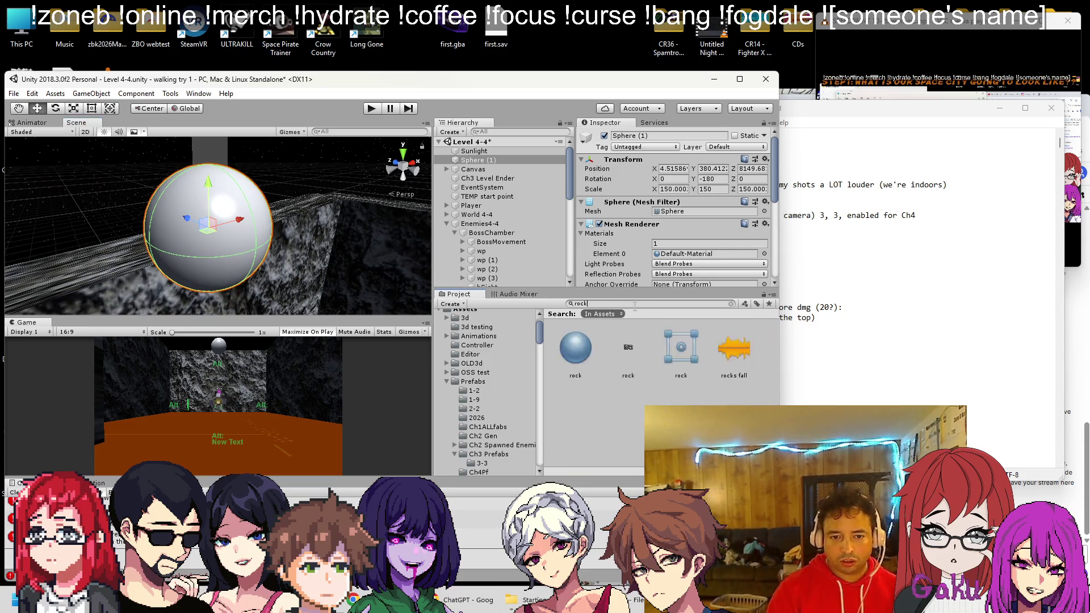
left_click_drag(575, 348, 218, 229)
type("lava")
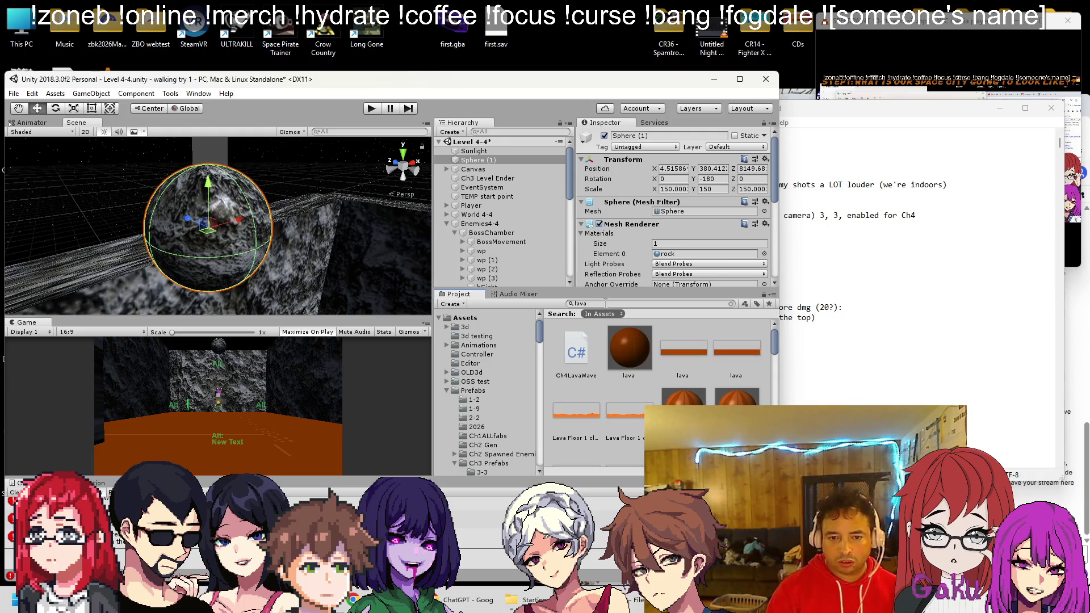
left_click_drag(681, 403, 189, 203)
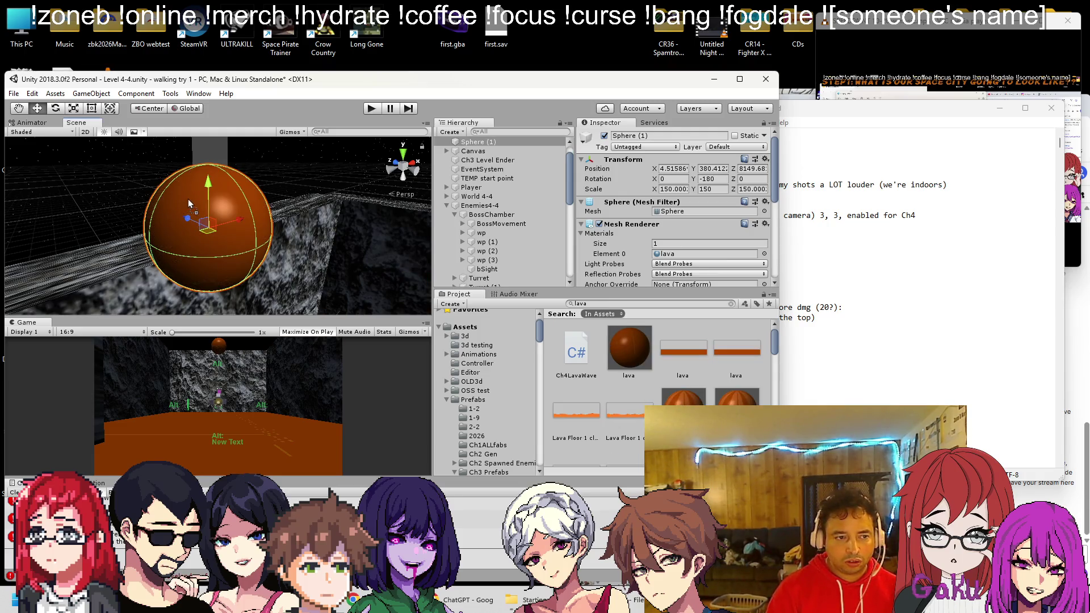
Tag the lava sphere as bighazard
scroll(357, 199, "down", 2)
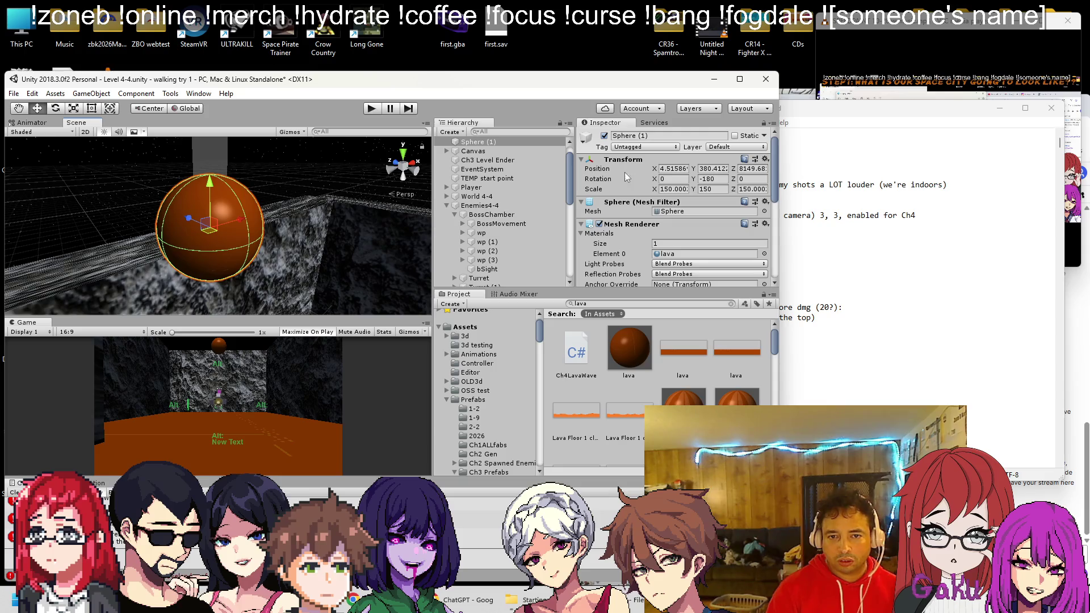
scroll(597, 190, "down", 3)
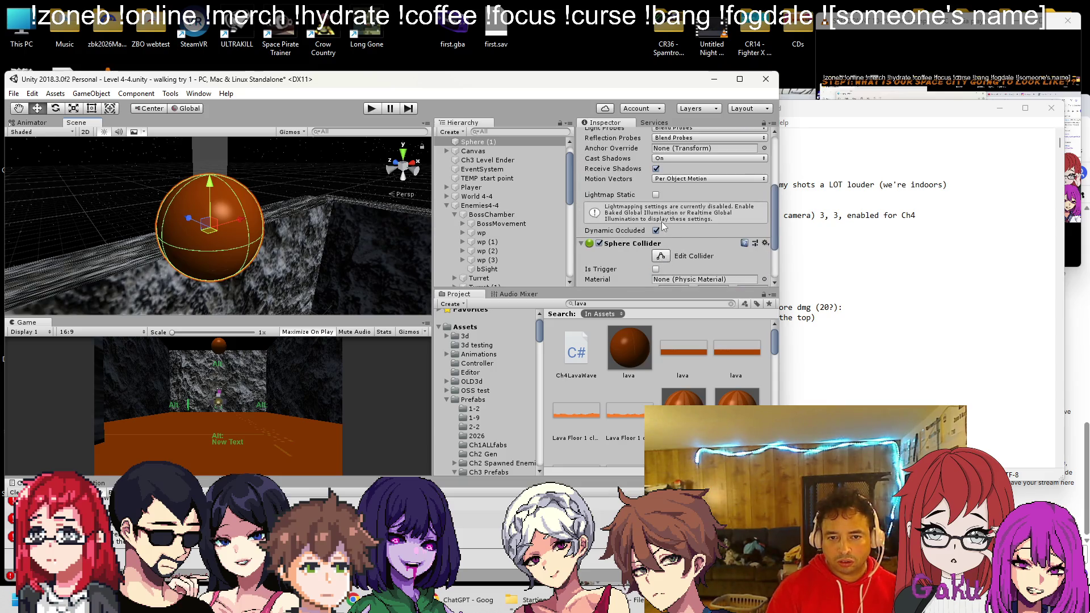
scroll(641, 227, "down", 5)
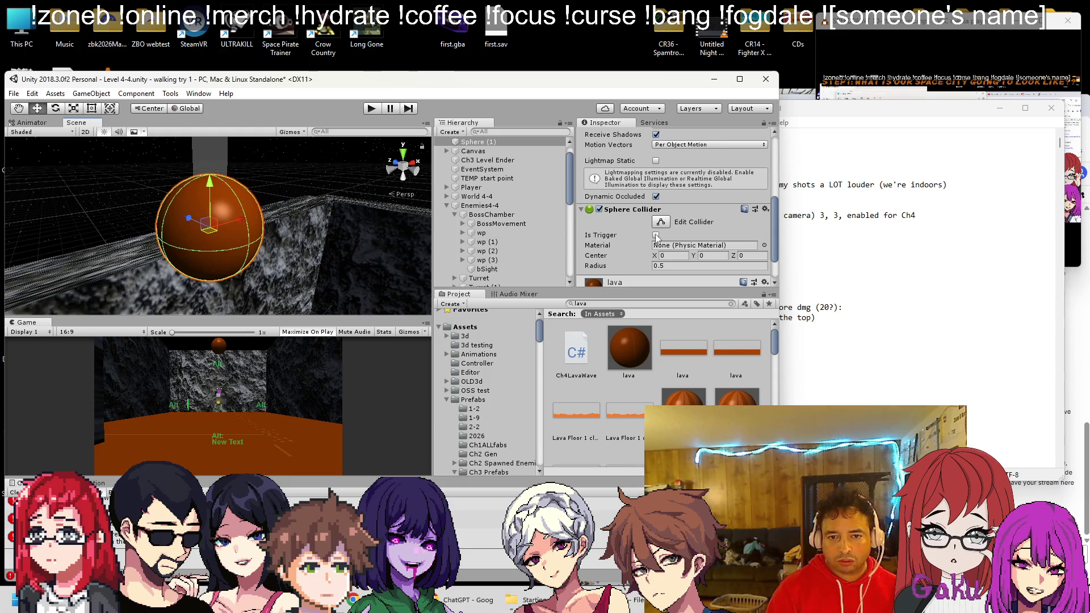
scroll(656, 227, "up", 10)
left_click(635, 147)
left_click(635, 147)
left_click(636, 147)
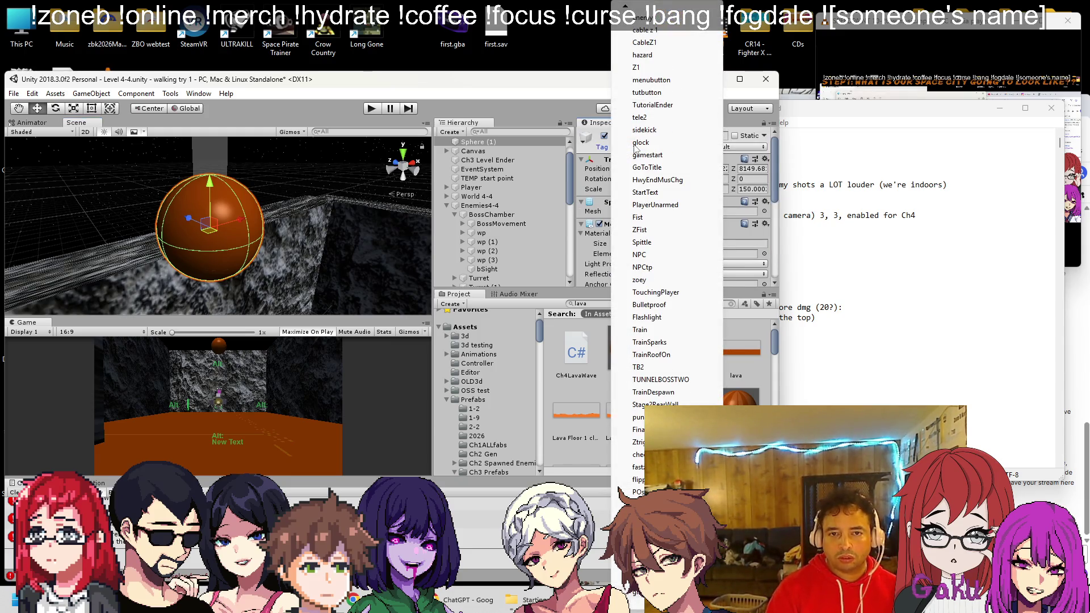
scroll(639, 170, "down", 10)
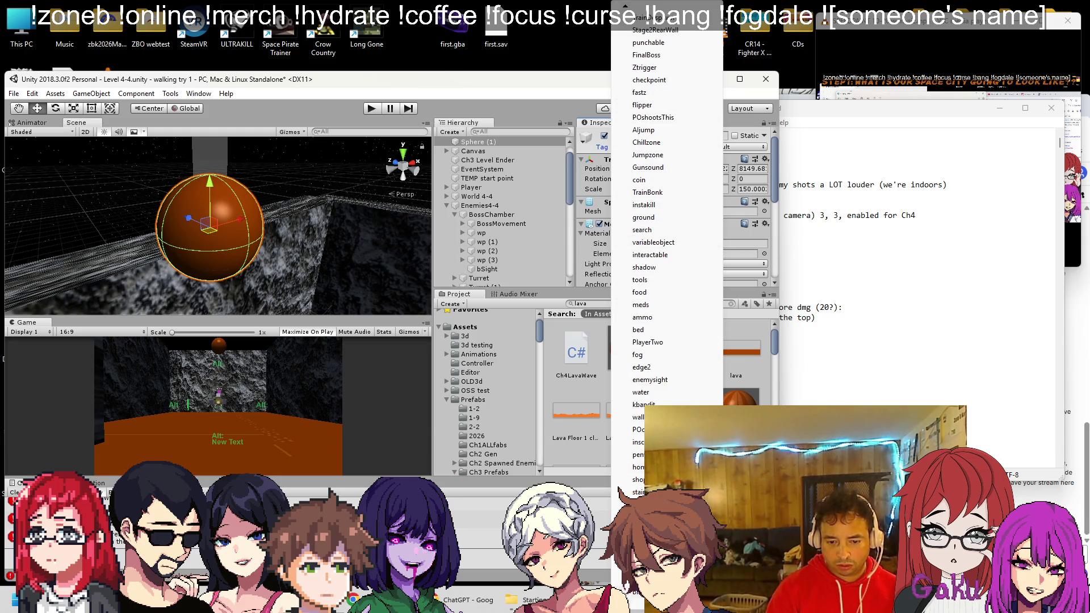
scroll(664, 256, "down", 11)
left_click(647, 504)
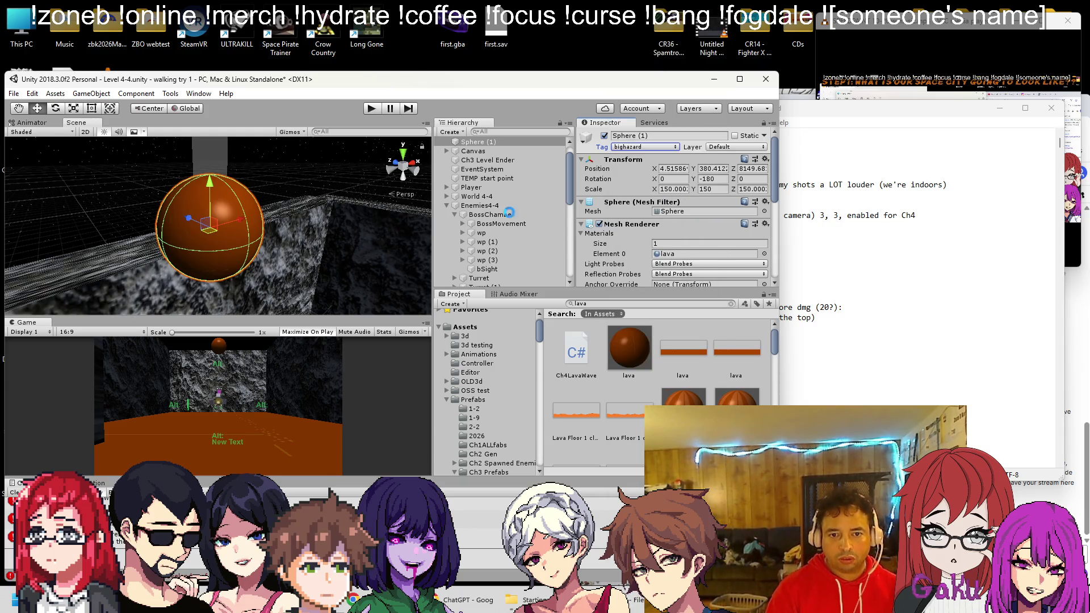
Add a Rigidbody to the sphere with Interpolate and Continuous collision detection
scroll(635, 200, "down", 5)
scroll(630, 208, "down", 1)
scroll(629, 212, "down", 2)
left_click(641, 272)
type("rigid")
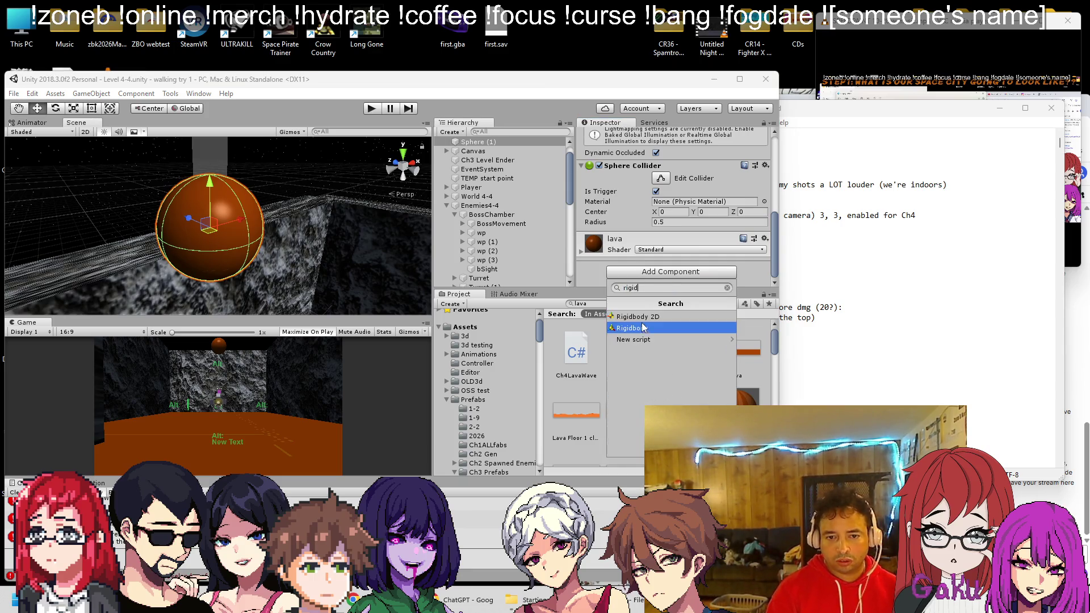
left_click(641, 329)
scroll(638, 225, "down", 3)
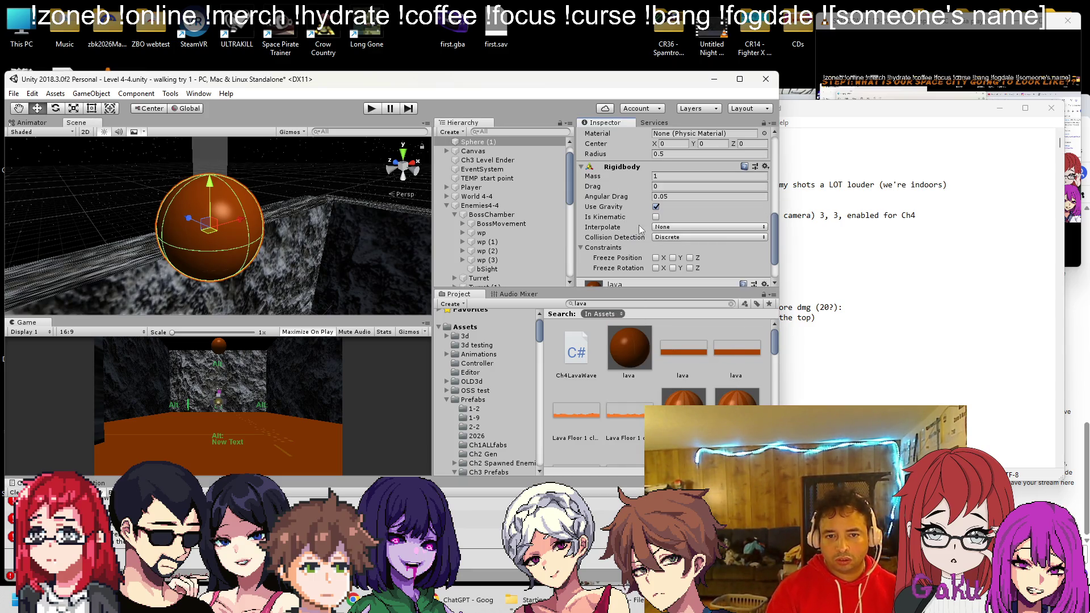
left_click(716, 227)
left_click(696, 250)
left_click(696, 238)
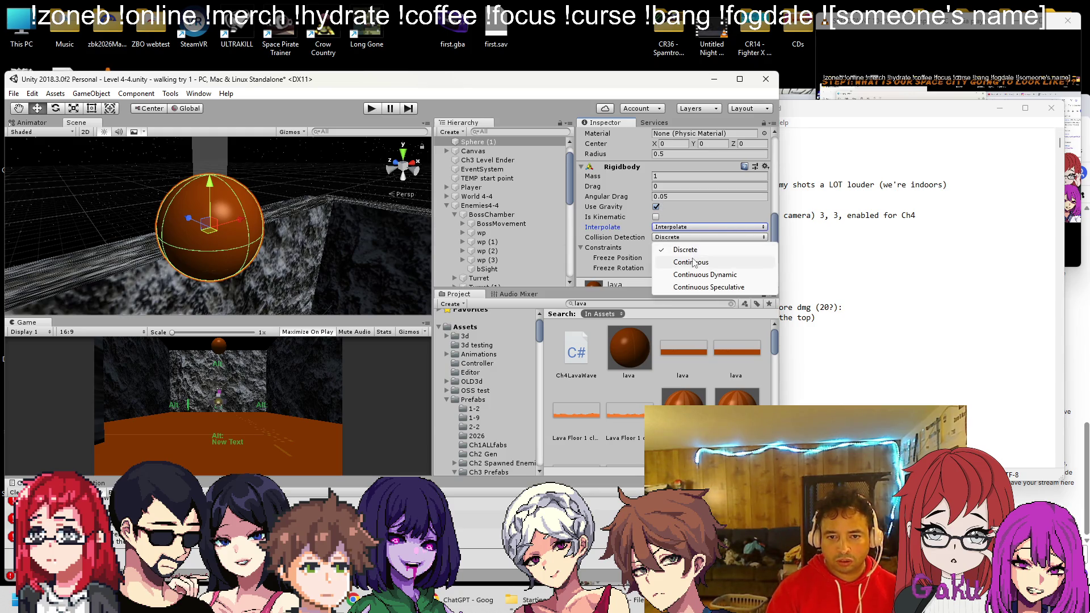
left_click(693, 262)
mouse_move(383, 176)
left_mouse_down()
mouse_move(252, 186)
mouse_move(332, 177)
mouse_move(294, 218)
mouse_move(279, 184)
left_mouse_up()
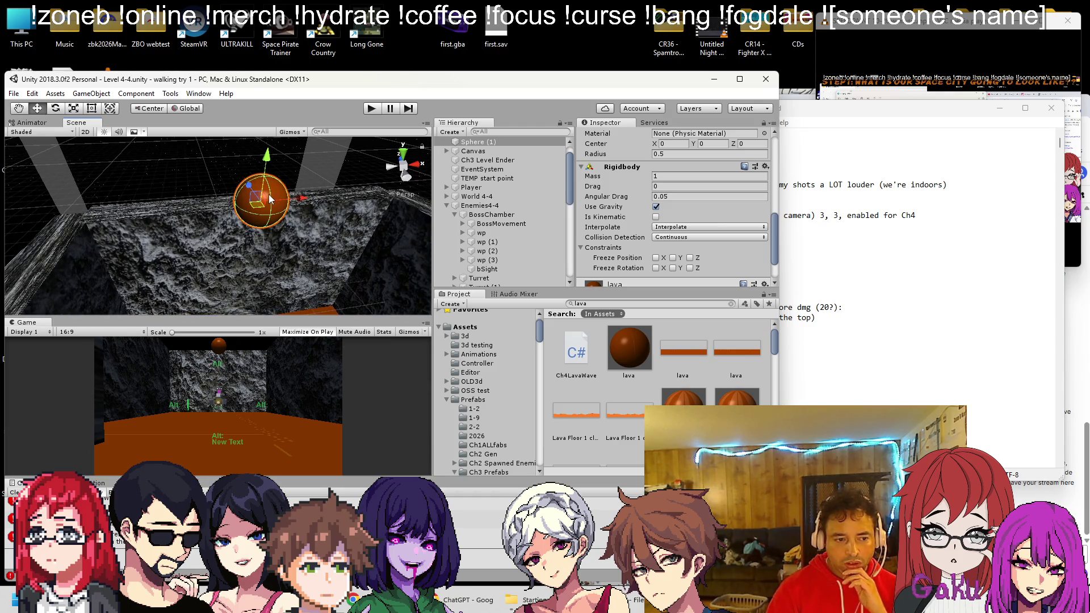
Attach the Sp Rotate script to the sphere
scroll(621, 250, "down", 2)
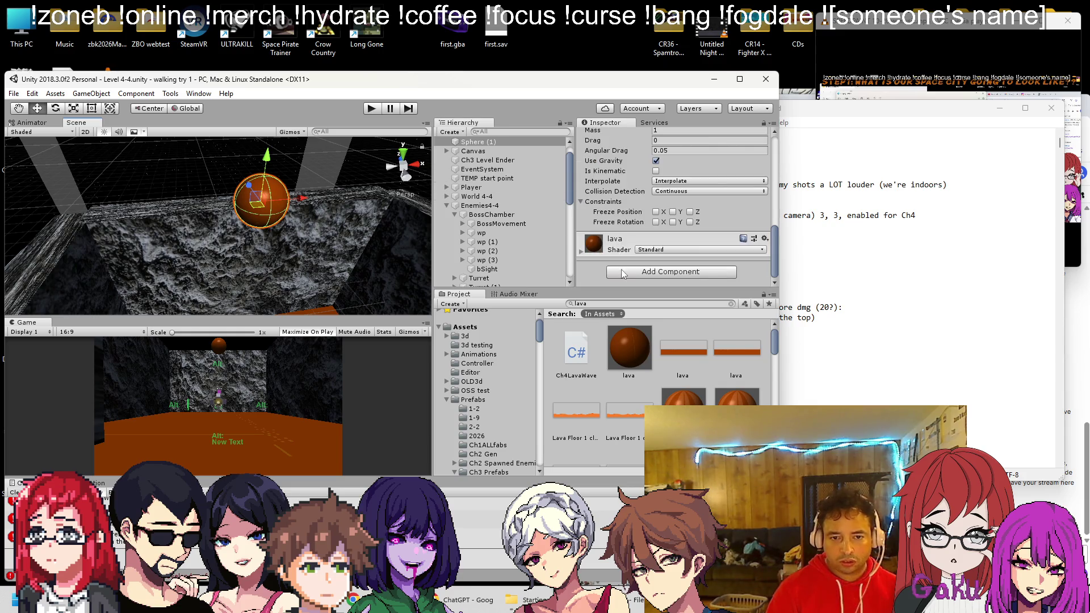
left_click(624, 272)
type("rotate")
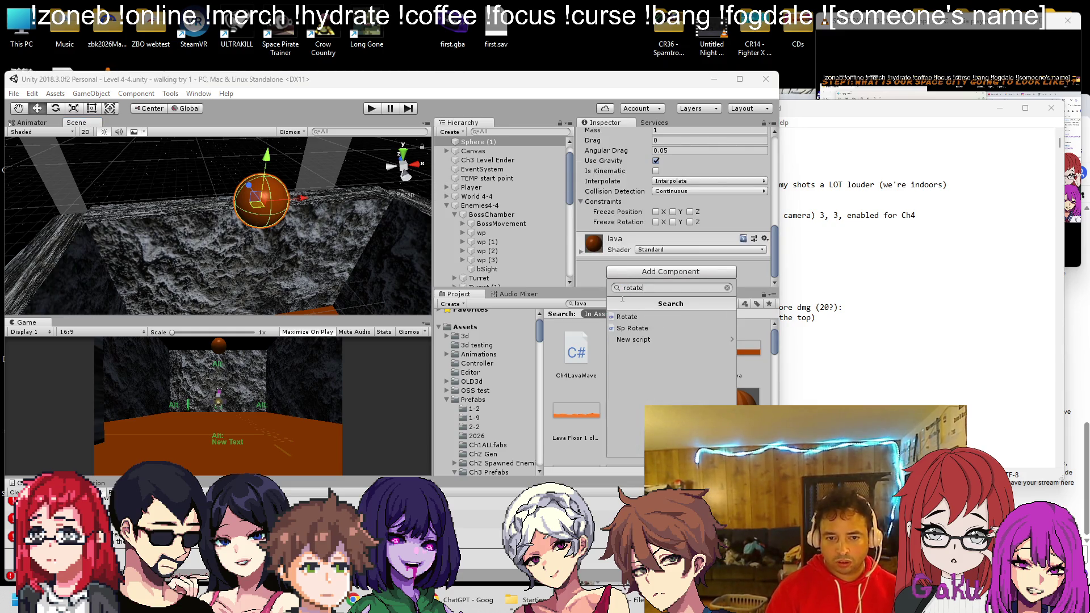
left_click(627, 329)
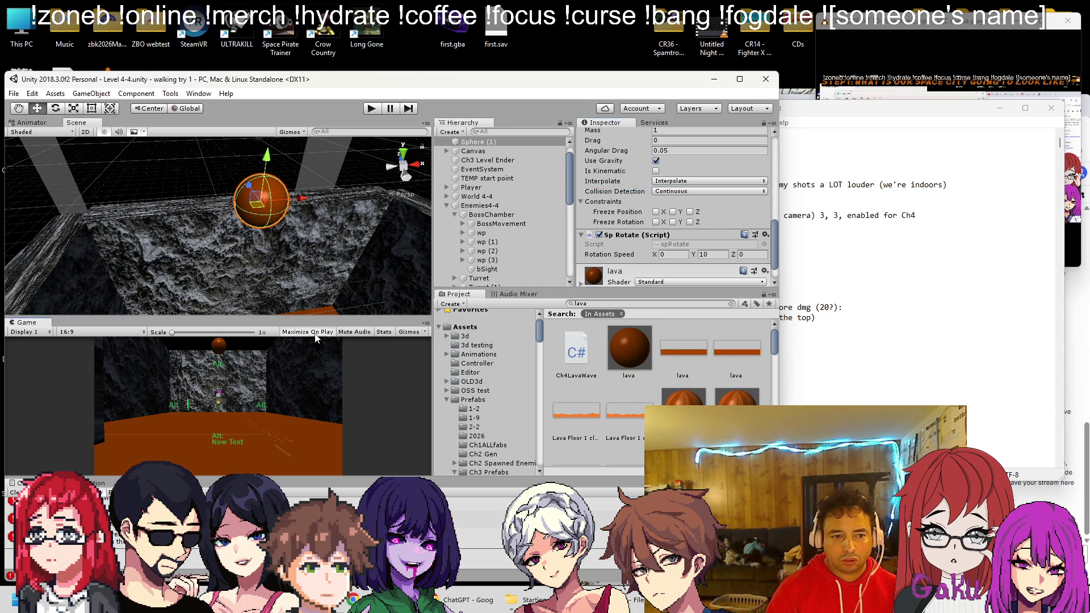
Play-test the scene while setting Sp Rotate speed to X 10, Y 0
scroll(333, 253, "up", 2)
left_click(373, 108)
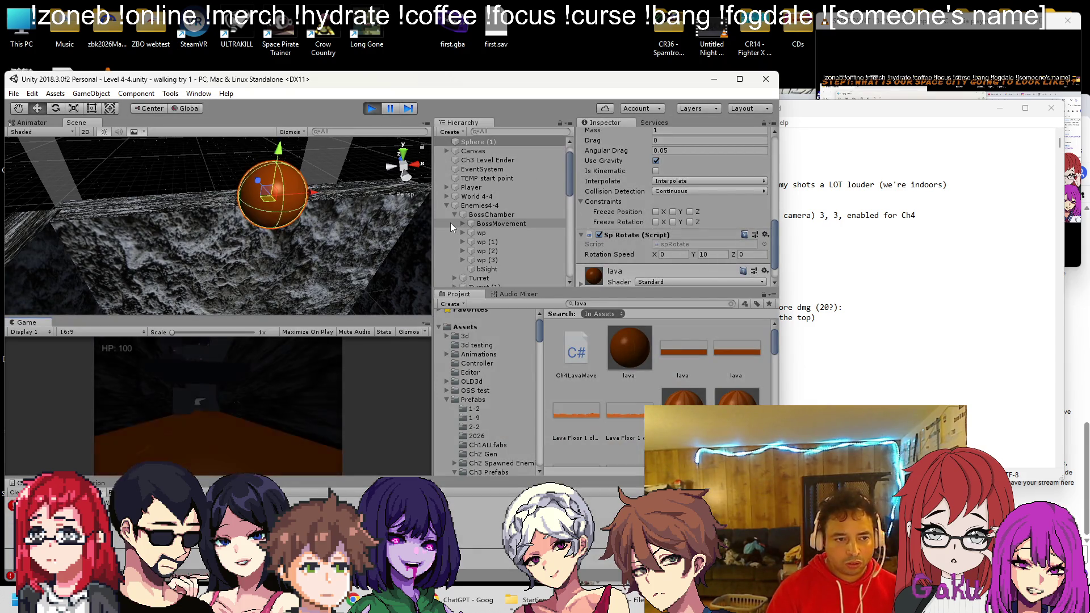
left_click(709, 254)
type("0")
left_click(672, 254)
type("10")
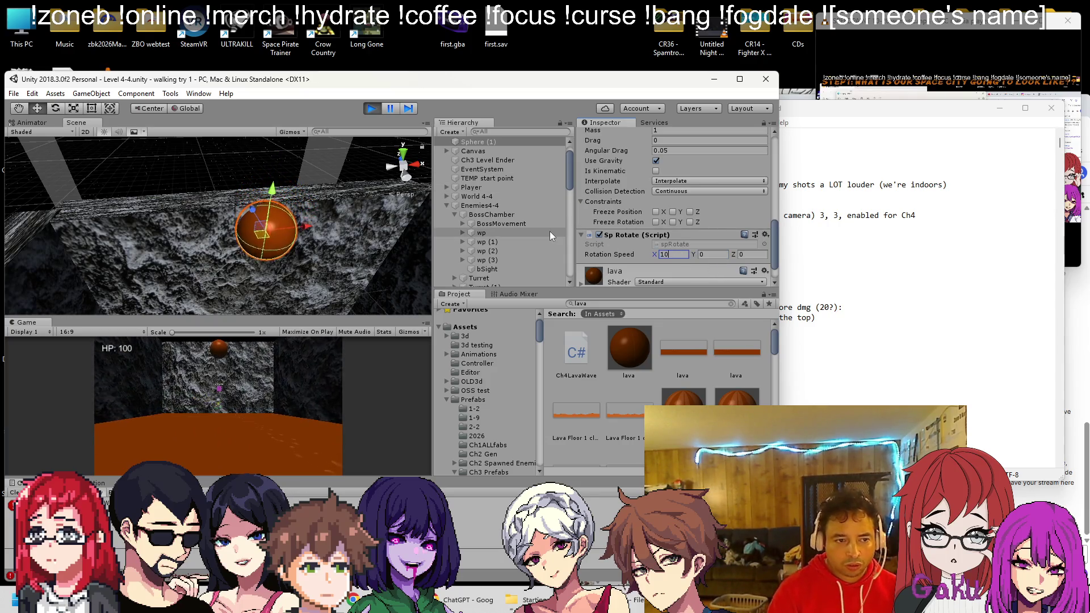
key("ctrl+p")
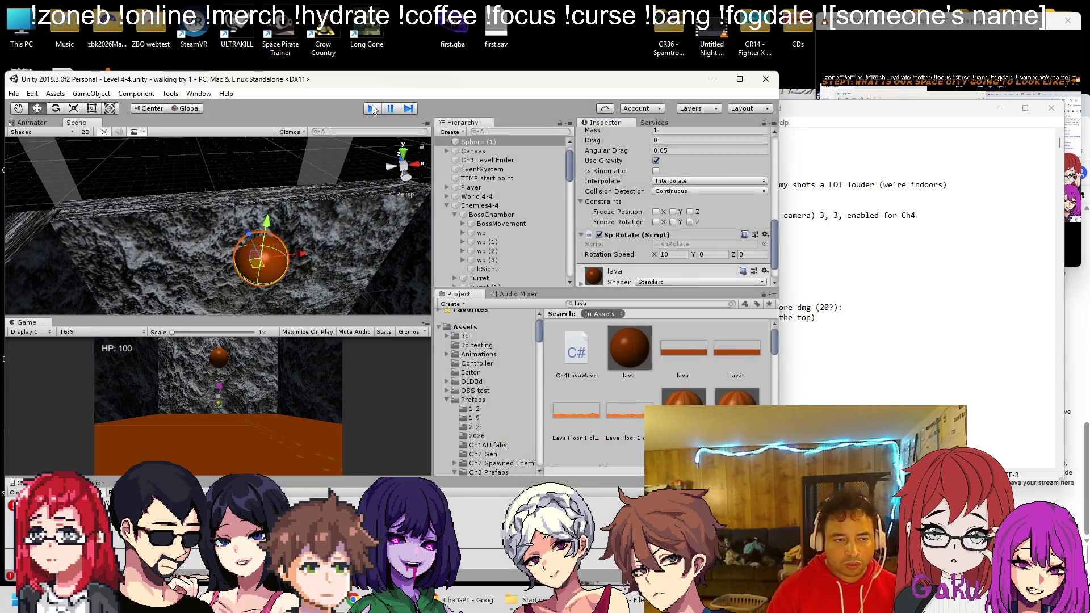
mouse_move(280, 176)
left_mouse_down()
mouse_move(300, 208)
mouse_move(327, 160)
left_mouse_up()
Play-test again, then set Sp Rotate speed to X 50, Y 0 and save the scene
left_click(372, 112)
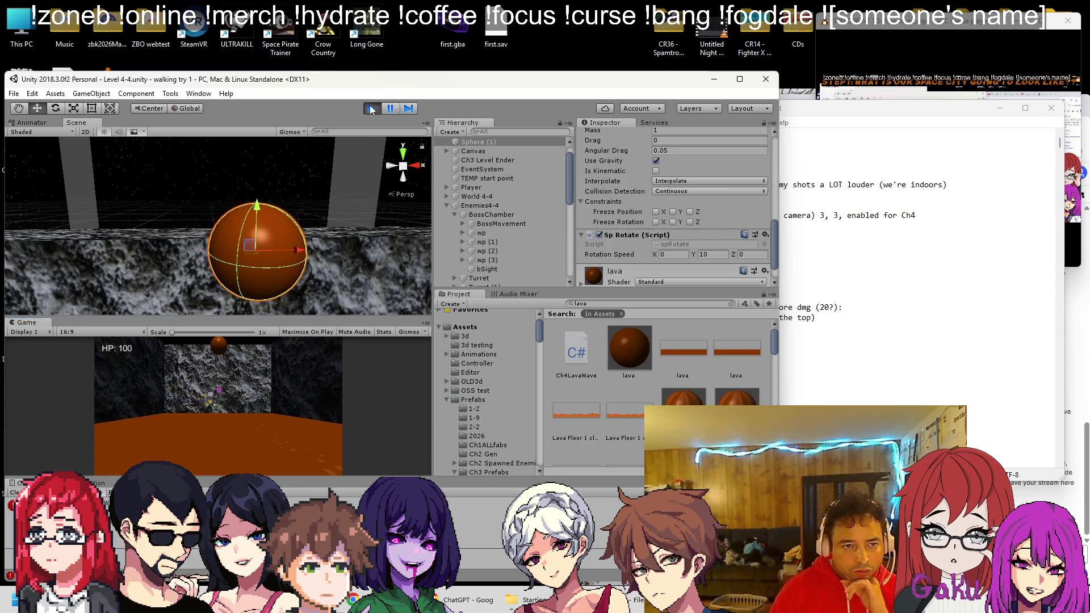
key("ctrl+p")
left_click(673, 255)
type("50")
key("Tab")
type("0")
key("ctrl+s")
Run one more play-test of the spinning boulder and stop it
left_click(372, 108)
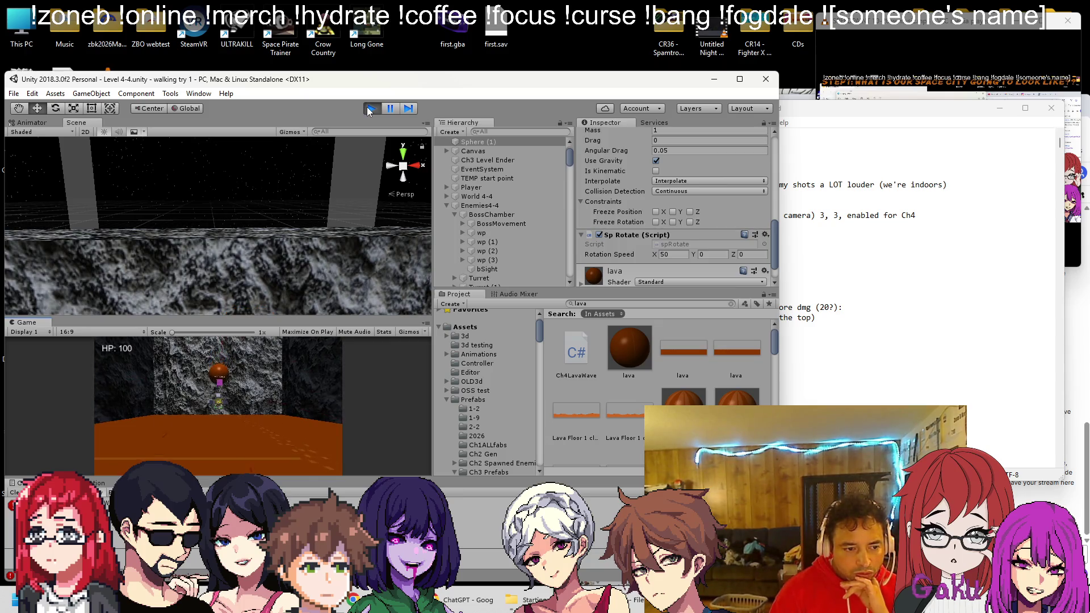
left_click(370, 109)
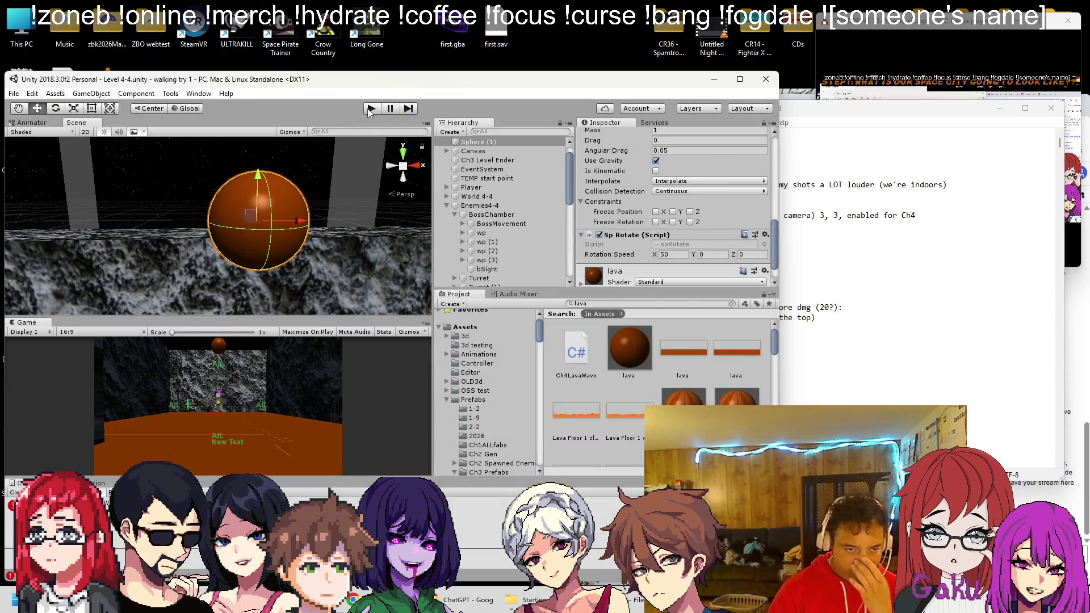
mouse_move(327, 204)
left_mouse_down()
mouse_move(320, 219)
mouse_move(251, 213)
left_mouse_up()
right_click(492, 142)
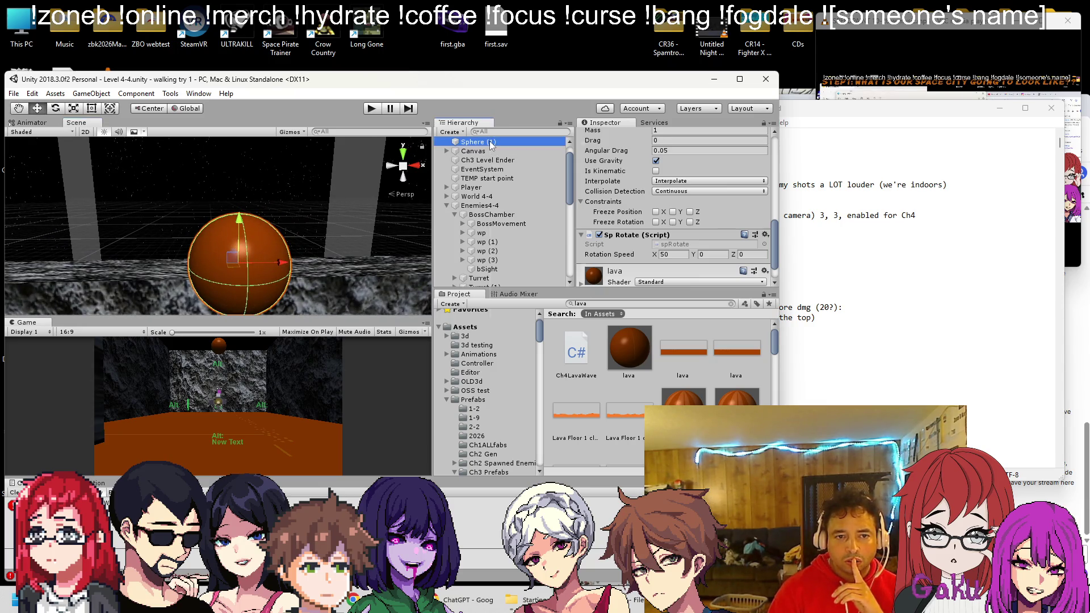
Add an empty child under the sphere and rename the sphere to Boulder
left_click(524, 226)
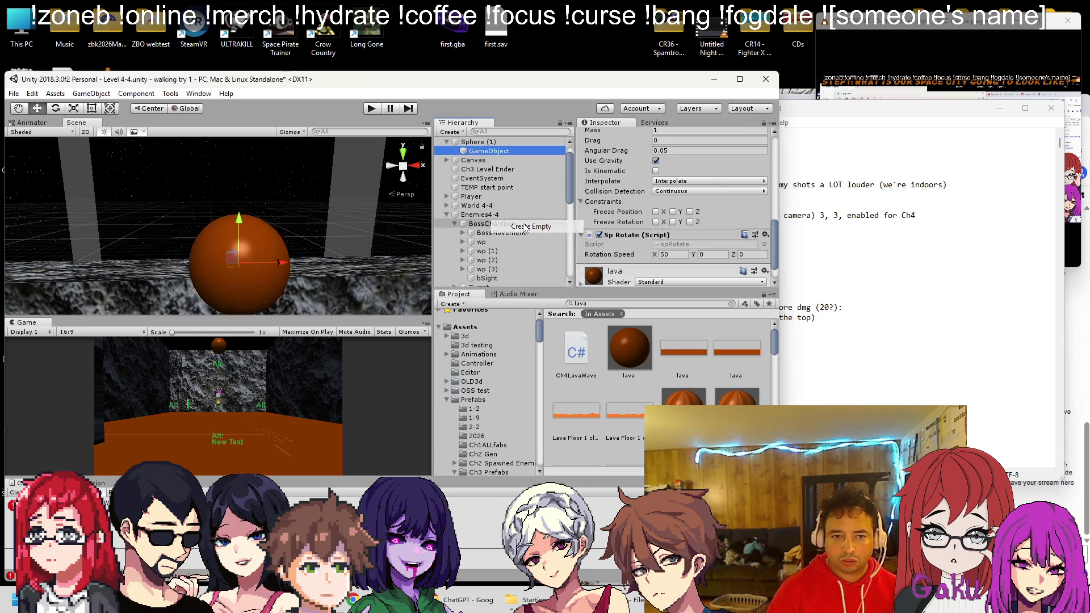
right_click(473, 142)
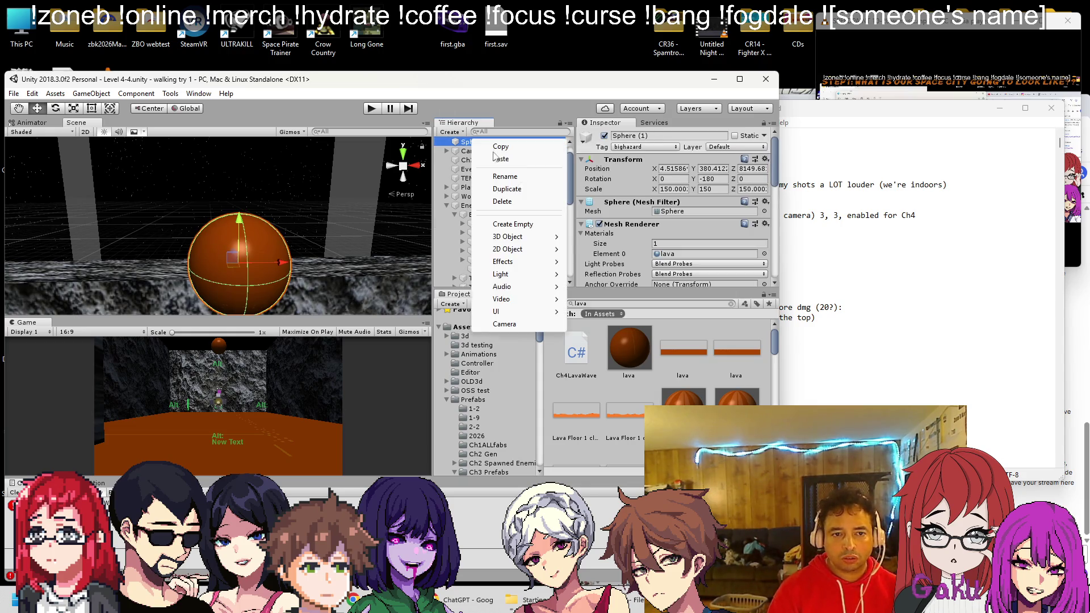
left_click(527, 176)
type("Boulder")
key("Return")
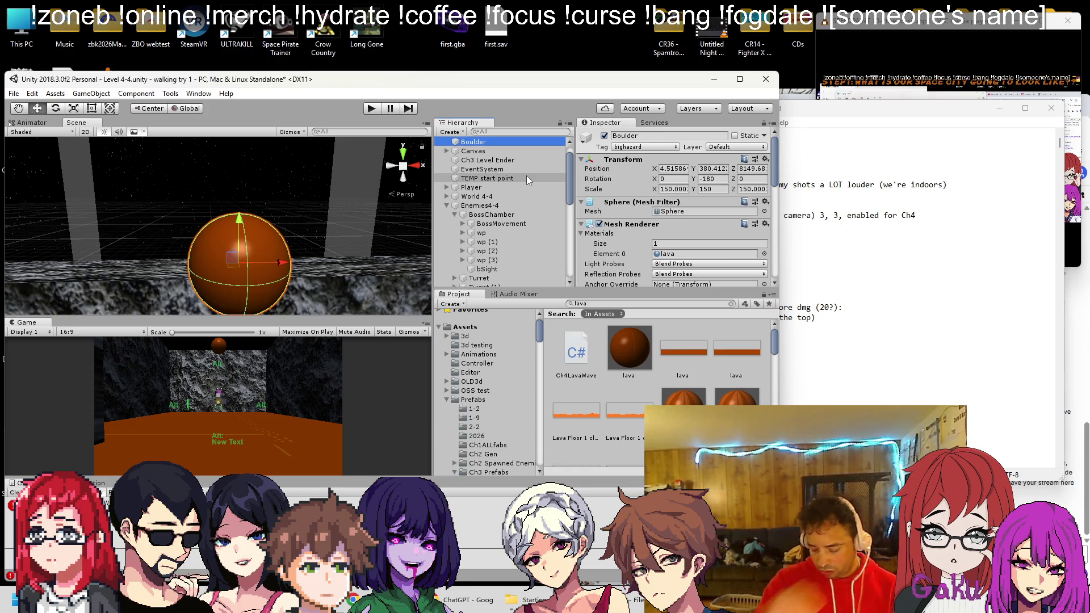
right_click(501, 139)
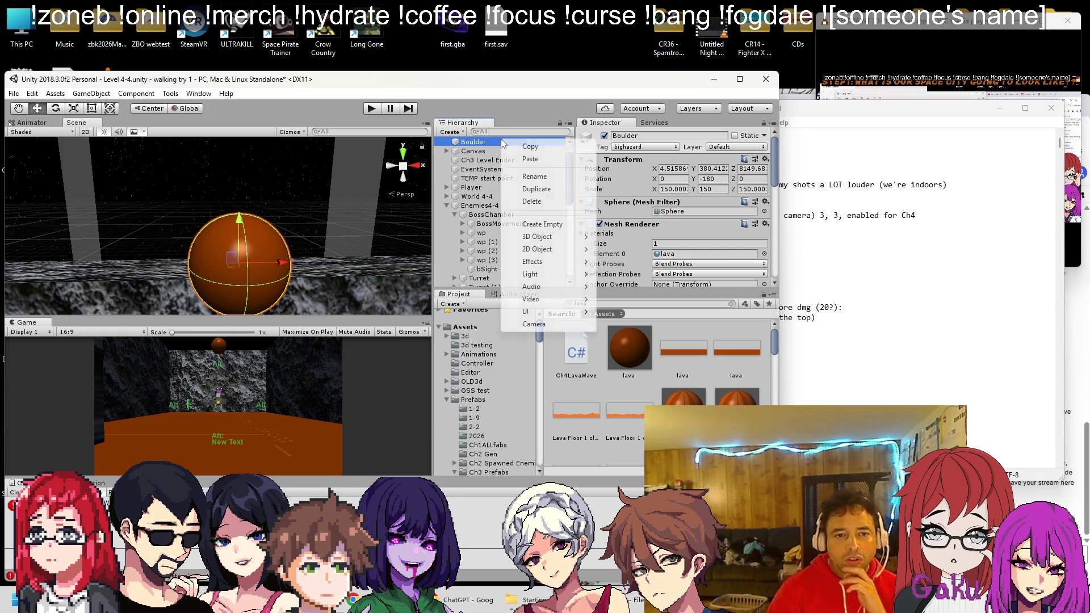
mouse_move(544, 239)
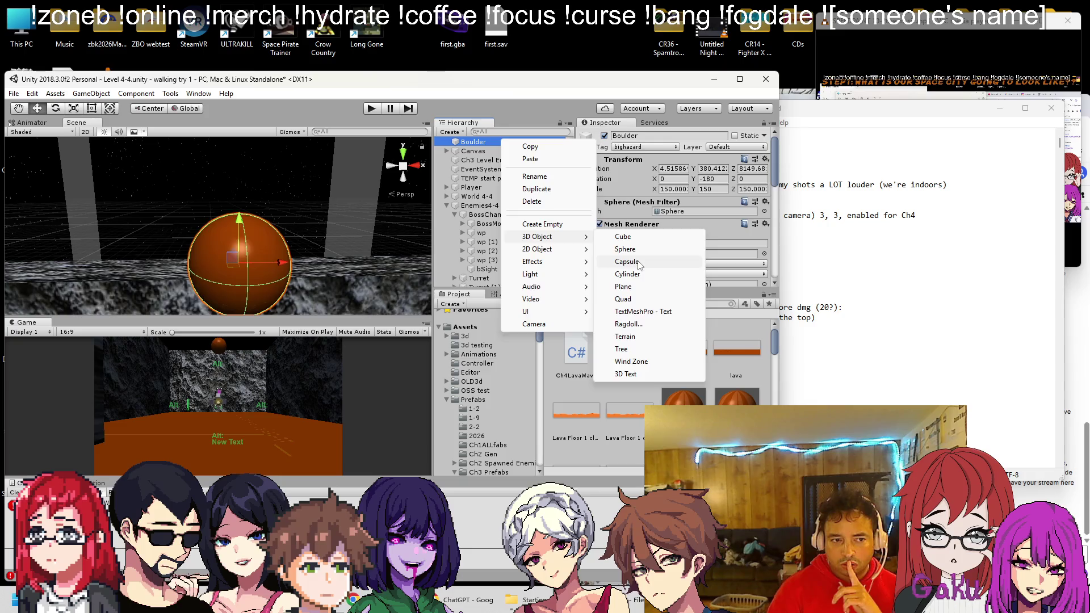
Add a Capsule under Boulder and try the dark red and Red materials on it
left_click(628, 262)
left_click_drag(239, 219, 241, 175)
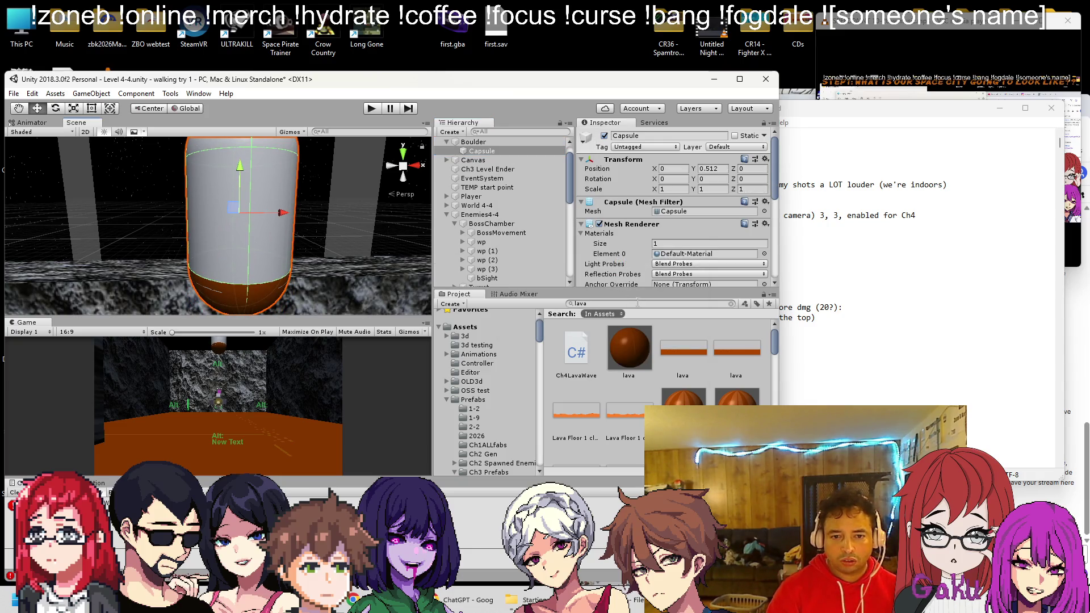
scroll(706, 391, "down", 5)
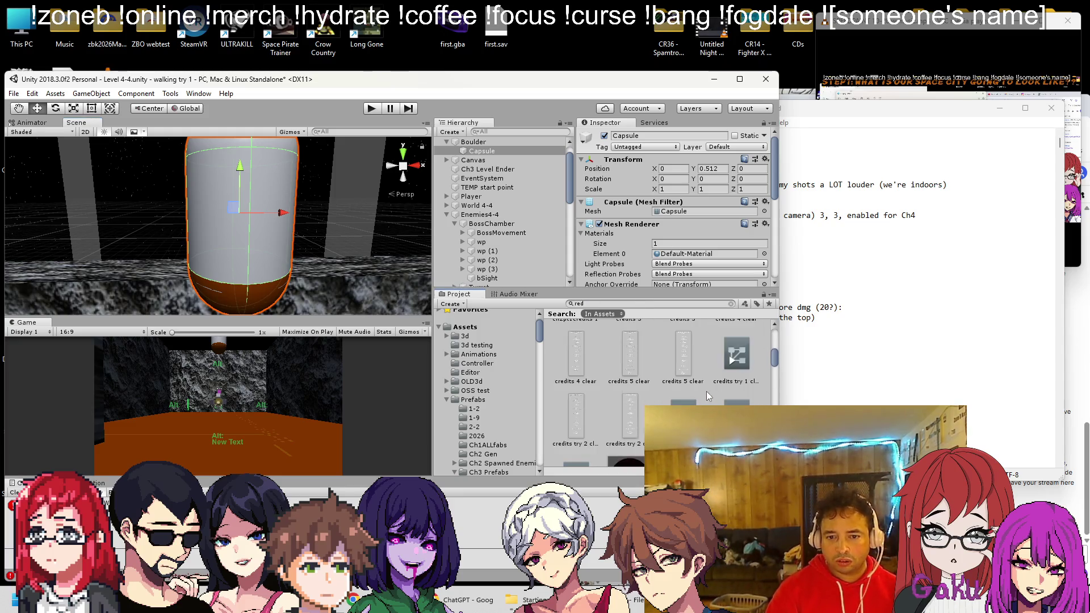
scroll(661, 383, "down", 2)
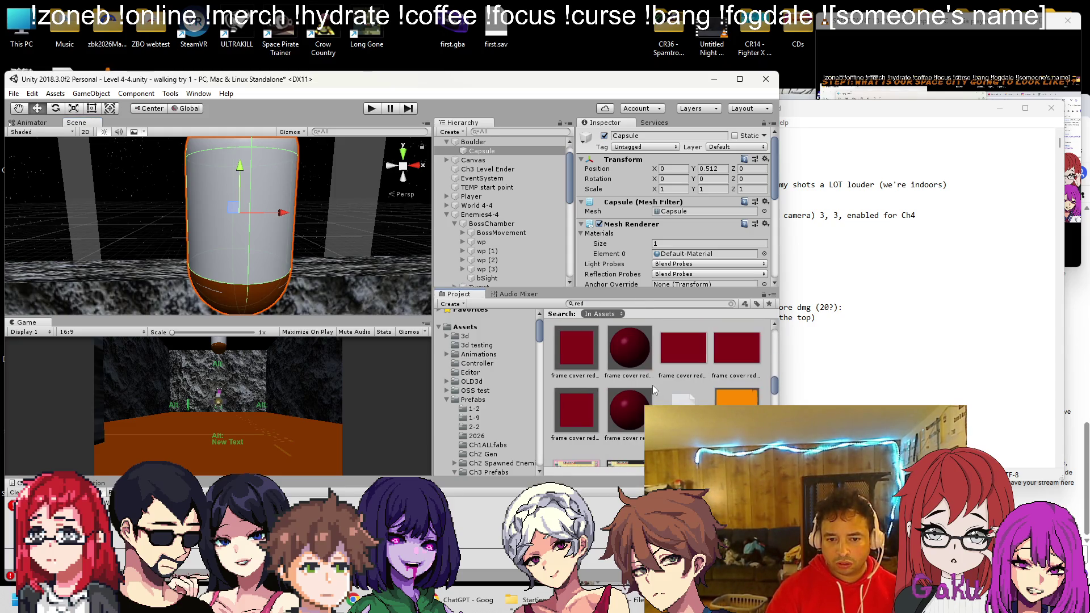
scroll(651, 386, "down", 5)
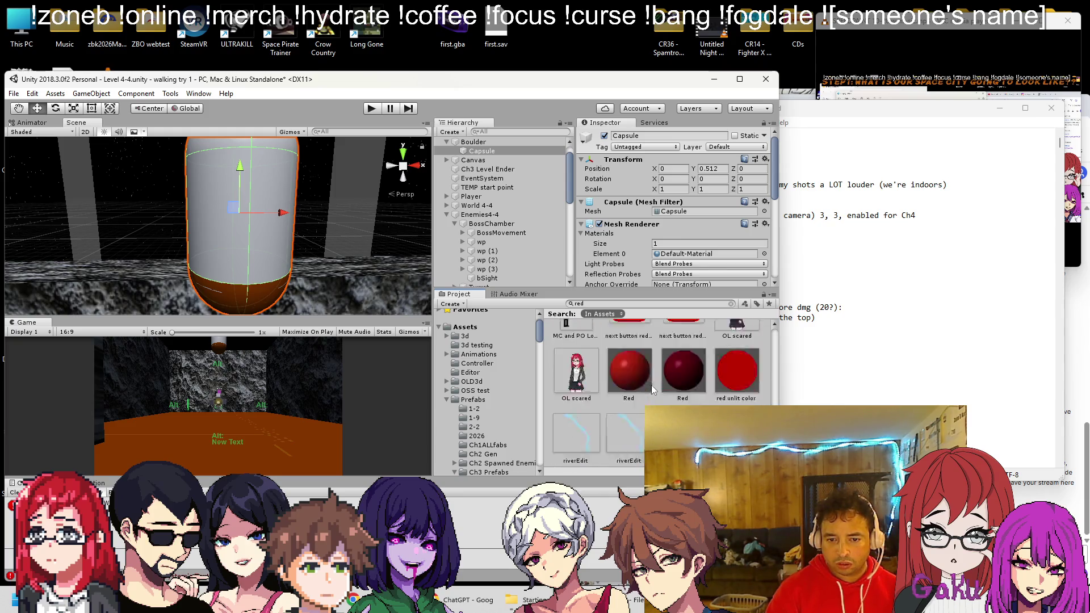
scroll(653, 384, "up", 1)
scroll(670, 376, "up", 3)
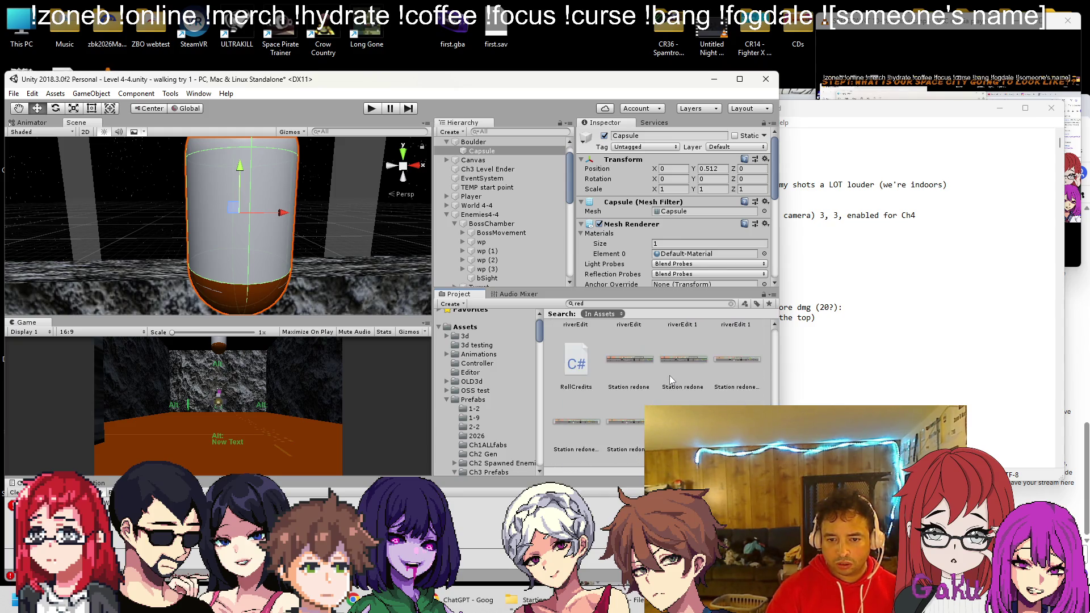
scroll(666, 382, "down", 3)
mouse_move(668, 387)
left_mouse_down()
mouse_move(254, 183)
mouse_move(629, 334)
left_mouse_up()
mouse_move(646, 386)
left_mouse_down()
mouse_move(266, 187)
mouse_move(755, 384)
mouse_move(250, 216)
mouse_move(653, 255)
mouse_move(706, 375)
left_mouse_up()
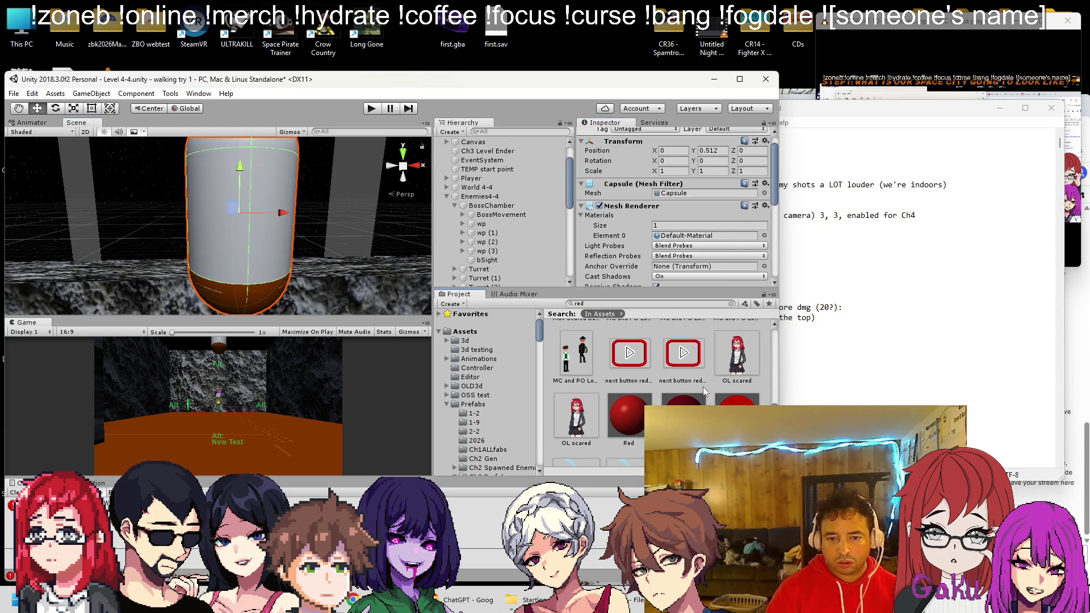
Duplicate the Red material as redClear, make it Transparent, and apply it to the capsule
left_click(683, 412)
scroll(684, 411, "down", 1)
right_click(734, 390)
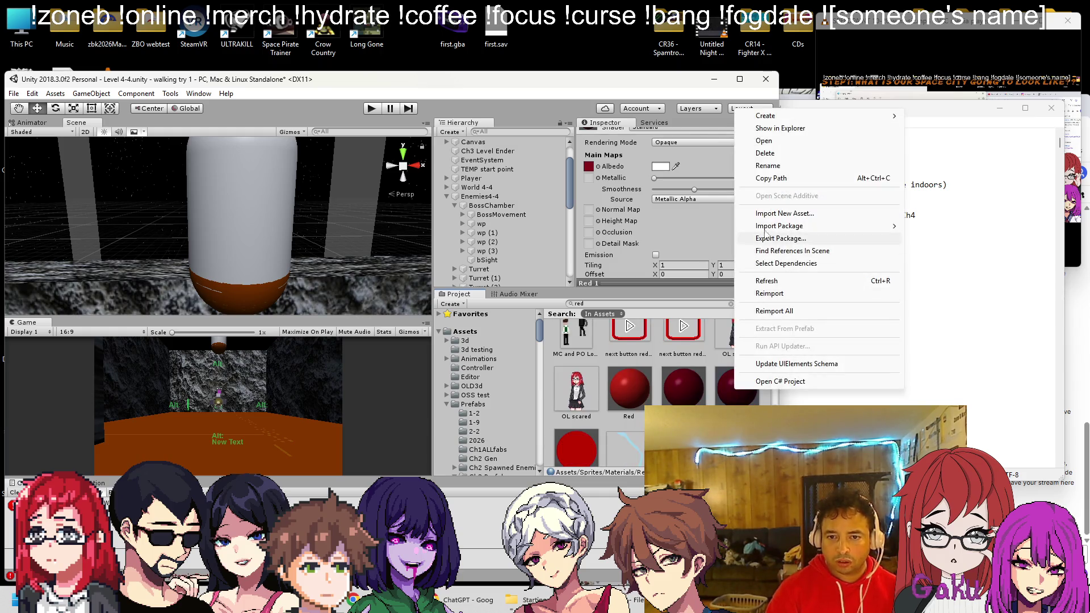
left_click(765, 168)
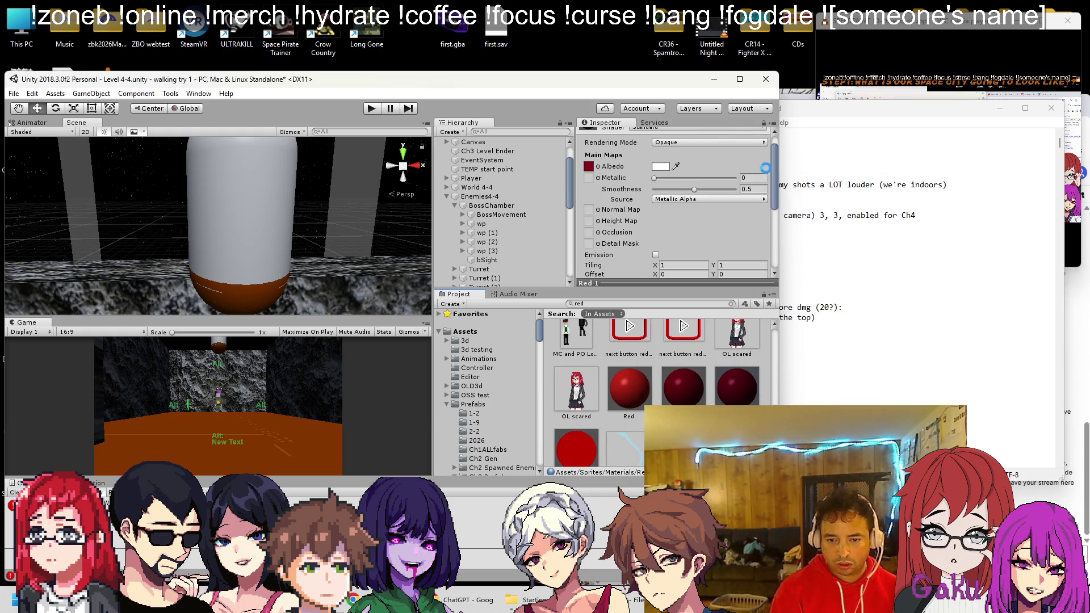
key("Return")
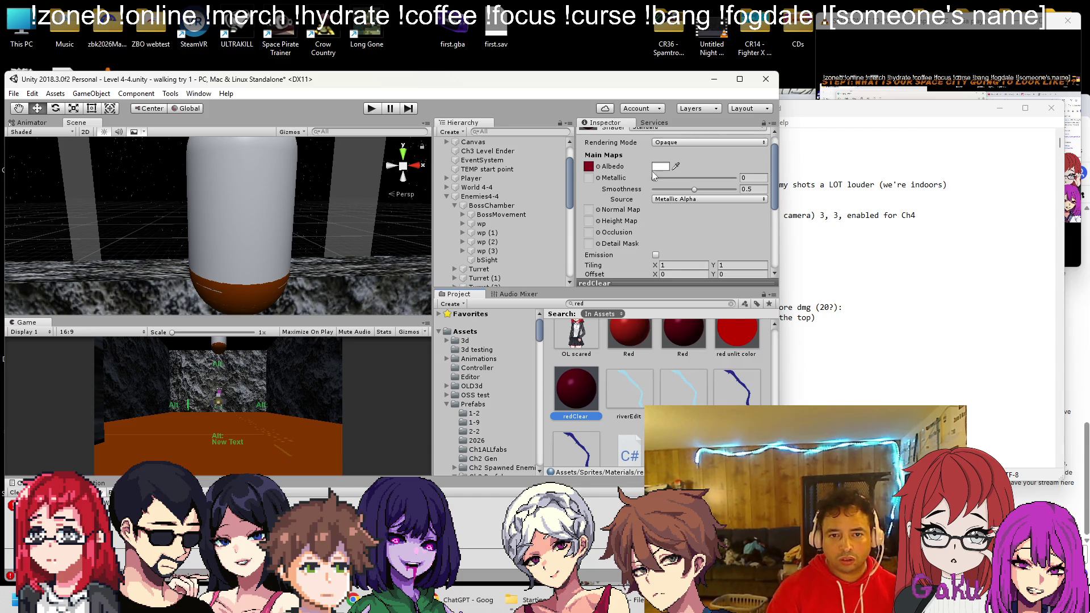
left_click(660, 166)
left_click(710, 143)
left_click(673, 192)
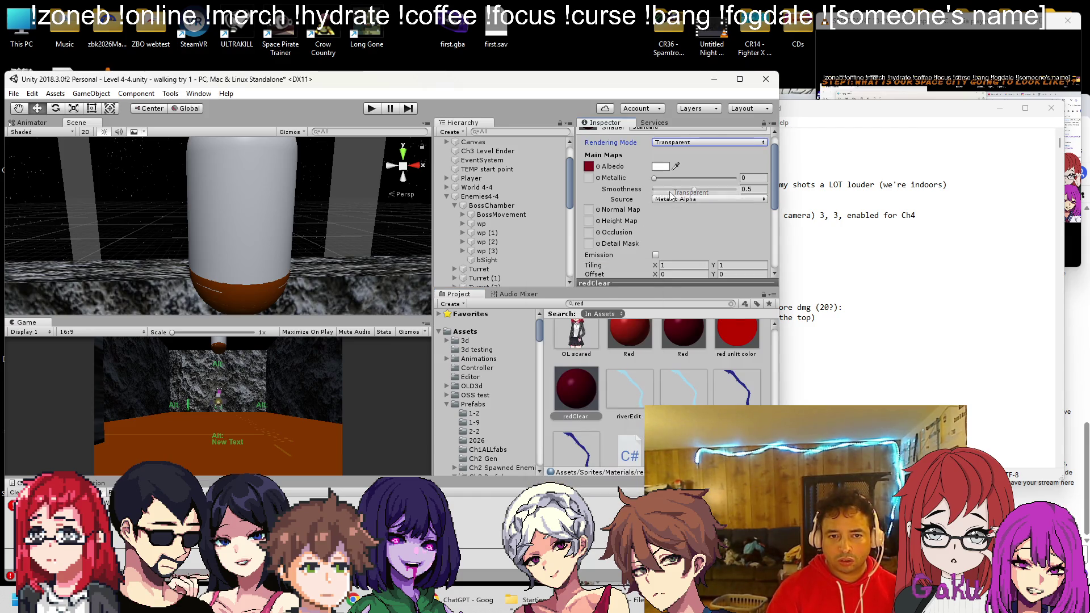
left_click_drag(584, 358, 253, 172)
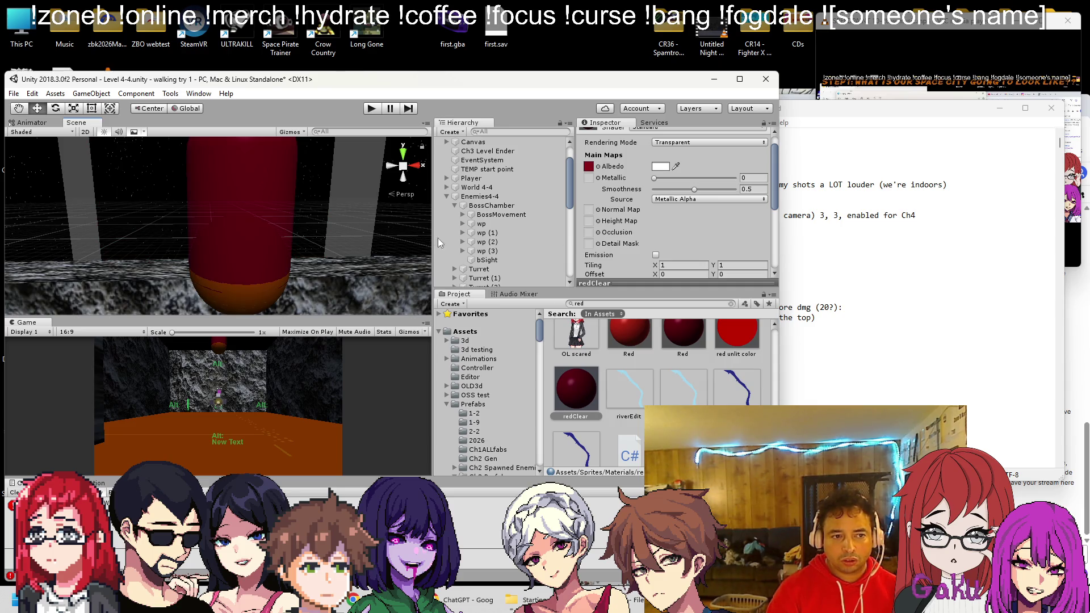
left_click_drag(253, 267, 303, 210)
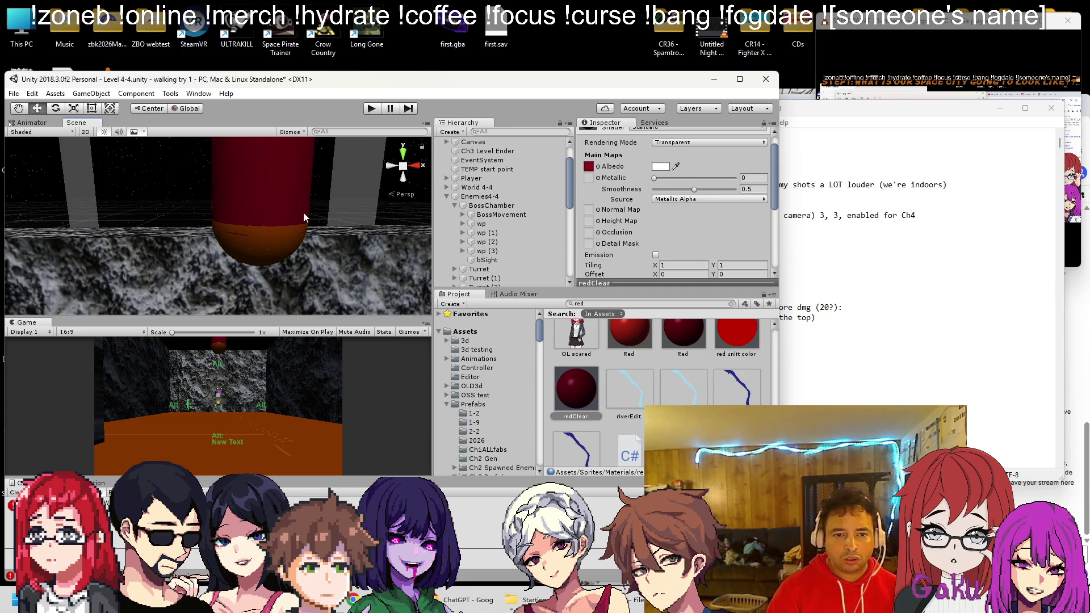
left_click_drag(244, 171, 238, 257)
left_click(238, 257)
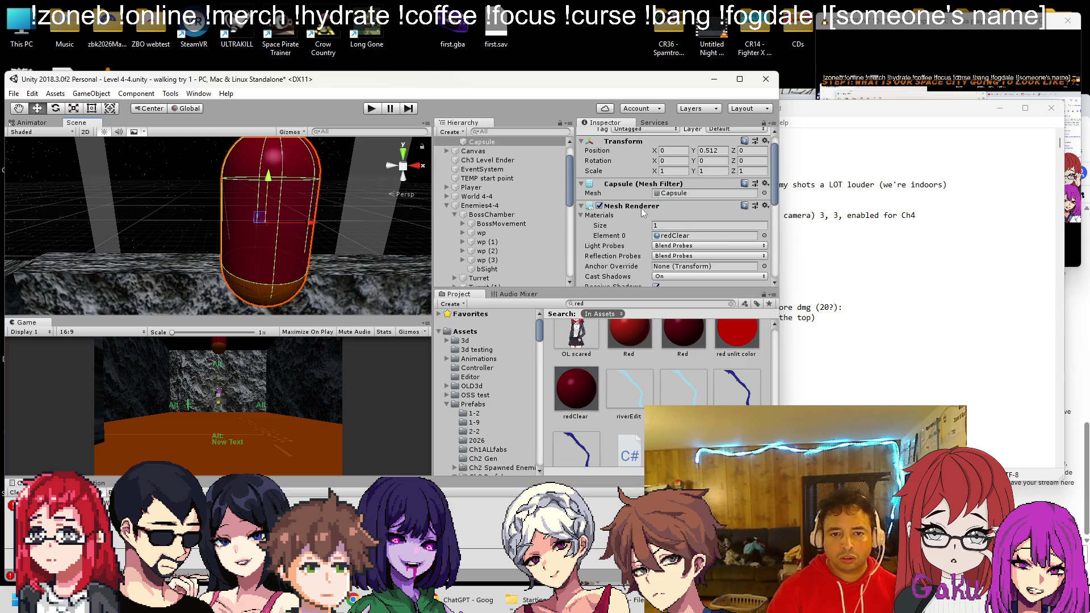
Switch off the Capsule Collider, keeping its Y-Axis direction and 0.5 radius
scroll(621, 226, "down", 3)
right_click(619, 262)
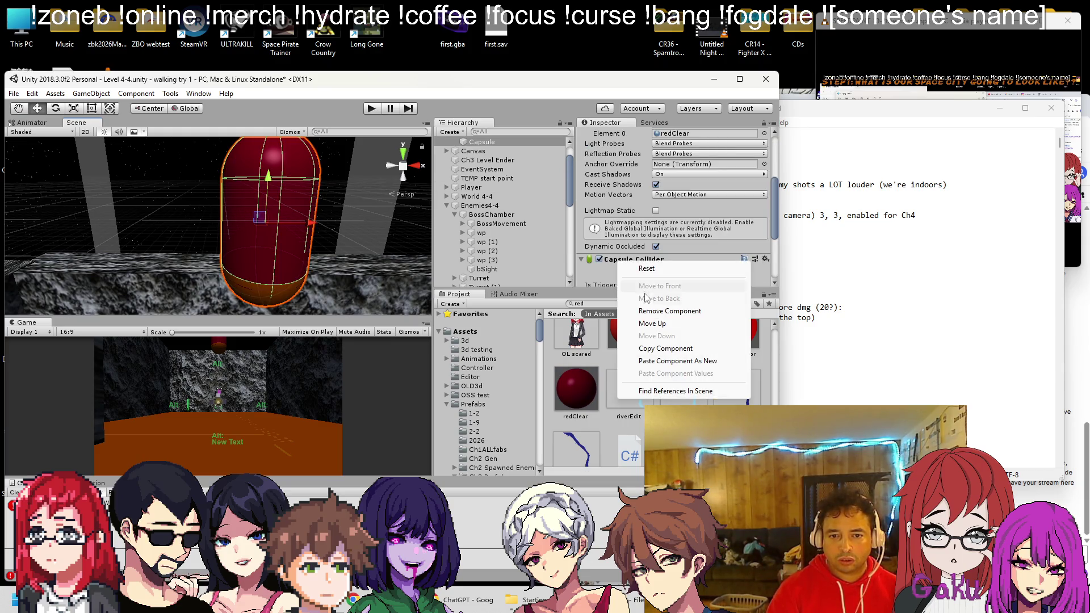
key("Escape")
scroll(629, 263, "down", 3)
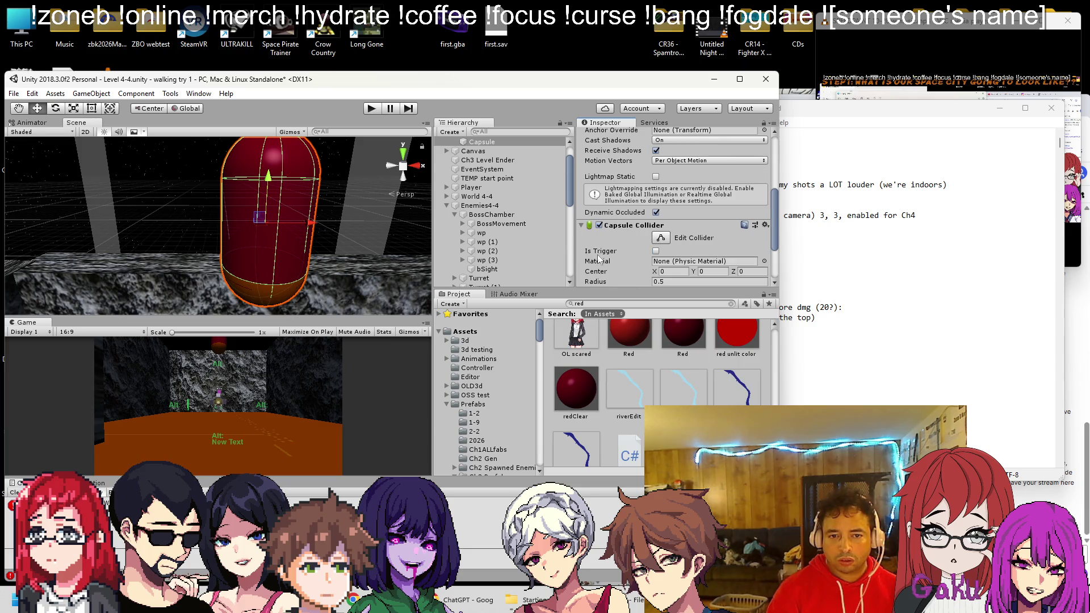
left_click(600, 226)
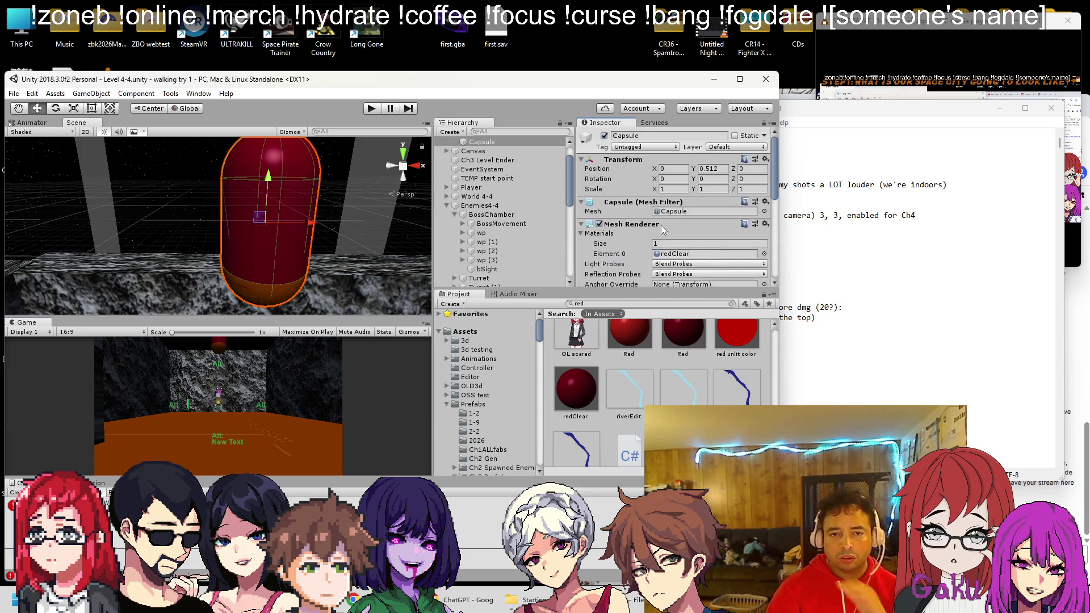
scroll(675, 216, "down", 8)
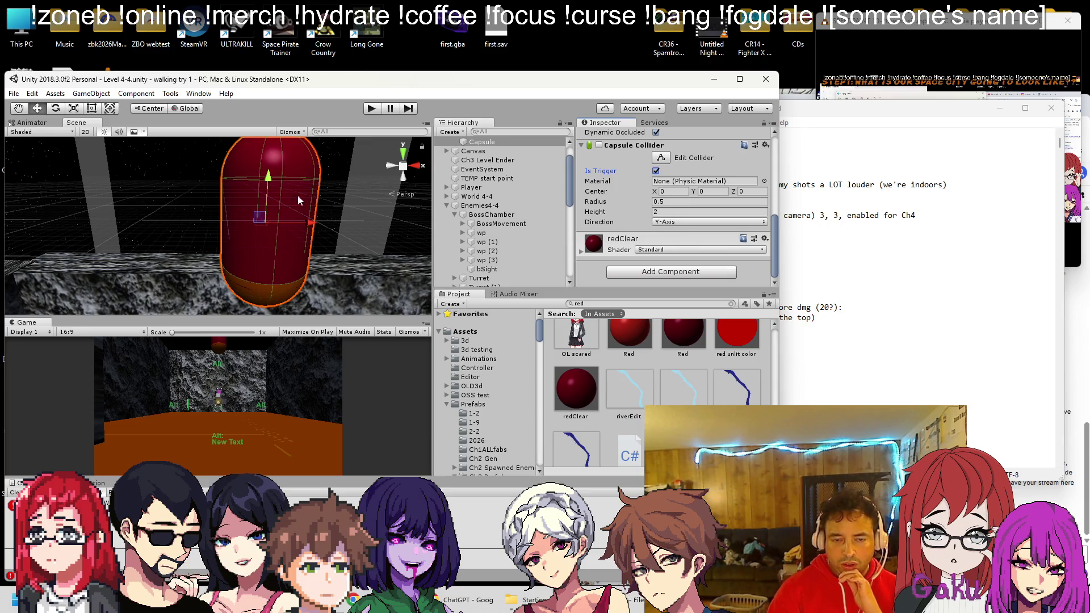
left_click(686, 222)
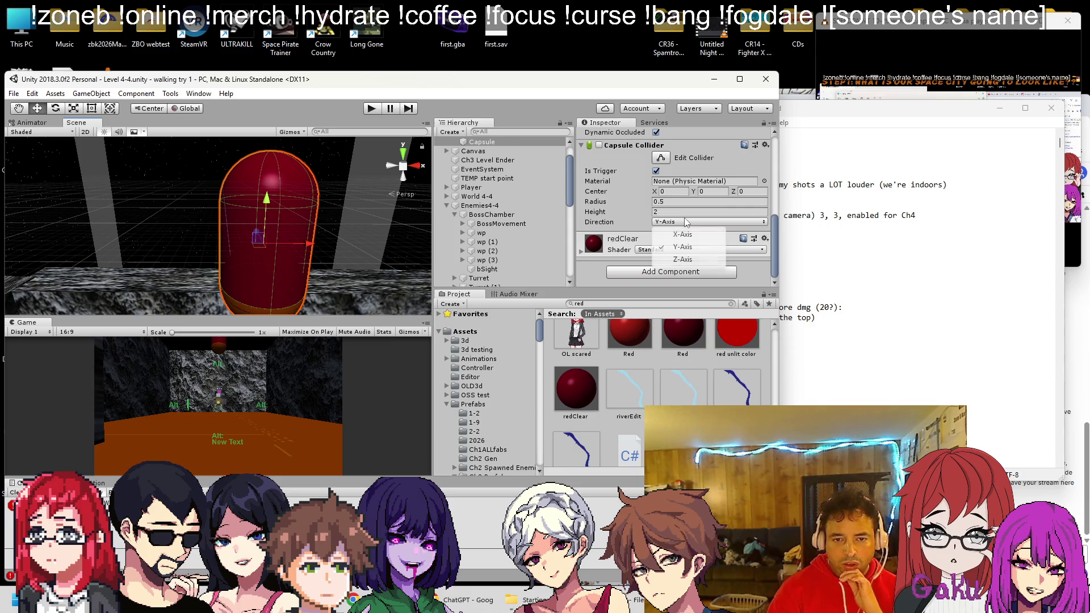
left_click(643, 222)
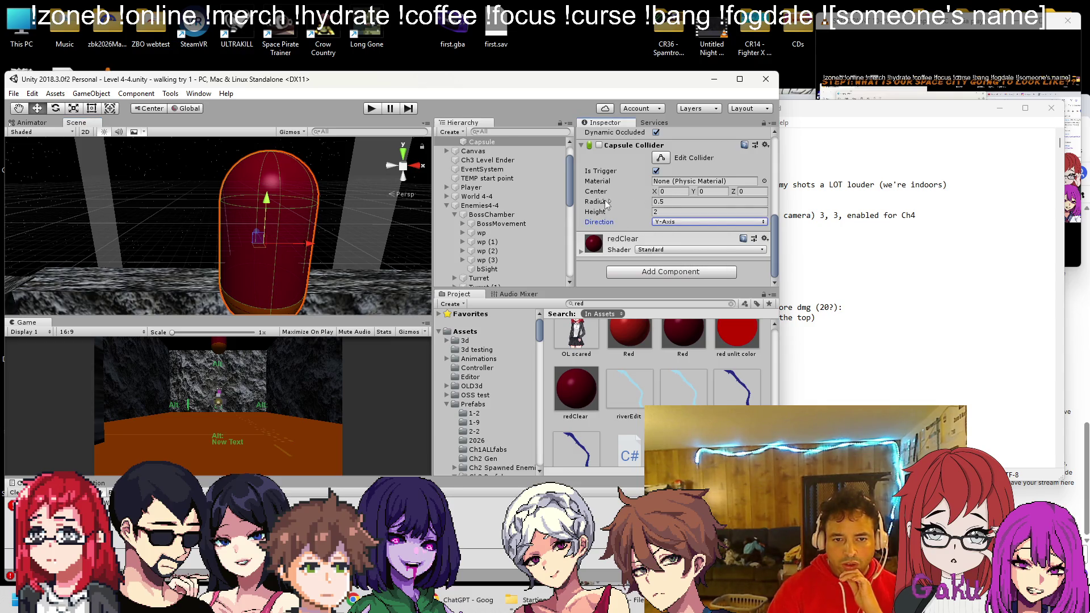
left_click(597, 202)
scroll(621, 206, "up", 1)
scroll(621, 206, "up", 4)
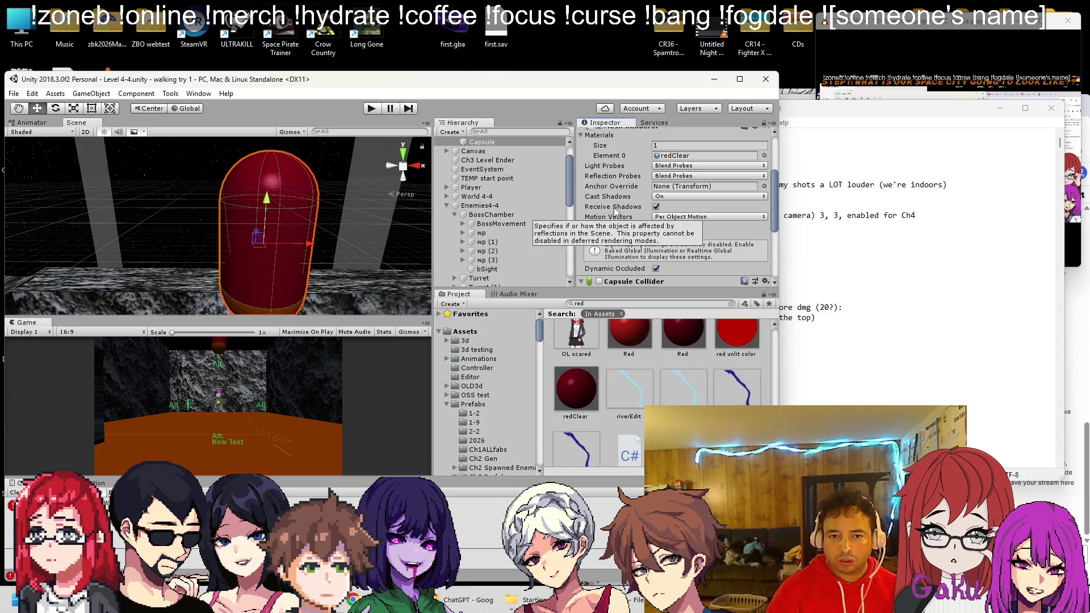
scroll(616, 212, "up", 3)
left_click_drag(358, 214, 282, 197)
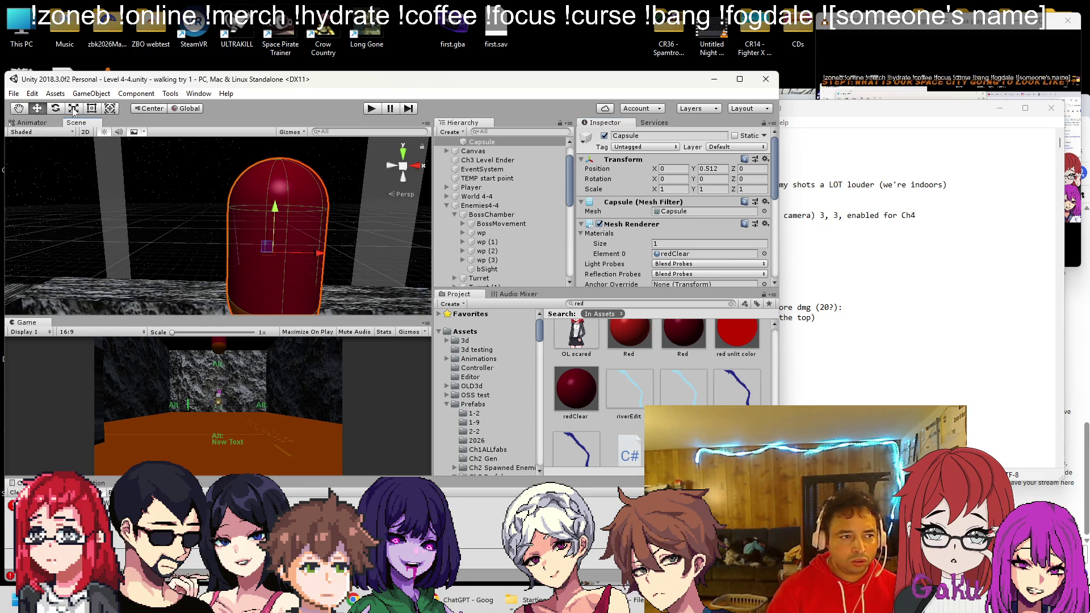
Slim the capsule to scale 0.2 on X and Z
left_click(92, 109)
left_click_drag(321, 200, 293, 202)
mouse_move(226, 210)
left_mouse_down()
mouse_move(273, 210)
mouse_move(134, 213)
mouse_move(268, 231)
mouse_move(223, 208)
mouse_move(237, 203)
left_mouse_up()
left_click(666, 190)
type("0.2")
key("Tab")
type("0.2")
key("Tab")
type(".2")
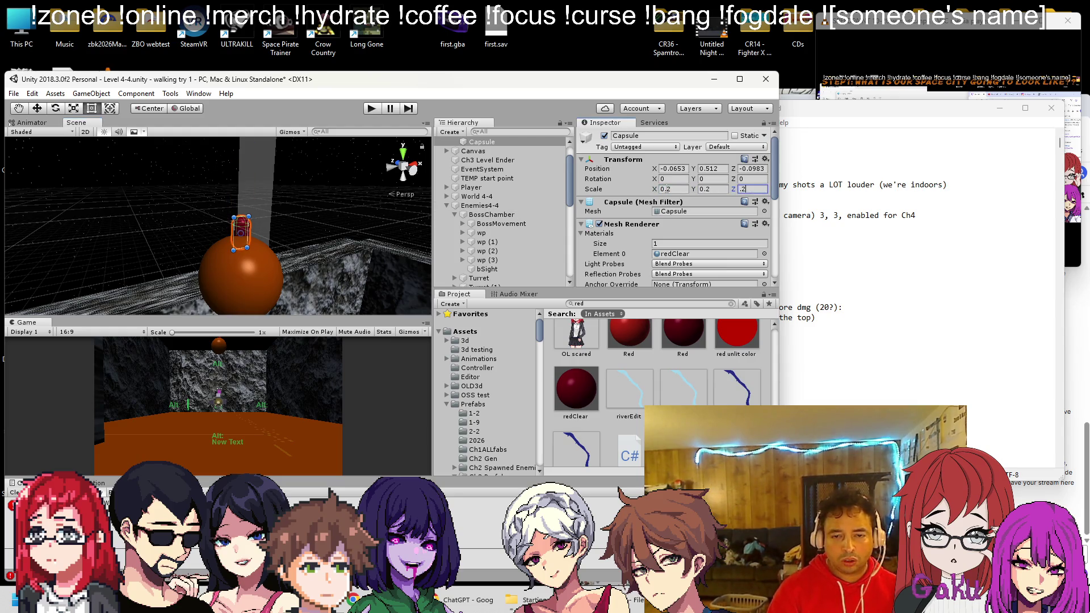
key("ctrl+z")
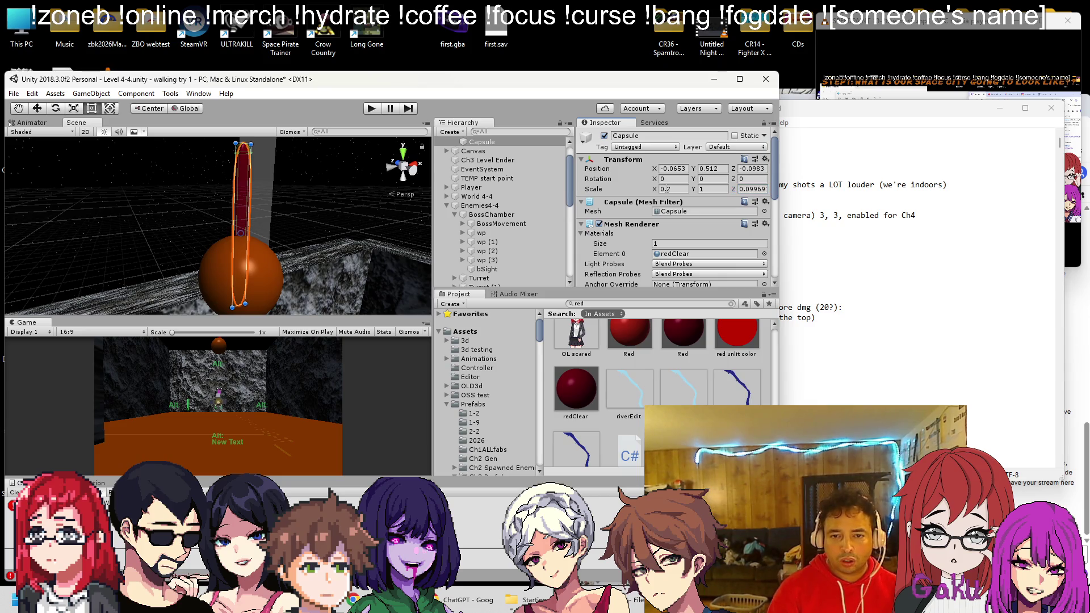
key("Tab")
key("shift+Tab")
key("shift+Tab")
key("Tab")
type(".2")
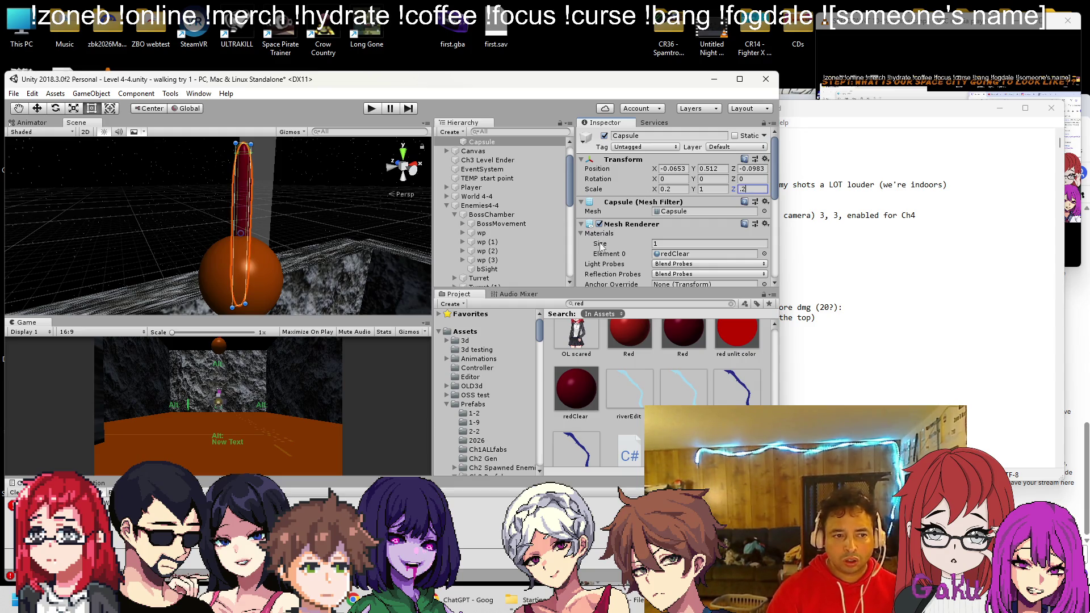
left_click_drag(275, 259, 262, 244)
Centre the capsule on the sphere at position X 0, Z 0
left_click(673, 169)
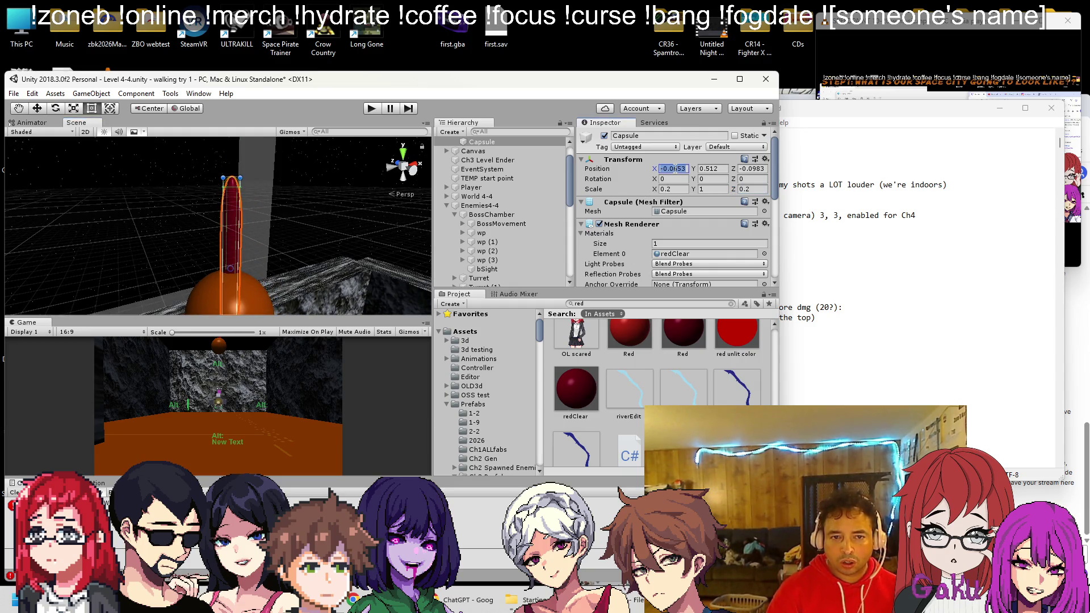
type("0")
key("Tab")
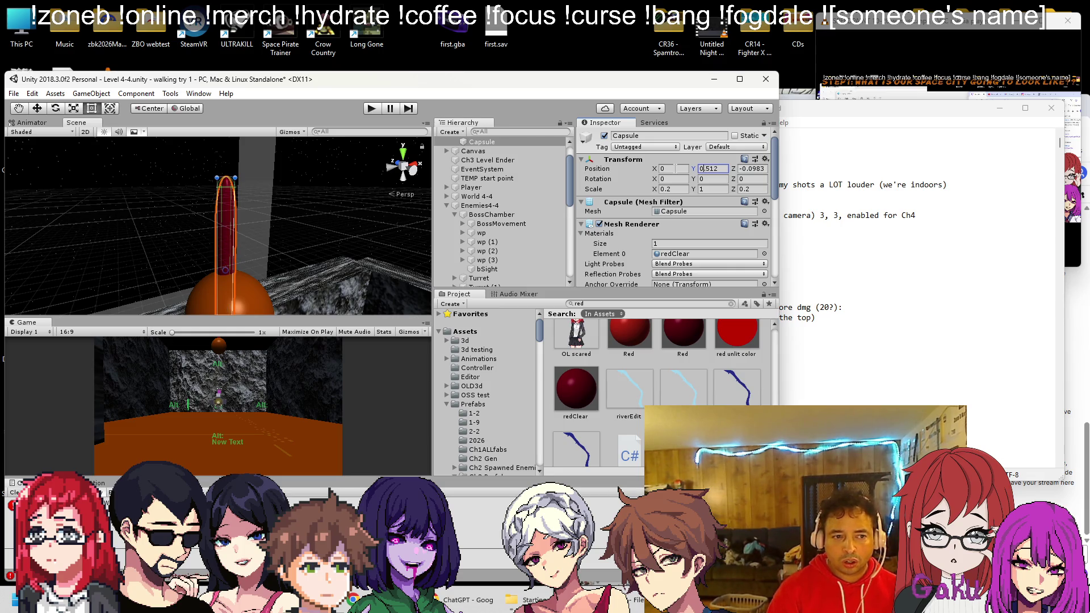
key("Tab")
type("0")
left_click_drag(218, 272, 230, 180)
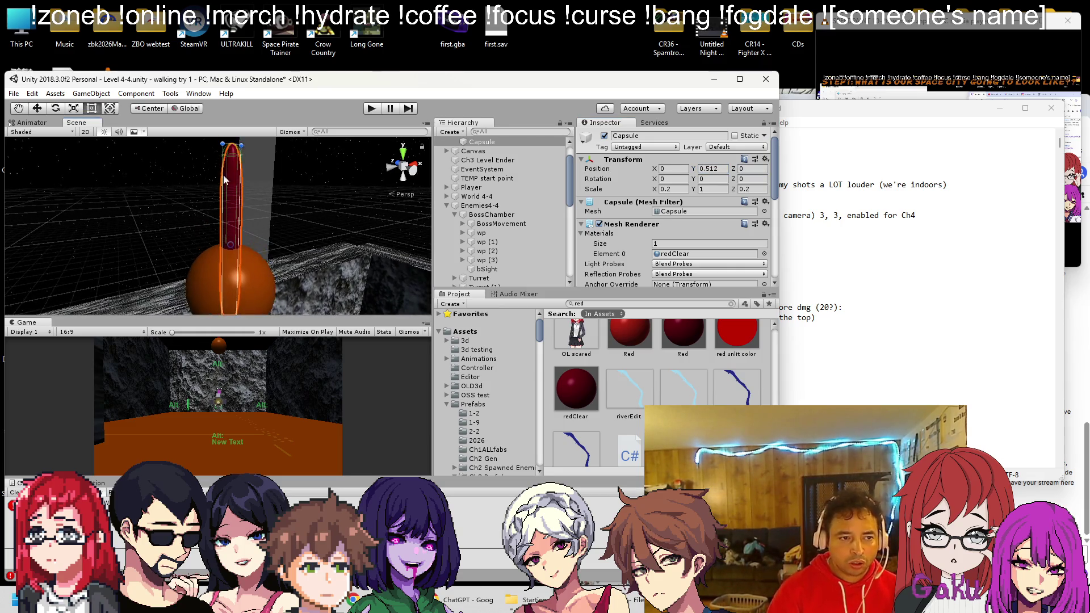
mouse_move(234, 262)
left_mouse_down()
mouse_move(220, 294)
mouse_move(230, 159)
mouse_move(225, 241)
left_mouse_up()
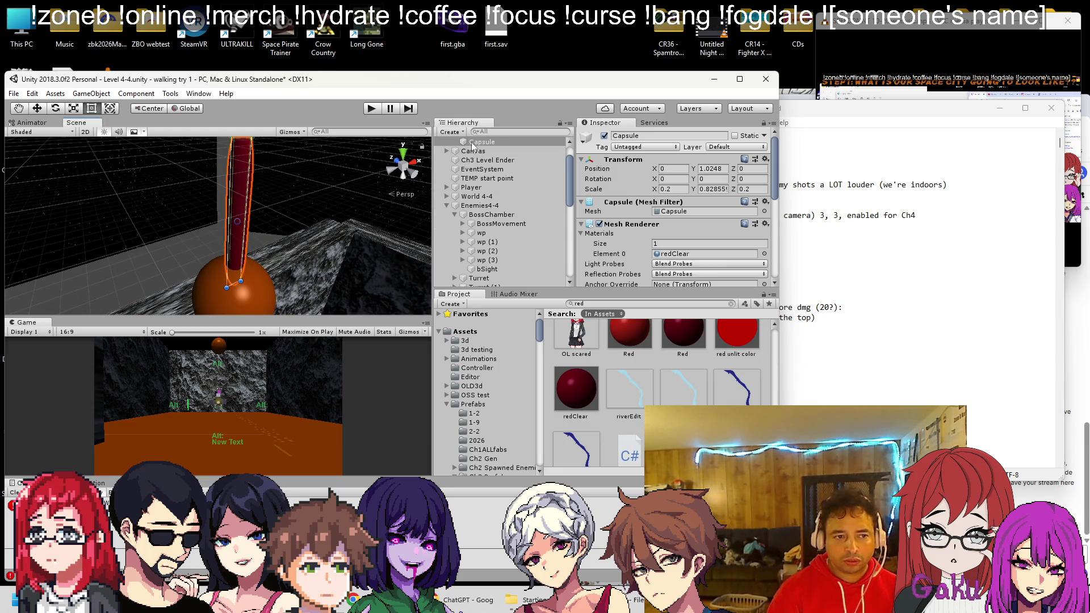
Duplicate the capsule into shorter, sideways-offset copies on the sphere, then select Boulder
key("ctrl+d")
key("f")
left_click_drag(249, 218, 249, 226)
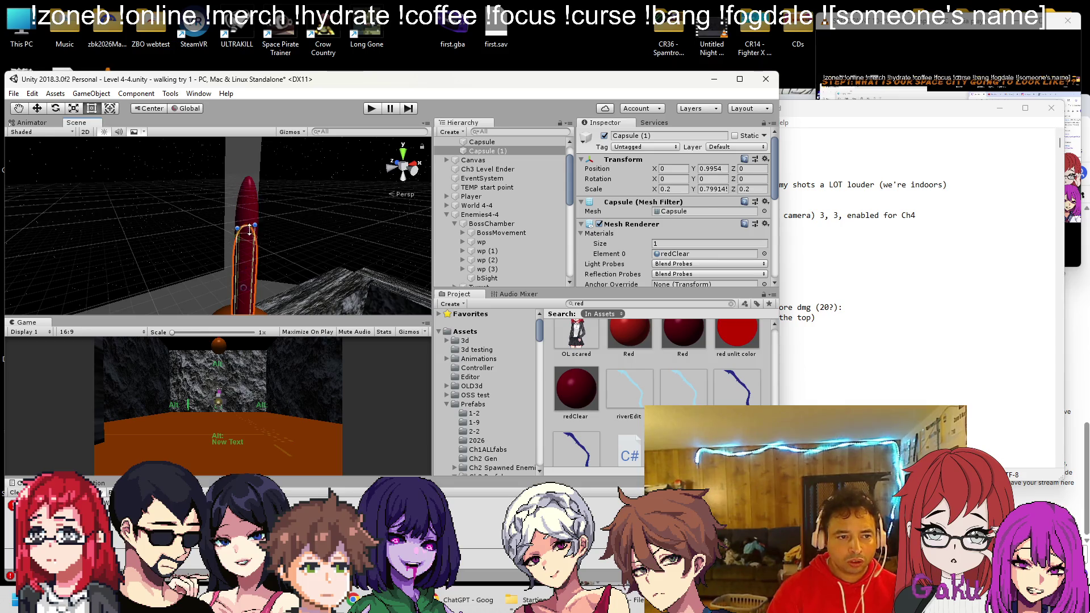
left_click_drag(270, 275, 115, 160)
left_click(38, 112)
mouse_move(211, 238)
left_mouse_down()
mouse_move(197, 237)
mouse_move(262, 234)
mouse_move(229, 222)
mouse_move(271, 226)
mouse_move(238, 219)
left_mouse_up()
key("ctrl+d")
key("ctrl+d")
key("ctrl+d")
key("ctrl+d")
key("ctrl+d")
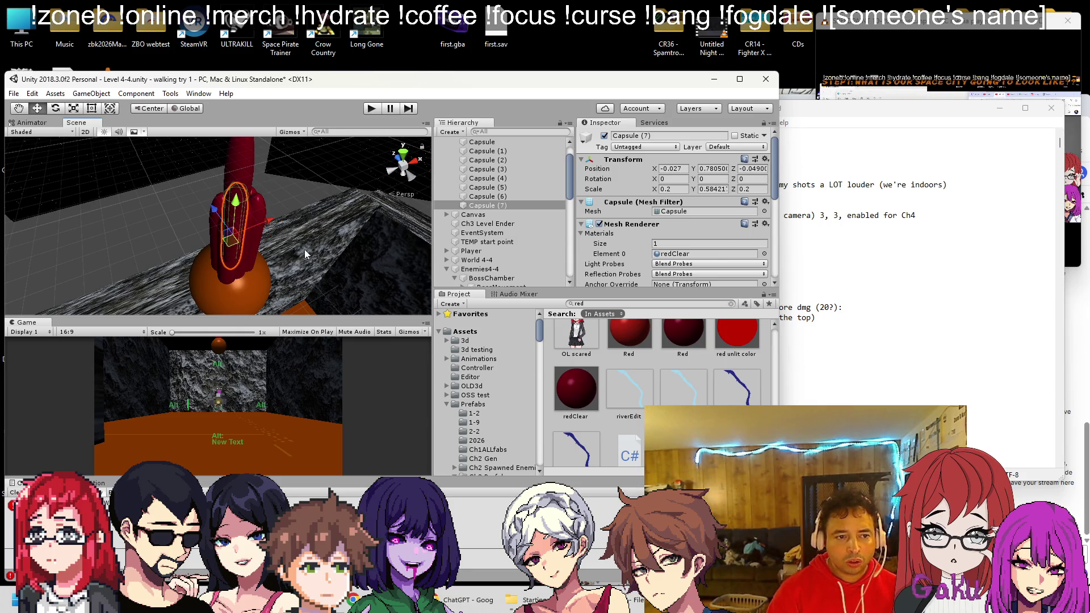
mouse_move(287, 258)
left_mouse_down()
mouse_move(270, 182)
mouse_move(216, 239)
left_mouse_up()
left_click(209, 247)
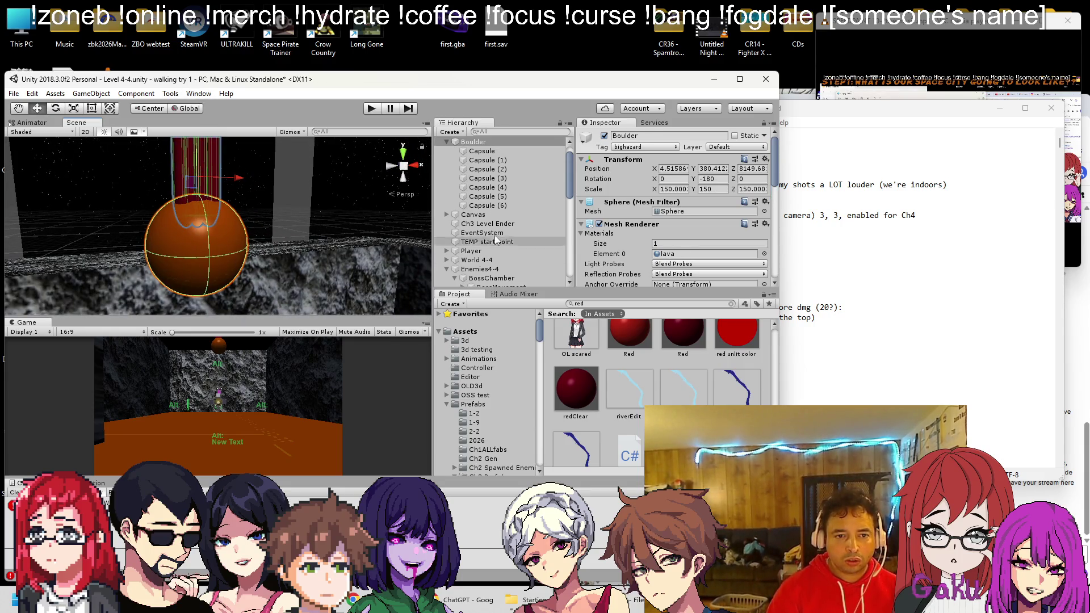
Add a Sphere under Boulder, scale it to 1.2 and apply the redClear material
right_click(480, 142)
mouse_move(514, 239)
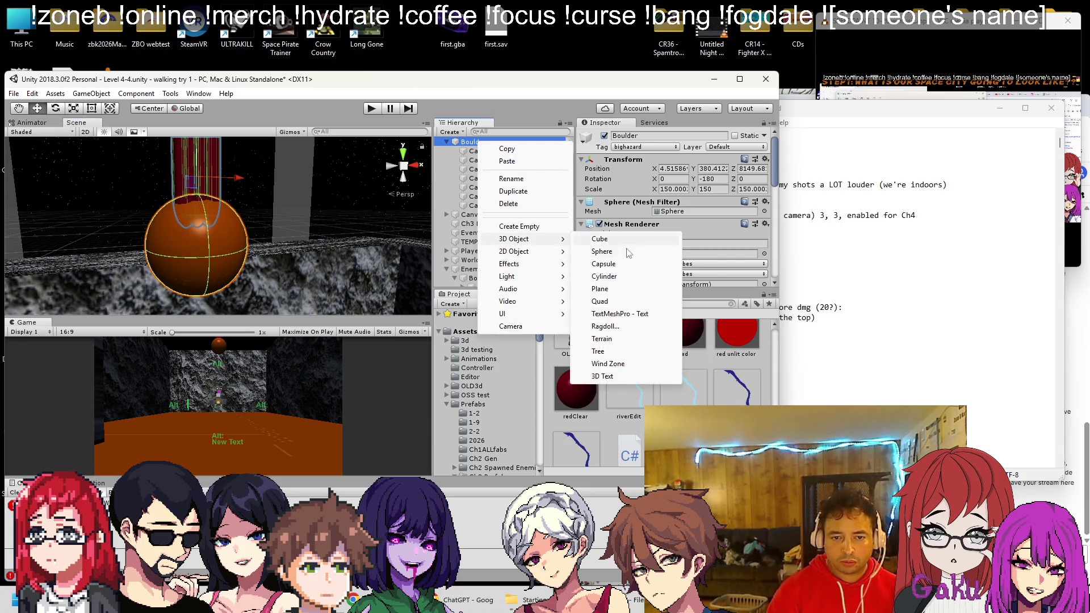
left_click(614, 254)
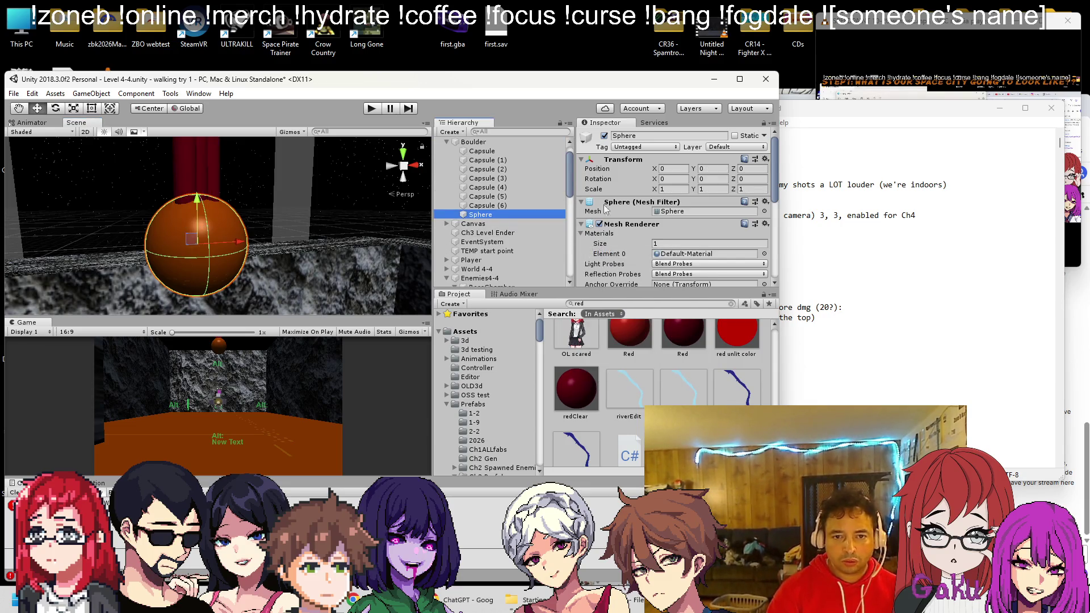
left_click(673, 189)
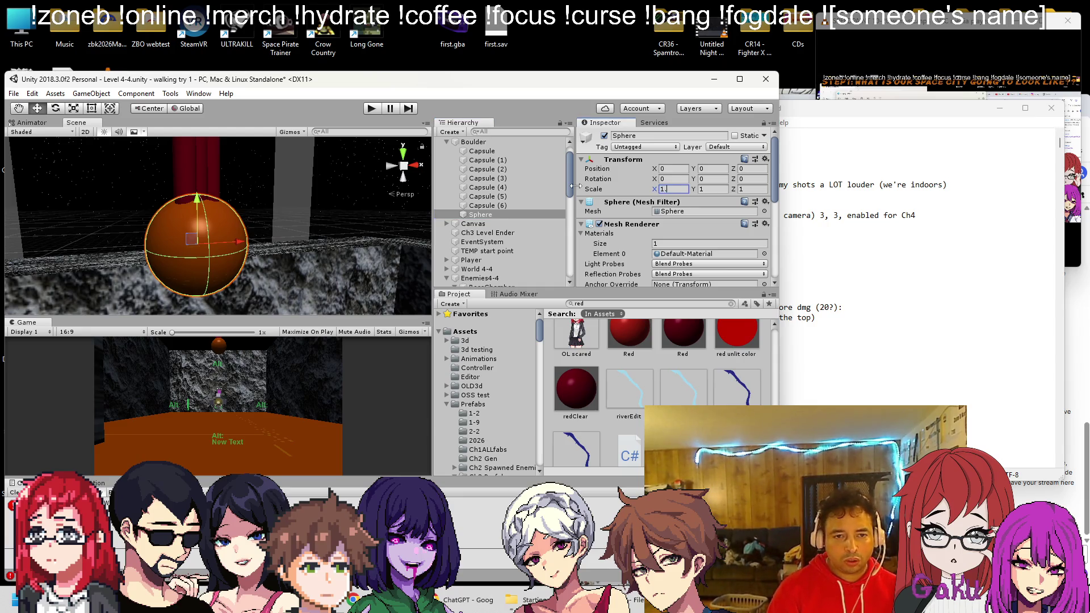
type("21.21.2")
left_click_drag(575, 391, 218, 251)
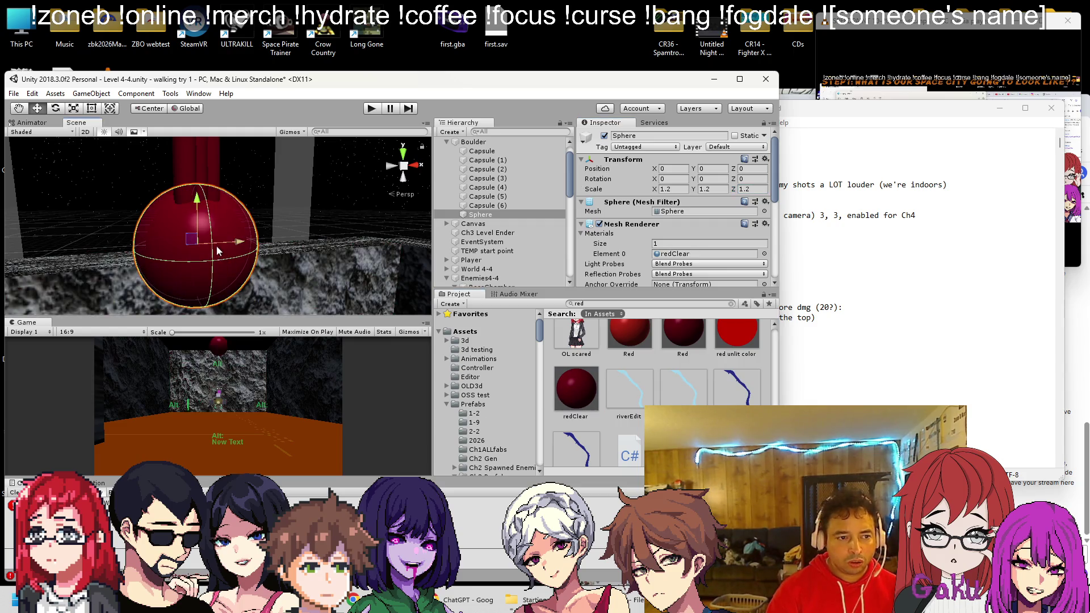
Lower the redClear material's albedo alpha to about 0.4 so the sphere looks see-through
scroll(235, 246, "up", 3)
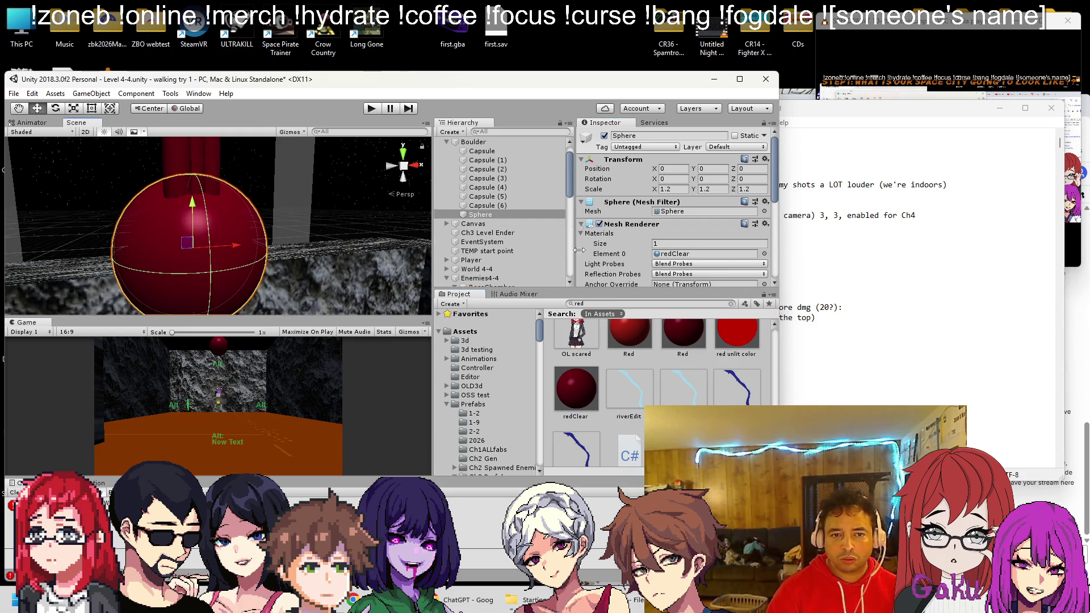
left_click(576, 390)
left_click(660, 184)
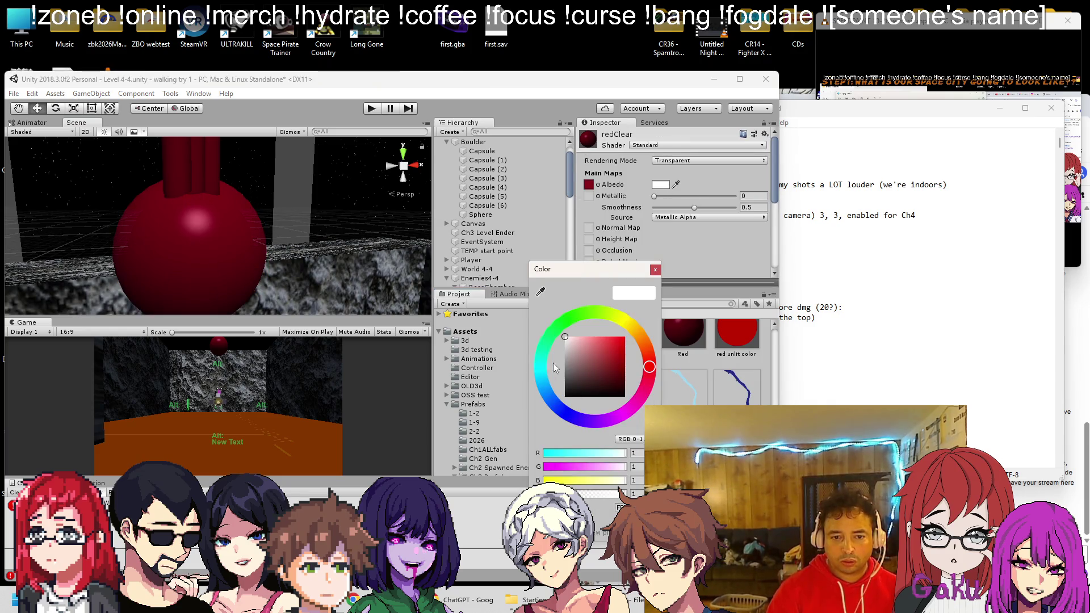
left_click(613, 494)
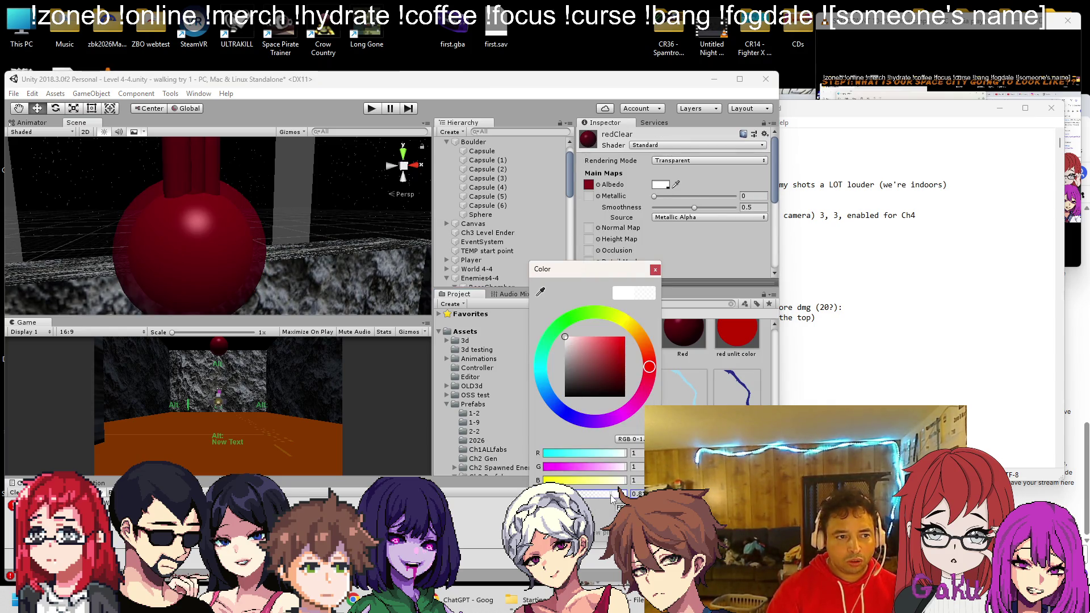
left_click_drag(609, 500, 584, 500)
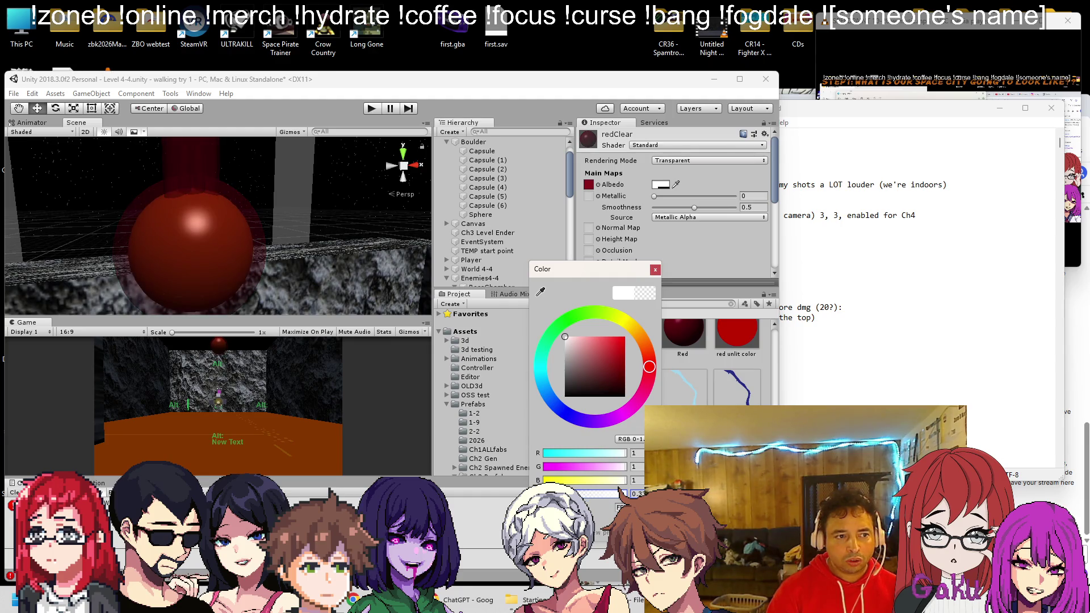
left_click(210, 198)
mouse_move(256, 275)
left_mouse_down()
mouse_move(239, 219)
mouse_move(292, 230)
mouse_move(247, 221)
mouse_move(210, 189)
mouse_move(205, 264)
left_mouse_up()
Tilt Capsule (2) and Capsule (4) outward, nudging Capsule (4) slightly along Z
left_click(206, 264)
key("f")
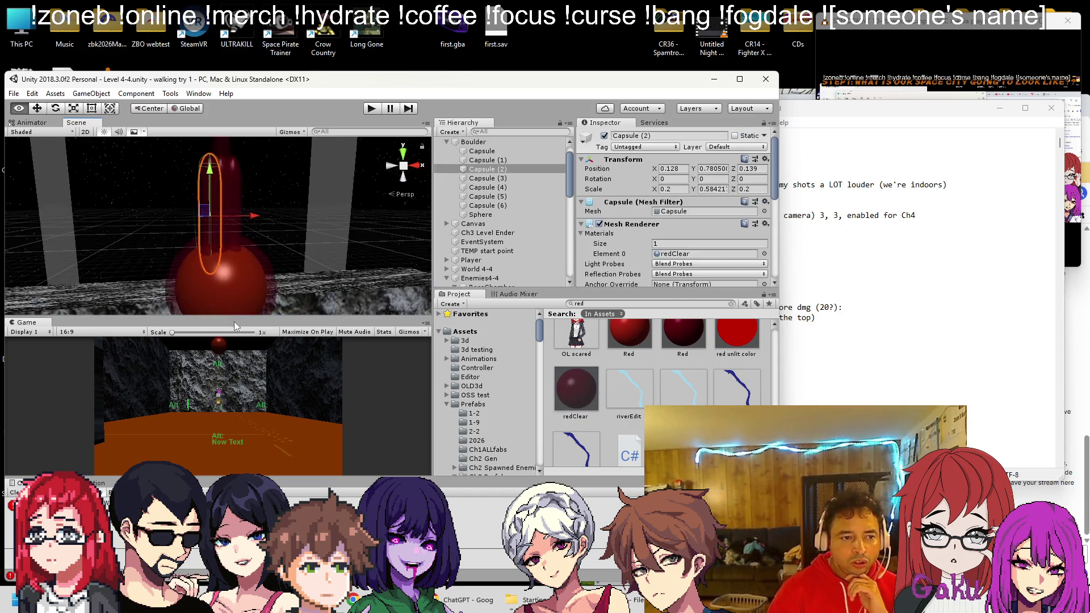
key("e")
mouse_move(216, 204)
left_mouse_down()
mouse_move(239, 201)
mouse_move(155, 189)
mouse_move(184, 223)
left_mouse_up()
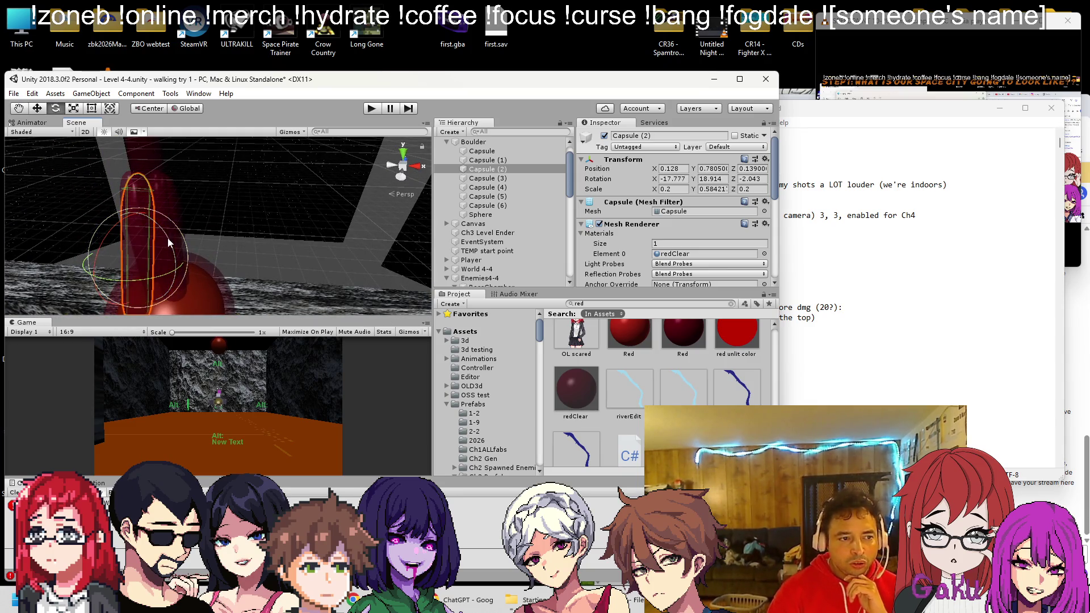
left_click(175, 218)
mouse_move(207, 246)
left_mouse_down()
mouse_move(179, 254)
mouse_move(142, 187)
mouse_move(51, 113)
left_mouse_up()
left_click(37, 108)
mouse_move(85, 256)
left_mouse_down()
mouse_move(80, 244)
mouse_move(102, 227)
mouse_move(91, 232)
mouse_move(170, 216)
mouse_move(292, 203)
mouse_move(284, 216)
mouse_move(326, 219)
mouse_move(240, 239)
mouse_move(273, 225)
left_mouse_up()
left_click(284, 216)
Rotate Capsule (1) the opposite way, to Z rotation 13.987
left_click(241, 238)
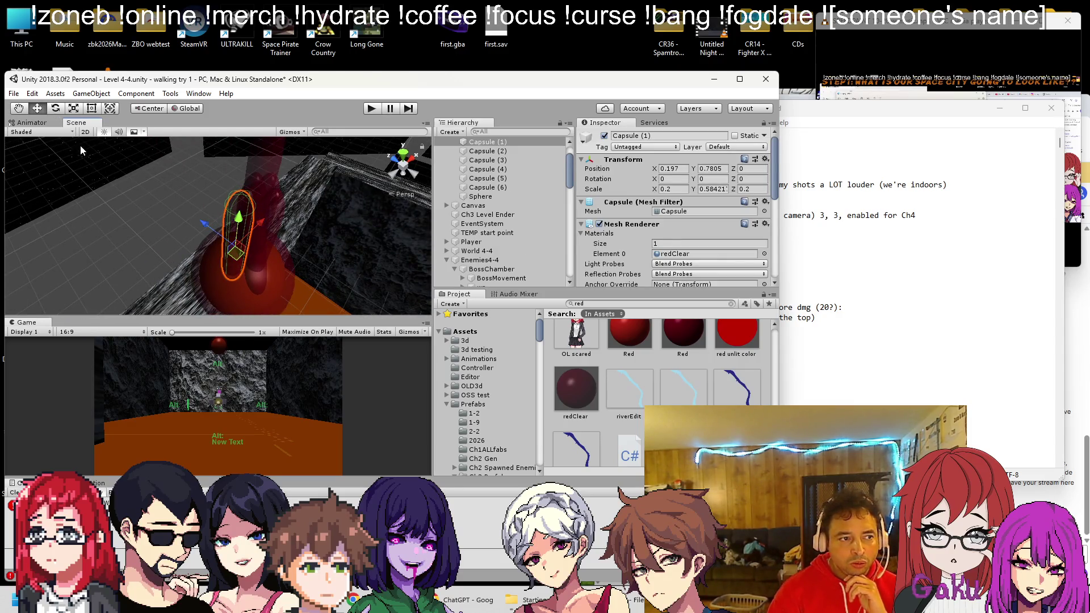
left_click(57, 111)
mouse_move(217, 250)
left_mouse_down()
mouse_move(230, 238)
mouse_move(310, 233)
mouse_move(83, 70)
mouse_move(108, 234)
mouse_move(204, 227)
left_mouse_up()
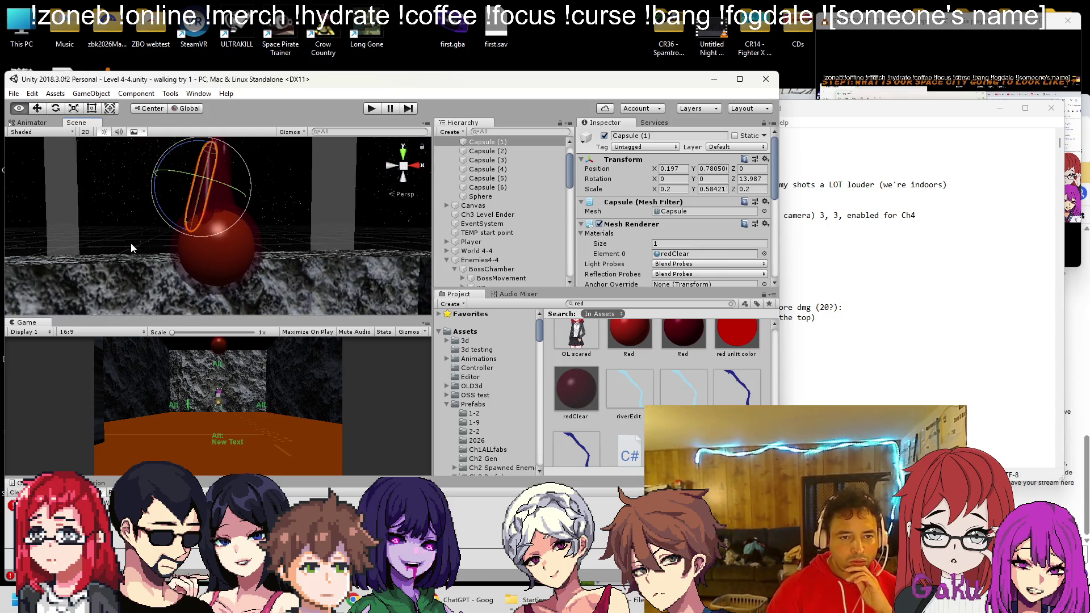
scroll(477, 171, "up", 2)
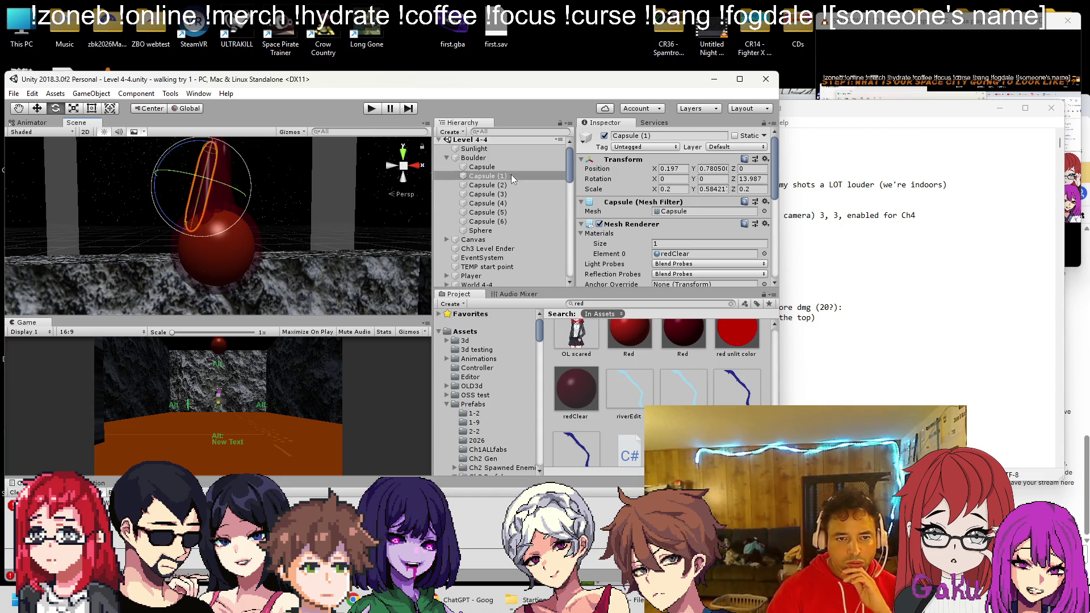
Duplicate the Boulder and nest the Boulder (1) copy inside the original
left_click(474, 157)
scroll(660, 234, "down", 5)
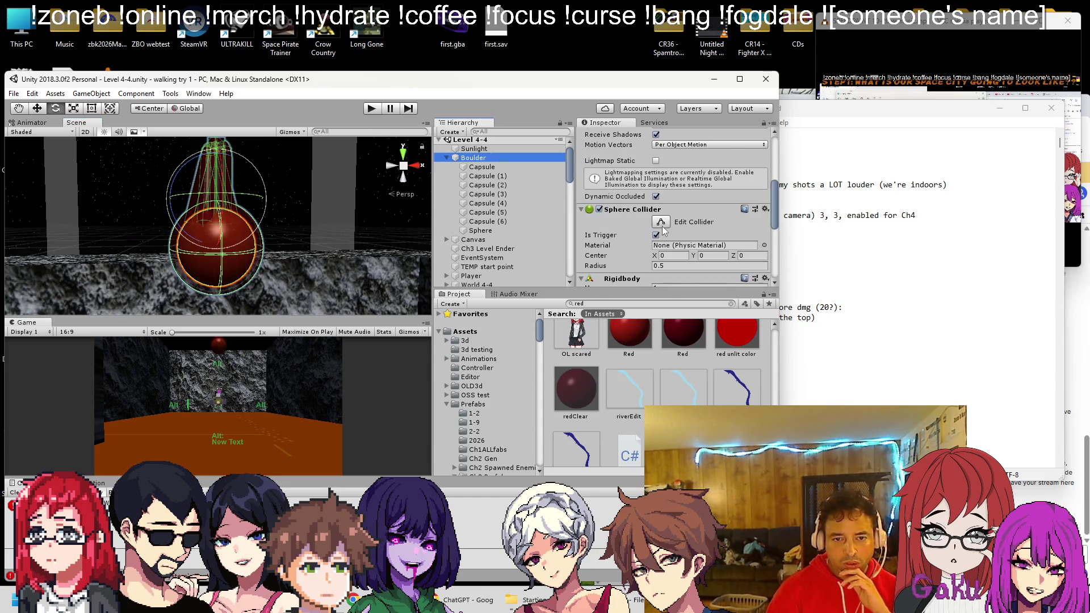
scroll(647, 237, "up", 5)
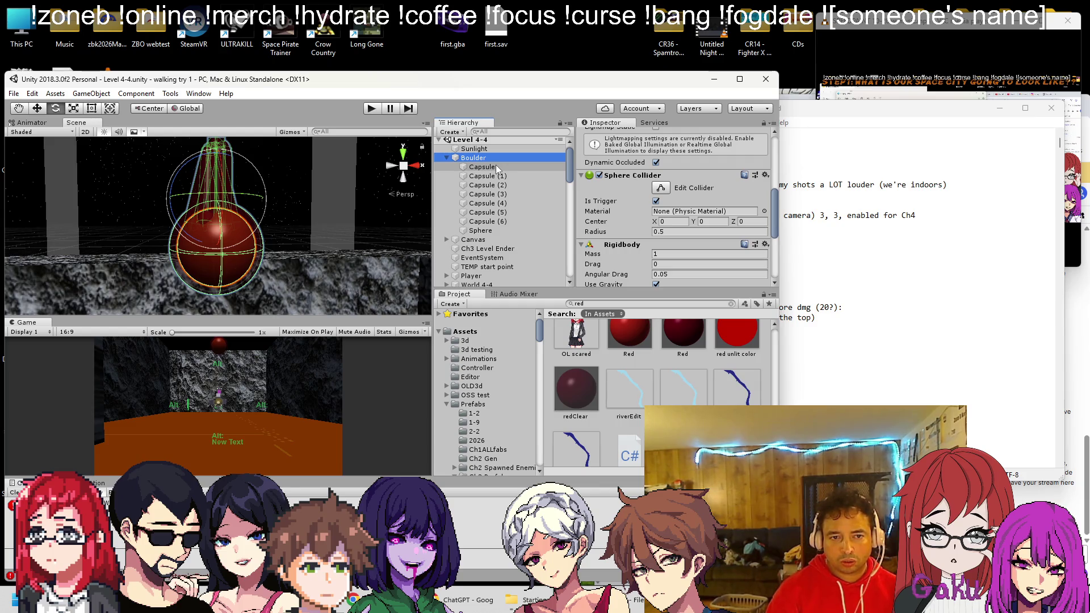
key("ctrl+d")
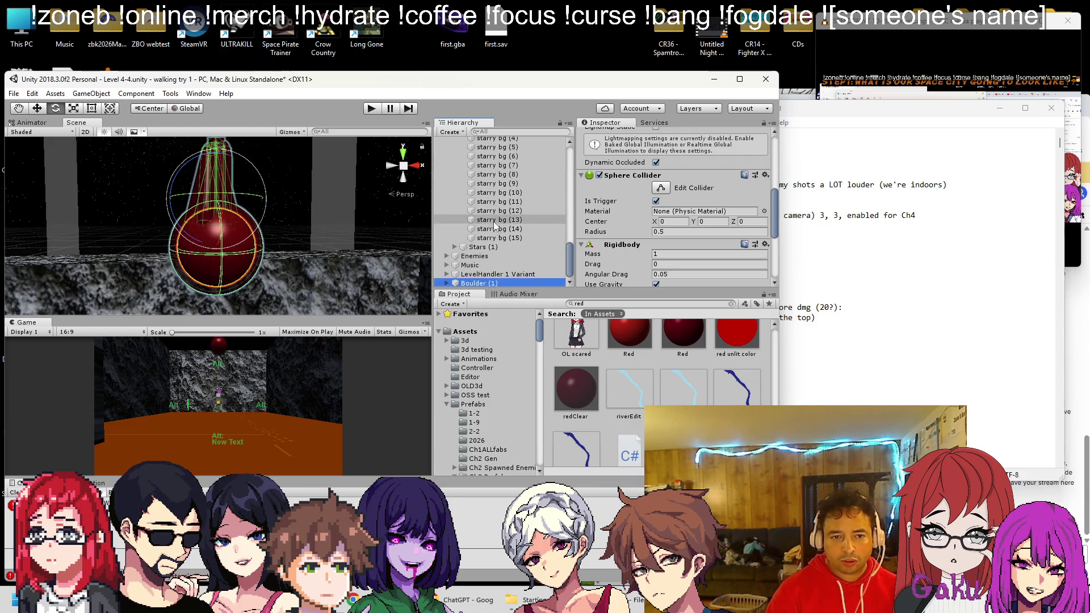
left_click_drag(492, 287, 493, 142)
left_click_drag(492, 142, 490, 167)
Strip the rotation script and Mesh Renderer from Boulder (1)
scroll(630, 196, "down", 5)
right_click(619, 202)
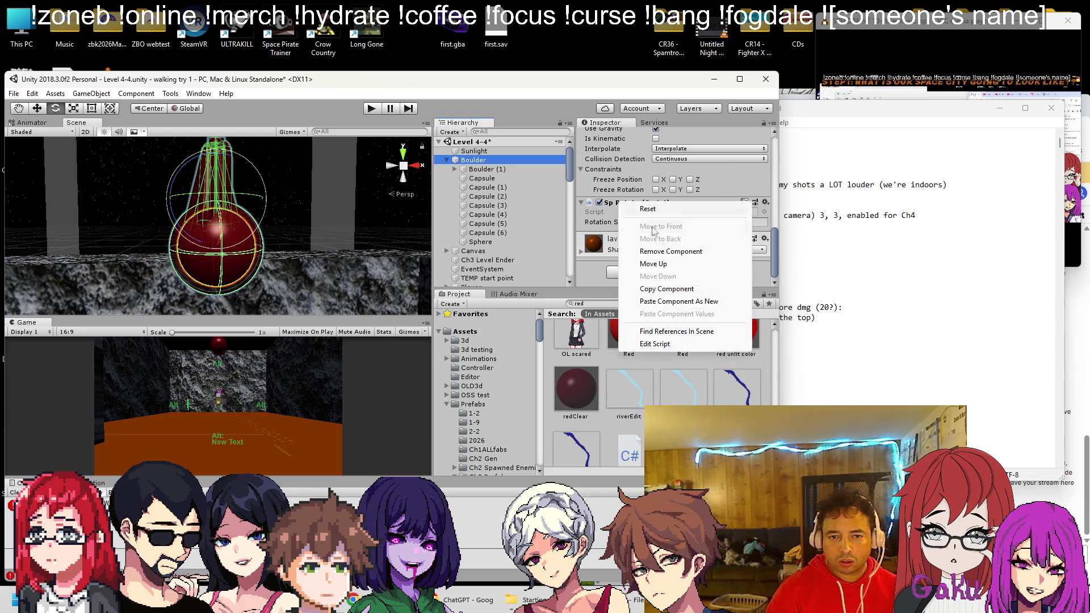
left_click(668, 253)
scroll(625, 196, "up", 3)
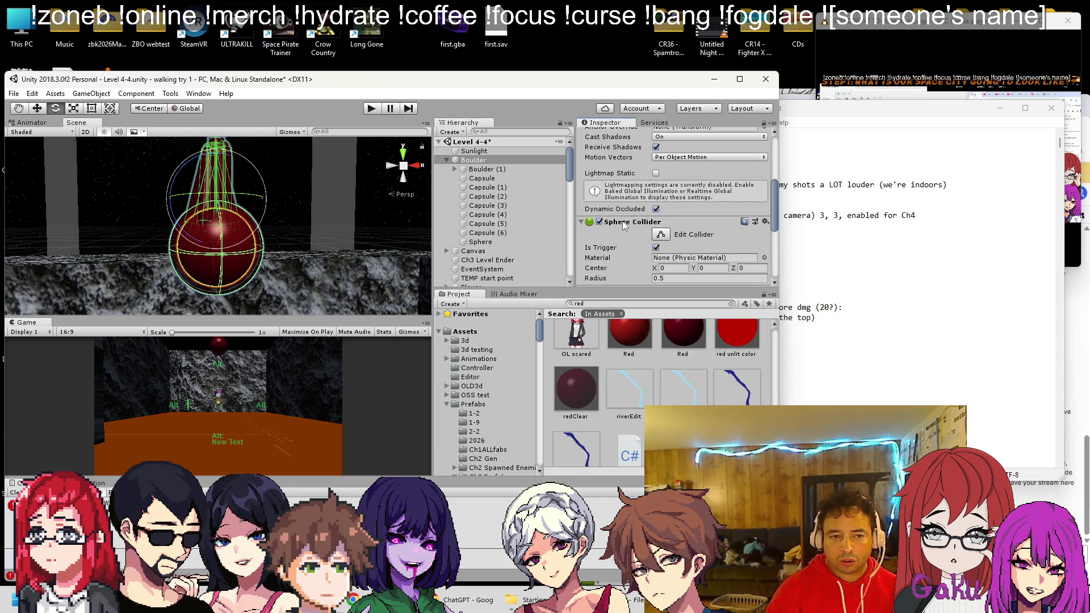
scroll(622, 221, "up", 3)
right_click(629, 137)
left_click(662, 184)
scroll(639, 182, "up", 3)
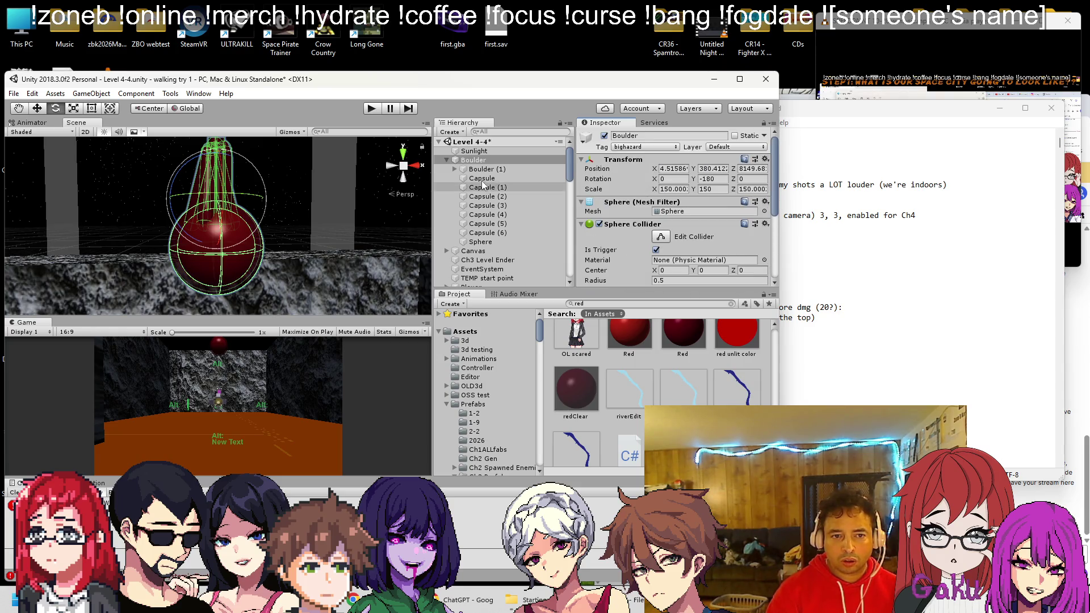
Move Boulder (1)'s child capsules and Sphere up under the original Boulder
left_click(456, 170)
left_click(489, 178)
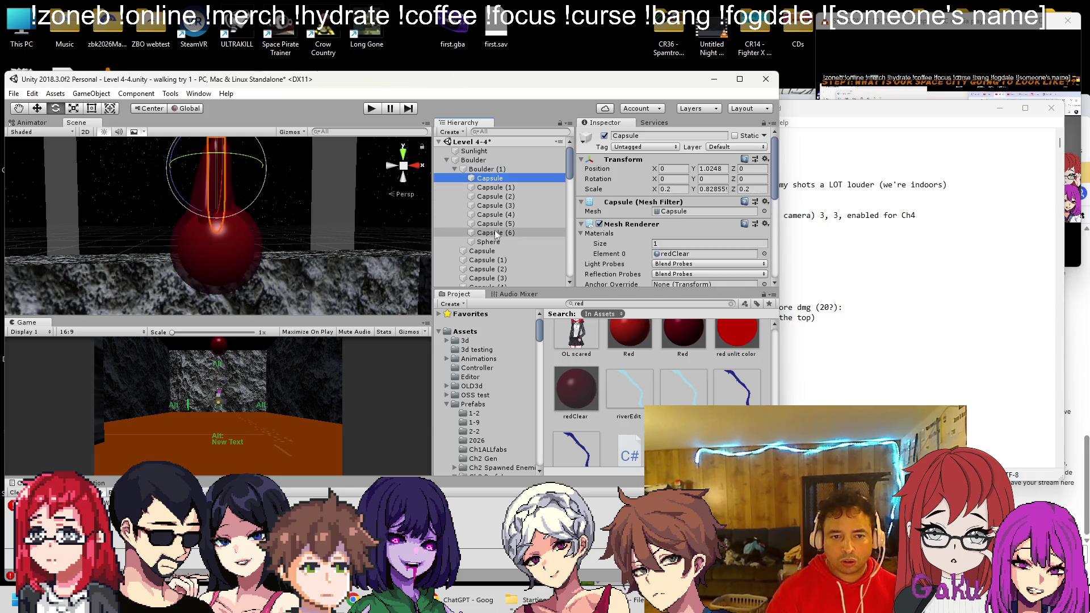
left_click(492, 242, "shift")
left_click_drag(494, 244, 475, 160)
Remove Boulder (1)'s Sphere Collider, change its tag, and start a play-test
left_click(487, 169)
scroll(626, 194, "down", 3)
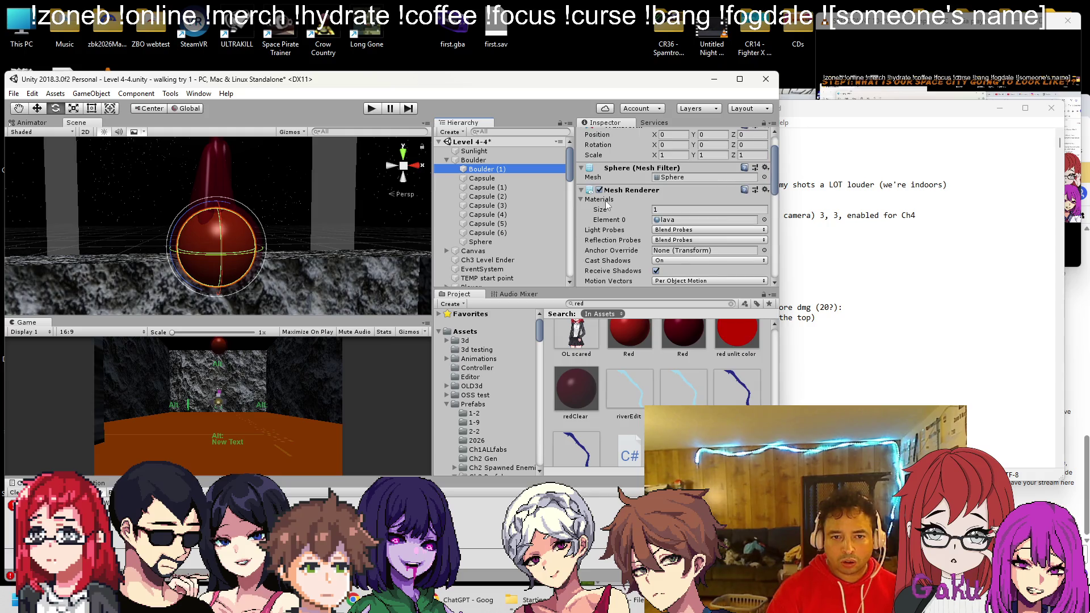
scroll(613, 182, "down", 5)
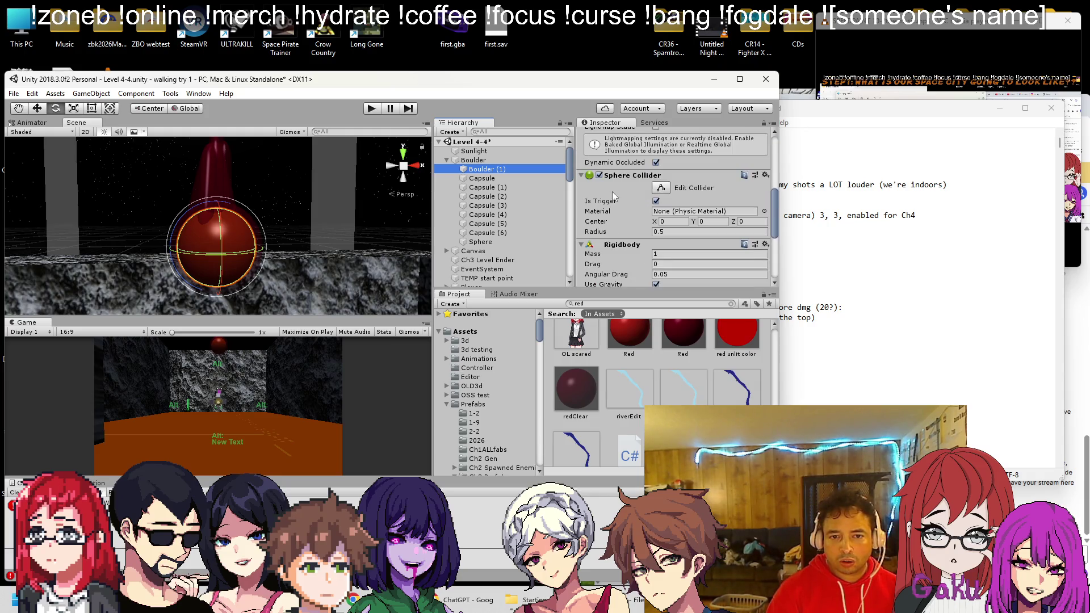
right_click(627, 181)
left_click(656, 213)
left_click(625, 147)
left_click(652, 26)
scroll(650, 221, "down", 10)
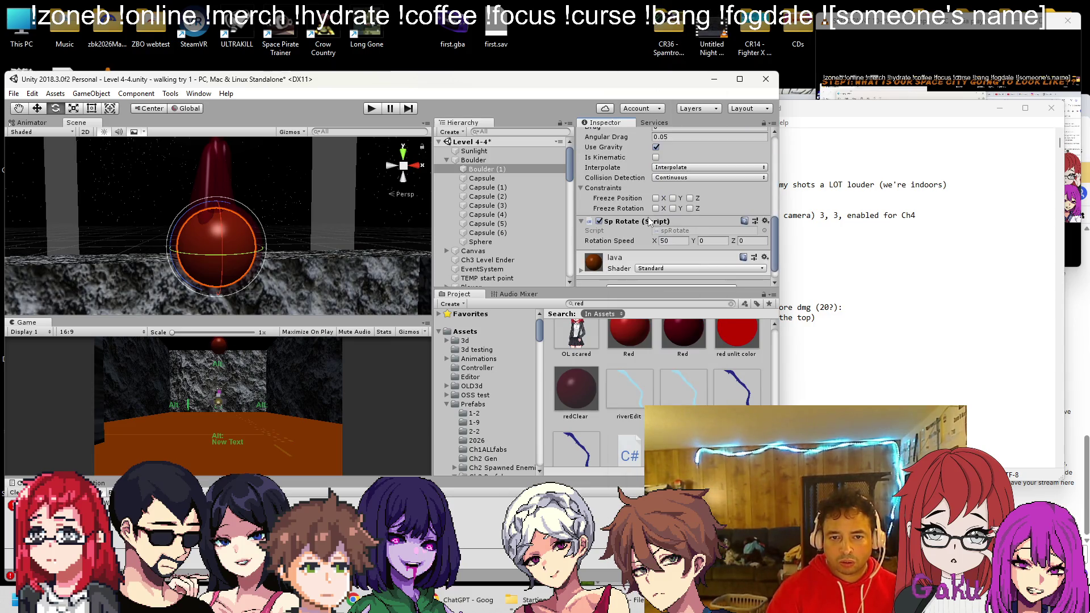
left_click(475, 161)
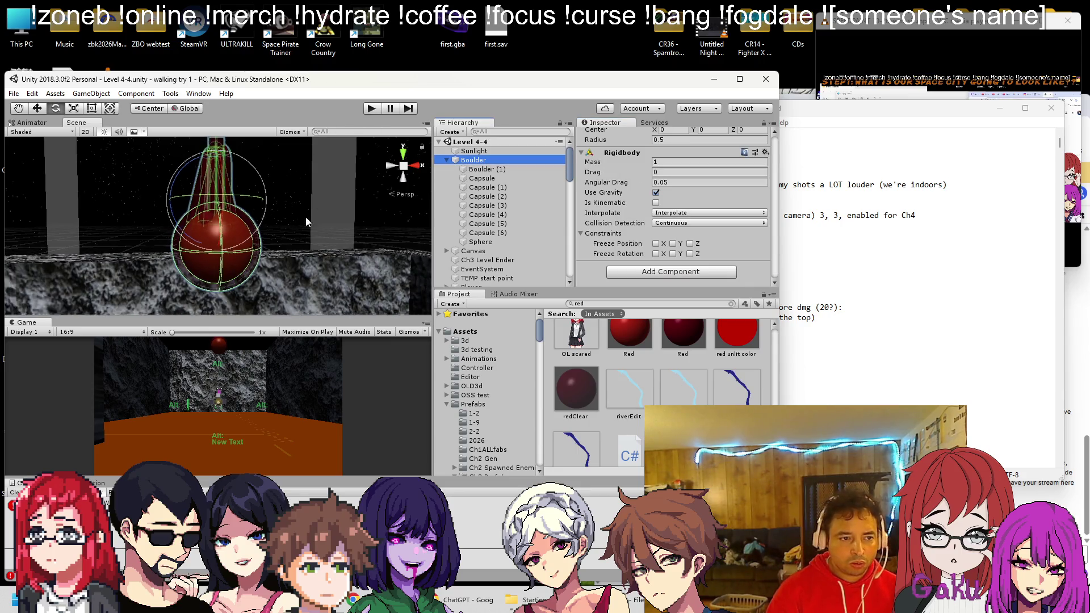
left_click(328, 198)
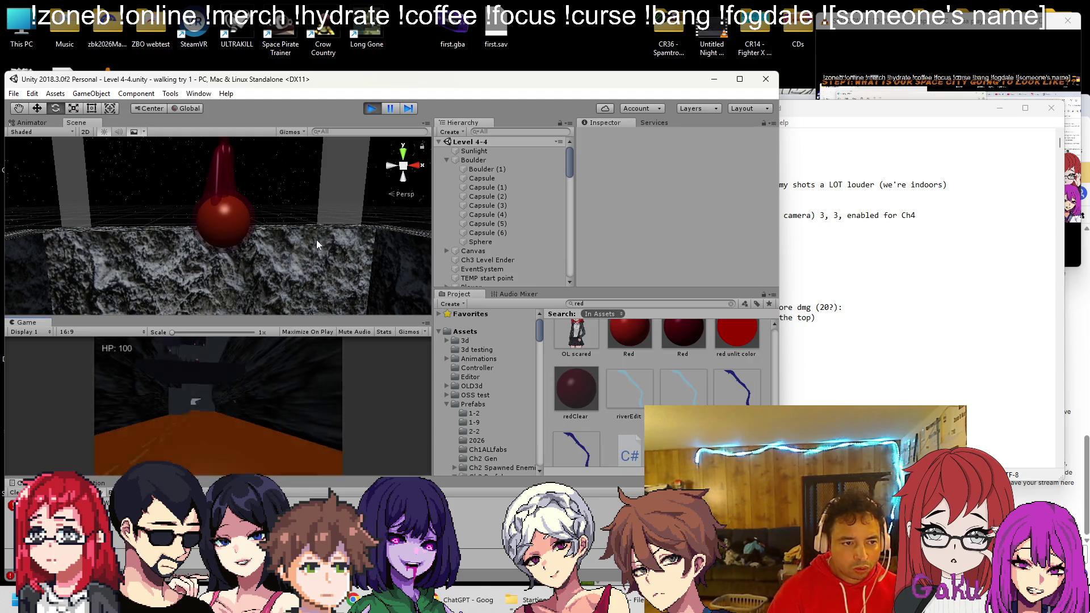
Watch the red boulder fall into the chamber, then stop the play-test
scroll(284, 238, "up", 3)
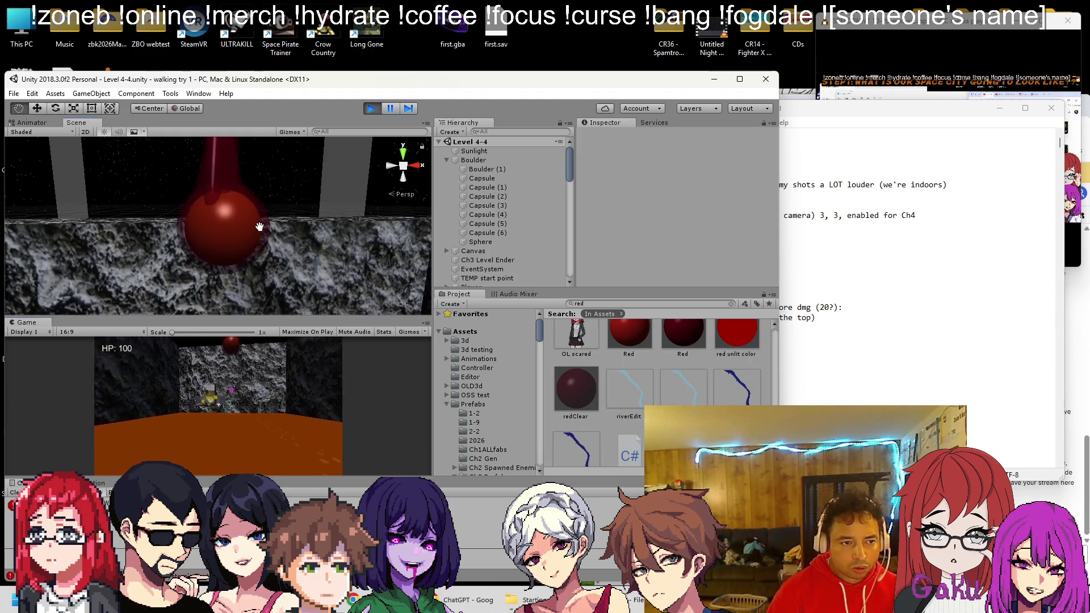
scroll(271, 239, "up", 2)
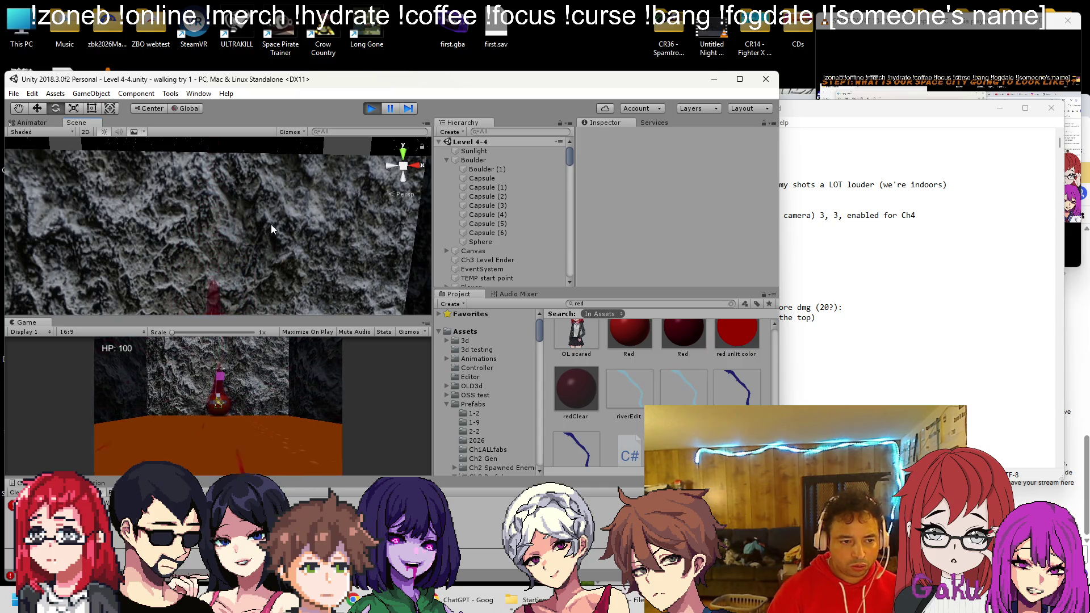
left_click(370, 111)
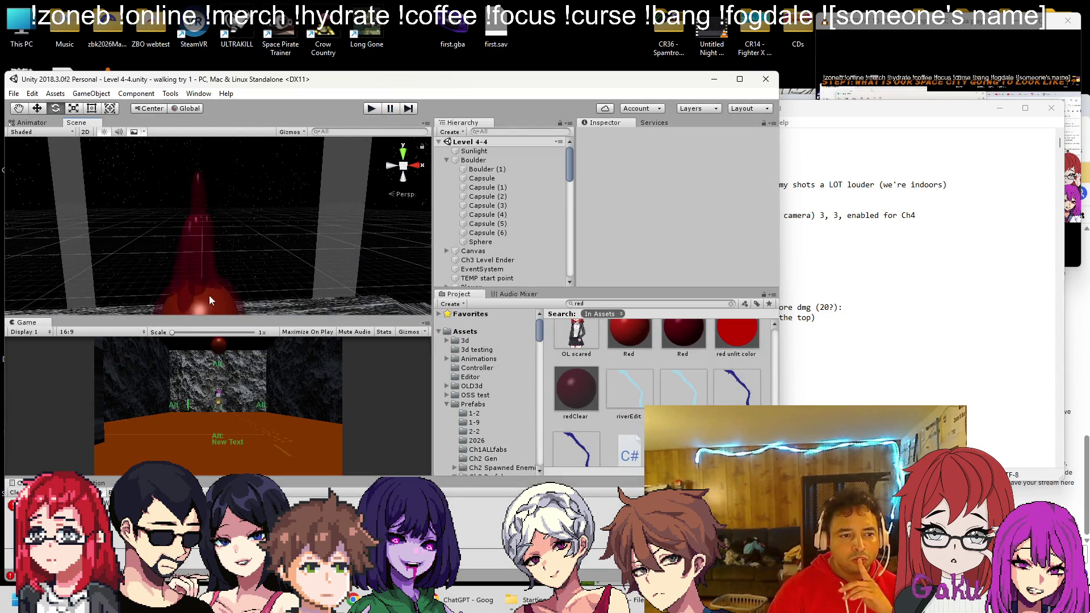
Delete all the red capsules from the Boulder group
left_click(192, 278)
key("Delete")
left_click(186, 266)
key("Delete")
left_click(183, 268)
key("Delete")
left_click(210, 265)
key("Delete")
left_click(212, 265)
key("Delete")
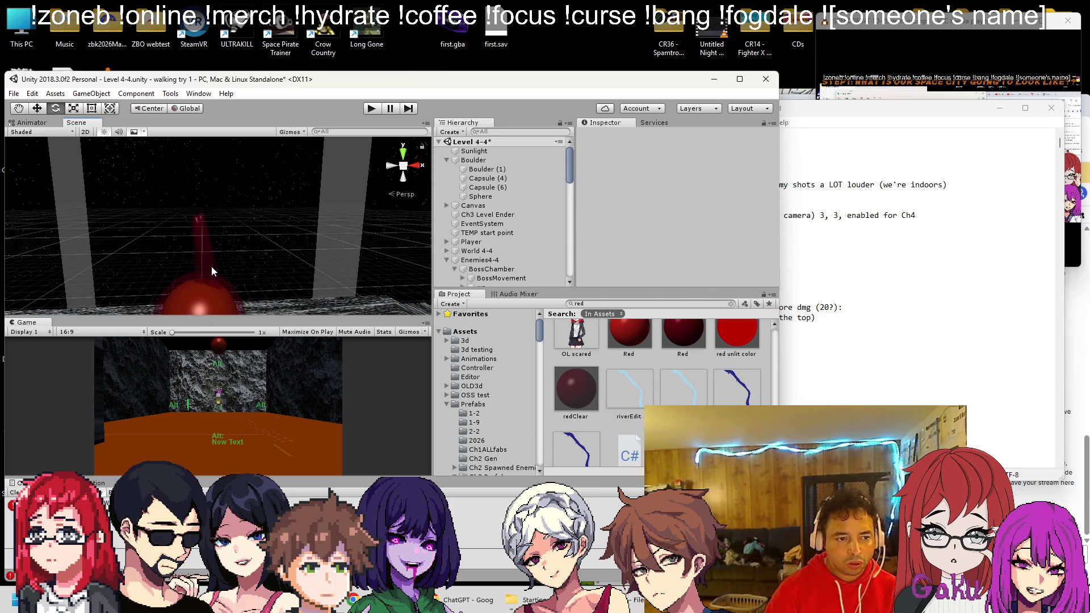
left_click(207, 271)
key("Delete")
left_click(199, 258)
key("Delete")
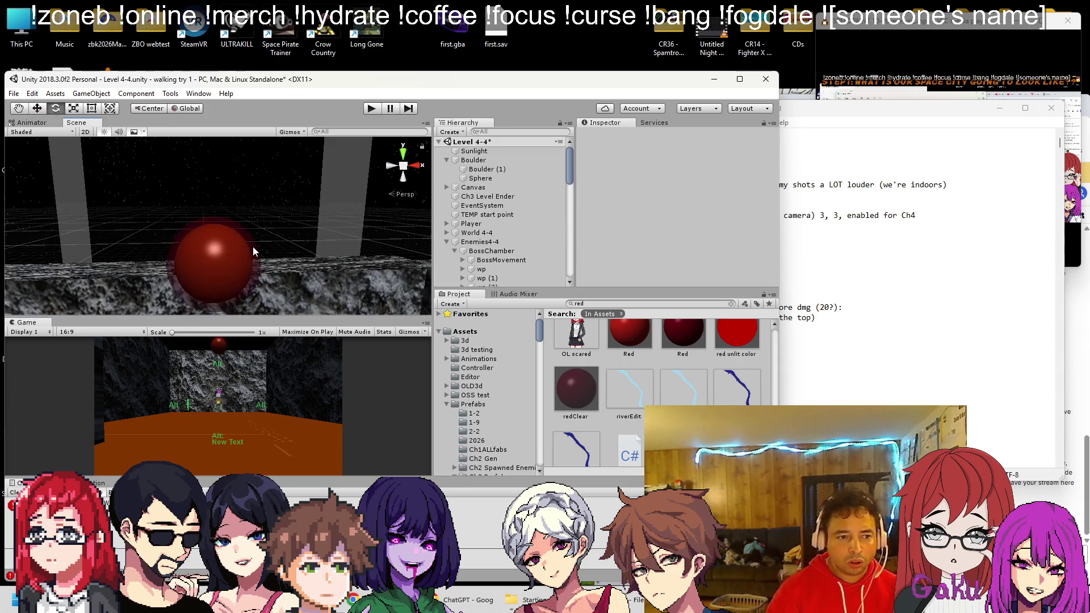
Create a Cube inside the Boulder group and raise it above the sphere
mouse_move(267, 226)
left_mouse_down()
mouse_move(304, 277)
mouse_move(328, 284)
left_mouse_up()
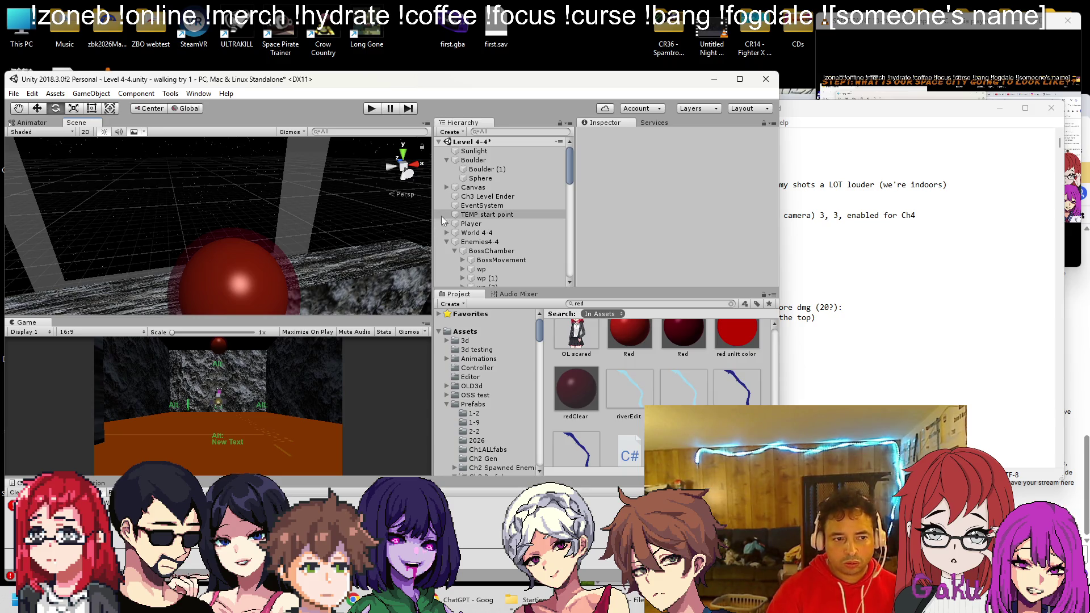
left_click(480, 161)
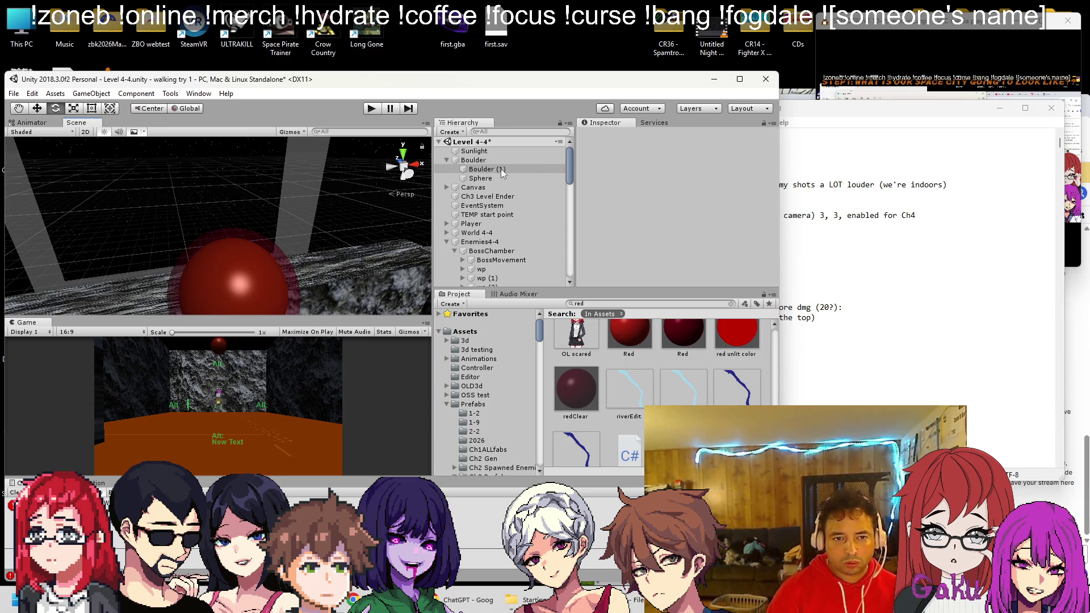
right_click(487, 162)
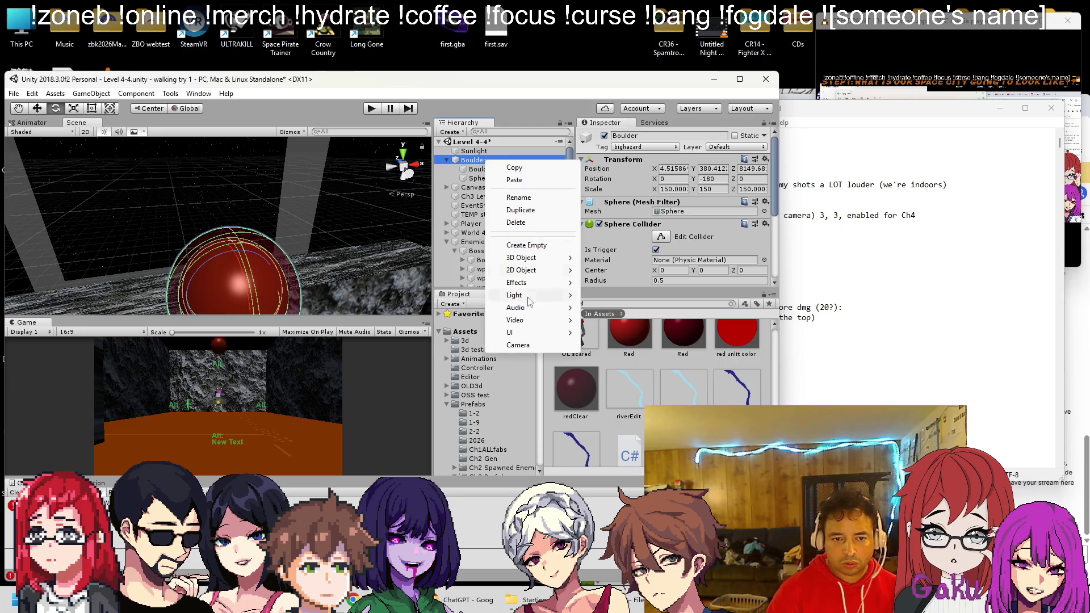
mouse_move(523, 260)
left_click(596, 258)
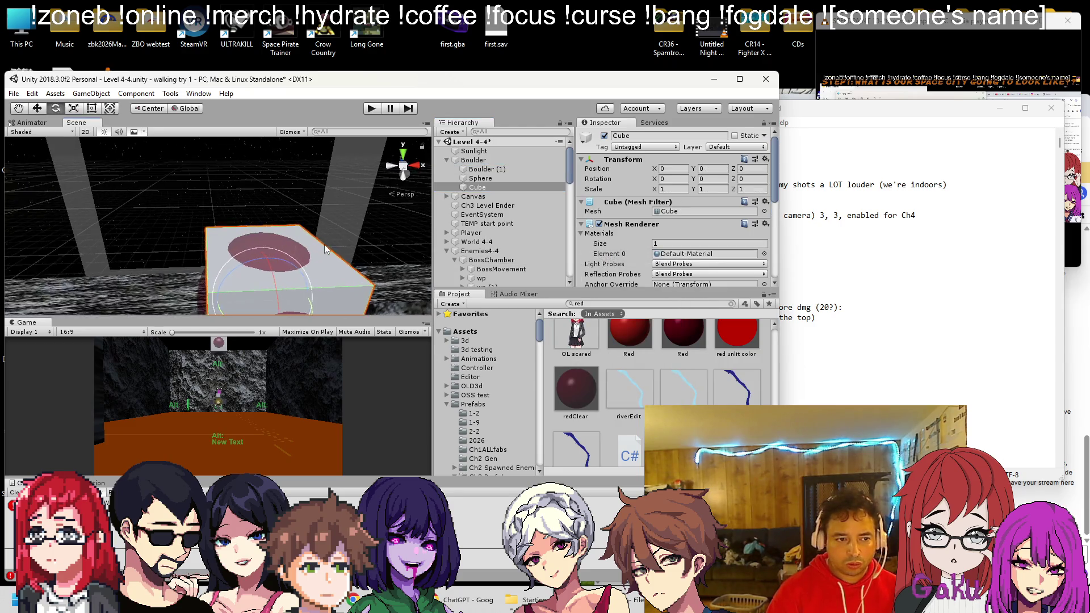
left_click_drag(245, 211, 253, 144)
Scale the cube to 0.25 on every axis and lower it onto the sphere
left_click(679, 190)
type(".4")
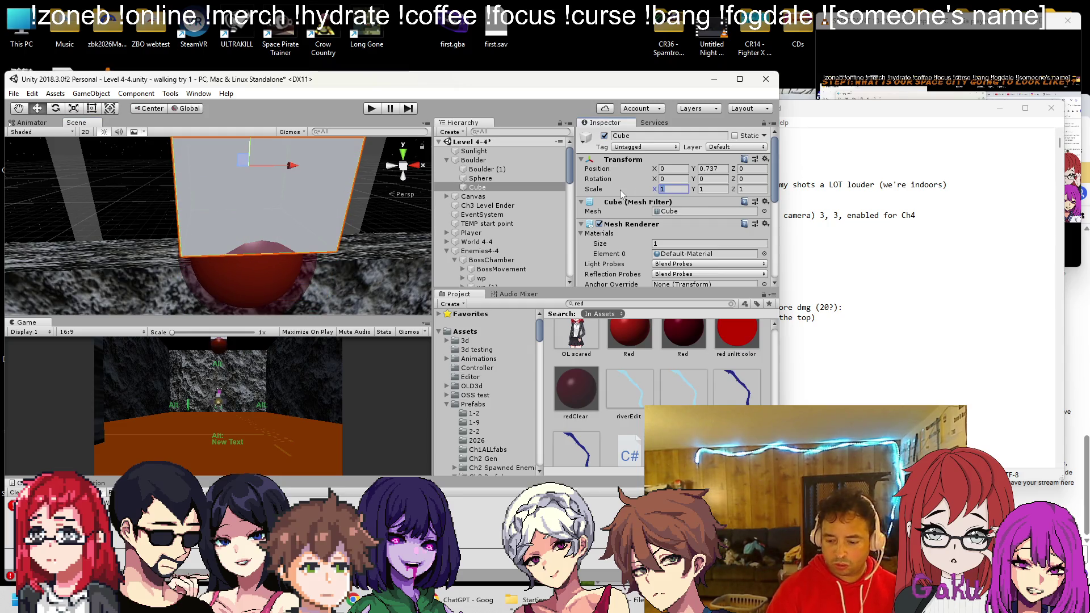
key("Tab")
type(".4")
key("Tab")
type(".4")
key("Return")
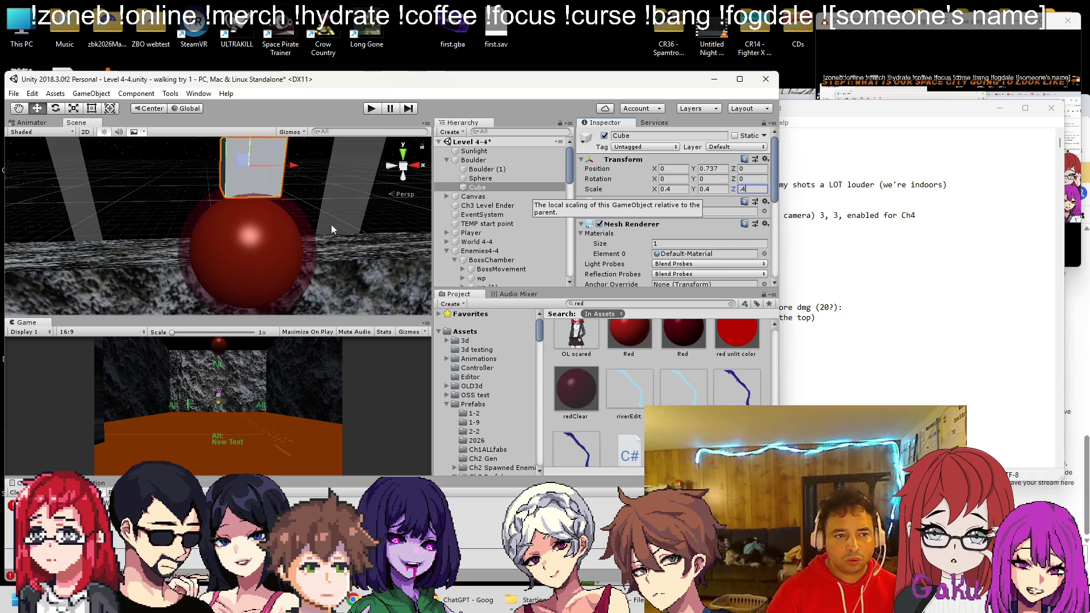
key("f")
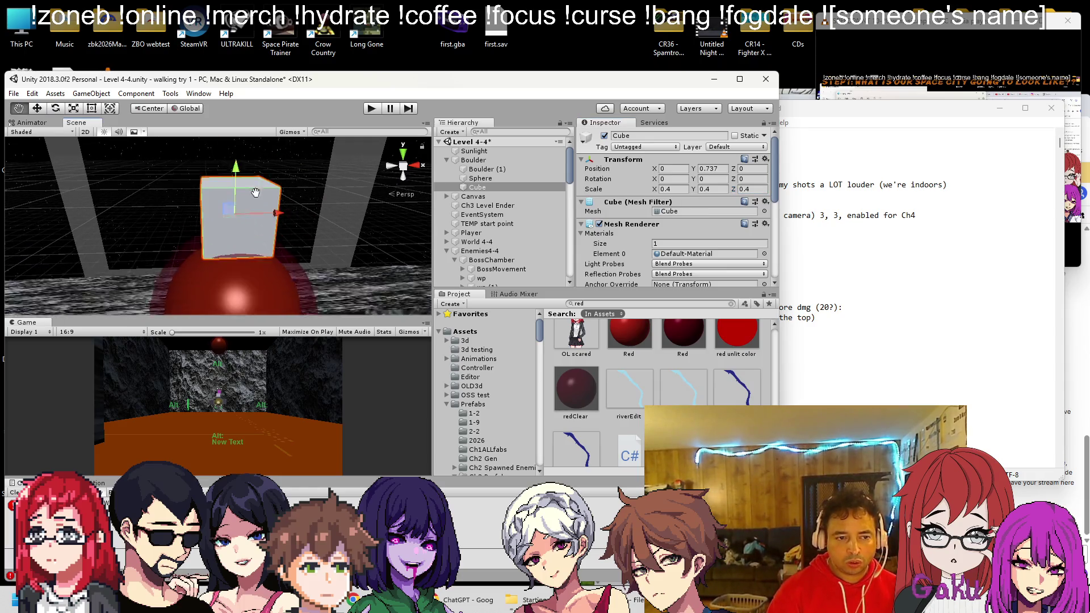
type(".25")
key("Tab")
type(".25")
key("Tab")
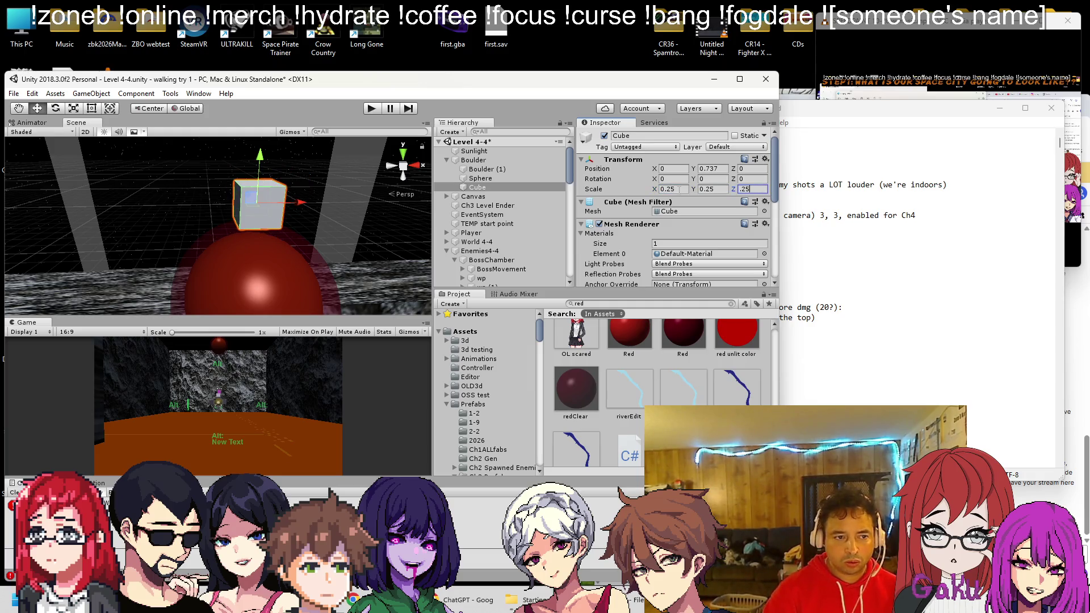
left_click_drag(262, 161, 261, 173)
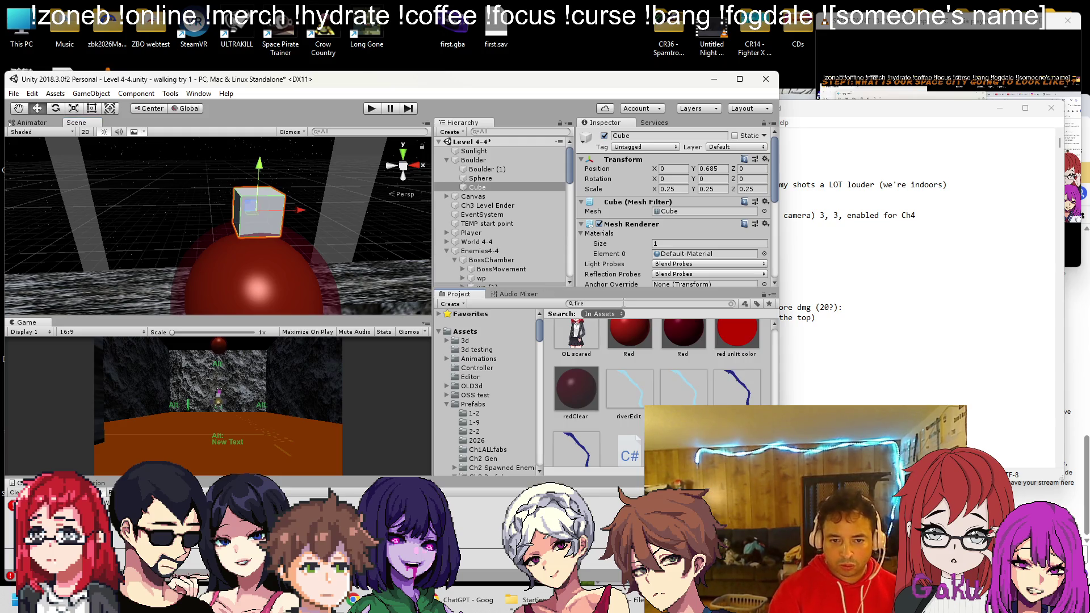
Find the fire 1 sprite in the Project panel and drop it into the scene
scroll(659, 392, "down", 8)
scroll(742, 394, "down", 6)
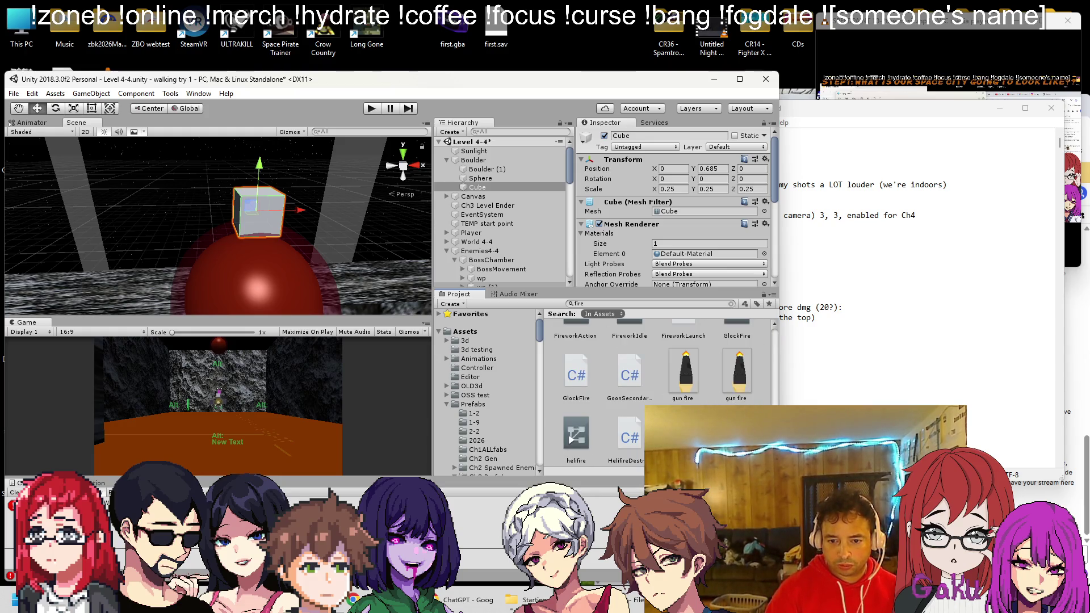
scroll(658, 392, "down", 1)
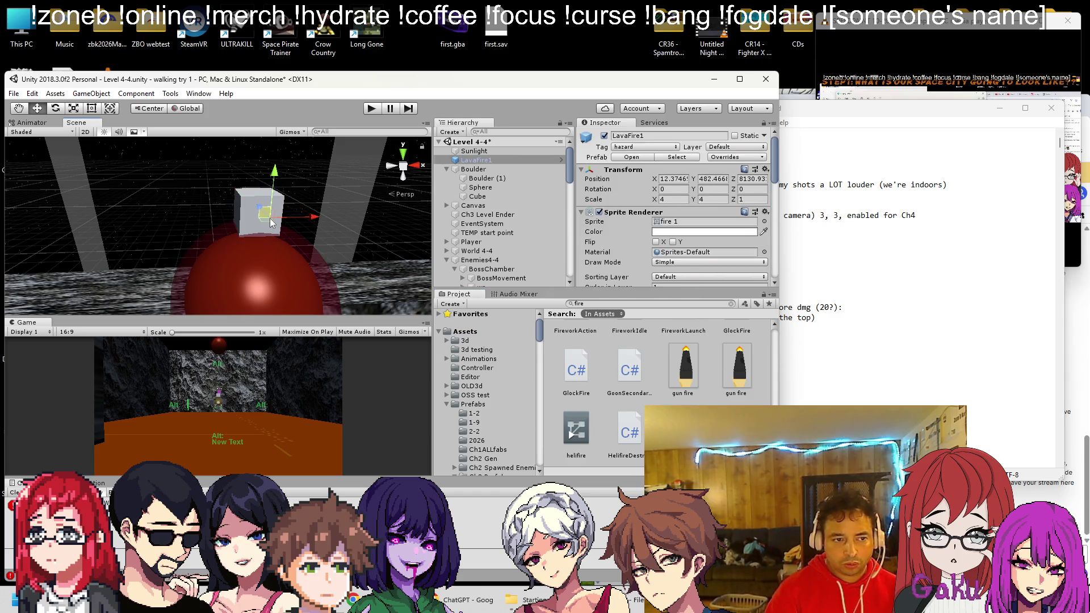
scroll(659, 392, "down", 5)
scroll(659, 392, "up", 5)
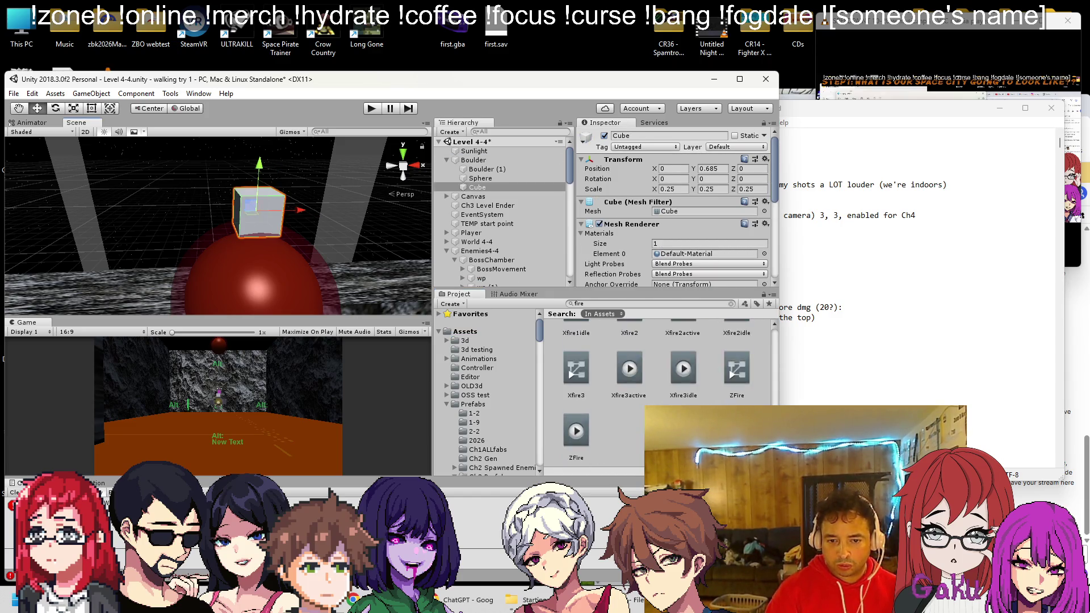
scroll(659, 392, "up", 5)
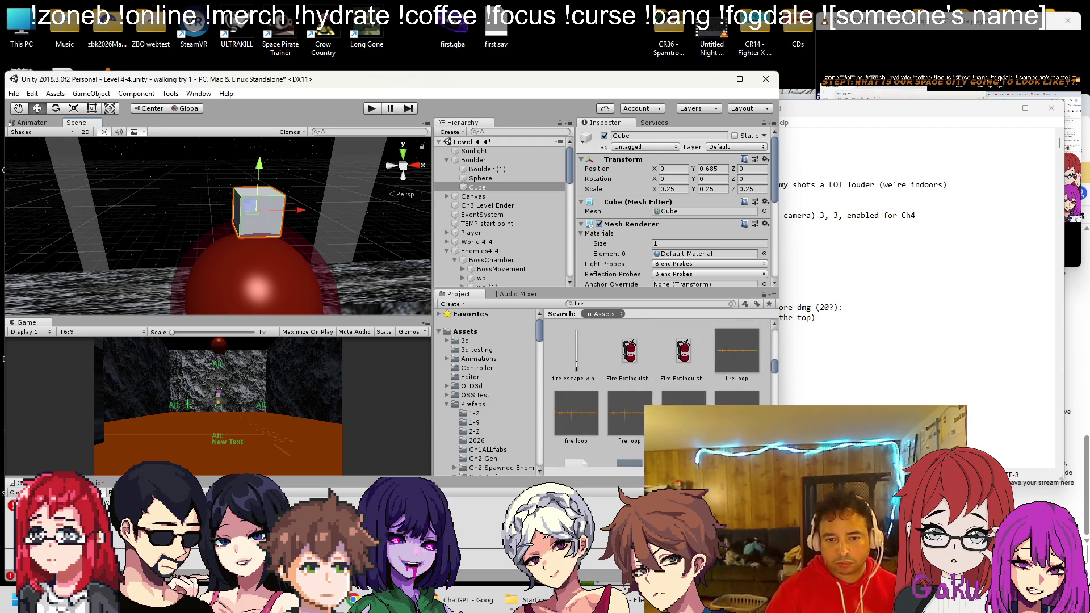
scroll(725, 393, "down", 1)
left_click(737, 351)
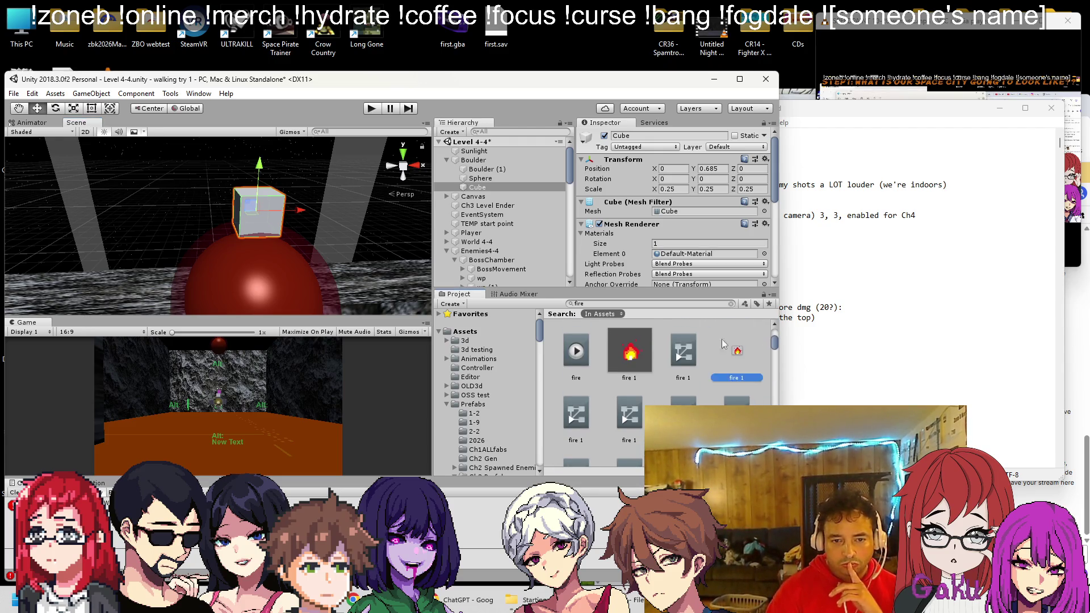
left_click_drag(271, 208, 267, 205)
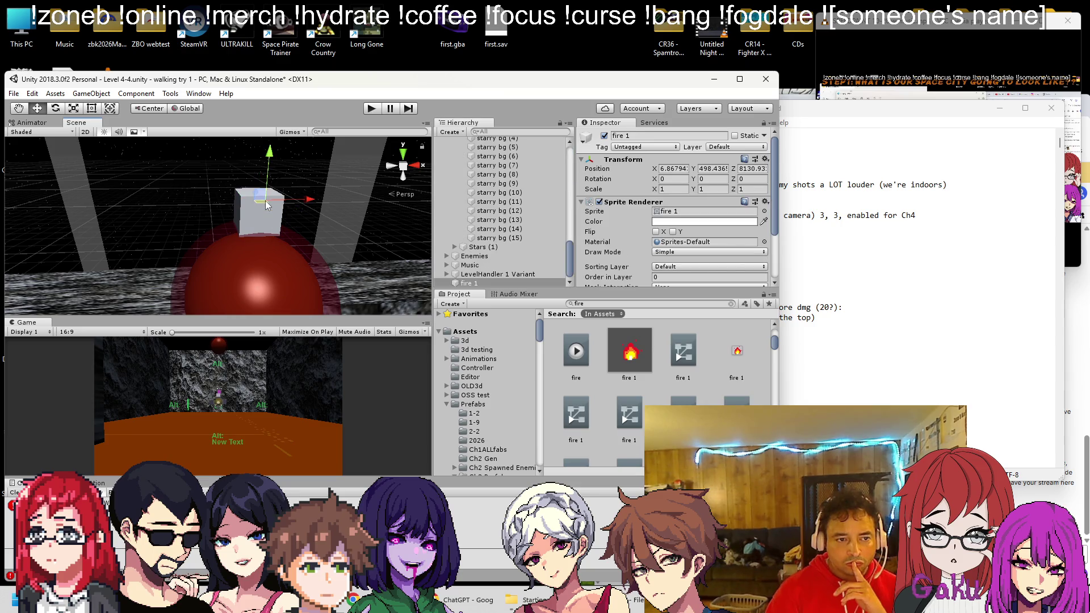
Apply the fire material to the cube on top of the boulder
left_click(281, 240)
scroll(284, 250, "up", 3)
scroll(687, 256, "down", 3)
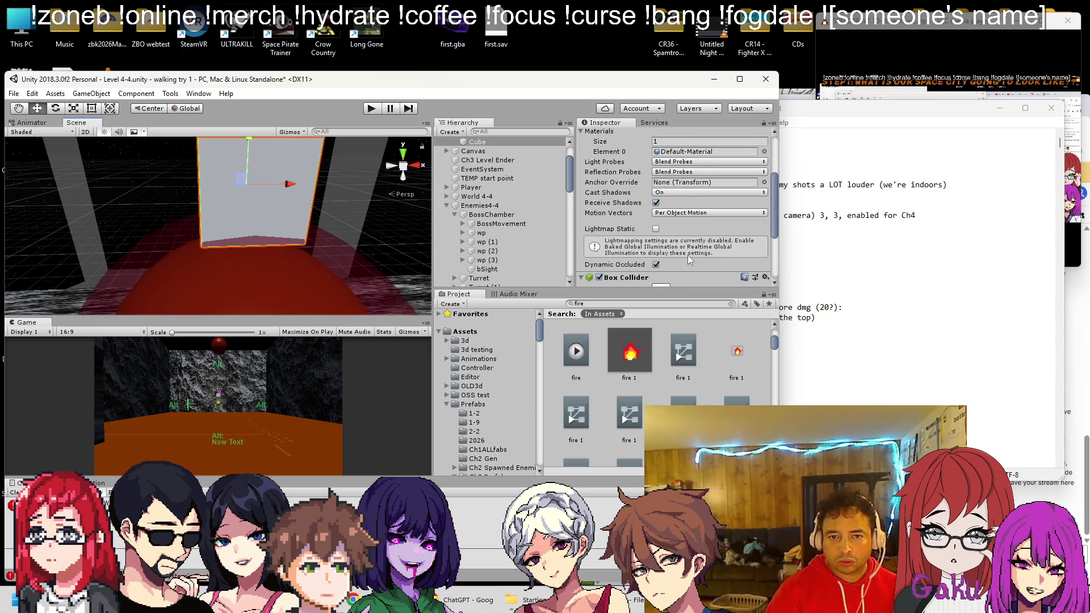
scroll(744, 360, "up", 1)
mouse_move(738, 360)
left_mouse_down()
mouse_move(682, 176)
mouse_move(673, 374)
left_mouse_up()
scroll(673, 374, "up", 1)
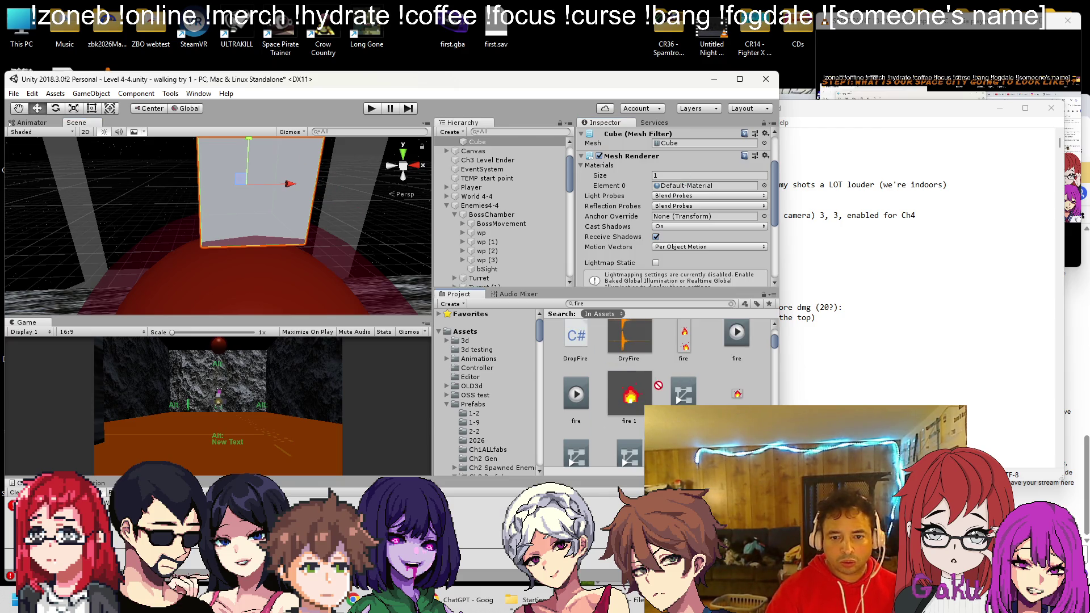
mouse_move(682, 345)
left_mouse_down()
mouse_move(245, 127)
mouse_move(286, 169)
mouse_move(282, 199)
left_mouse_up()
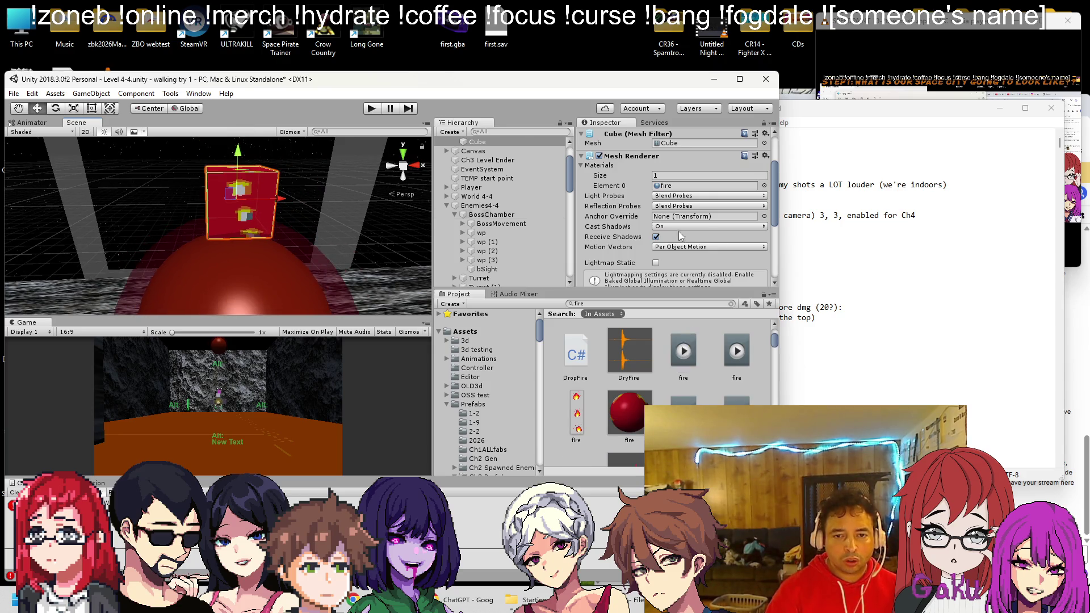
left_click(636, 410)
Duplicate the fire material and rename the copy 'fire clear'
scroll(687, 238, "up", 3)
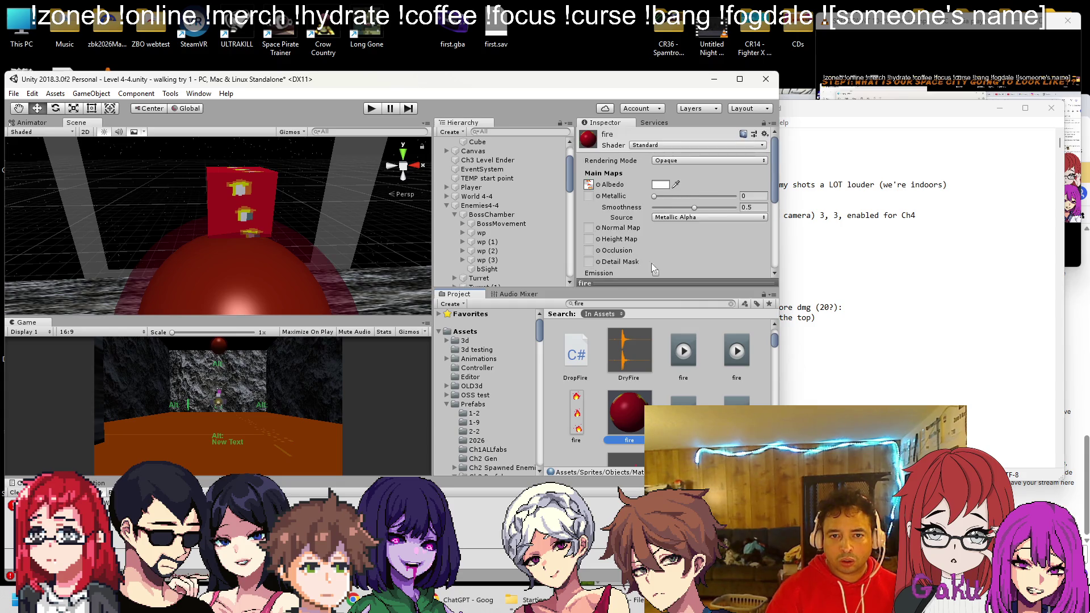
key("ctrl+d")
right_click(635, 398)
left_click(681, 165)
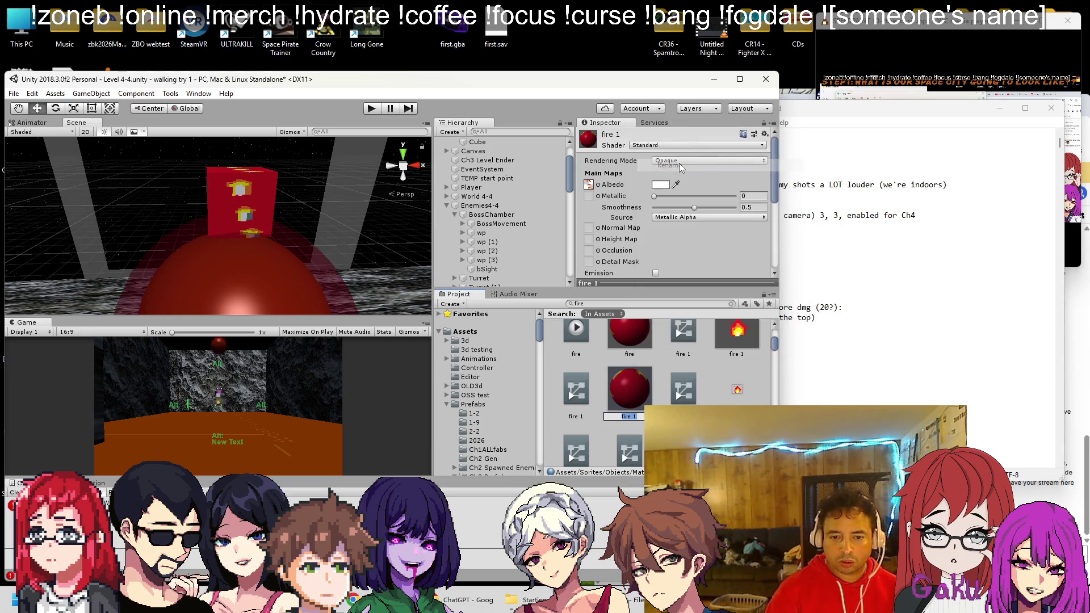
key("BackSpace")
type("clear")
key("Return")
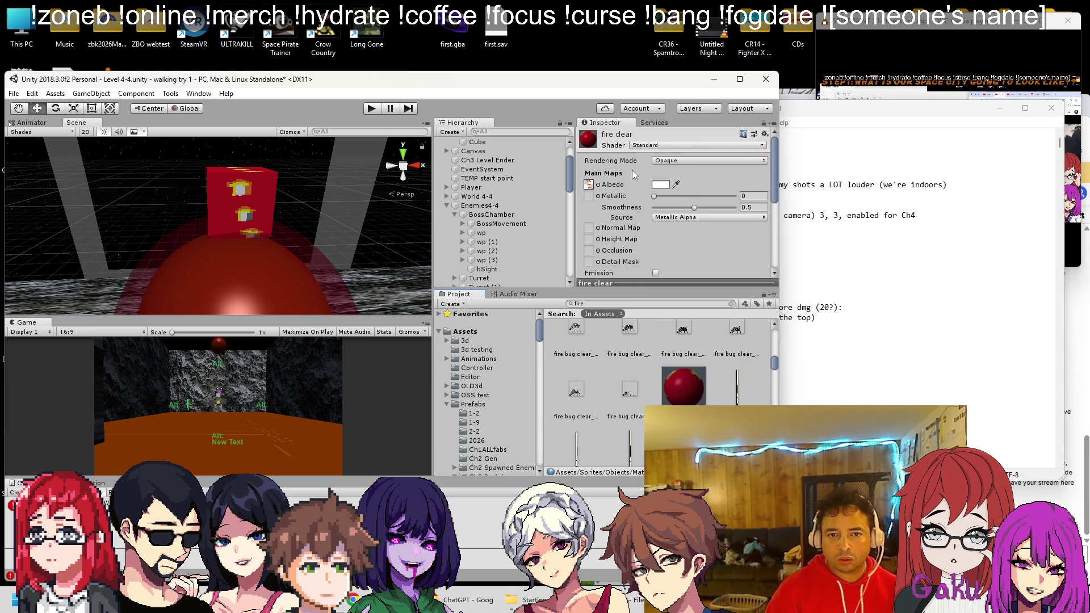
Apply fire clear to the cube and set its Rendering Mode to Transparent
left_click_drag(686, 355, 239, 208)
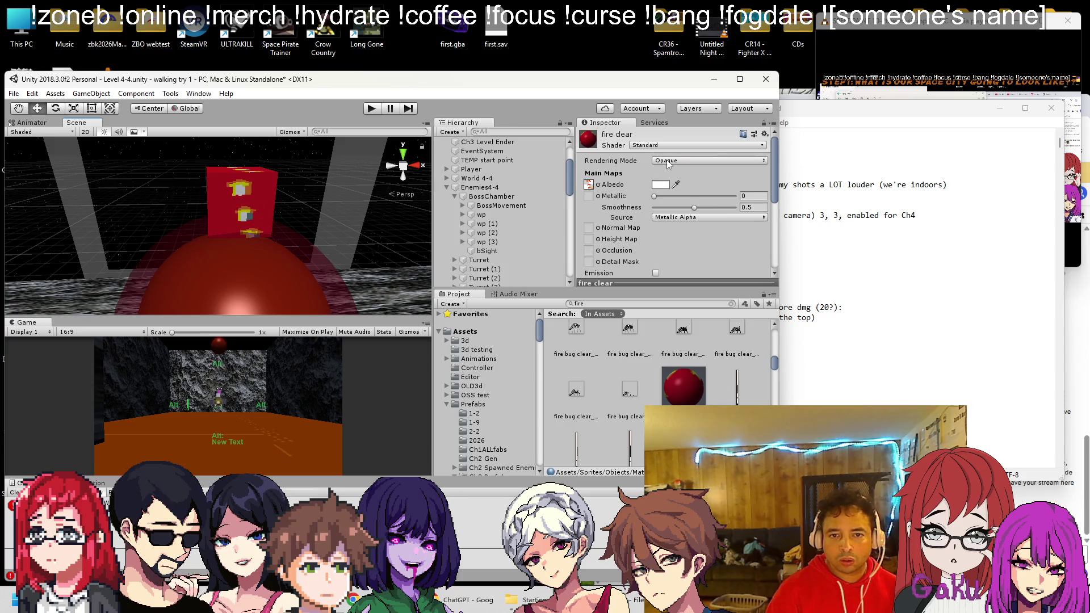
left_click(685, 161)
left_click(681, 187)
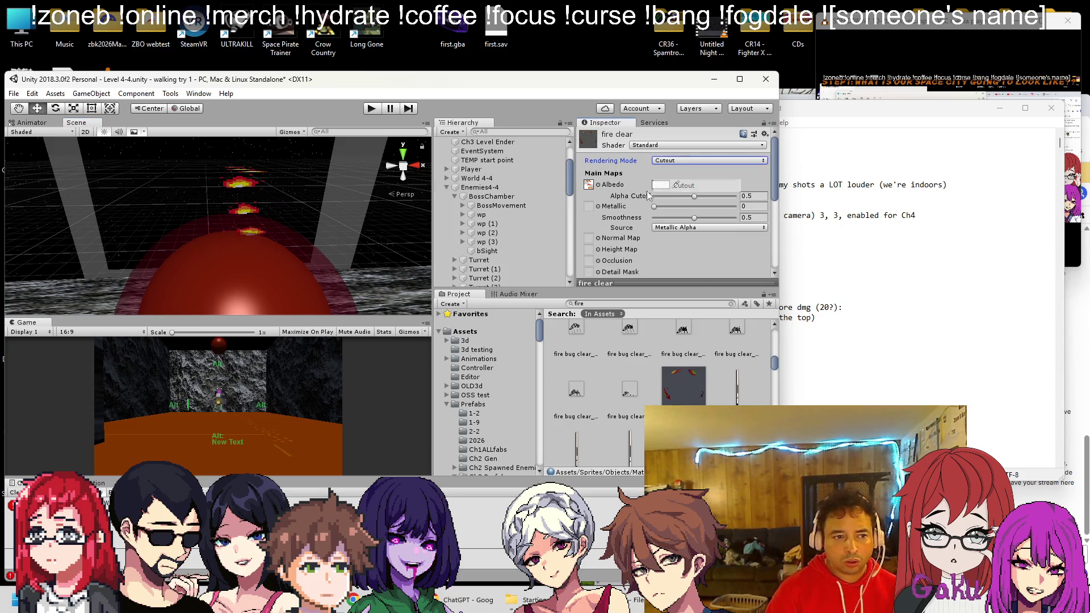
left_click(701, 161)
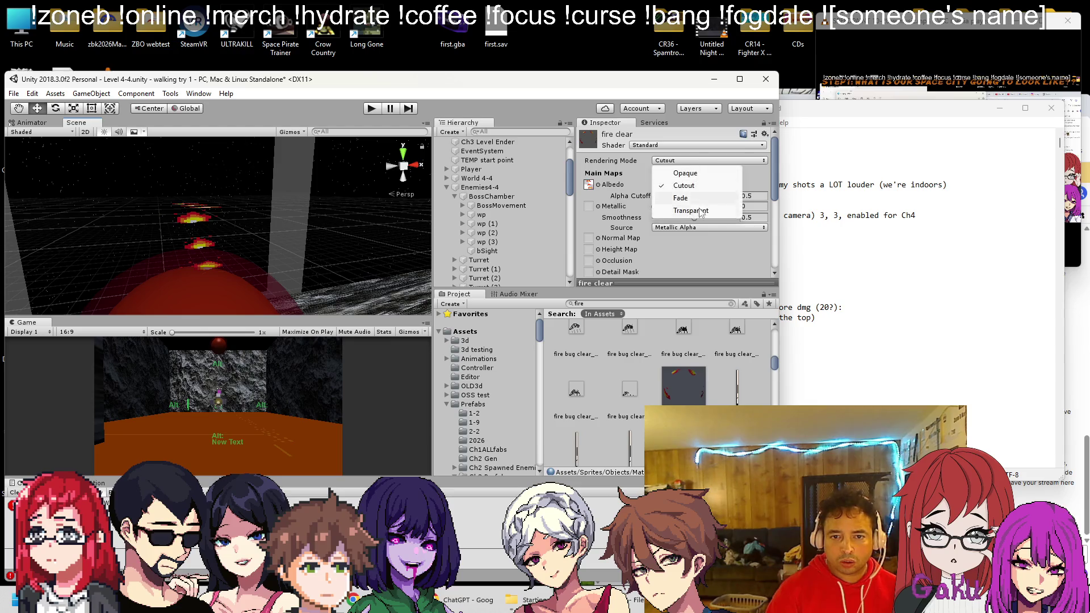
left_click(700, 211)
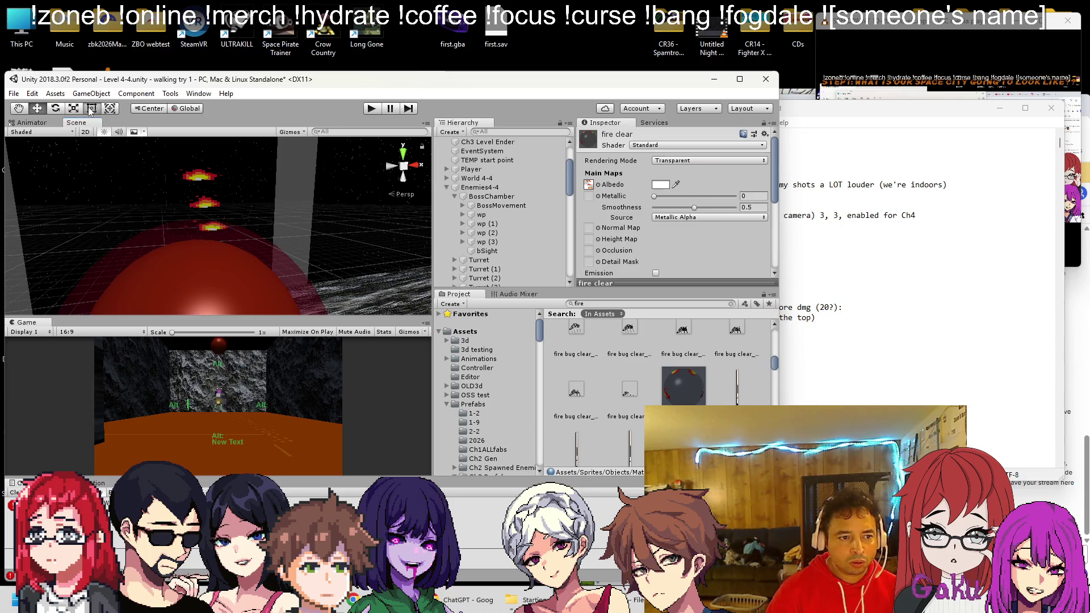
Stretch the fire cube to Y scale 0.66097 and duplicate it as Cube (1)
left_click(206, 198)
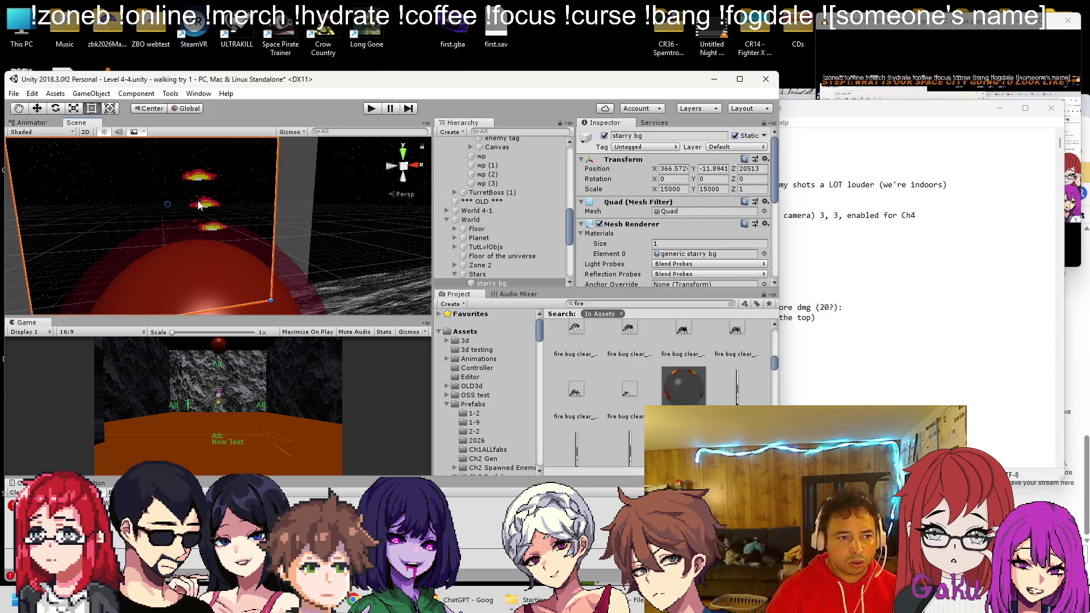
left_click(198, 206)
left_click_drag(192, 233, 192, 258)
mouse_move(168, 142)
left_mouse_down()
mouse_move(193, 231)
mouse_move(213, 139)
left_mouse_up()
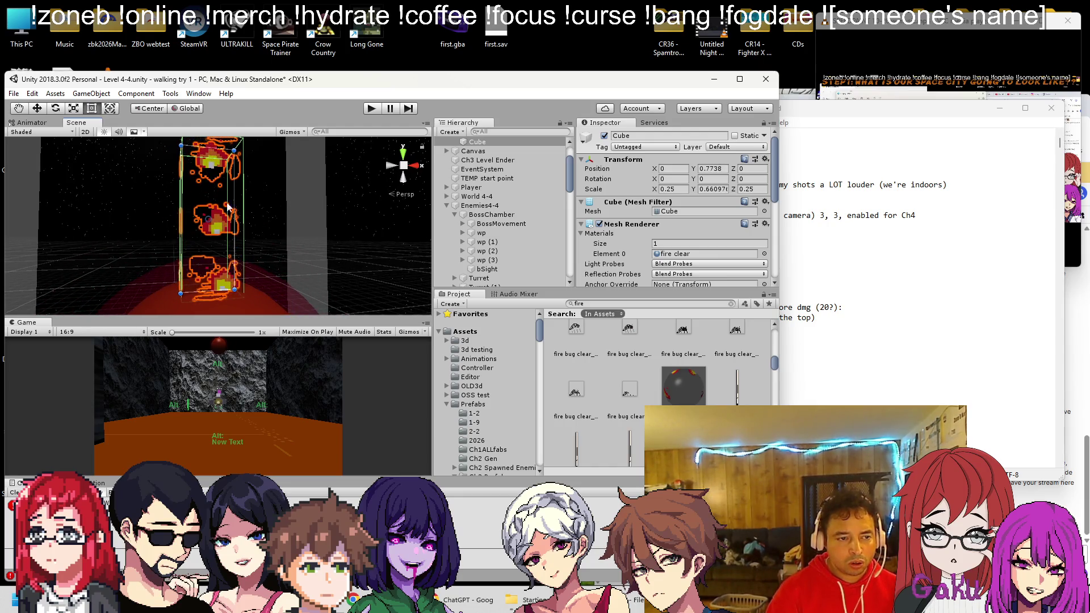
key("ctrl+d")
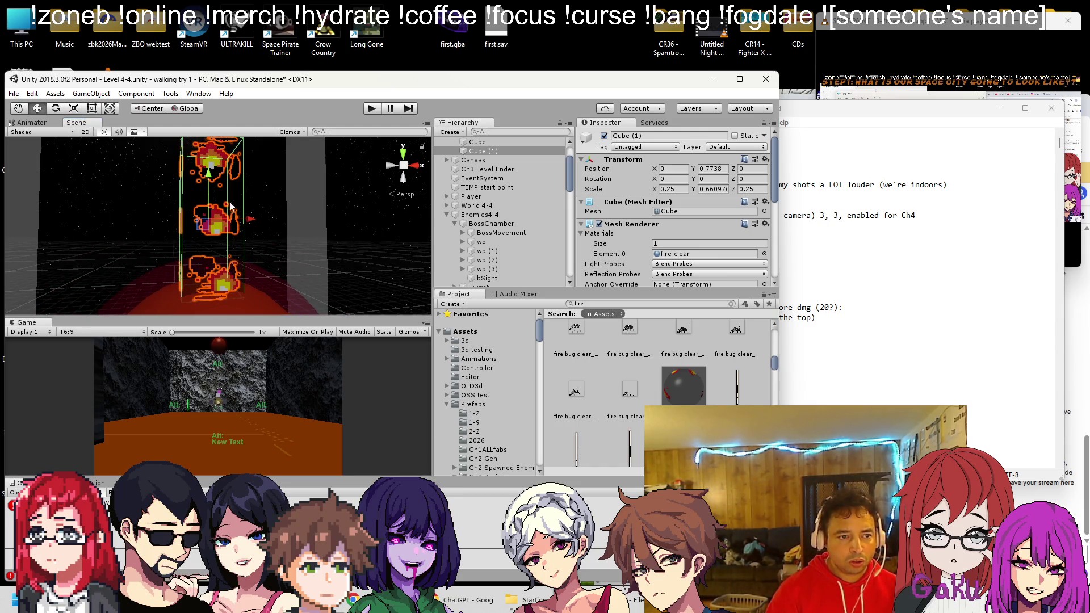
left_click(127, 224)
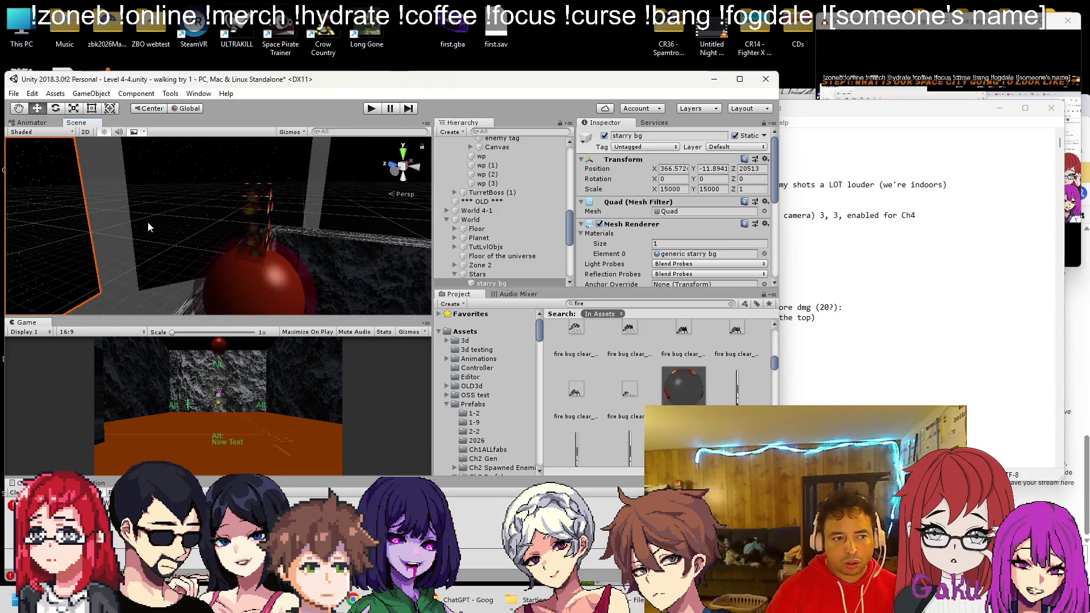
left_click_drag(127, 224, 981, 178)
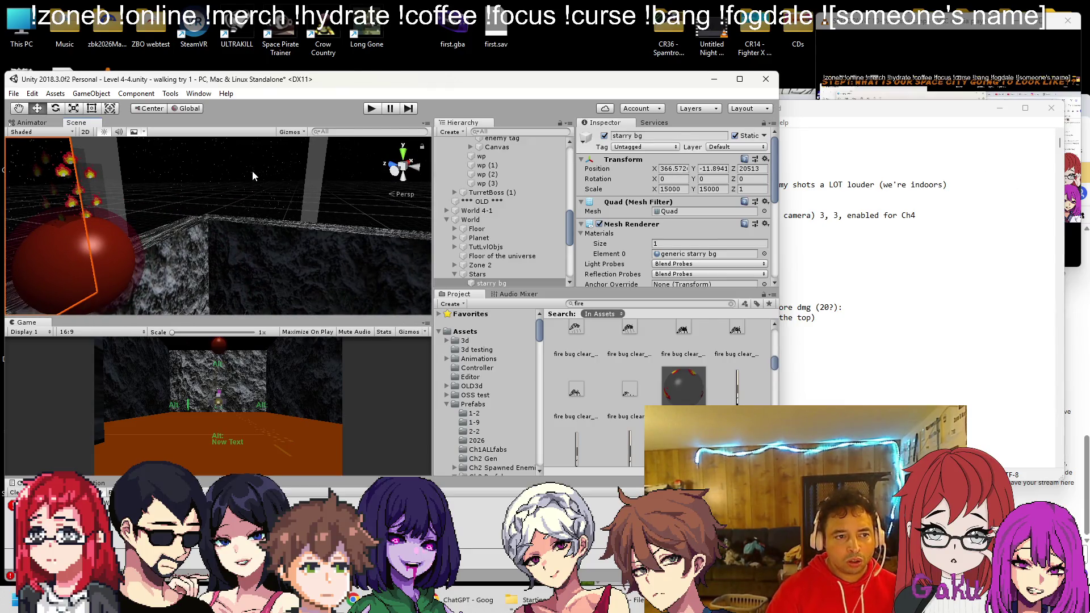
left_click_drag(252, 170, 264, 174)
left_click(372, 108)
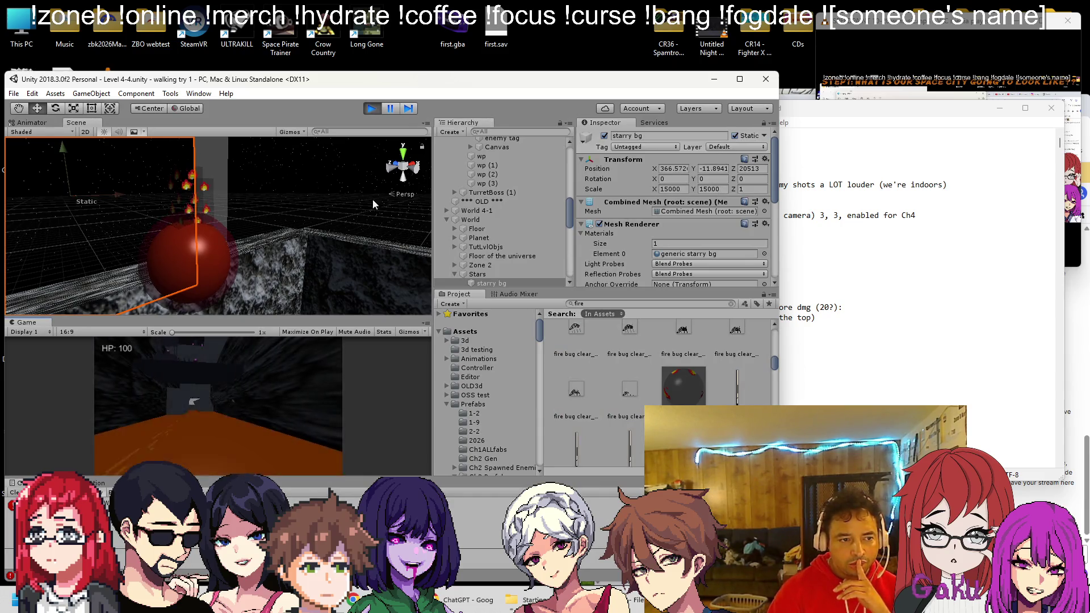
left_click_drag(252, 217, 235, 175)
left_click(233, 171)
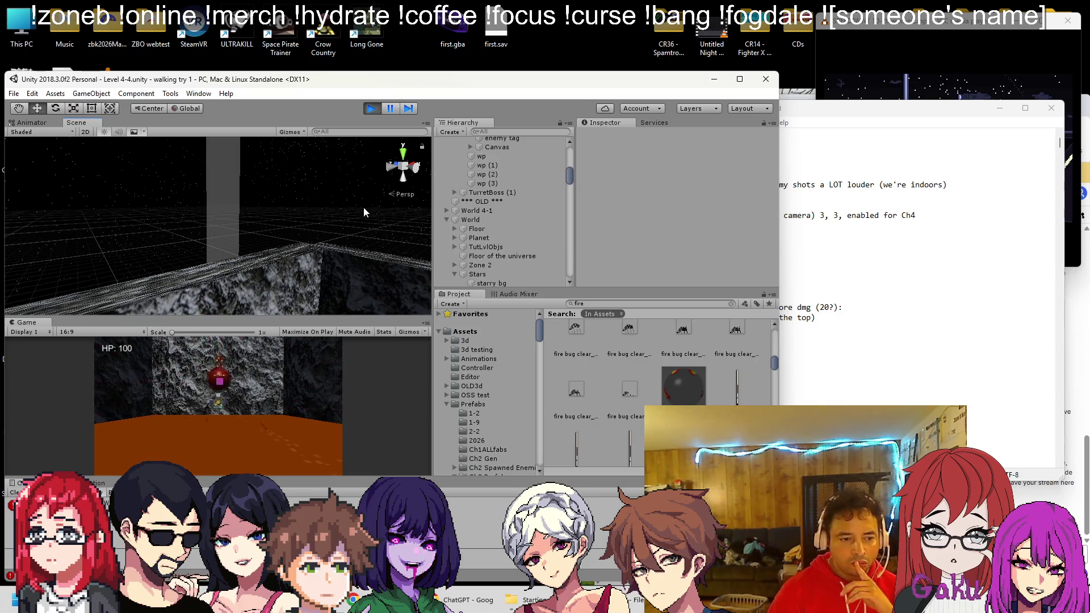
left_click(372, 109)
mouse_move(269, 308)
left_mouse_down()
mouse_move(237, 280)
mouse_move(233, 209)
mouse_move(219, 241)
mouse_move(228, 238)
left_mouse_up()
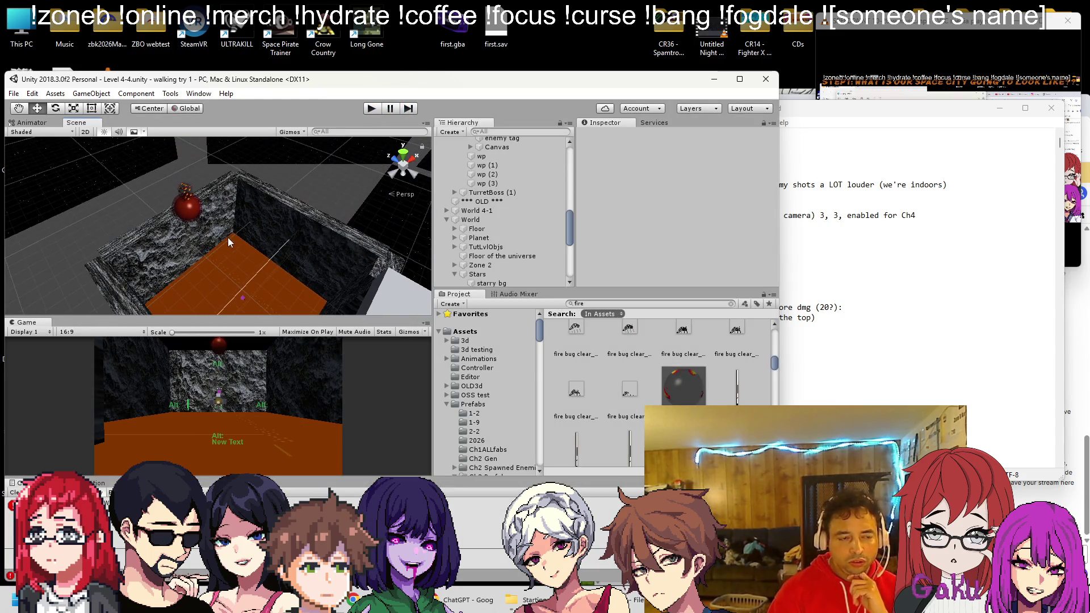
Duplicate the Boulder into Boulder (1)–(4), raising copies to different heights above the chamber
scroll(510, 181, "up", 10)
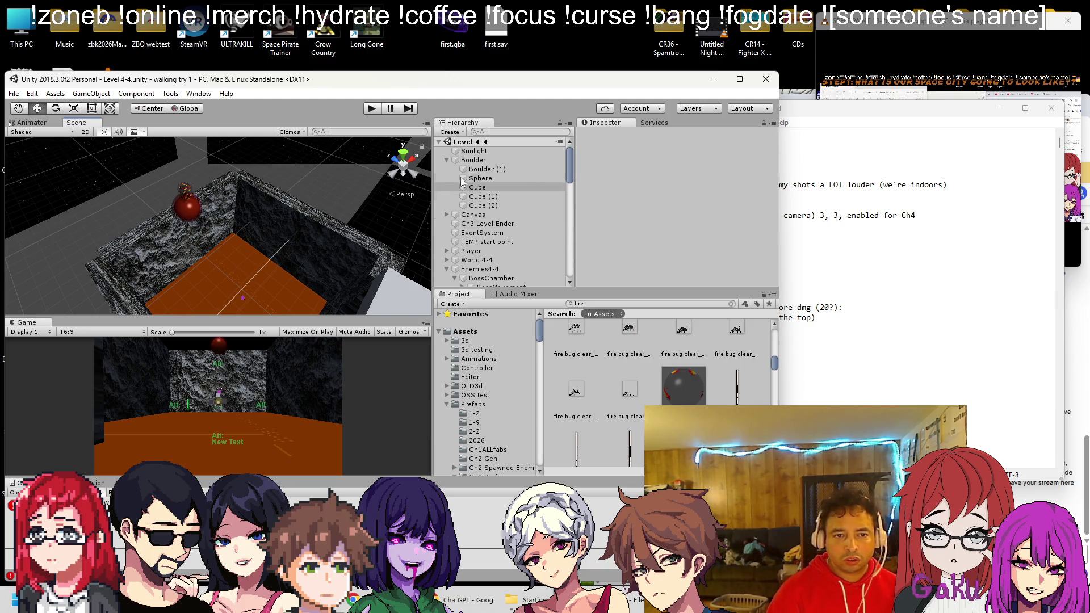
left_click(447, 160)
left_click(452, 163)
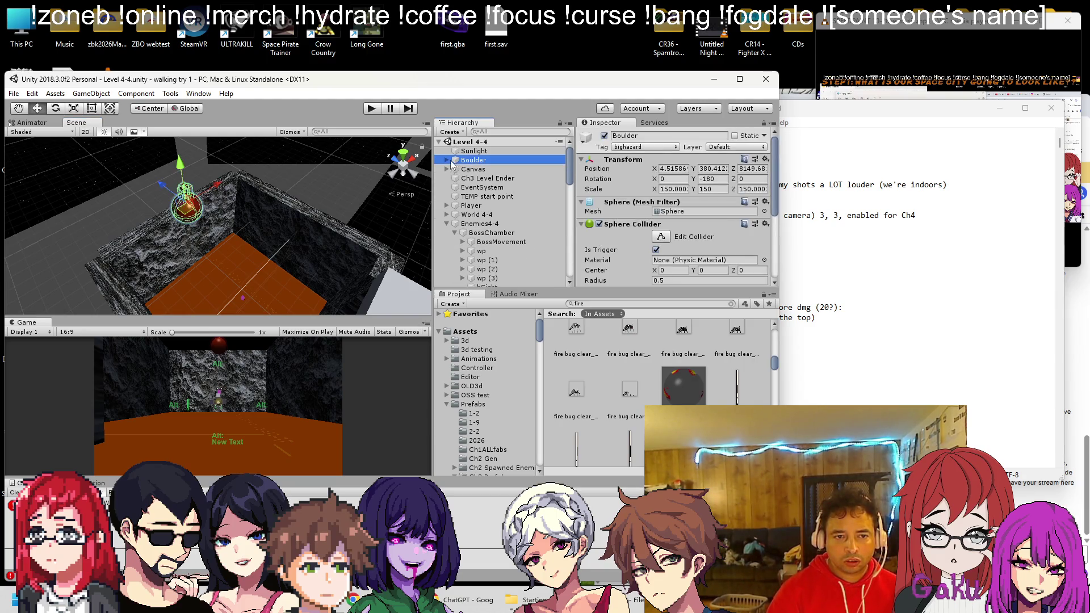
key("ctrl+d")
mouse_move(217, 212)
left_mouse_down()
mouse_move(211, 163)
mouse_move(246, 148)
mouse_move(170, 170)
mouse_move(143, 156)
left_mouse_up()
key("ctrl+d")
key("ctrl+d")
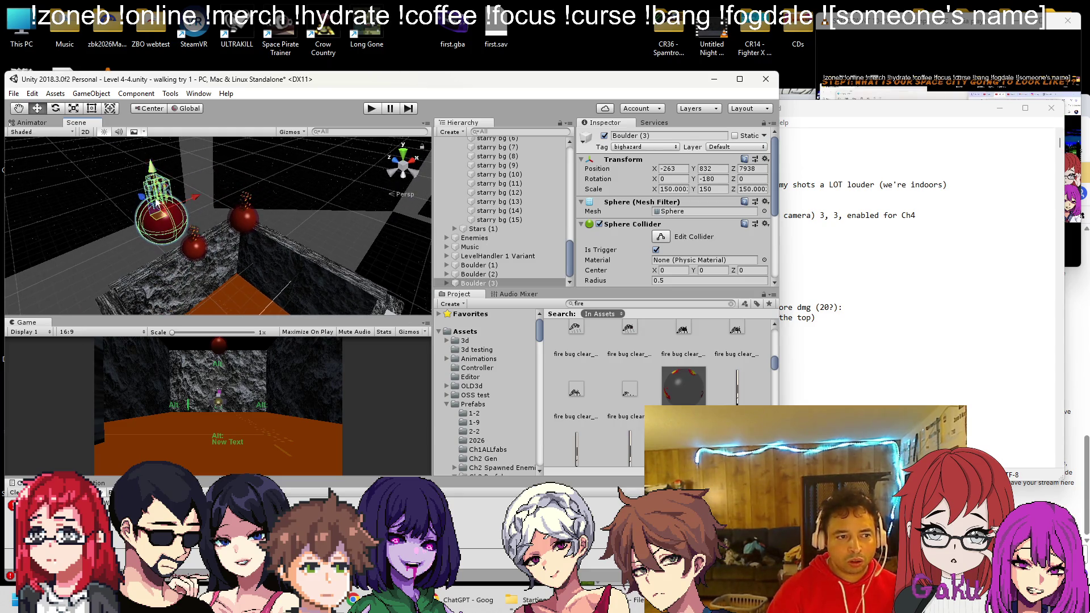
mouse_move(151, 208)
left_mouse_down()
mouse_move(211, 231)
mouse_move(193, 171)
mouse_move(208, 284)
mouse_move(187, 250)
left_mouse_up()
mouse_move(109, 226)
left_mouse_down()
mouse_move(160, 152)
mouse_move(185, 142)
mouse_move(175, 157)
mouse_move(156, 143)
mouse_move(233, 219)
mouse_move(238, 166)
mouse_move(198, 168)
mouse_move(175, 143)
left_mouse_up()
key("ctrl+d")
scroll(213, 211, "down", 2)
key("ctrl+d")
scroll(242, 184, "down", 2)
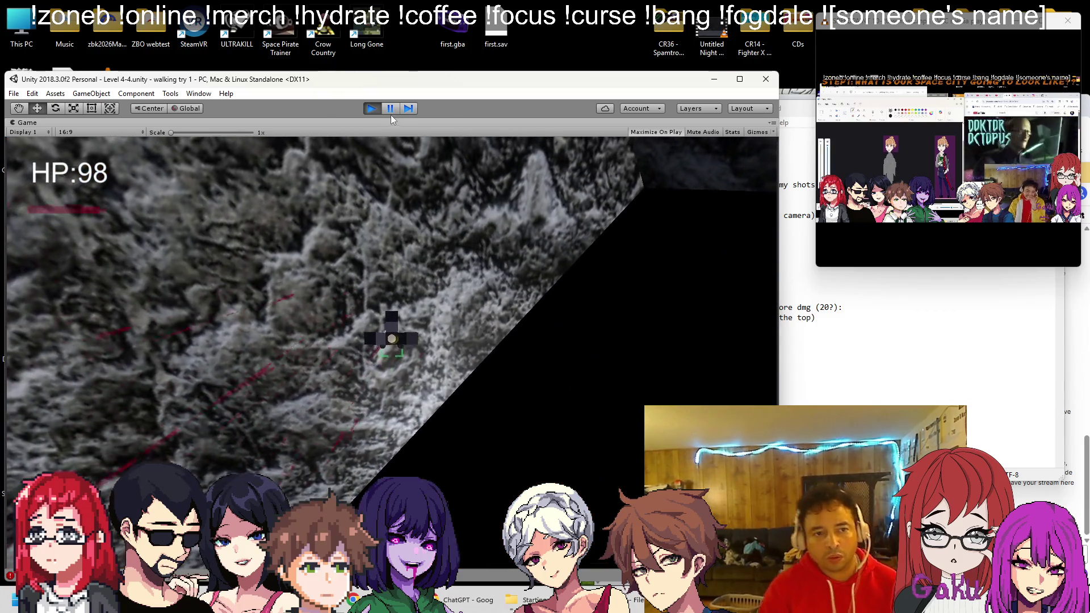
End the play-test run featuring the fifth copy, Boulder (5)
left_click(372, 108)
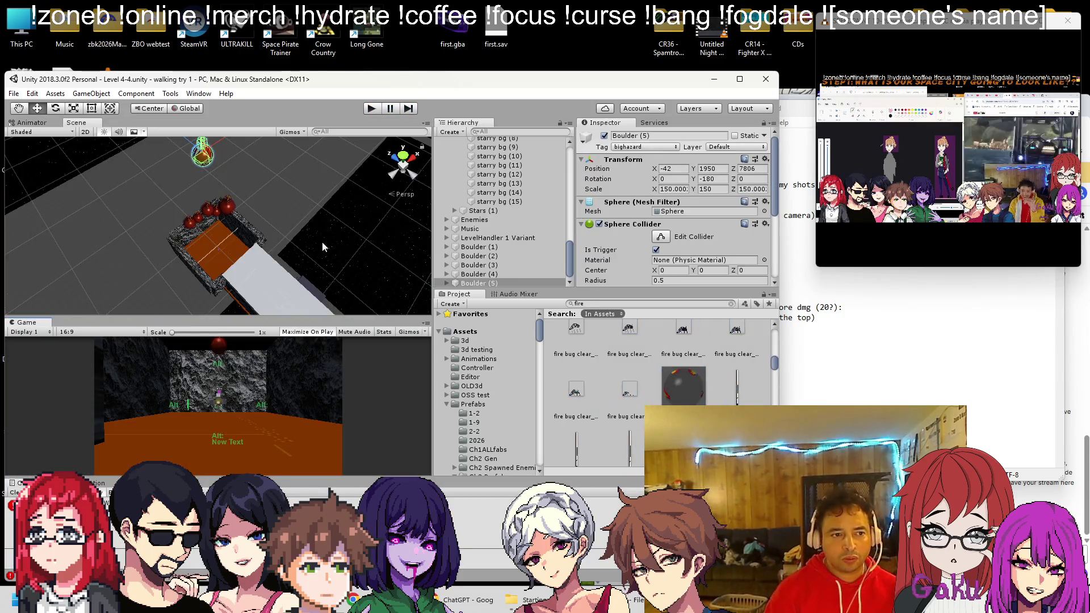
Move Boulder (1)–(5) up the hierarchy to sit right after Boulder, collapsing the enemies group
left_click(484, 248, "shift")
mouse_move(493, 251)
left_mouse_down()
mouse_move(512, 146)
mouse_move(481, 164)
left_mouse_up()
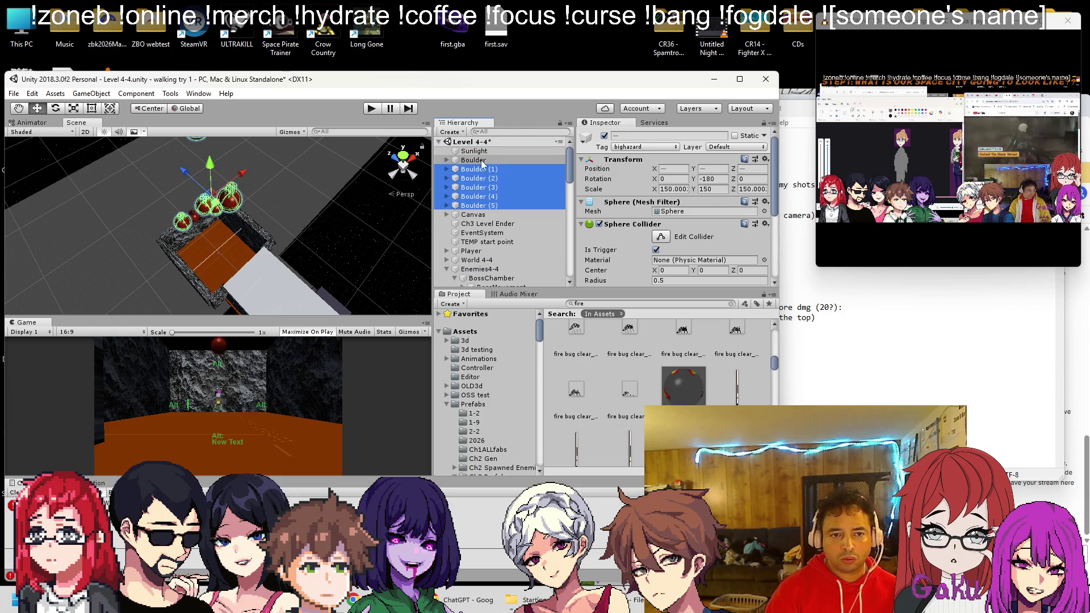
left_click(439, 142, "alt")
left_click(440, 142)
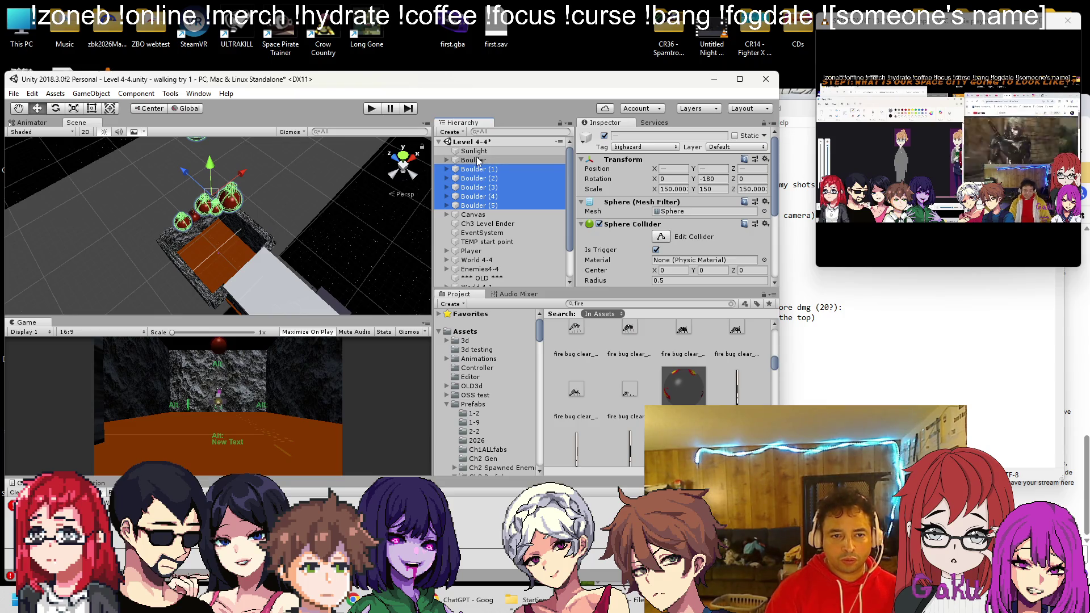
mouse_move(276, 199)
left_mouse_down()
mouse_move(227, 162)
mouse_move(234, 176)
left_mouse_up()
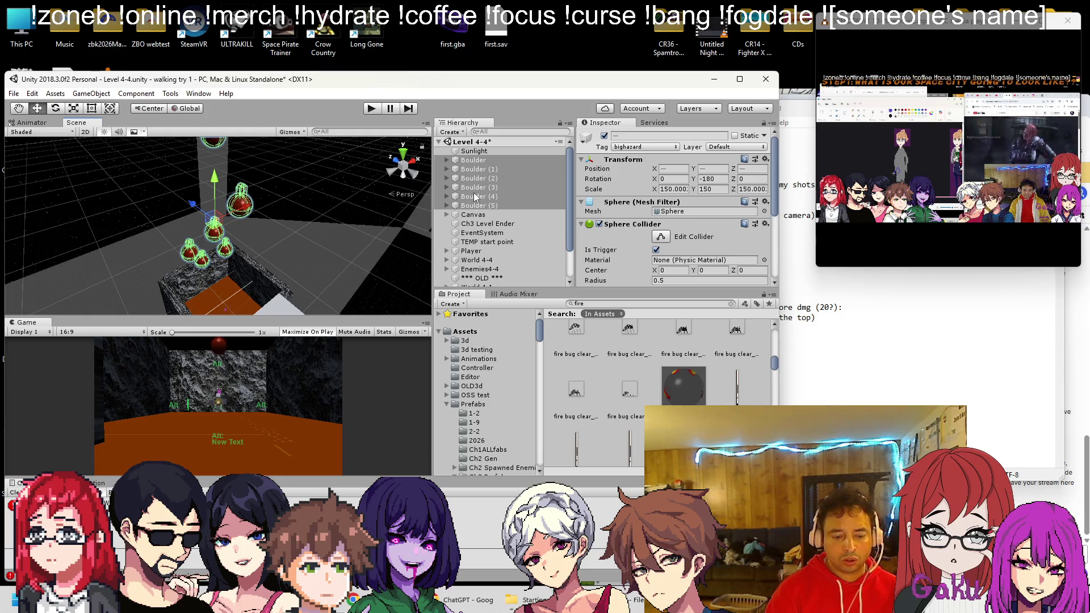
scroll(512, 207, "down", 4)
Place Boulder (6)–(11) directly below Boulder (5) and check the boulder column from above
left_click(493, 241)
left_click_drag(500, 148, 471, 216)
left_click_drag(318, 204, 237, 121)
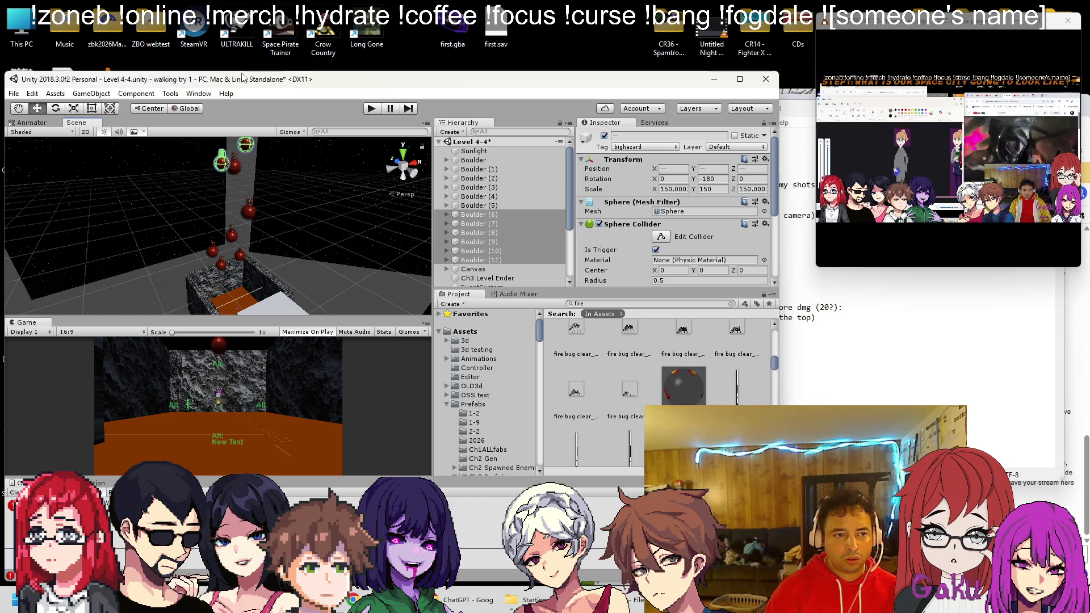
left_click_drag(247, 66, 256, 209)
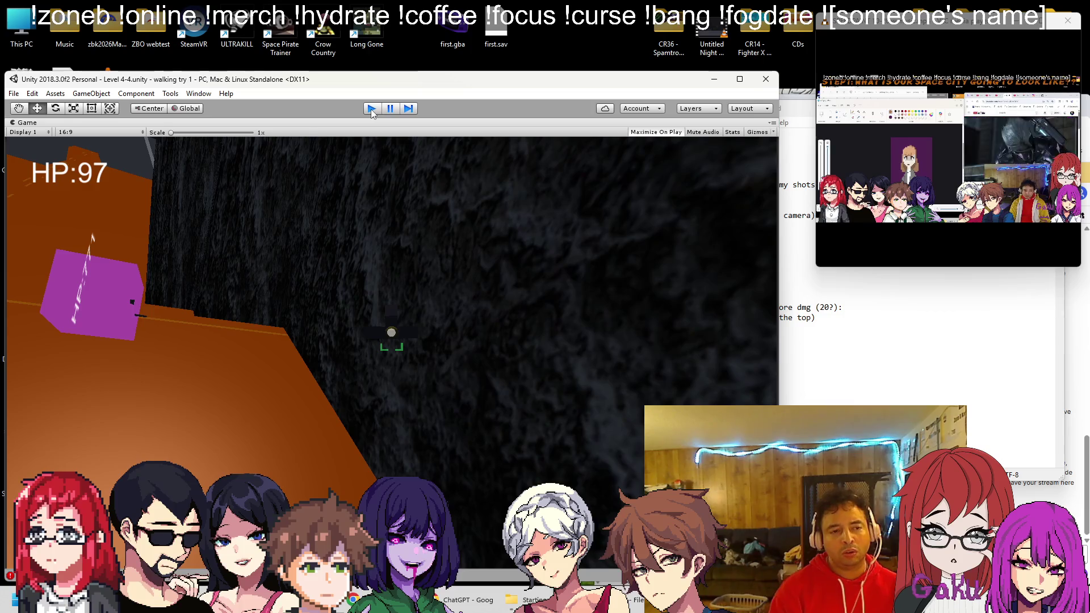
Stop the play-test and reframe the Scene view on the boulder column
left_click(371, 108)
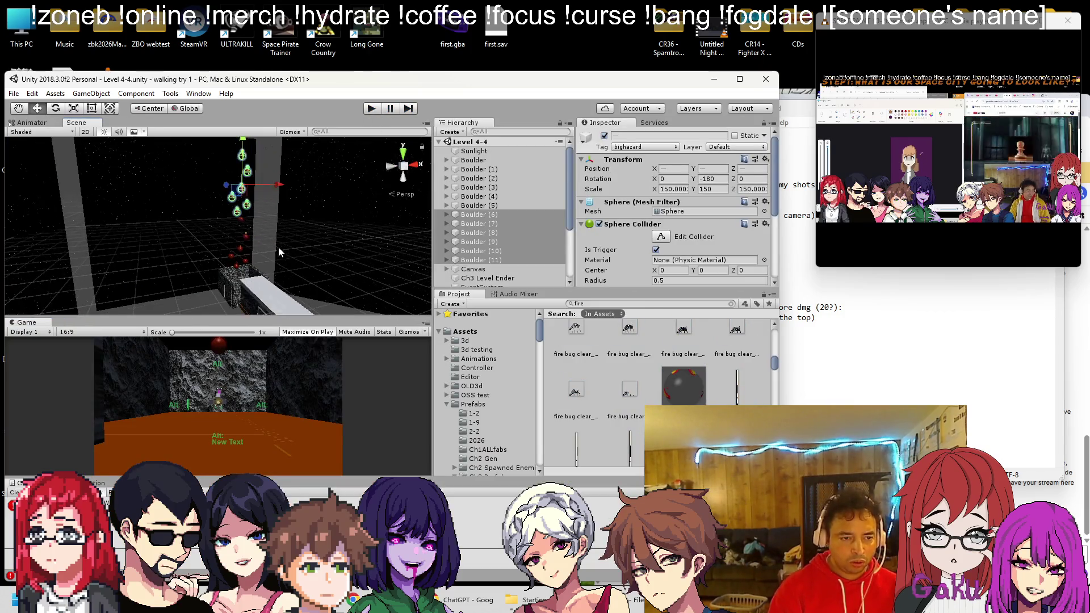
left_click_drag(280, 250, 300, 246)
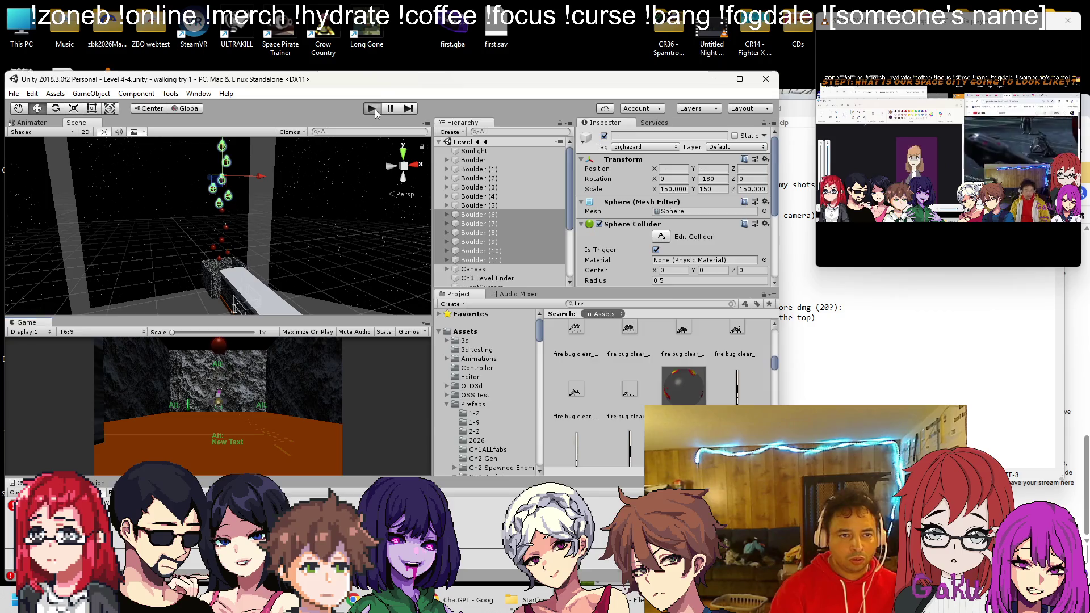
left_click(373, 109)
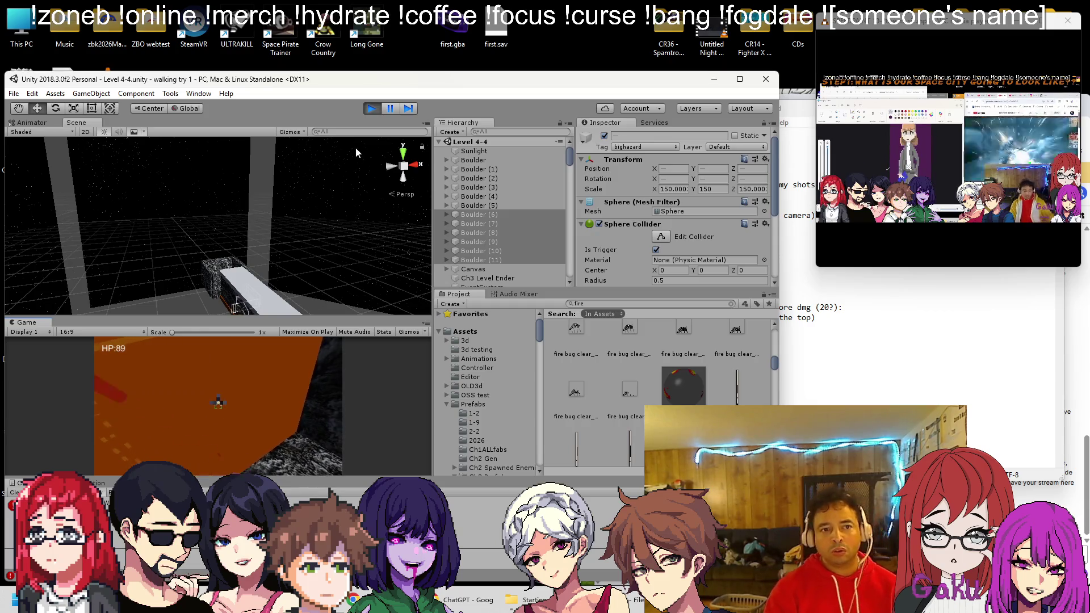
left_click(369, 109)
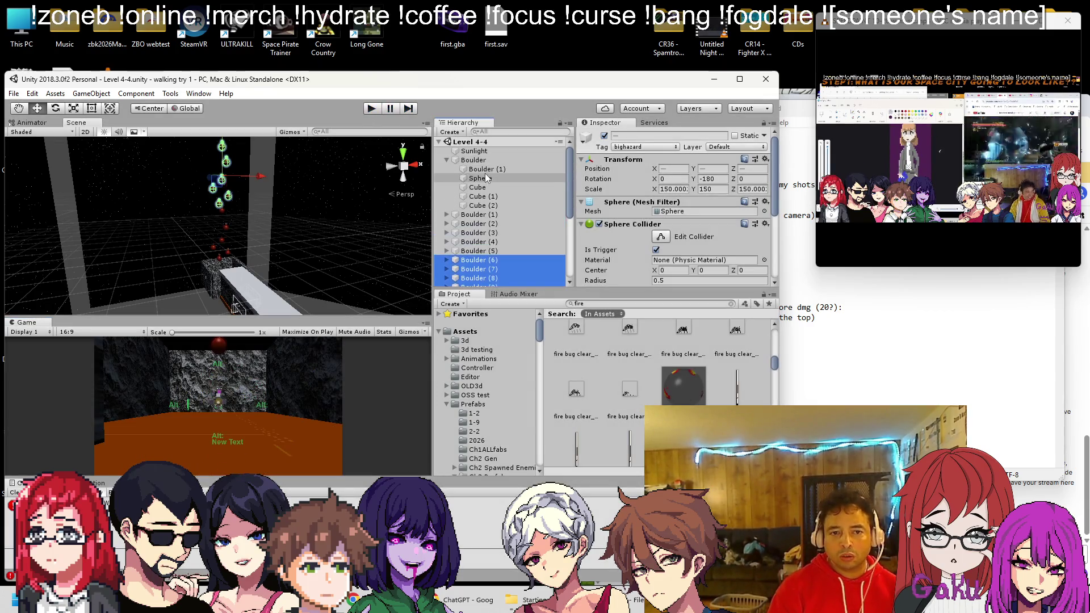
Inspect Boulder (1) and the first Boulder's Sphere child, then fold that child list back up
left_click(487, 170)
scroll(630, 215, "down", 10)
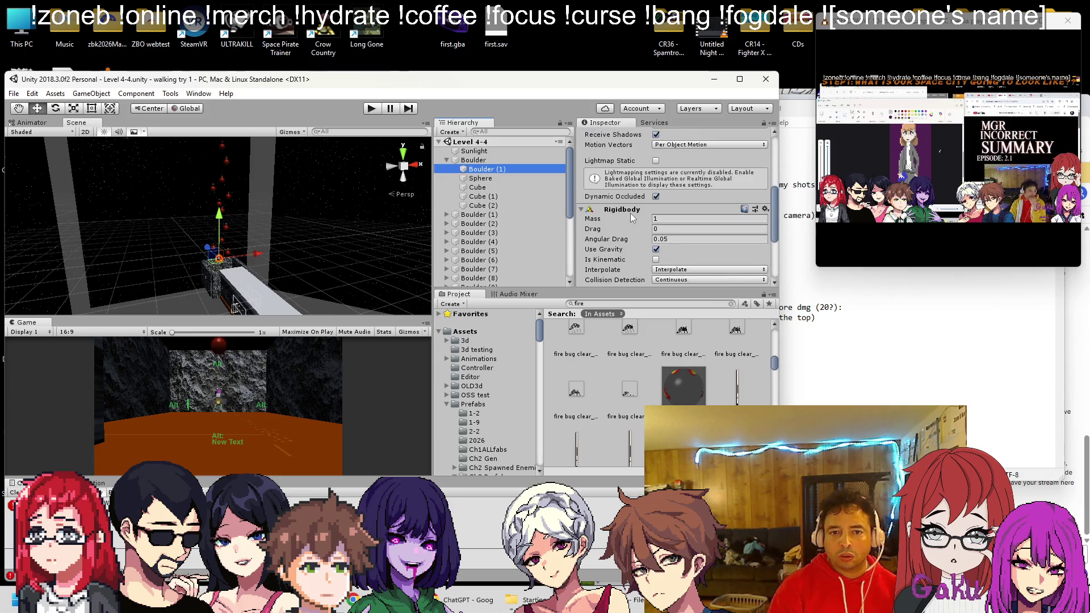
scroll(630, 215, "up", 3)
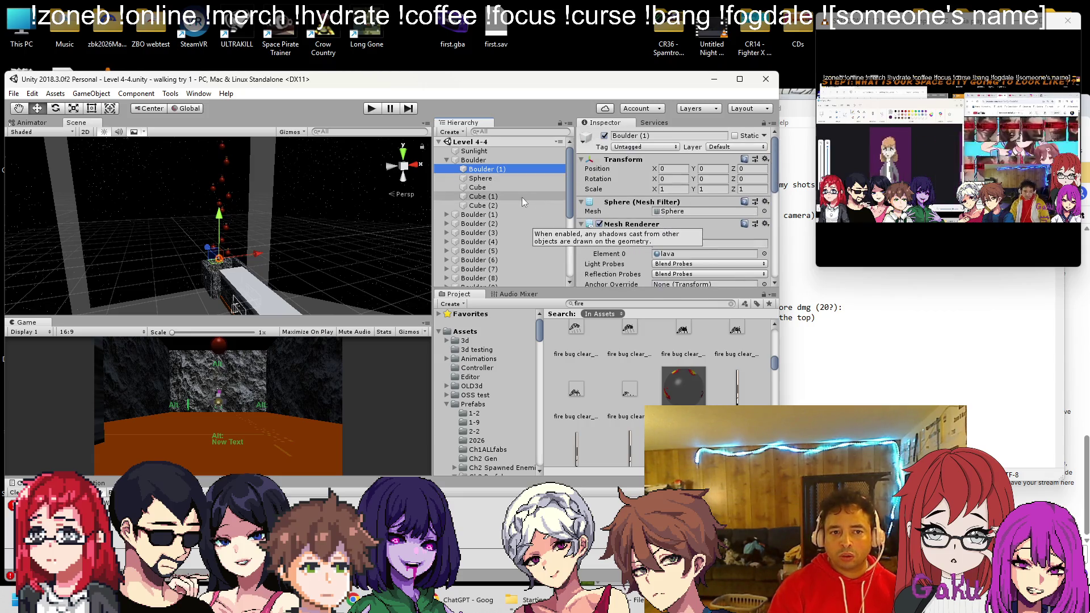
left_click(500, 178)
scroll(624, 208, "down", 3)
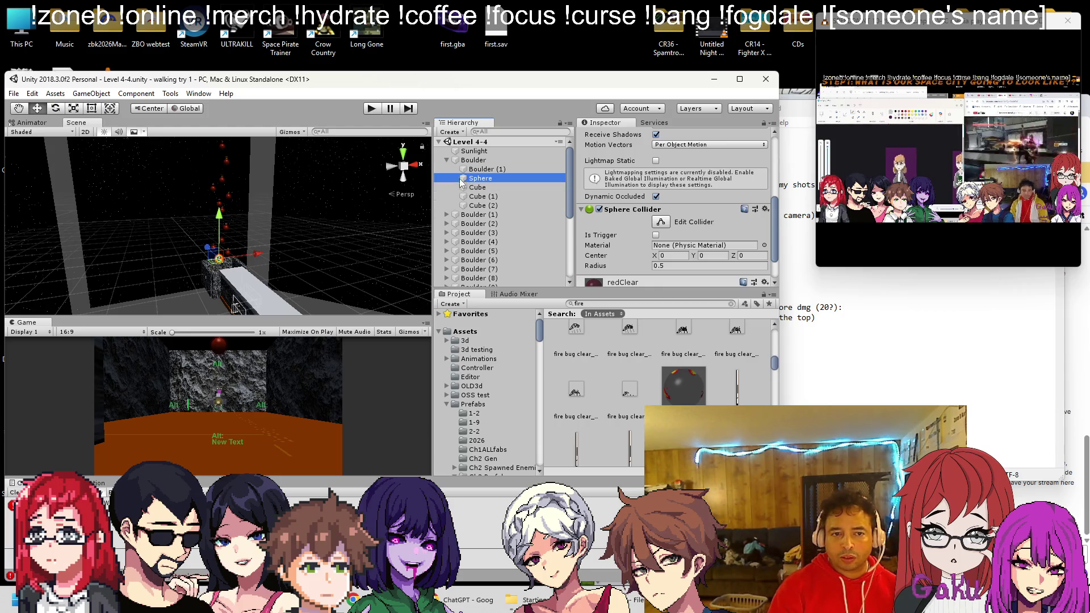
left_click(447, 160)
Expand all remaining Boulder groups down to Boulder (11), then select every Boulder with its children
left_click_drag(445, 257, 448, 160)
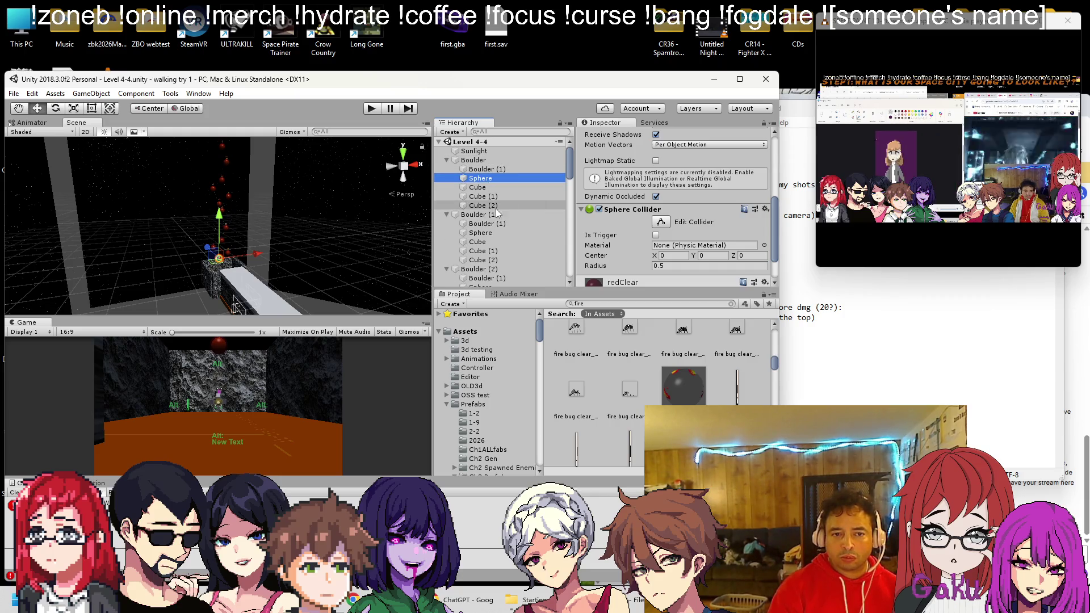
scroll(488, 213, "down", 10)
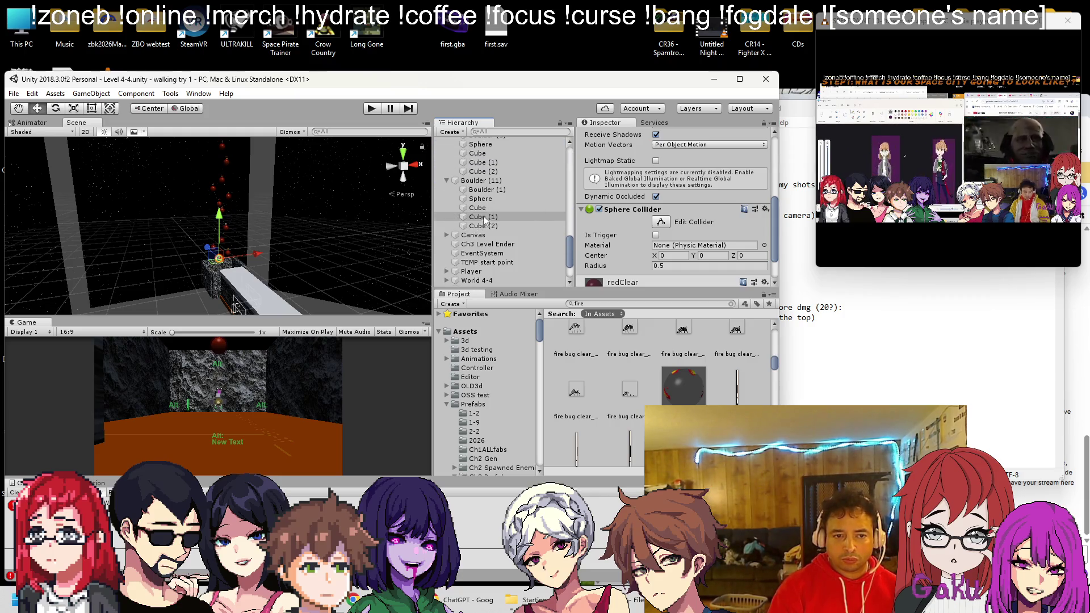
left_click(484, 225)
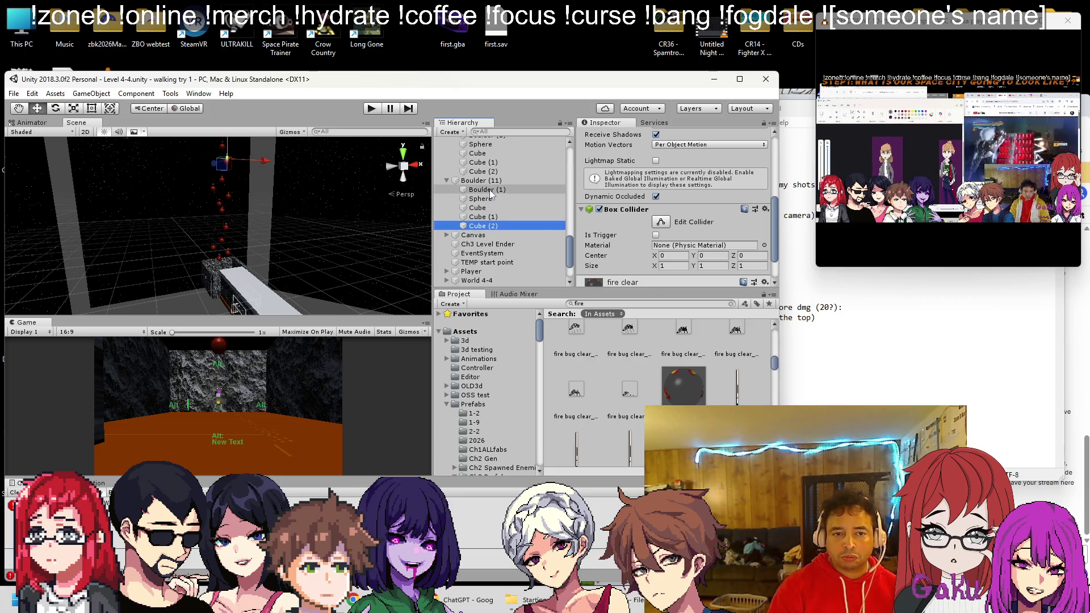
scroll(492, 194, "up", 10)
scroll(488, 193, "up", 5)
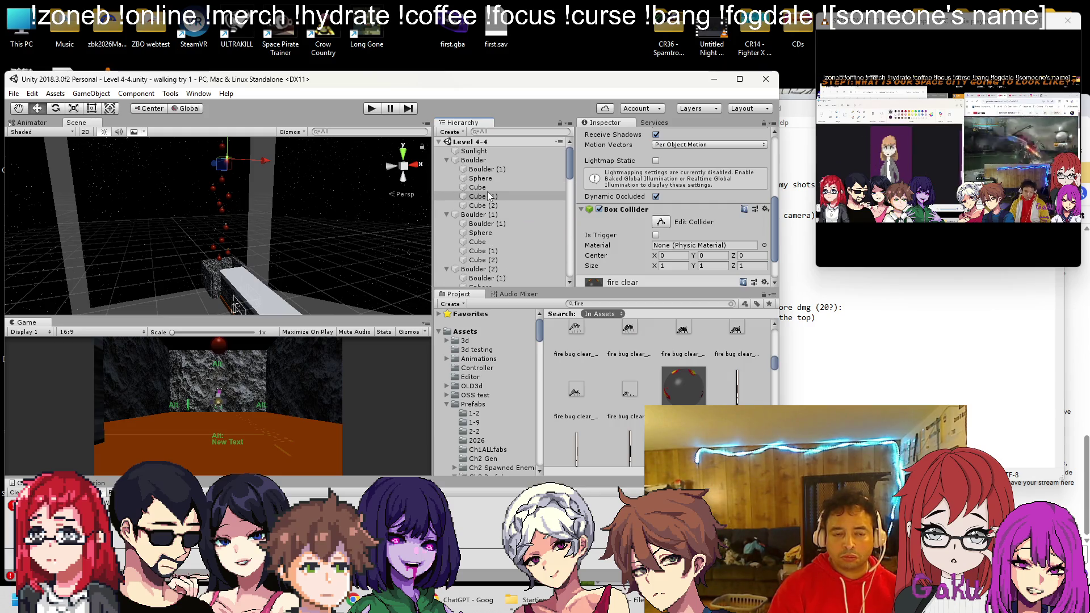
left_click(474, 160, "shift")
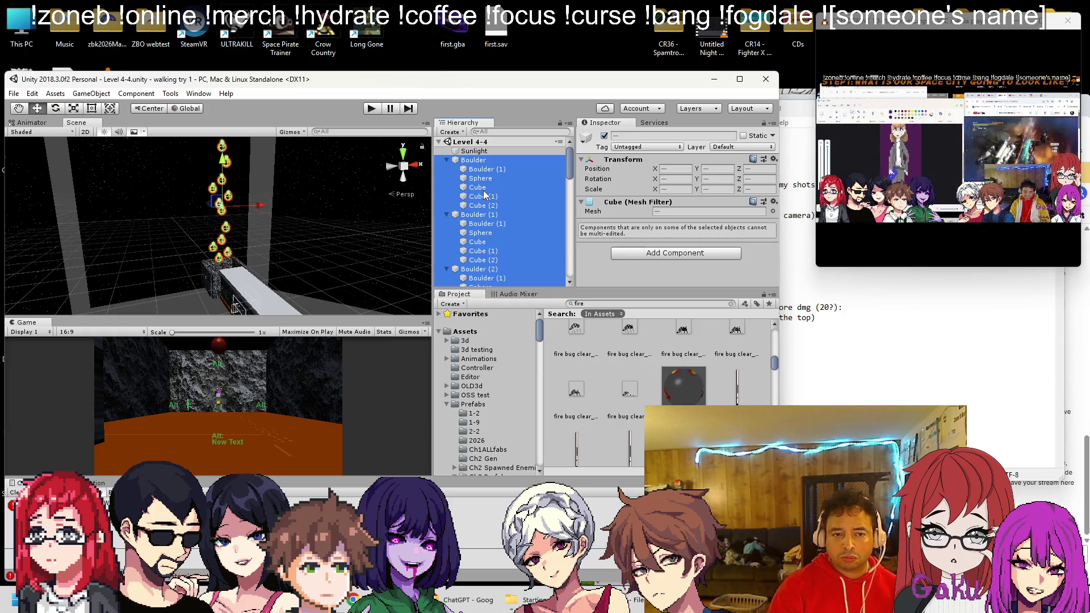
Select the Cube children of Boulder (11), (10), (9), (8) and (6)
scroll(484, 195, "down", 20)
scroll(482, 219, "up", 2)
left_click(482, 258)
left_click(485, 223, "shift")
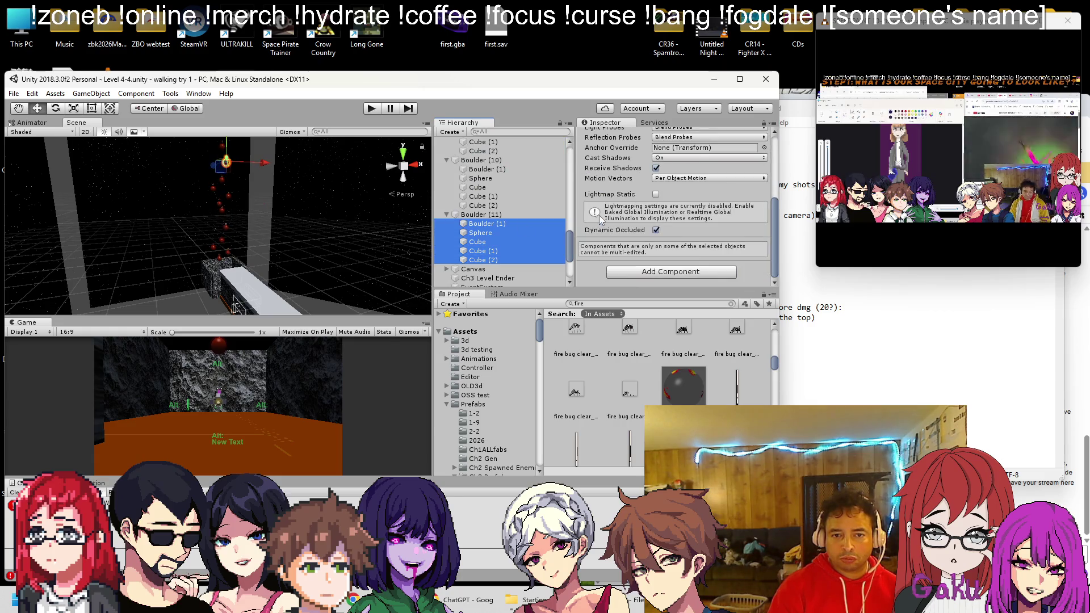
left_click(485, 254)
left_click(480, 241, "shift")
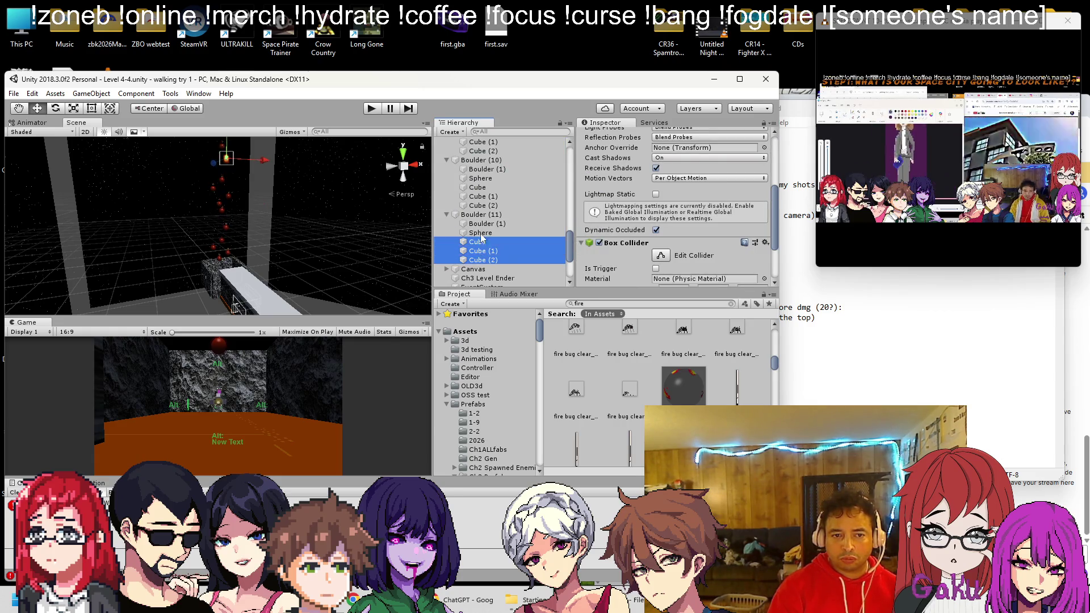
left_click(486, 206, "ctrl")
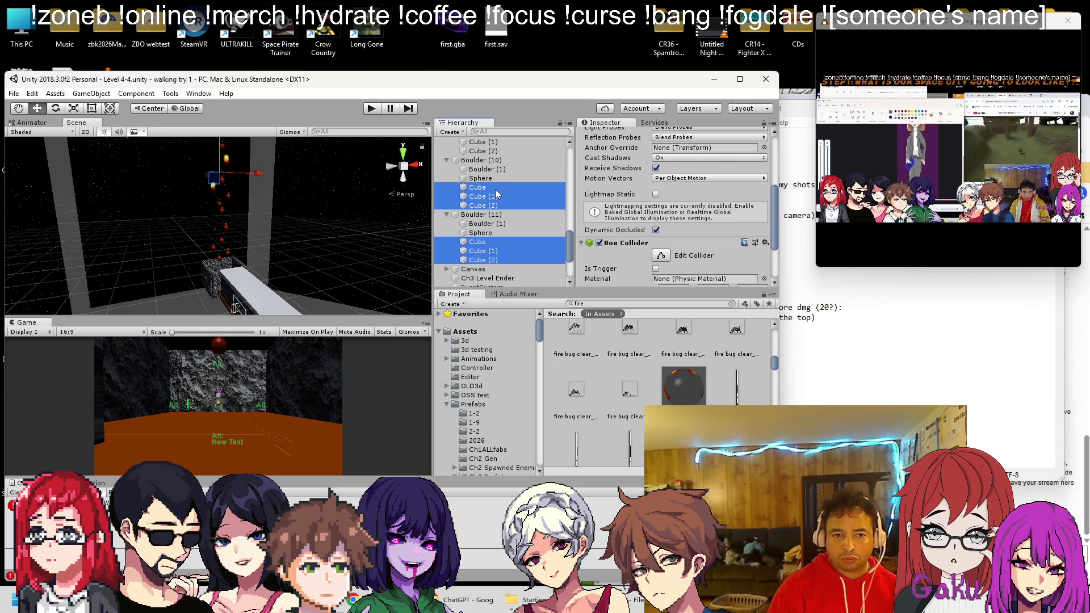
scroll(488, 216, "up", 1)
left_click(487, 219, "ctrl")
left_click(488, 209, "ctrl")
left_click(488, 201, "ctrl")
scroll(488, 196, "up", 5)
left_click(480, 232, "ctrl")
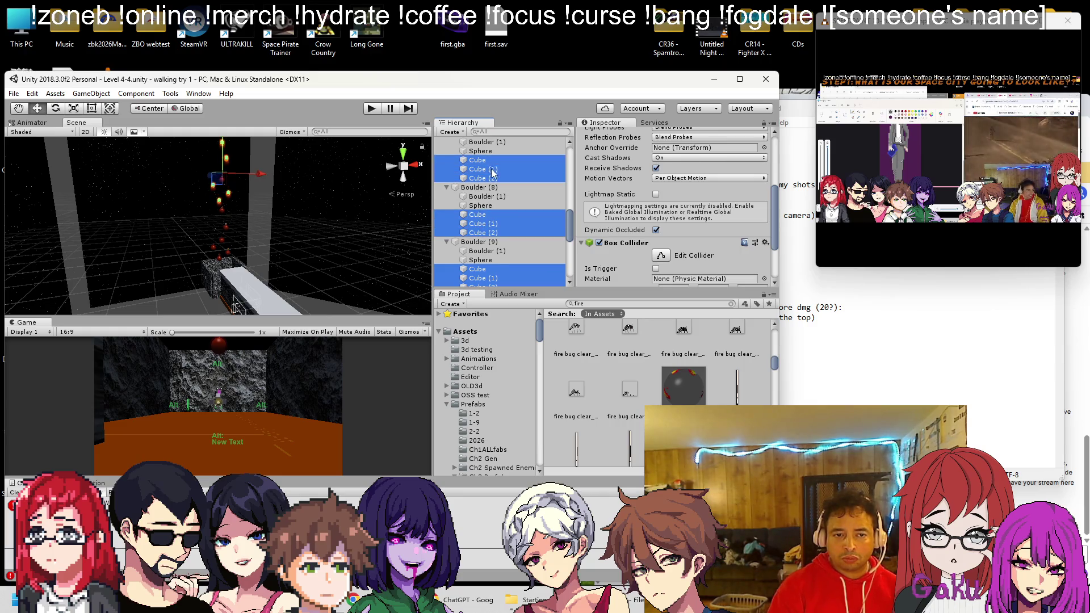
scroll(489, 198, "up", 4)
left_click(486, 225, "ctrl")
left_click(486, 216, "ctrl")
left_click(486, 208, "ctrl")
Add the Cubes of Boulders (3), (2), (1) and Boulder, make all selected cube colliders triggers, and save
scroll(488, 215, "up", 3)
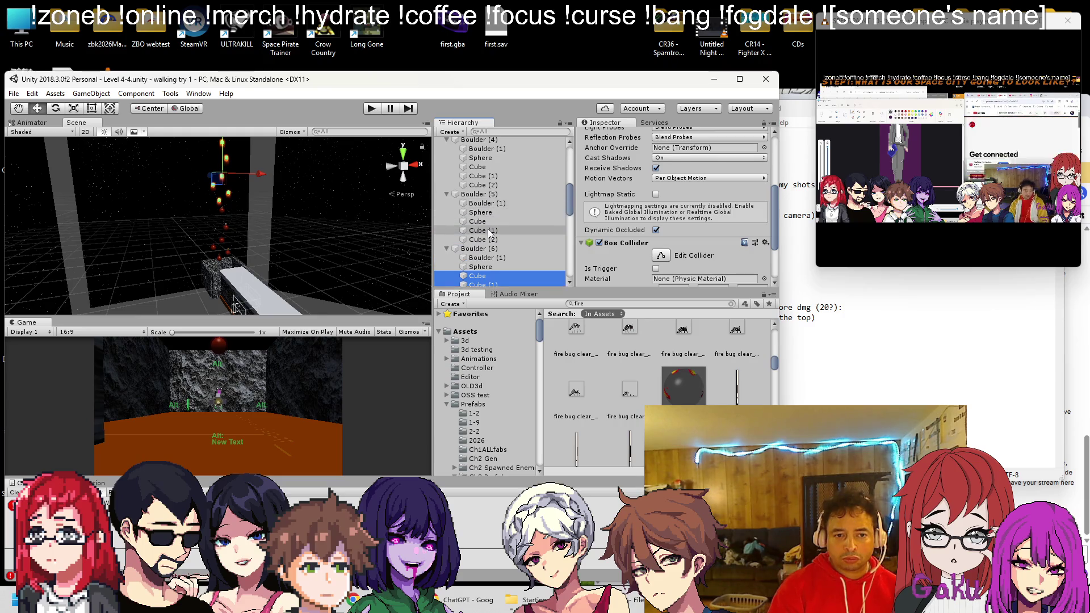
scroll(488, 210, "up", 2)
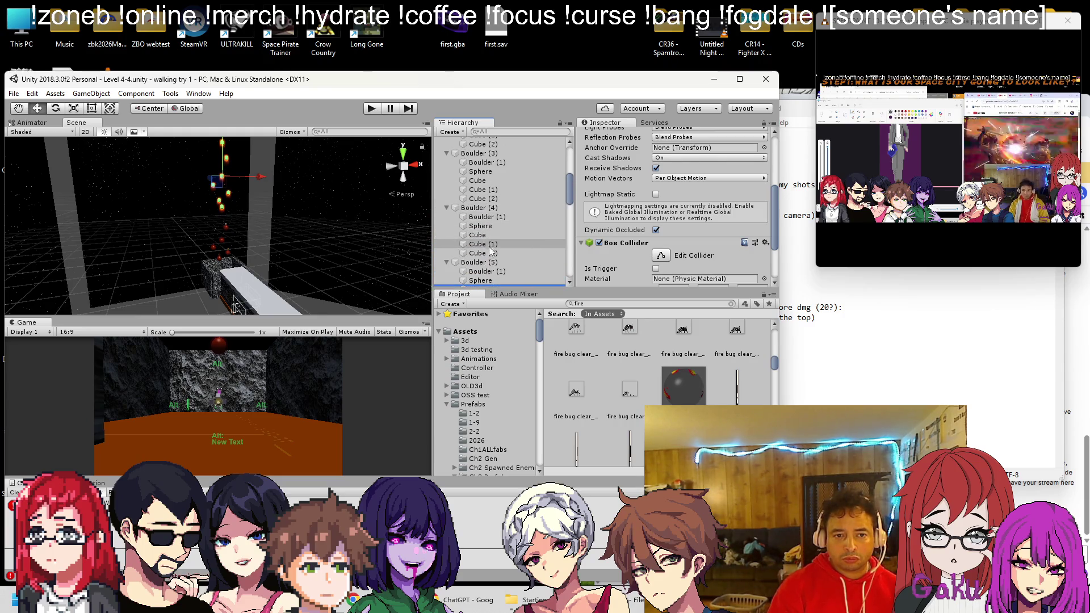
left_click(486, 180, "ctrl")
scroll(485, 187, "up", 4)
left_click(481, 244, "ctrl")
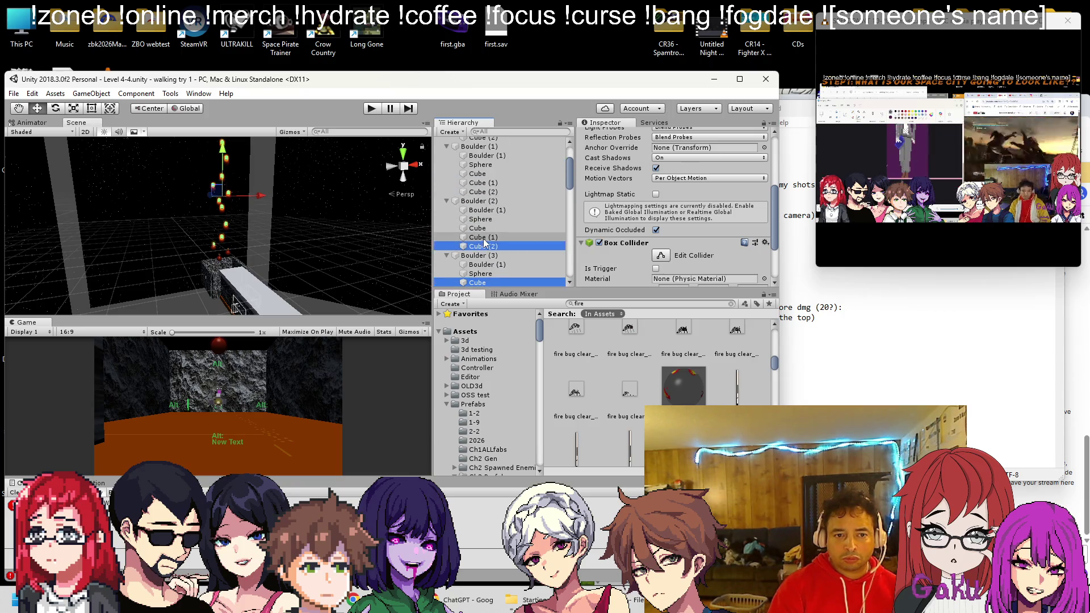
left_click(482, 237, "ctrl")
left_click(477, 228, "ctrl")
left_click(483, 192, "ctrl")
left_click(486, 183, "ctrl")
left_click(478, 174, "ctrl")
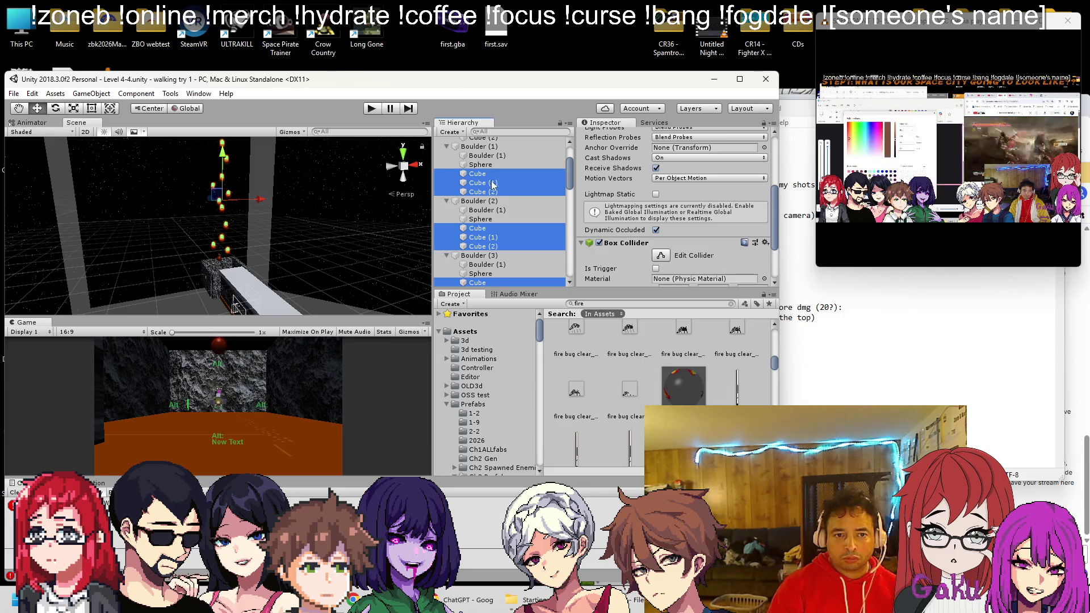
scroll(494, 187, "up", 3)
left_click(493, 186, "ctrl")
left_click(656, 269)
key("ctrl+s")
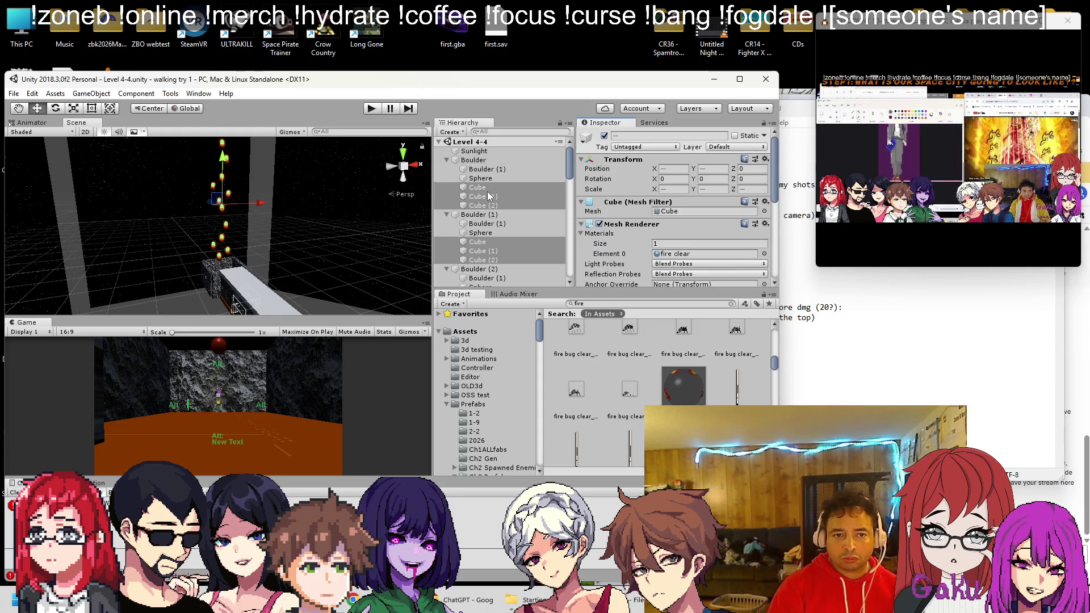
Select the boulders' Sphere children from Boulder (11) up to Boulder (1), make their colliders triggers, and save
scroll(488, 193, "down", 15)
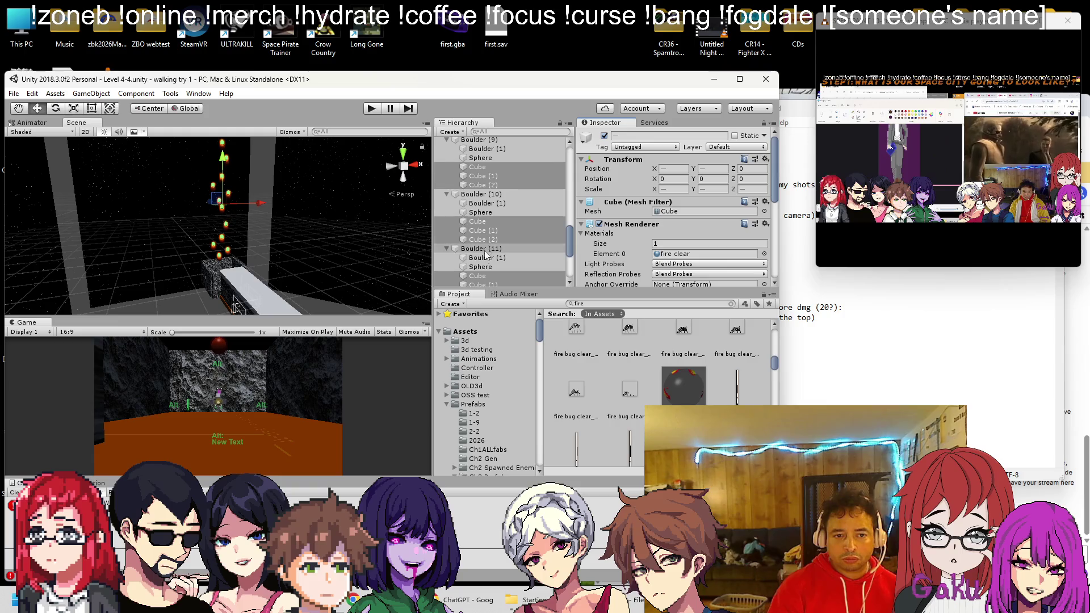
left_click(481, 267)
left_click(491, 213, "ctrl")
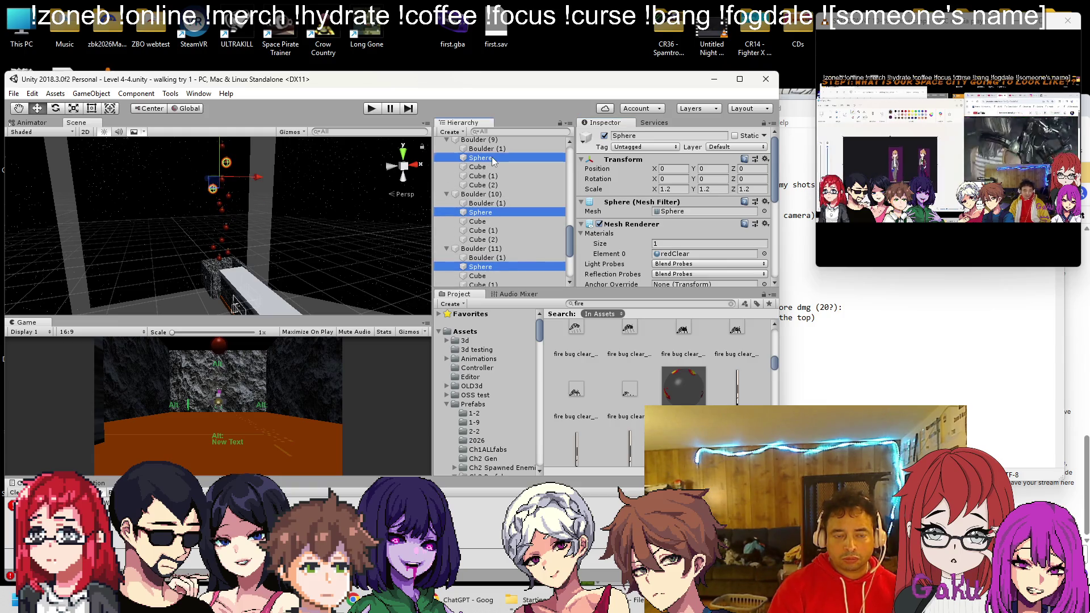
scroll(491, 199, "up", 5)
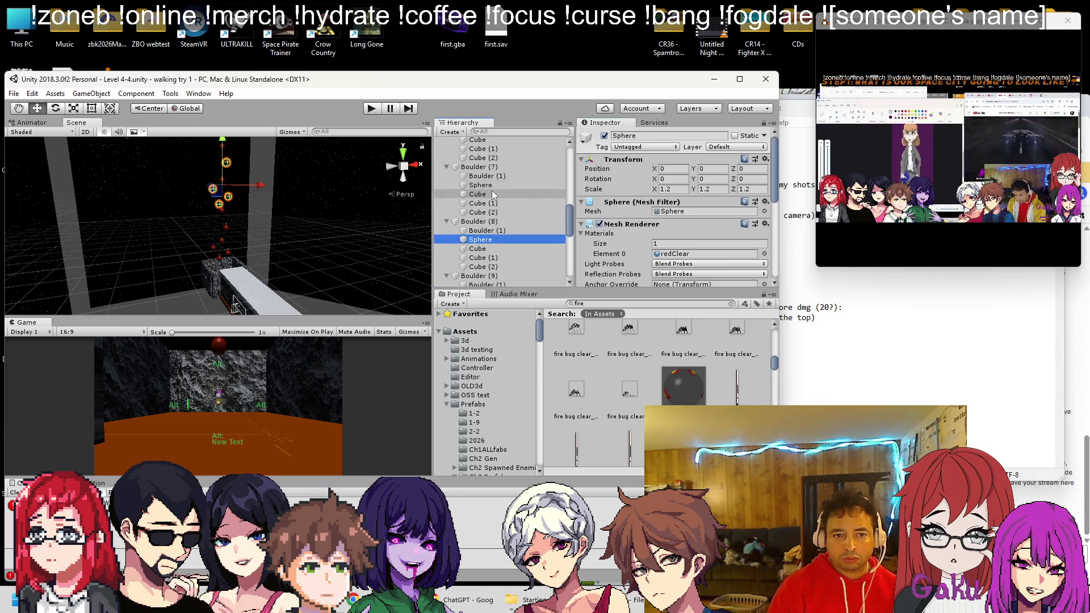
scroll(493, 188, "up", 3)
left_click(488, 199, "ctrl")
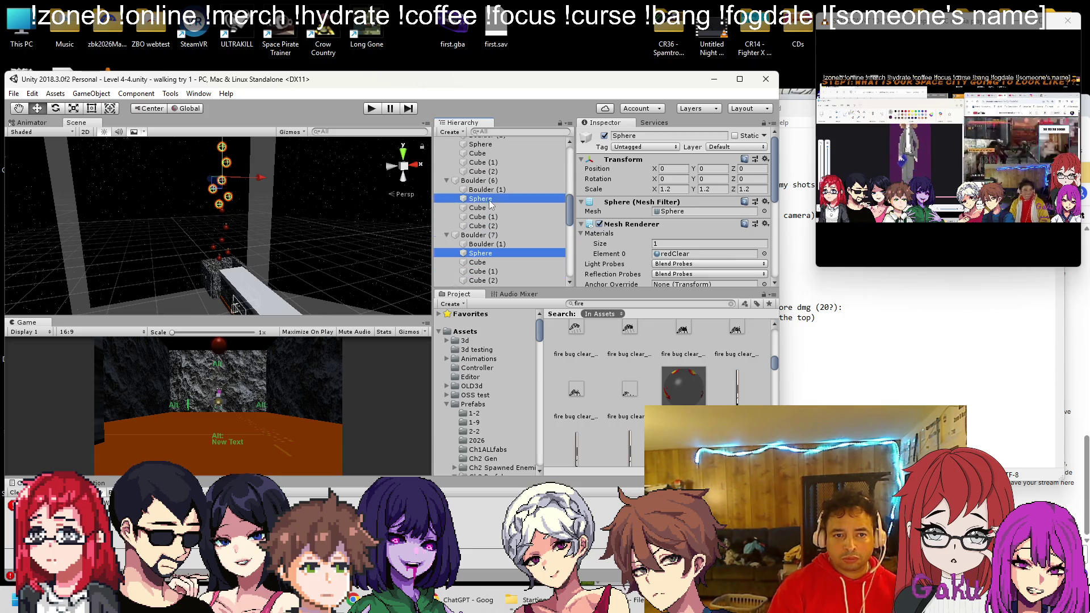
scroll(489, 204, "up", 3)
left_click(489, 179, "ctrl")
scroll(489, 180, "up", 3)
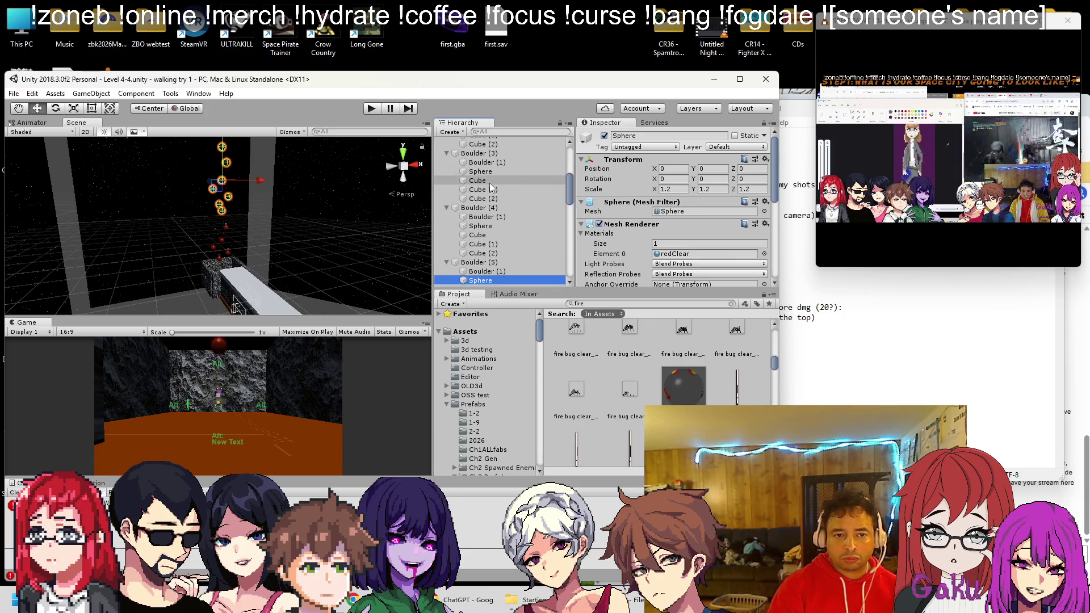
left_click(489, 183, "ctrl")
scroll(492, 185, "up", 2)
left_click(497, 173, "ctrl")
scroll(496, 177, "up", 2)
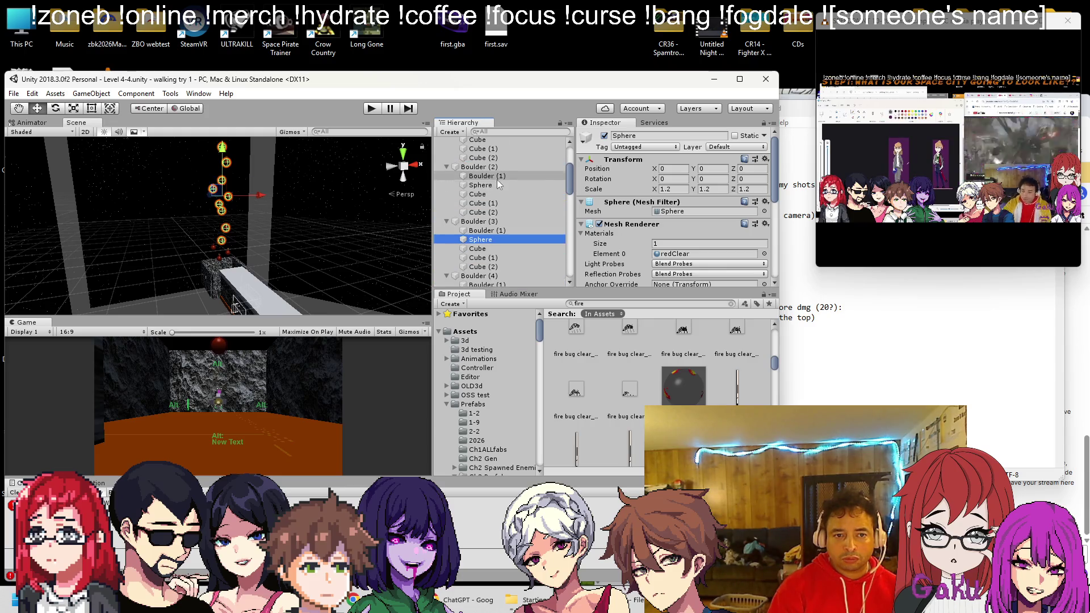
scroll(494, 187, "up", 2)
left_click(488, 197, "ctrl")
scroll(489, 199, "up", 1)
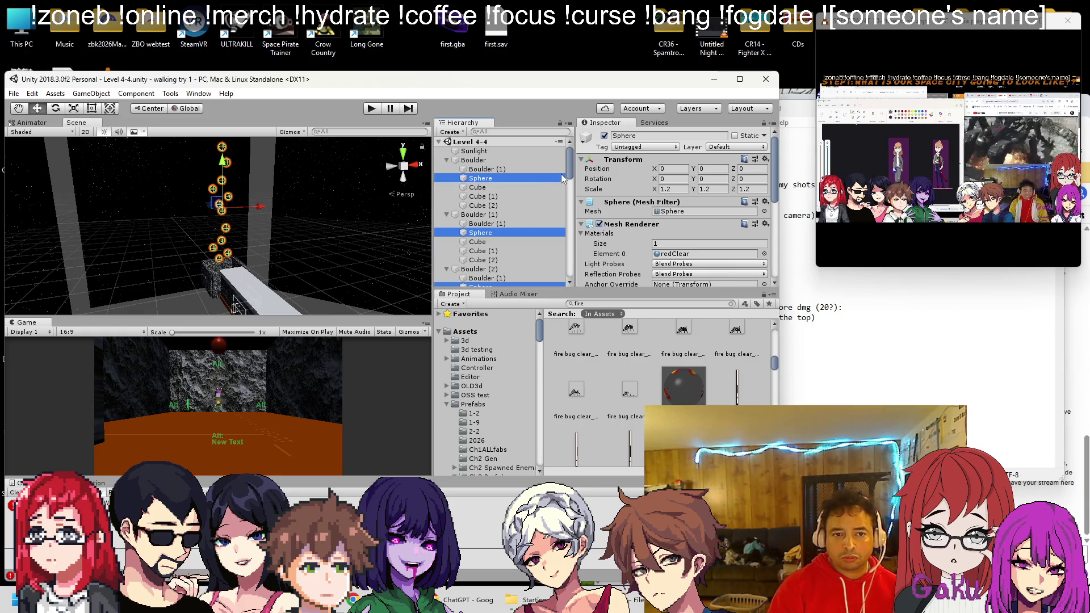
scroll(629, 202, "down", 5)
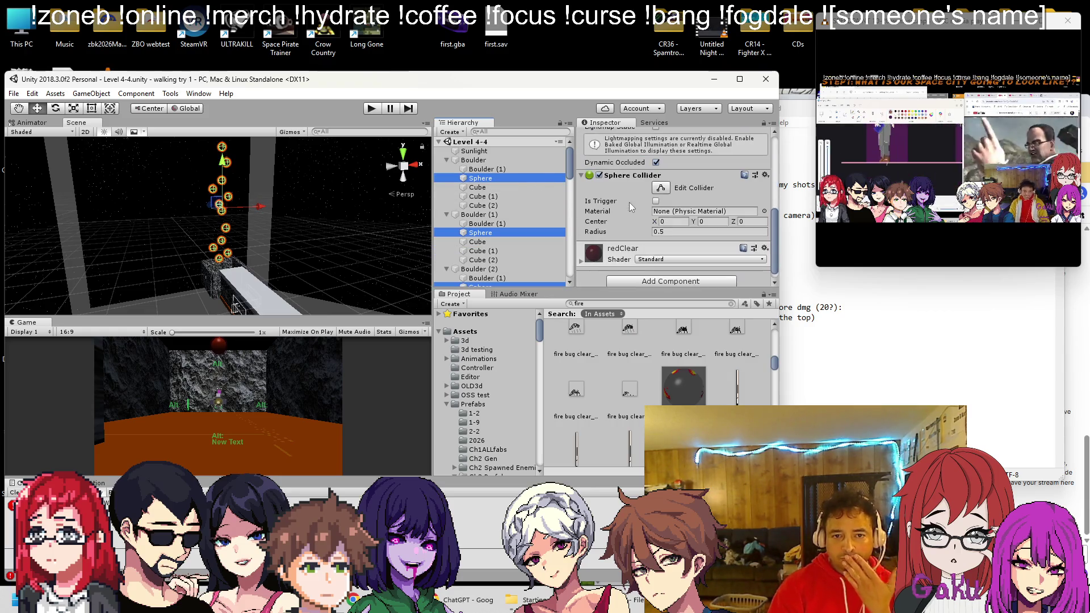
left_click(656, 201)
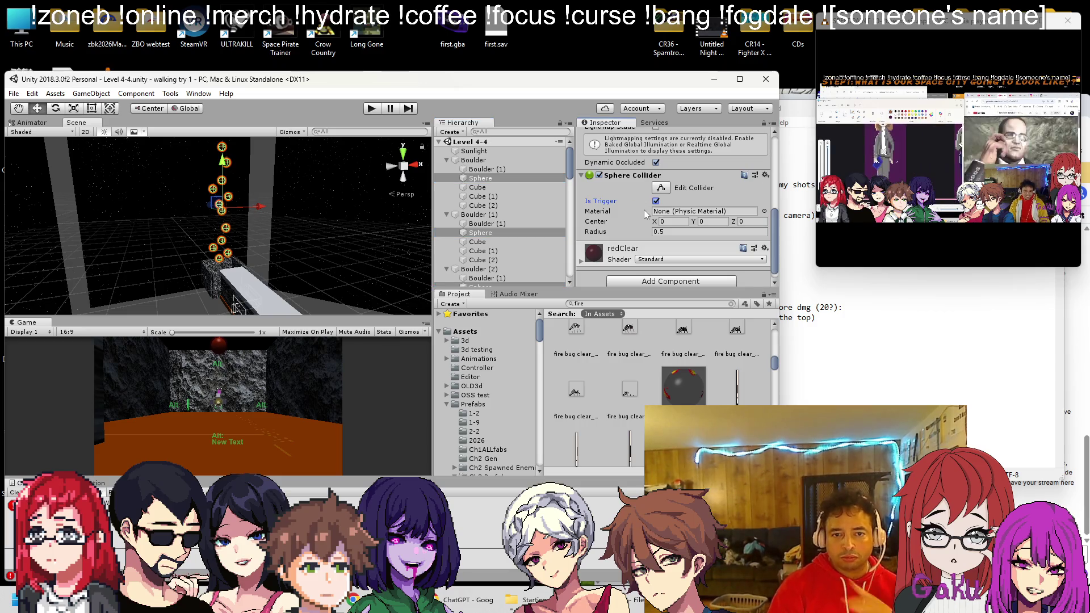
key("ctrl+s")
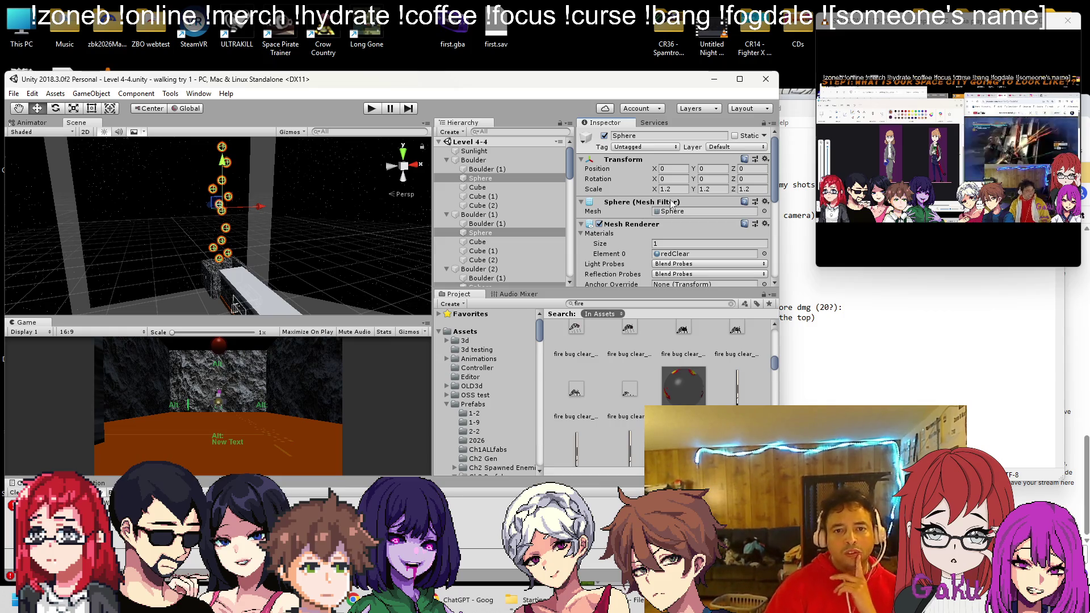
Collapse all Boulder groups in the hierarchy and select the first Boulder
scroll(616, 221, "down", 5)
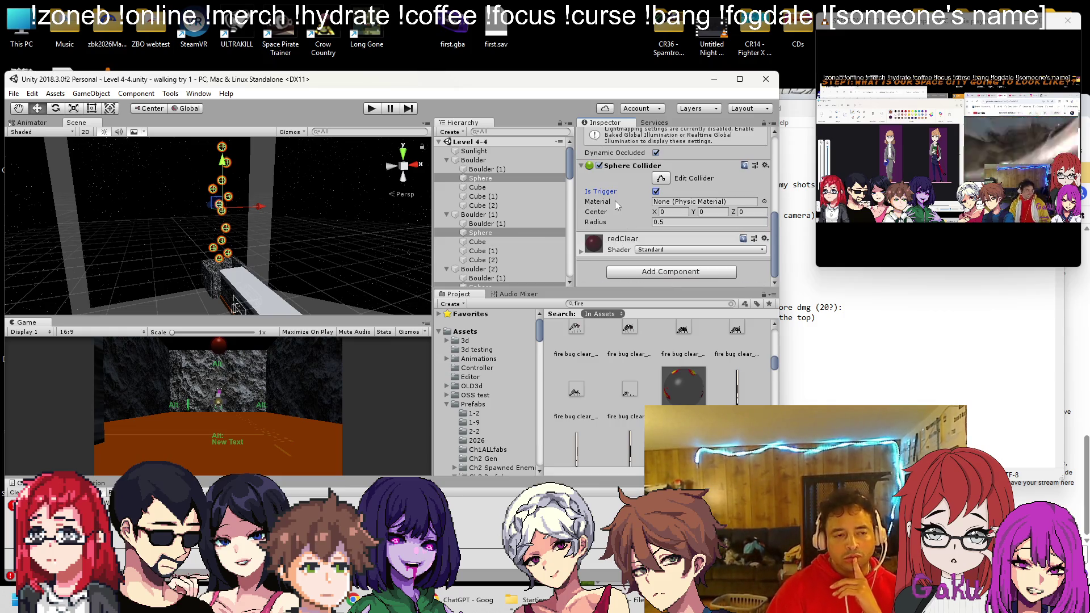
scroll(302, 211, "up", 3)
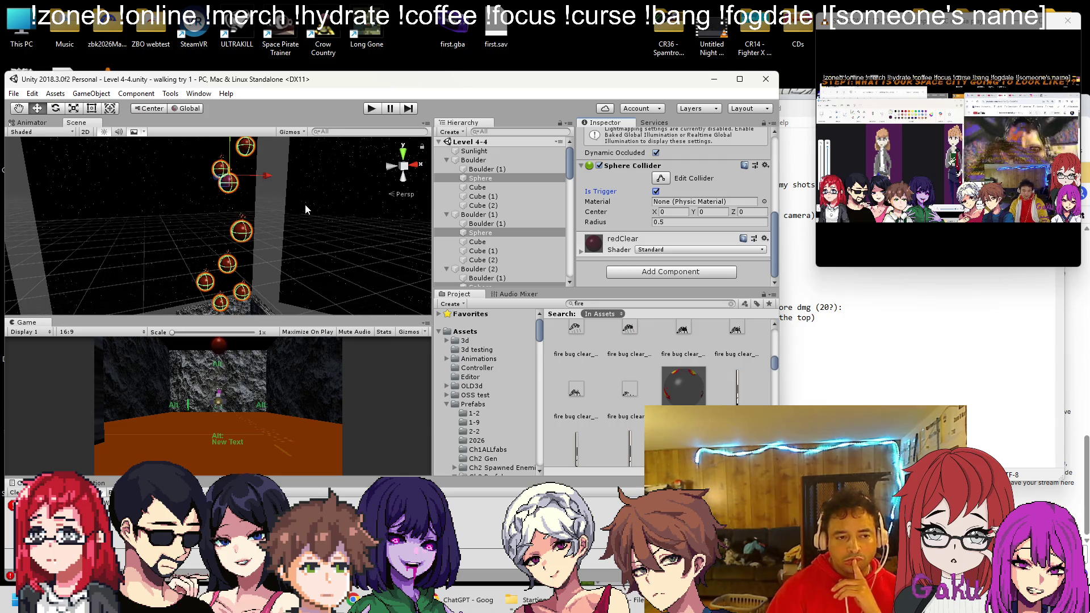
scroll(617, 199, "up", 5)
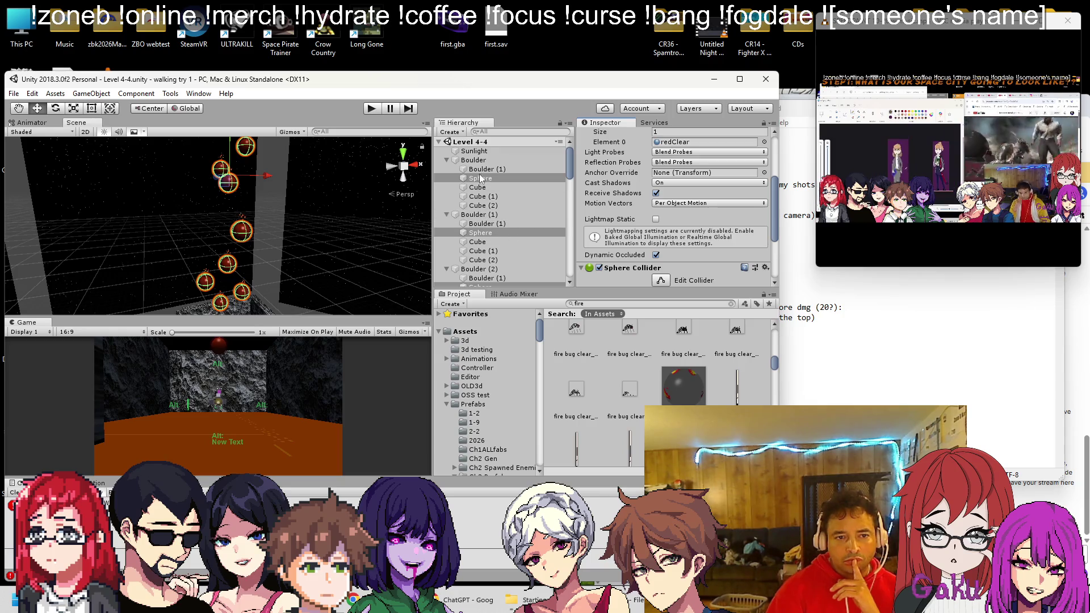
key("alt")
left_click(438, 142, "alt")
left_click(438, 142)
left_click(471, 160)
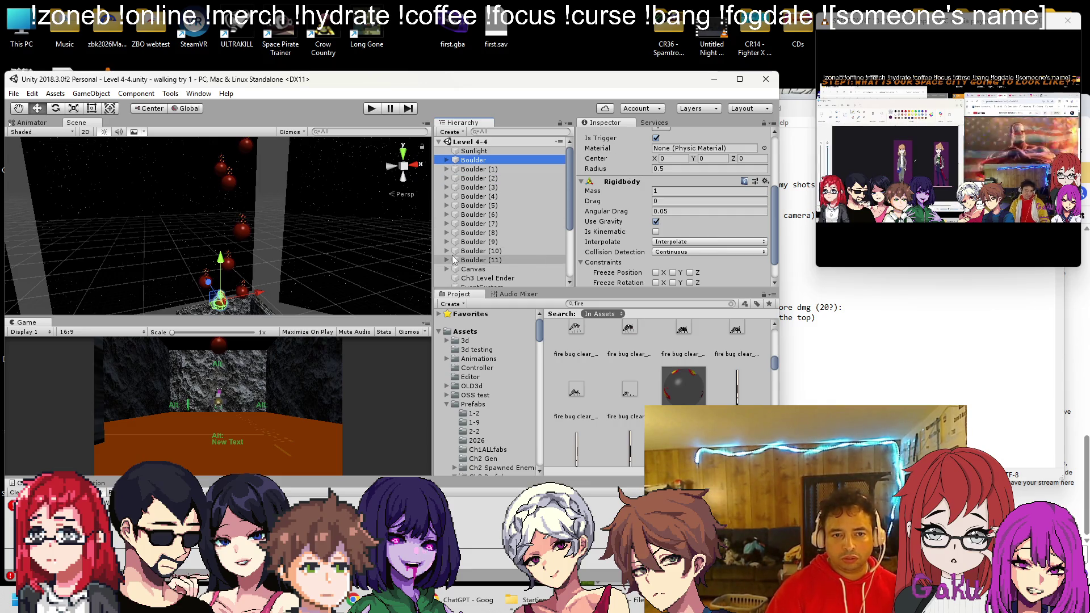
Check two cave wall cubes' metal tag and Walls layer in the Inspector
scroll(628, 241, "up", 5)
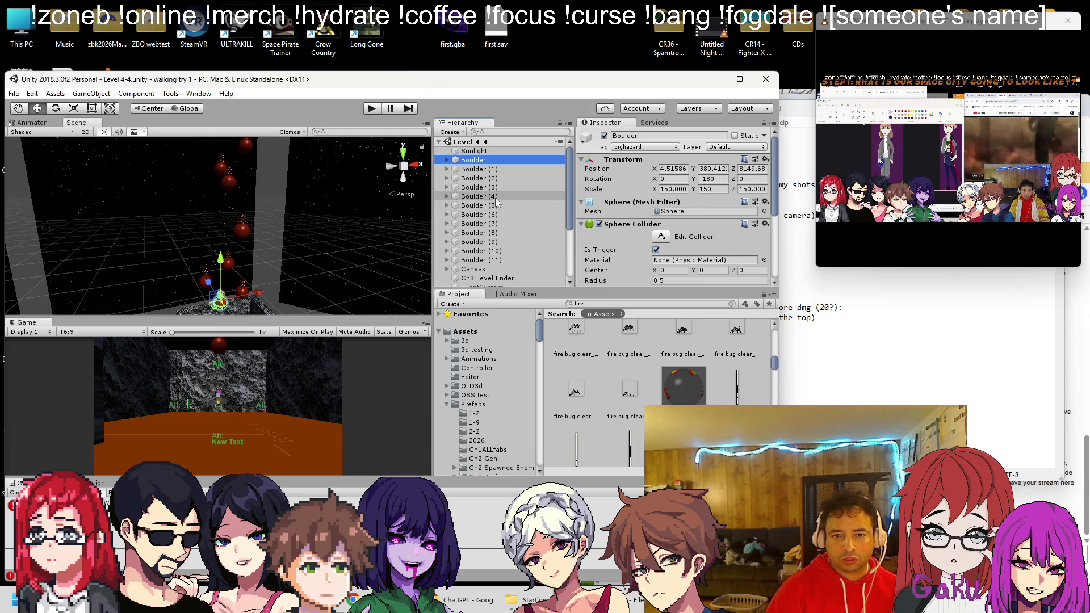
left_click(254, 313)
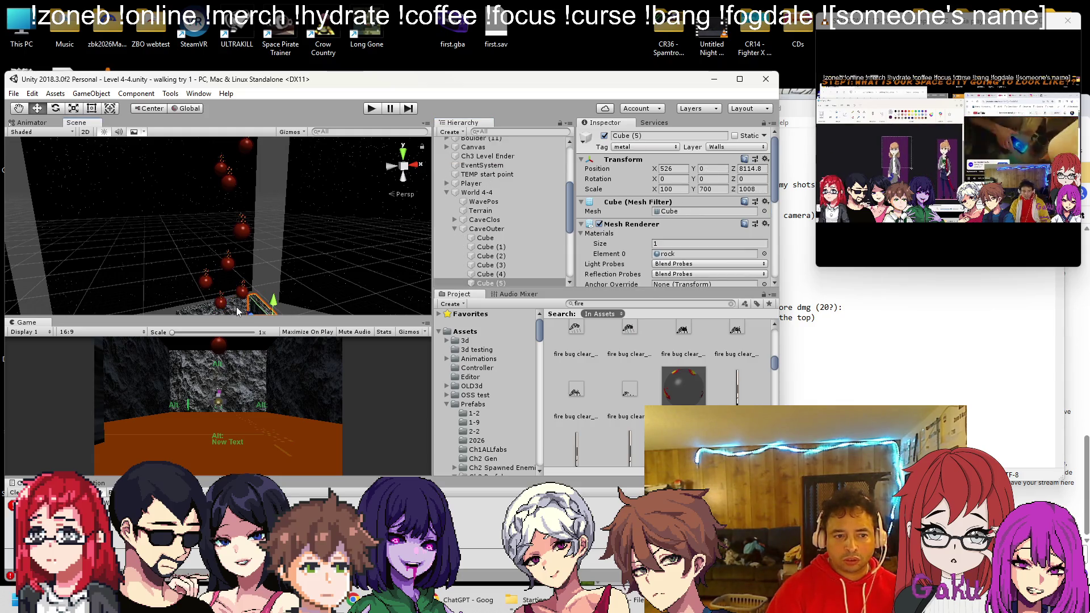
left_click(237, 311)
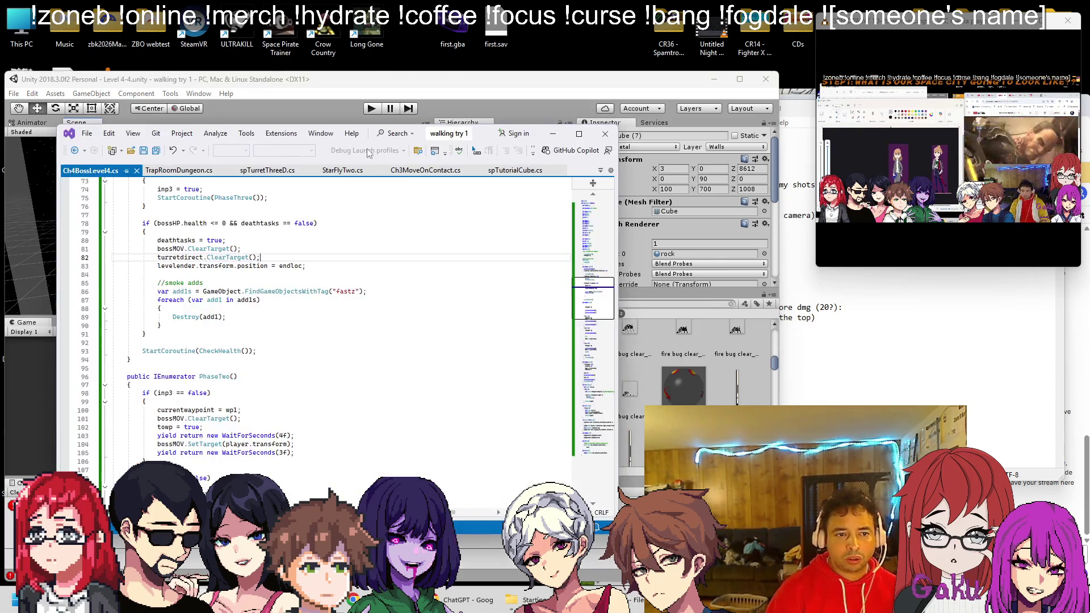
Search StarFlyTwo.cs for wall and then metal references, then switch back to Unity
left_click(348, 173)
key("ctrl+f")
type("walls")
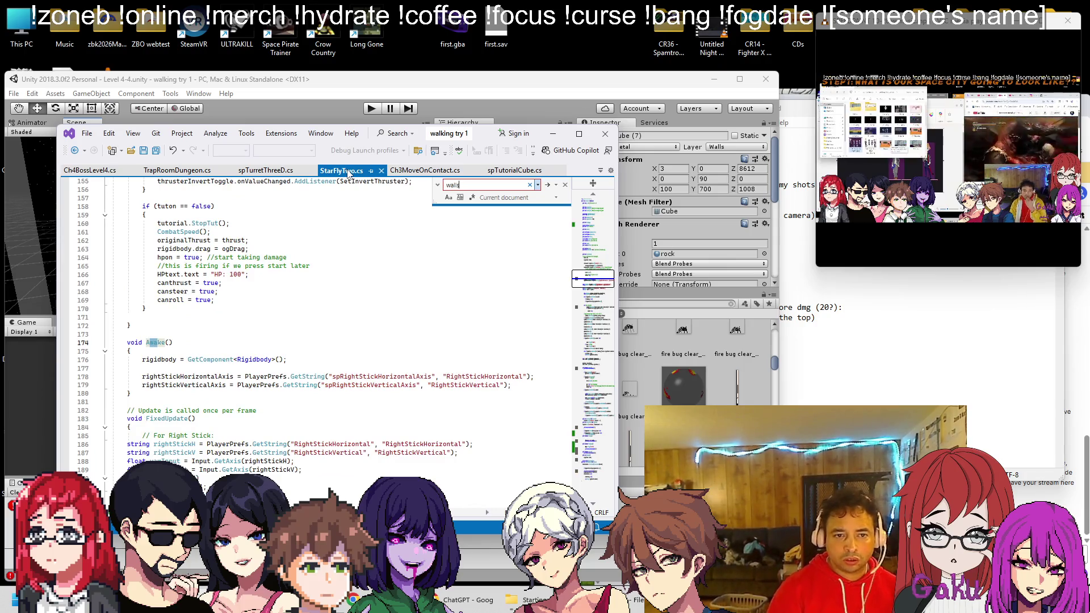
key("BackSpace")
key("BackSpace")
key("BackSpace")
type("metal")
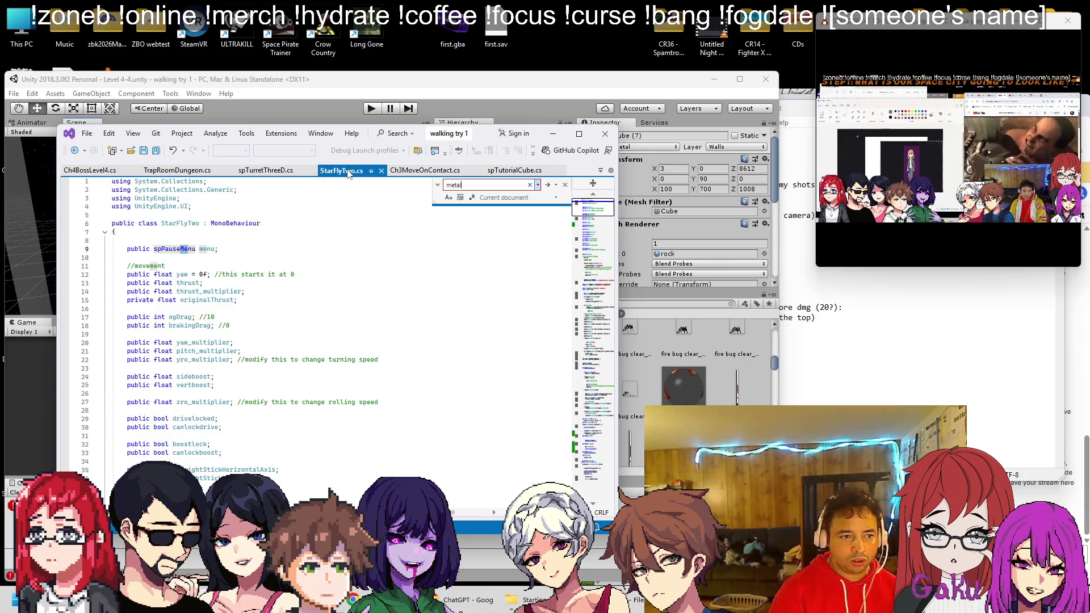
key("BackSpace")
key("BackSpace")
key("BackSpace")
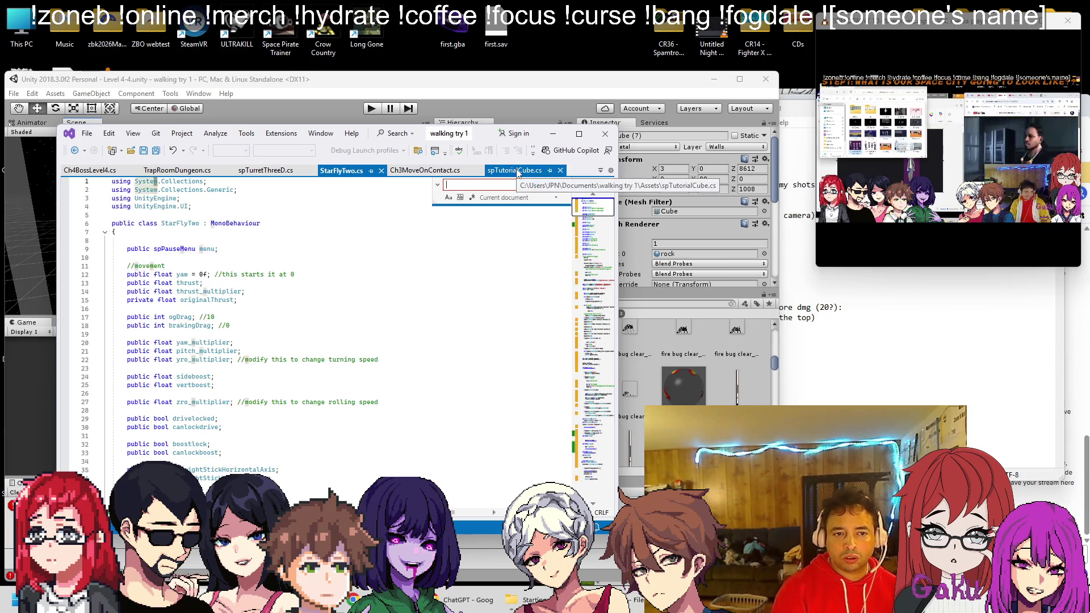
left_click(528, 112)
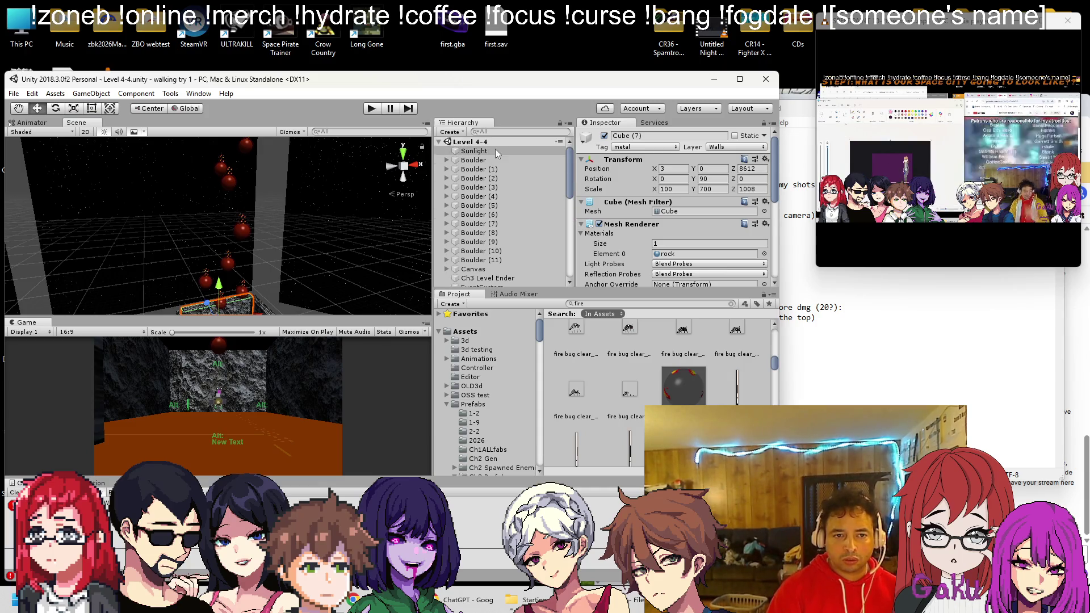
Select Player and scroll through StarFlyTwo's Damage Sources and Ship Wall Push settings with Wall Layer Mask Walls
scroll(476, 204, "down", 4)
left_click(476, 204)
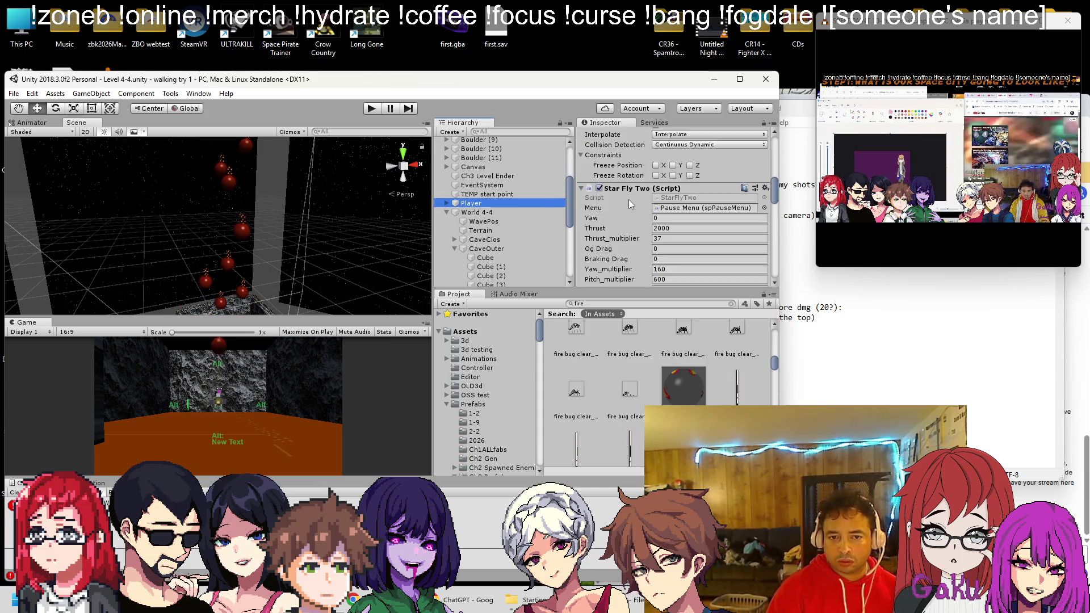
scroll(674, 181, "down", 5)
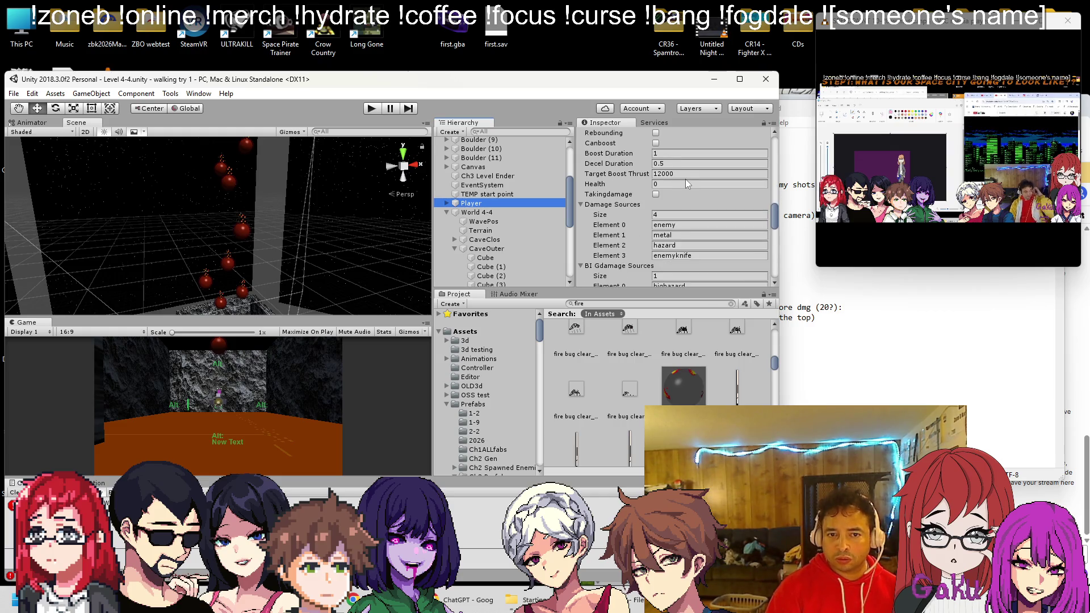
scroll(687, 182, "down", 5)
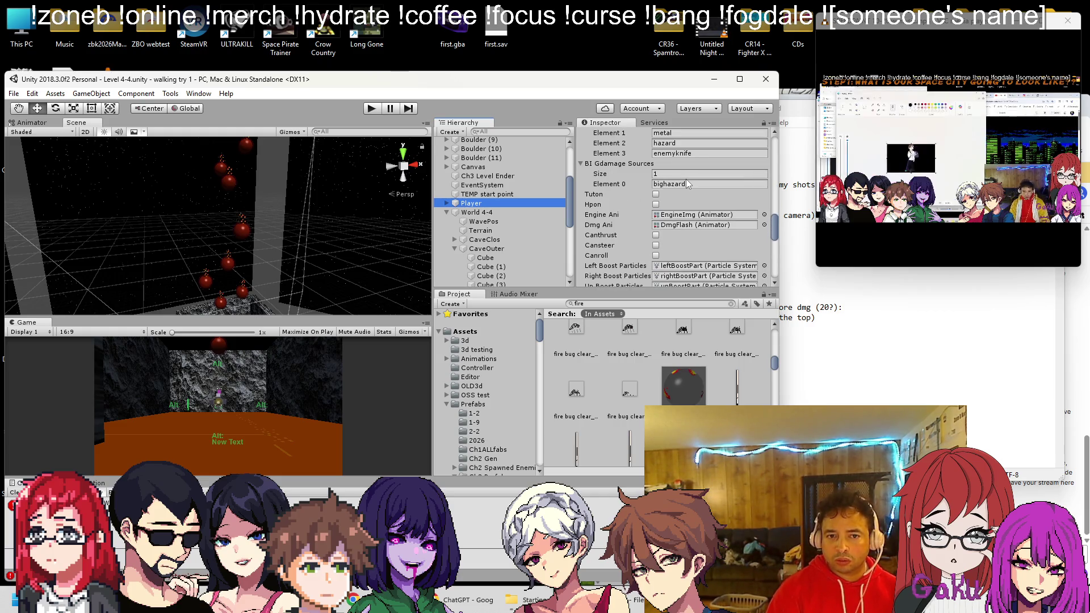
scroll(686, 180, "down", 10)
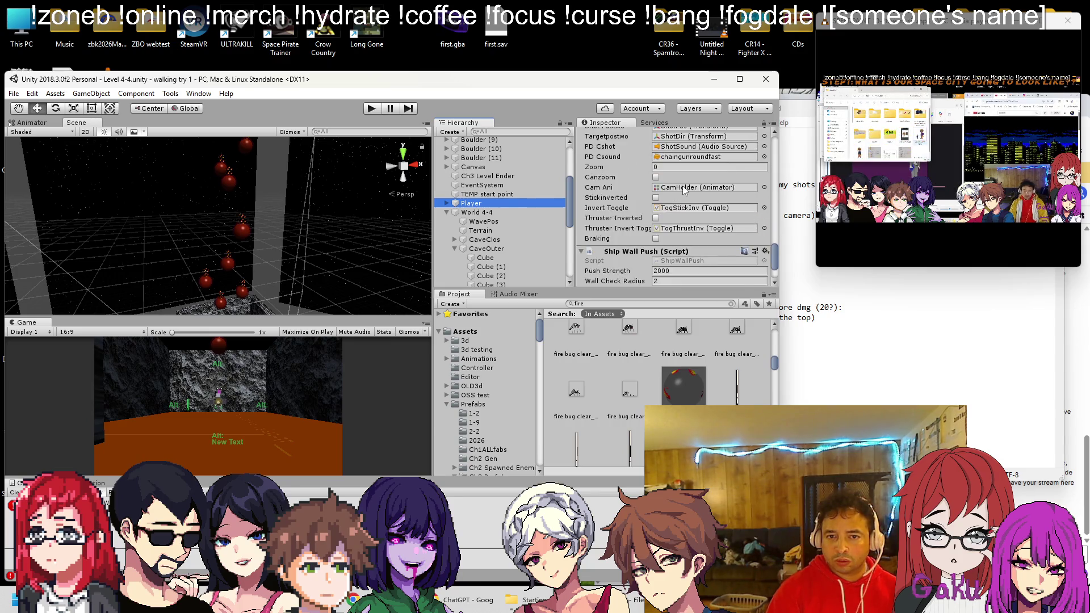
scroll(685, 190, "up", 3)
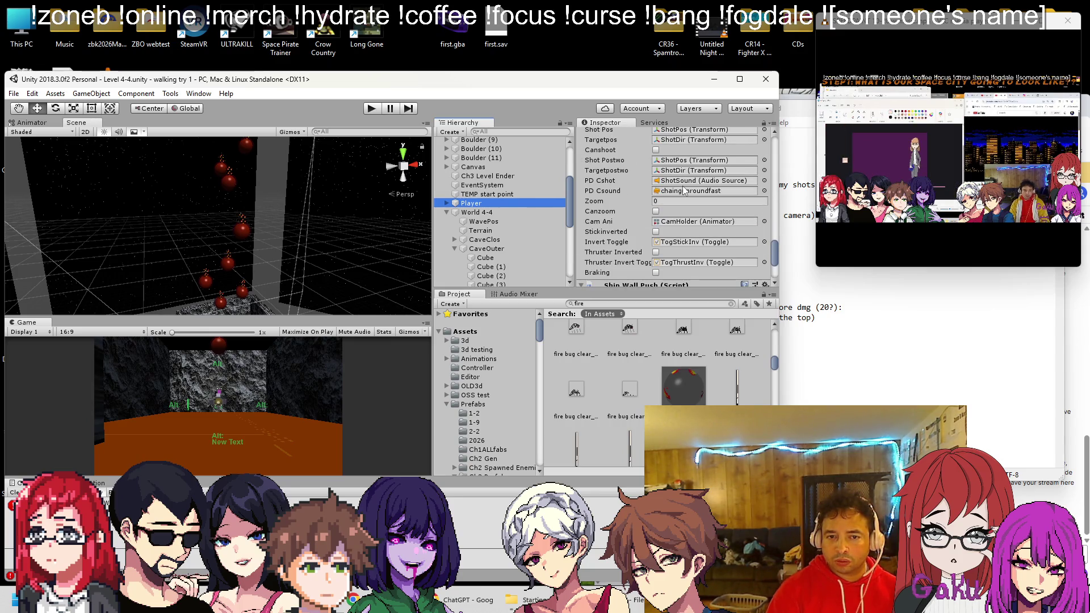
scroll(684, 190, "up", 10)
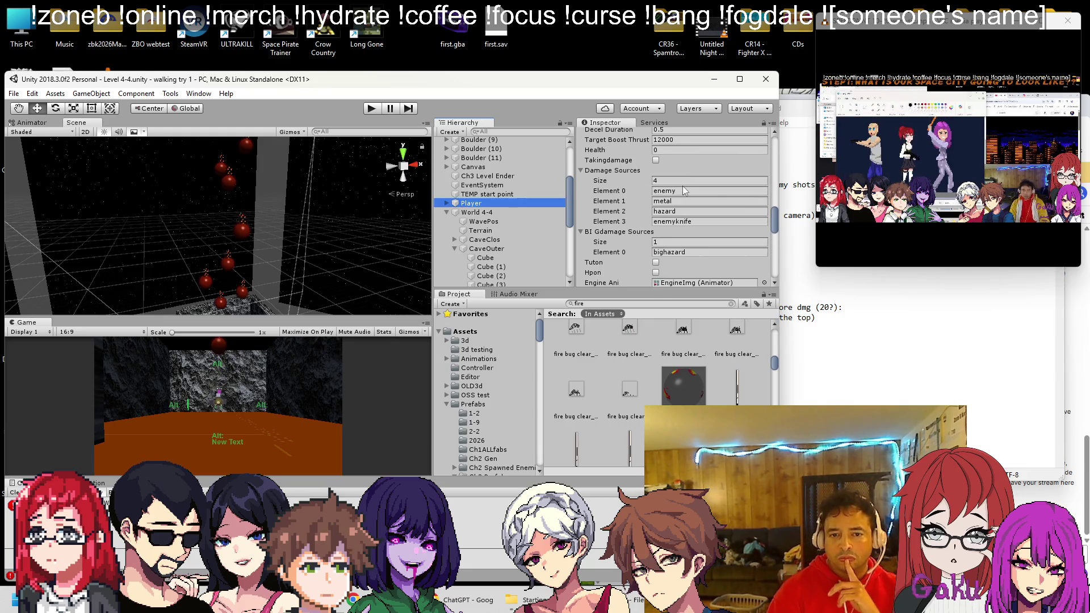
scroll(683, 186, "up", 15)
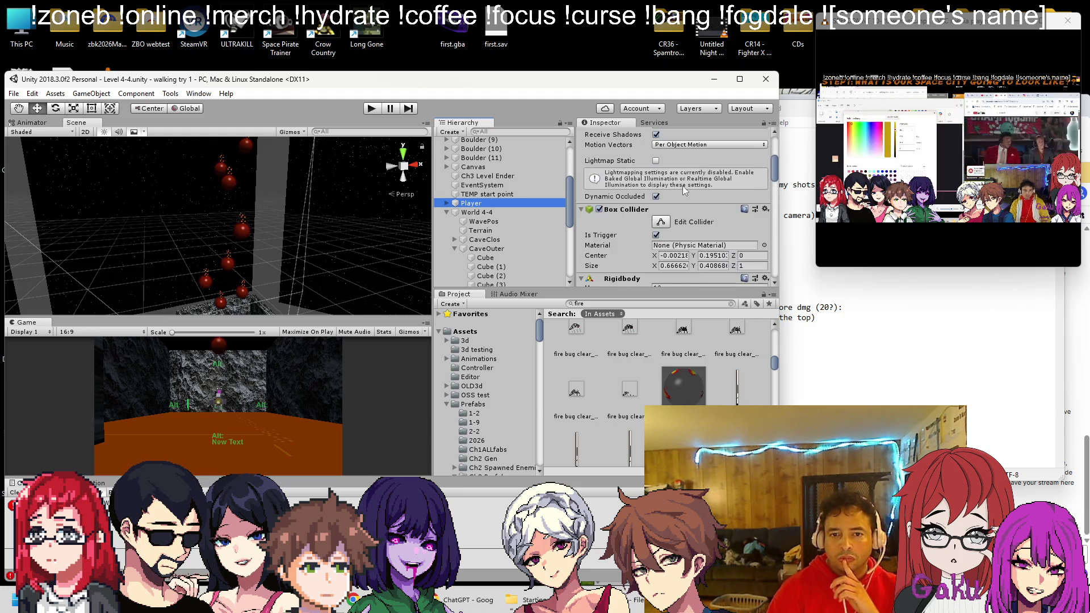
scroll(683, 185, "down", 10)
scroll(658, 185, "down", 5)
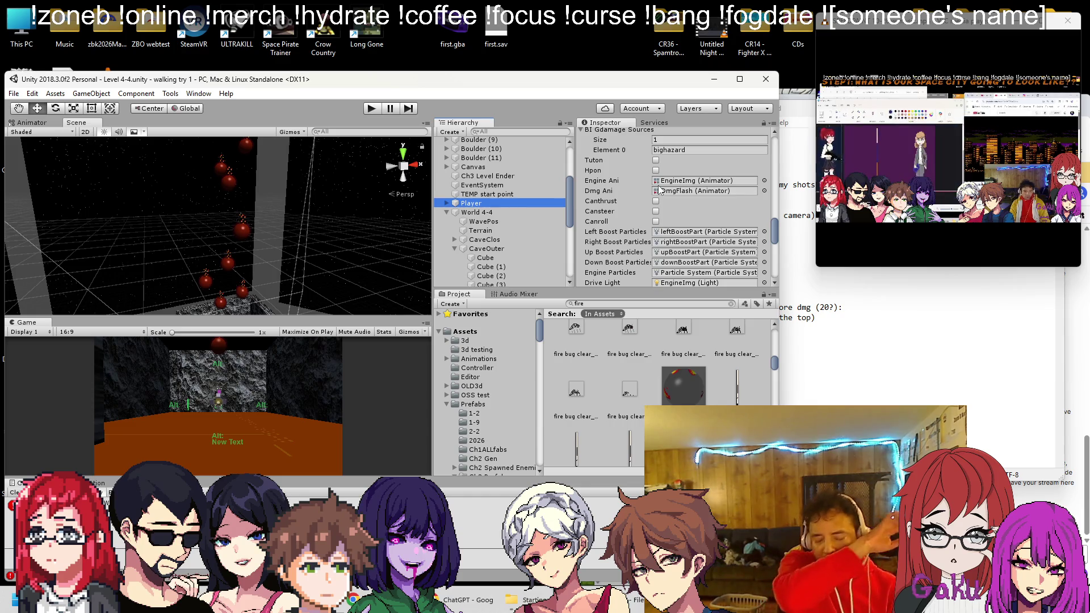
scroll(634, 173, "down", 10)
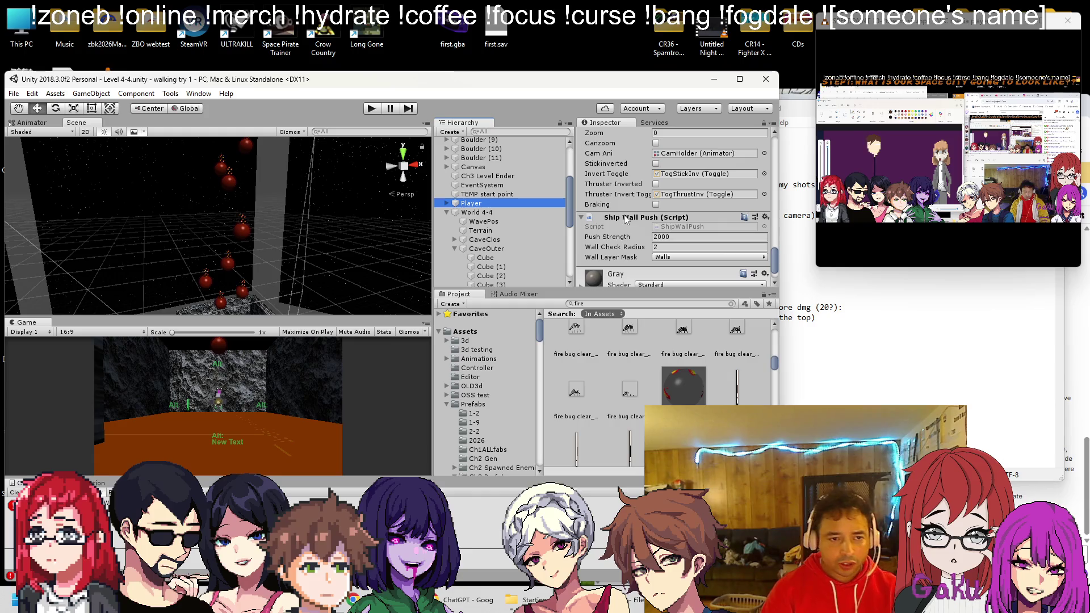
scroll(507, 169, "up", 4)
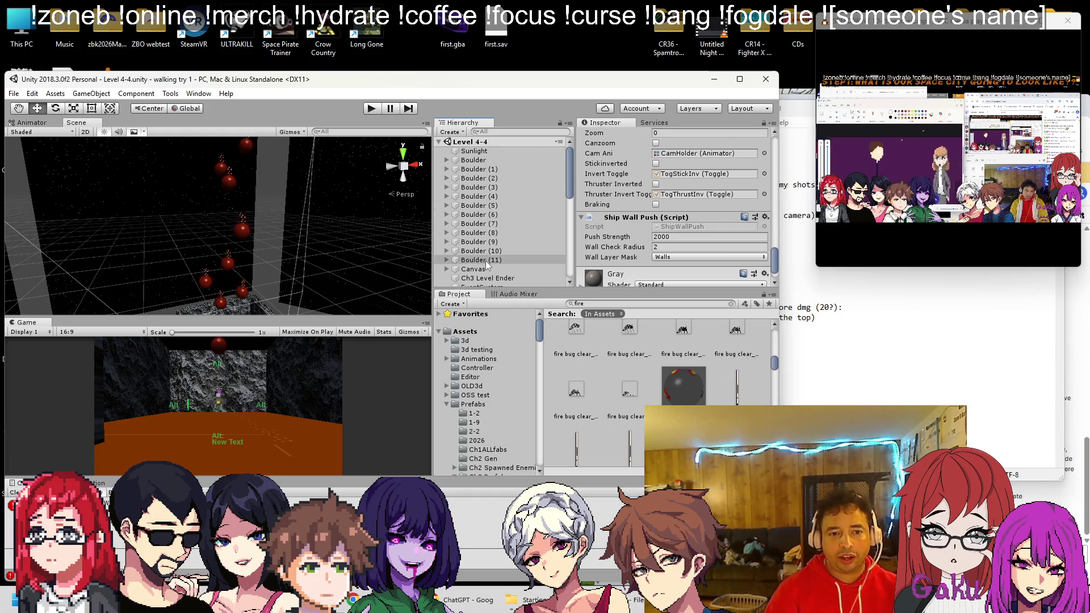
Put Boulder through Boulder (11) on the Walls layer, confirming the change
left_click(485, 259)
left_click(502, 159, "shift")
scroll(709, 159, "up", 5)
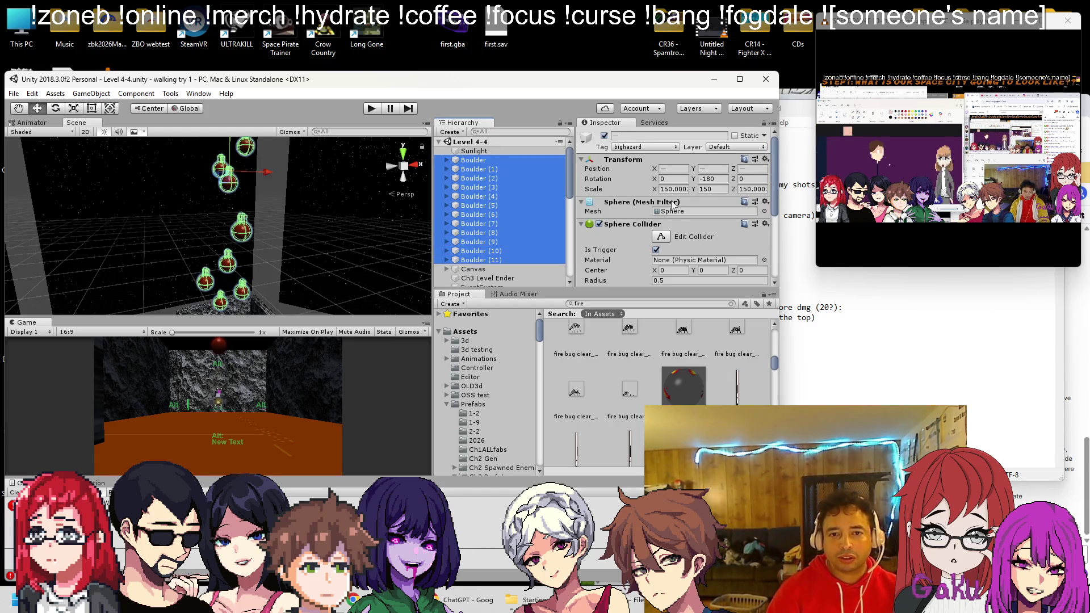
left_click(720, 147)
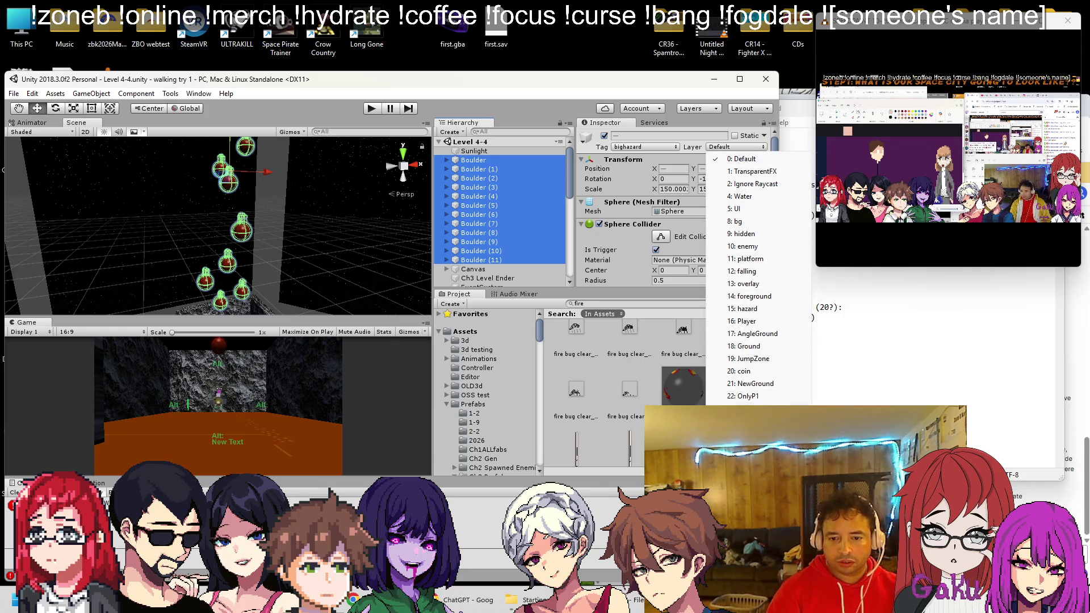
left_click(744, 420)
left_click(400, 357)
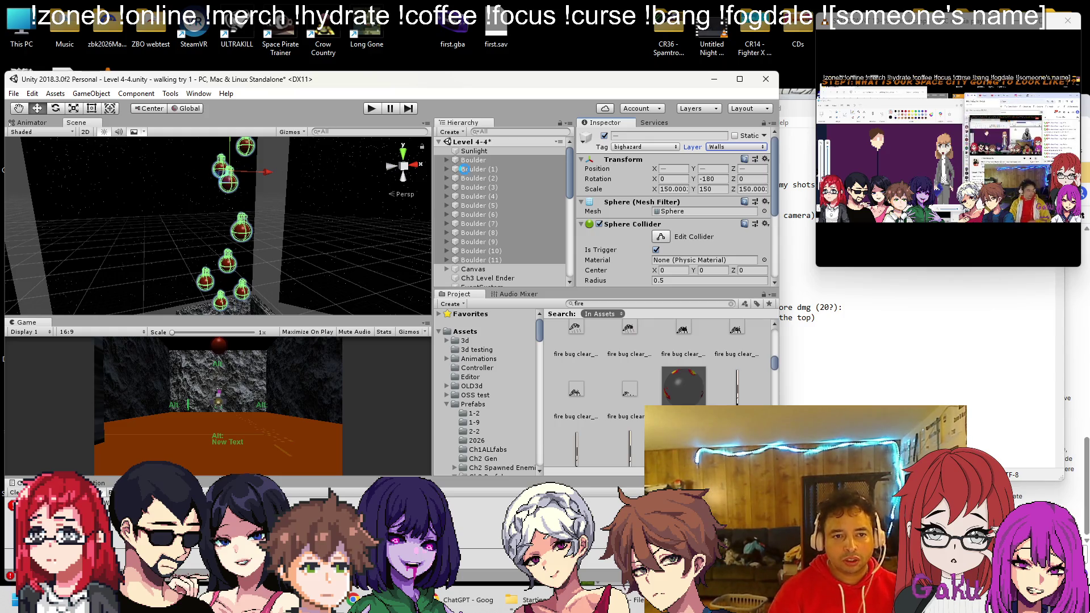
Verify a single boulder's new layer, then create an empty GameObject under Sunlight
left_click(465, 169)
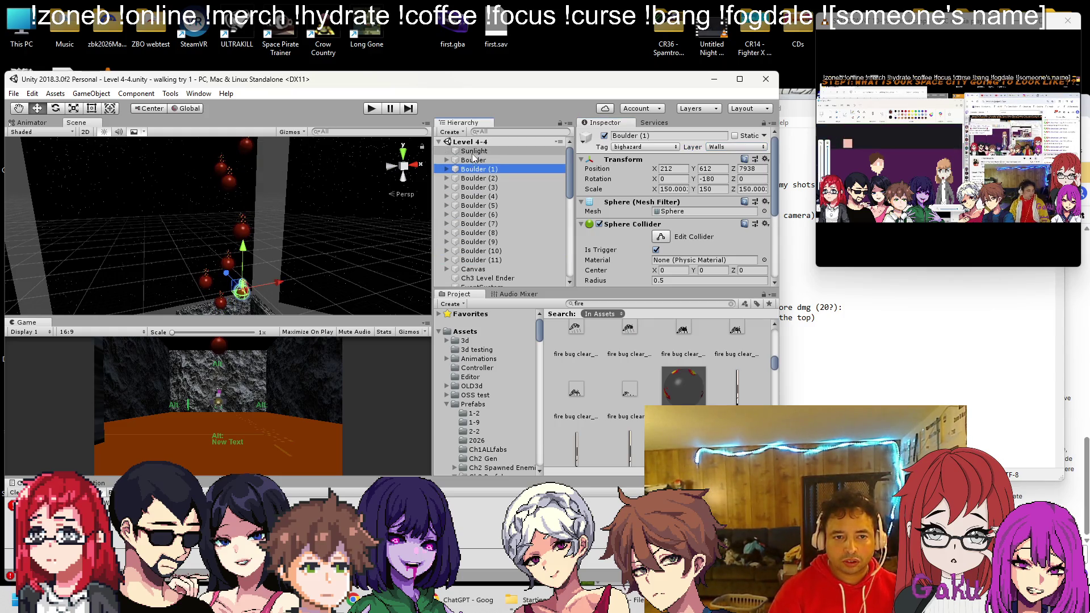
right_click(473, 152)
left_click(519, 239)
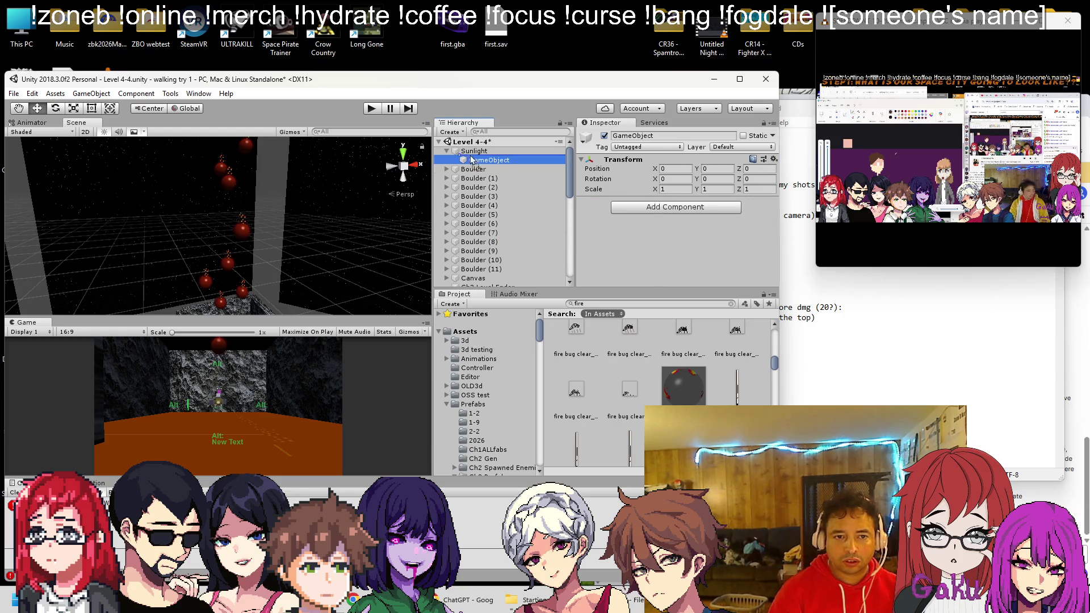
Move the new empty object out from under Sunlight and rename it BoulderHolder
left_click_drag(489, 160, 471, 157)
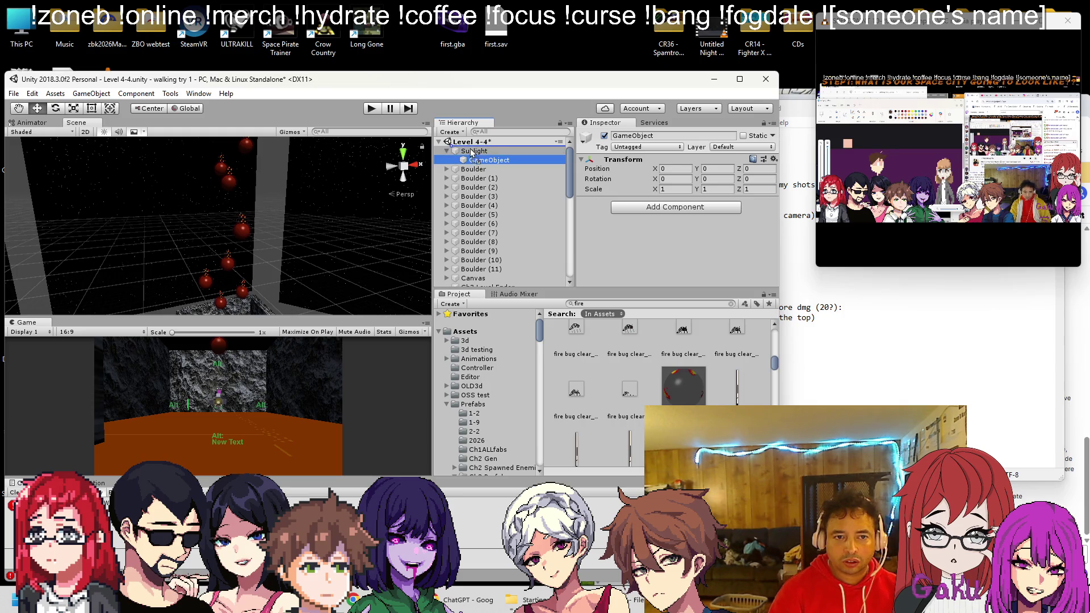
left_click(471, 152)
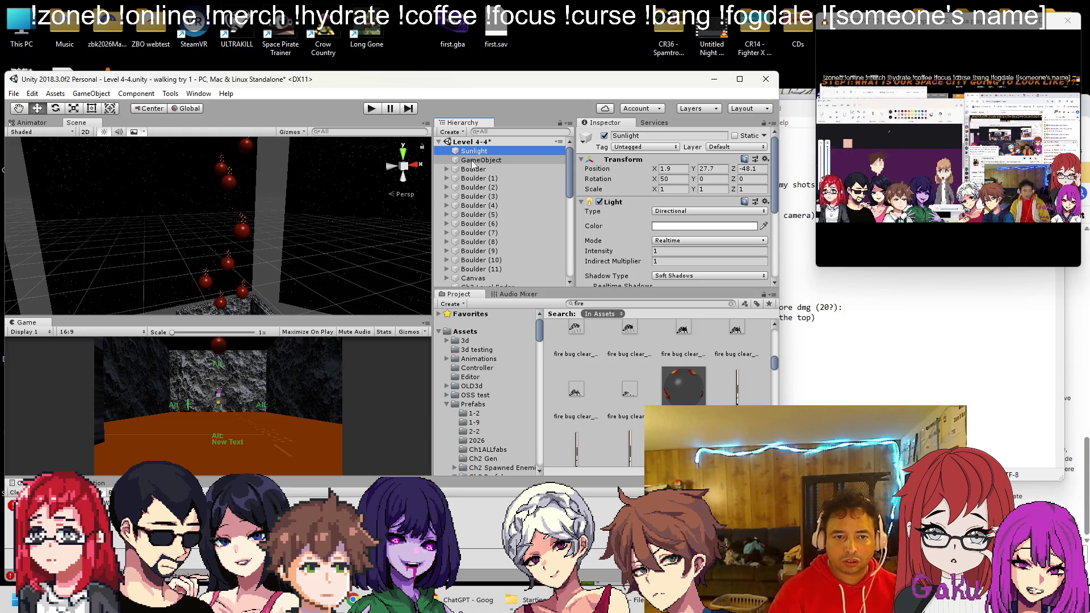
right_click(471, 160)
left_click(503, 198)
type("Bo")
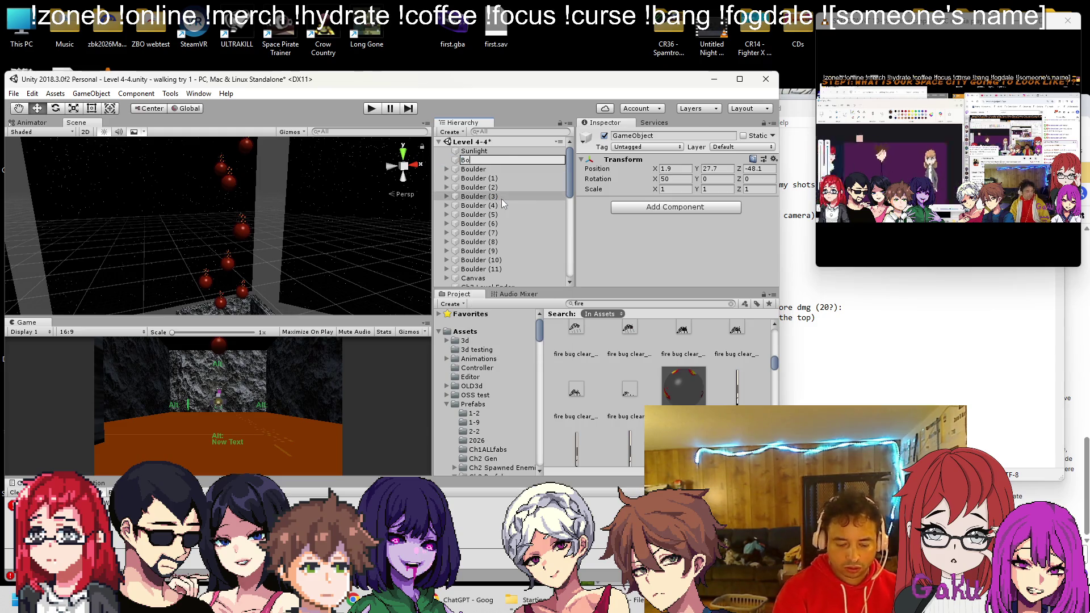
type("ulderHolder")
key("Return")
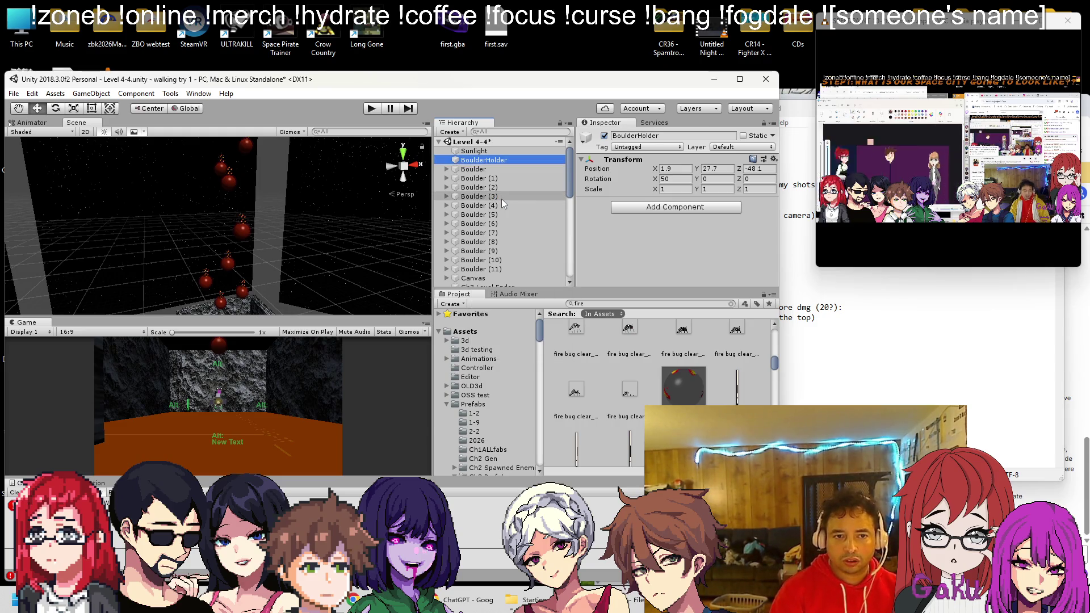
Parent all twelve boulders under BoulderHolder, collapse and select it, and show the Prefabs folder
left_click(484, 169)
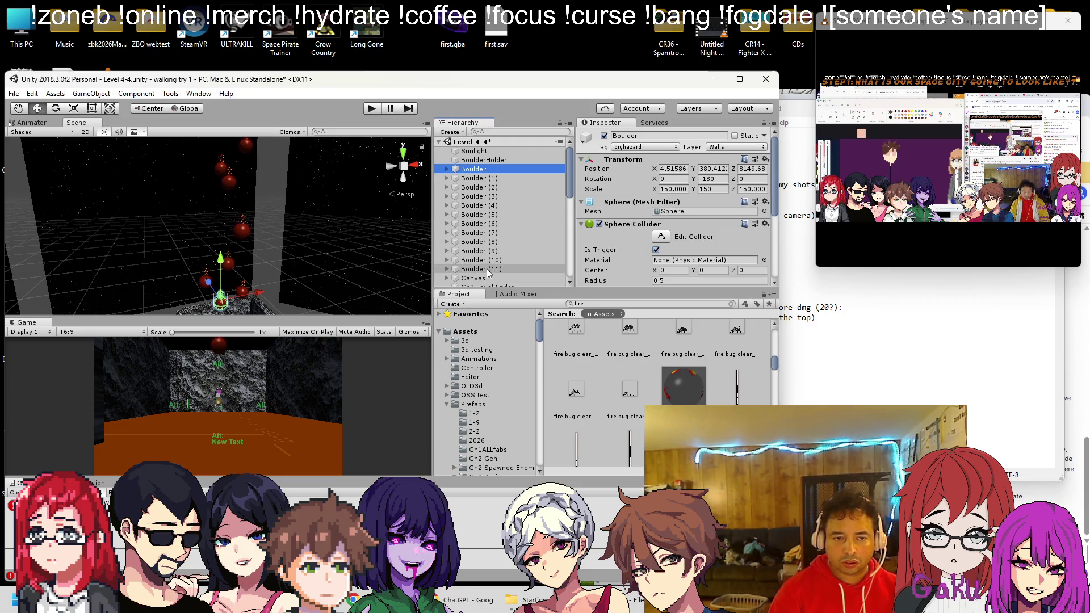
left_click(488, 271, "shift")
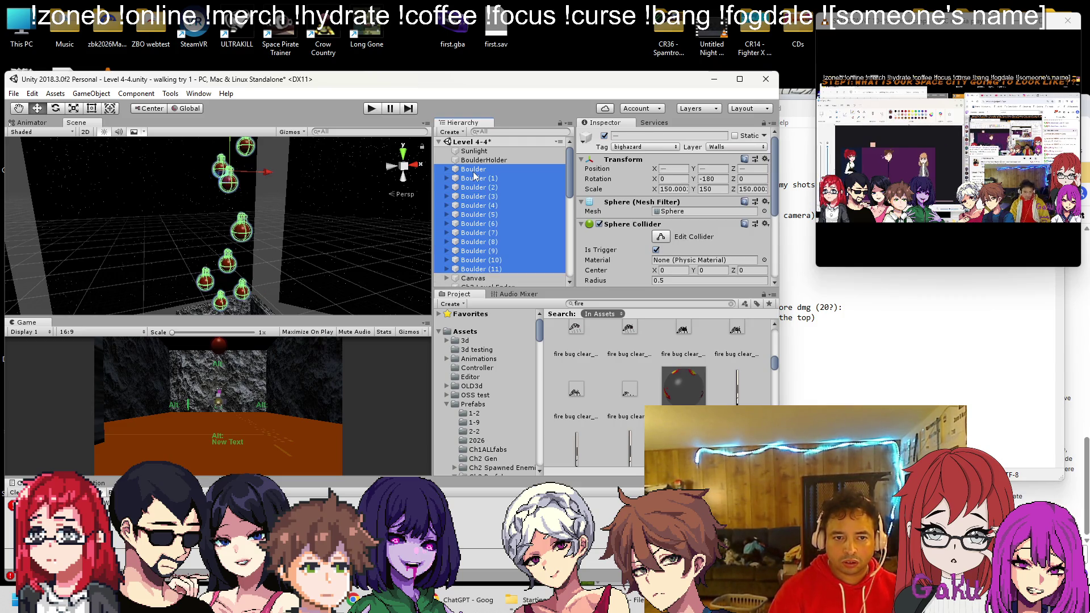
left_click_drag(477, 165, 478, 164)
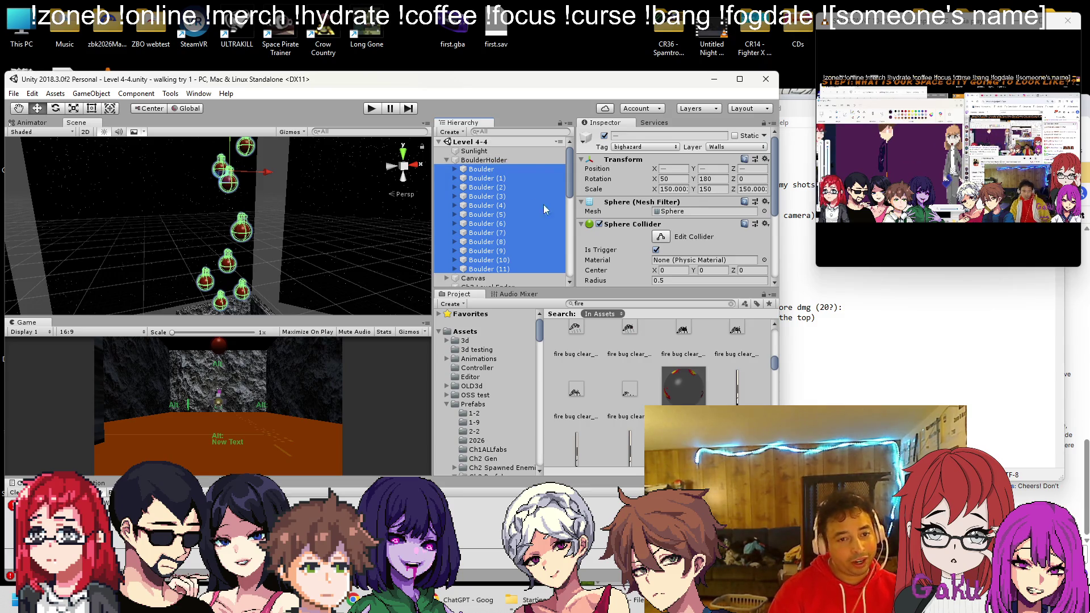
left_click(447, 161)
left_click(462, 161)
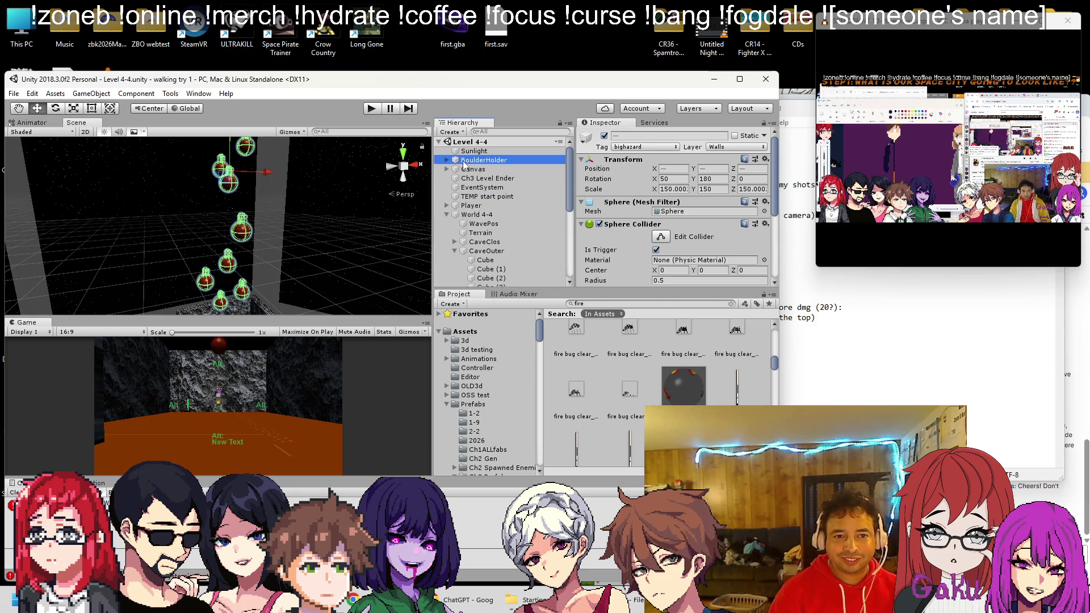
left_click(471, 404)
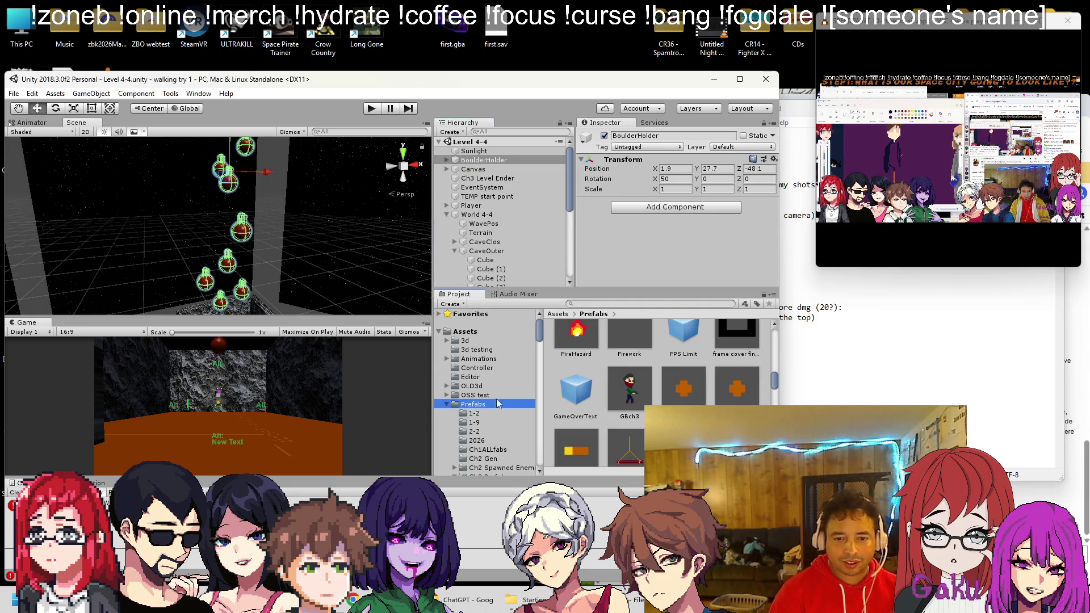
Save BoulderHolder as a prefab in the Ch4Pf folder
scroll(623, 362, "up", 3)
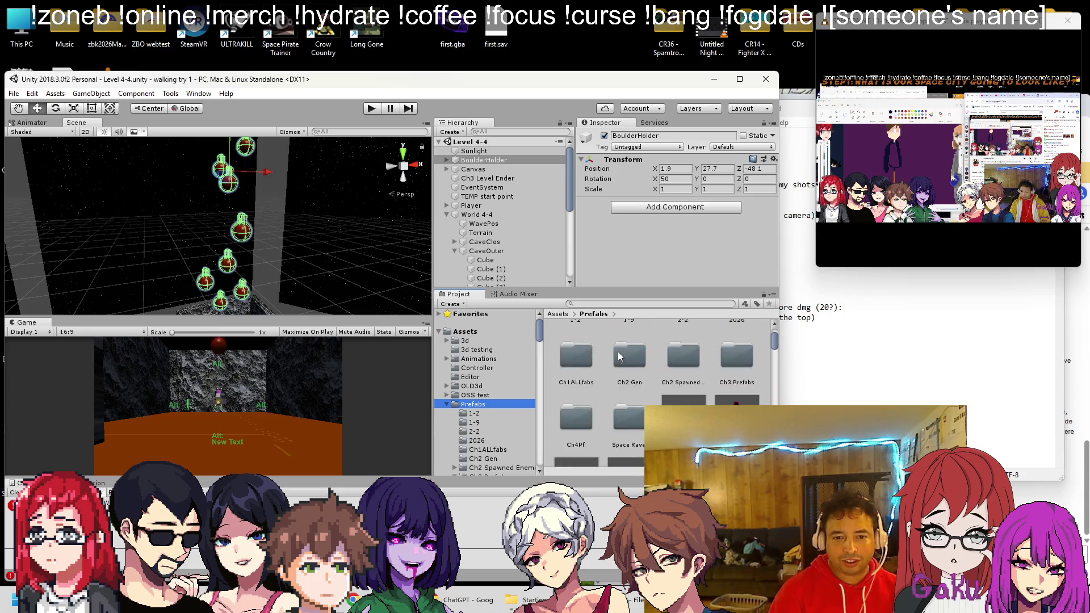
double_click(584, 413)
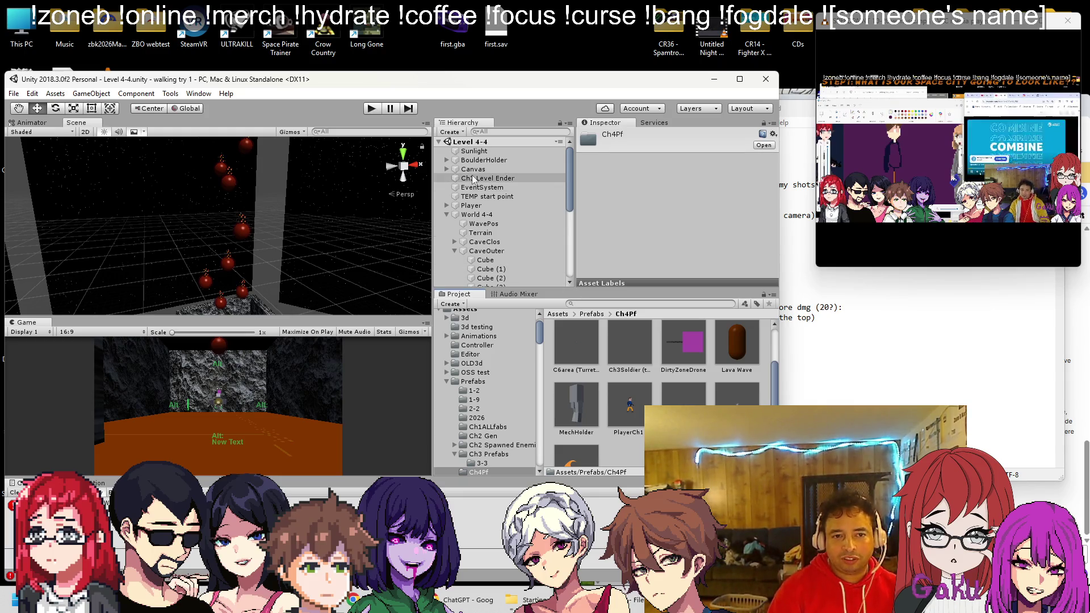
left_click_drag(634, 457, 634, 456)
Unpack the scene's BoulderHolder into a plain object and reselect it
right_click(503, 160)
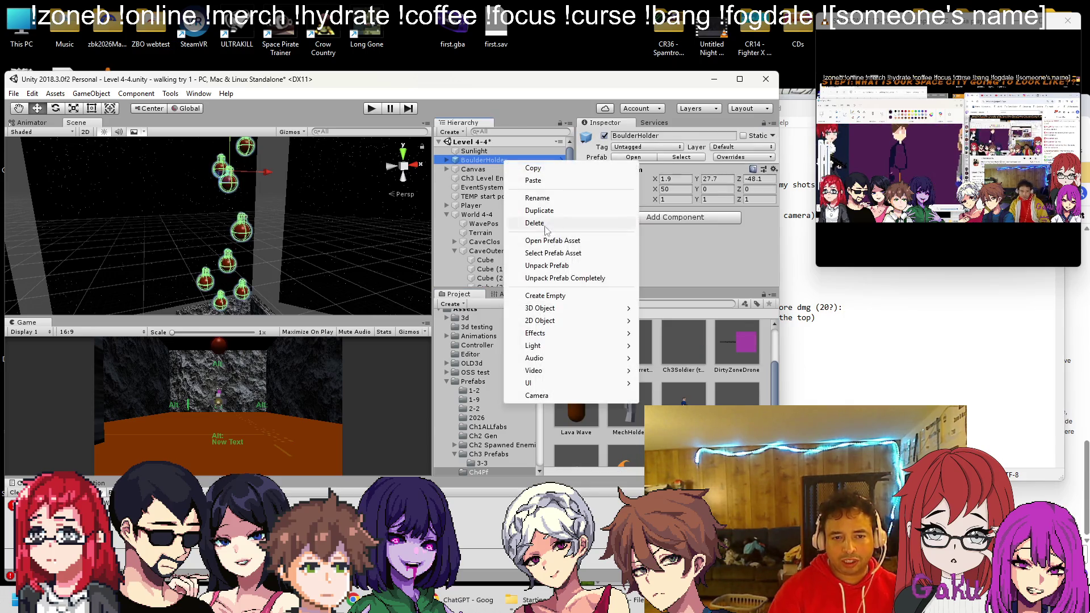
left_click(560, 278)
mouse_move(423, 227)
left_mouse_down()
mouse_move(673, 306)
mouse_move(287, 244)
left_mouse_up()
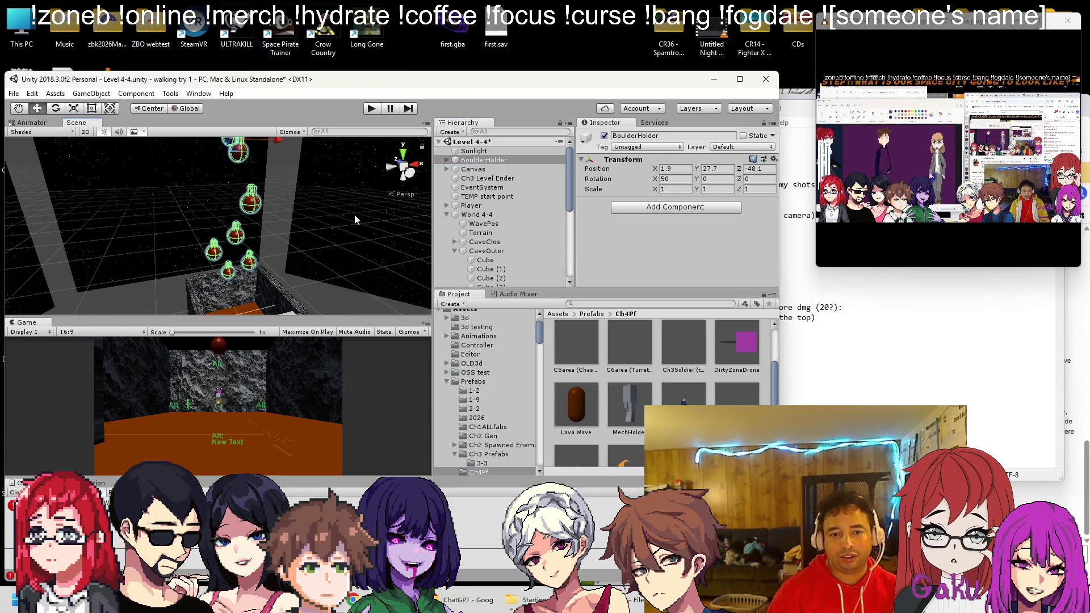
left_click(493, 169)
key("Up")
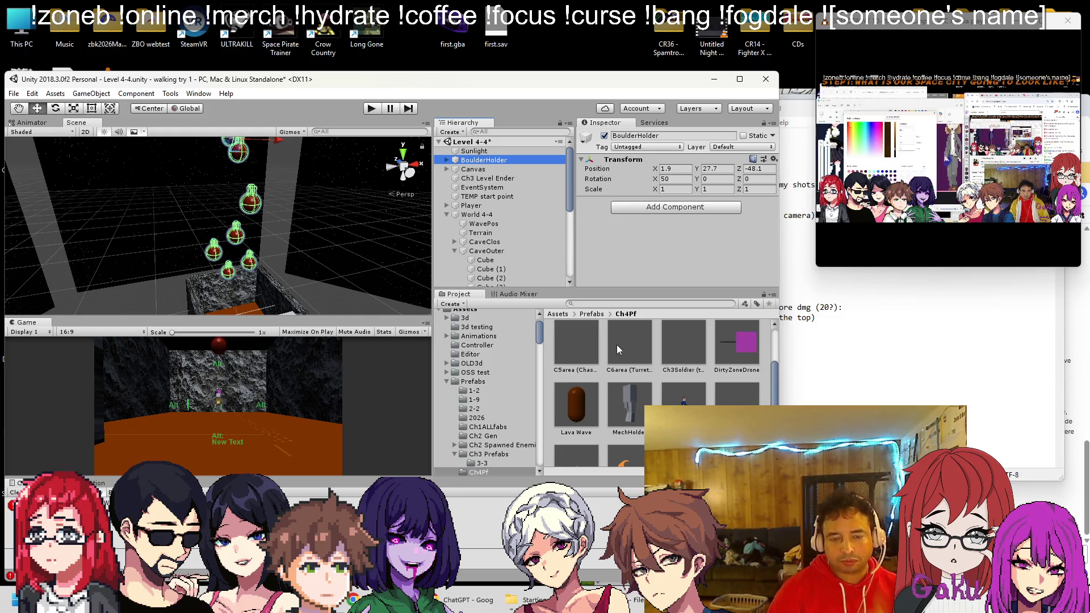
Create an empty object from BoulderHolder, move it to the top level, and rename it boulderPos
right_click(491, 162)
left_click(514, 246)
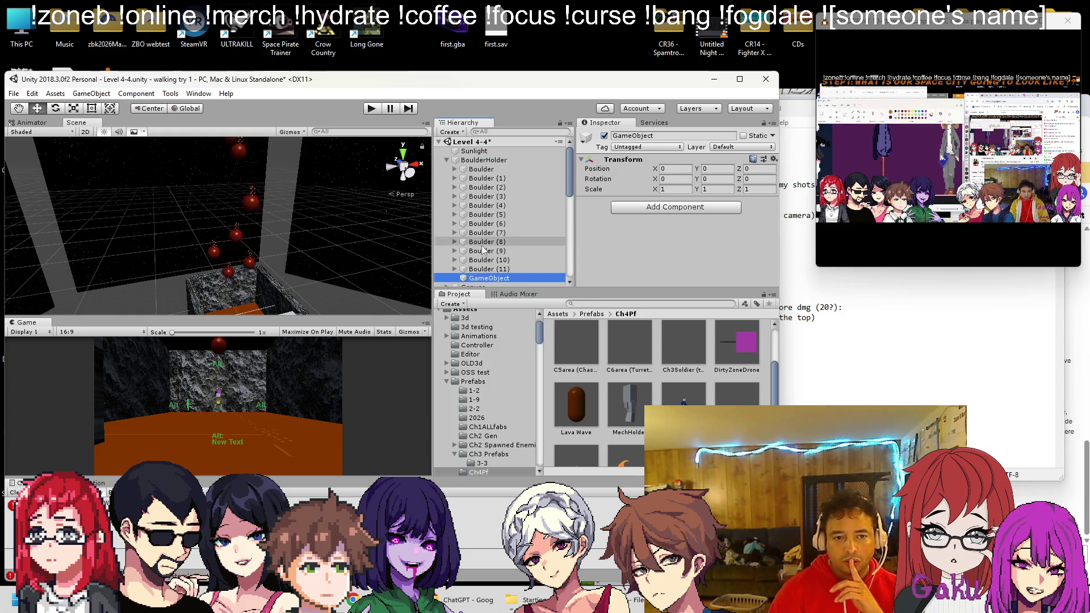
left_click_drag(485, 278, 481, 160)
left_click(481, 169)
left_click(479, 160)
right_click(476, 161)
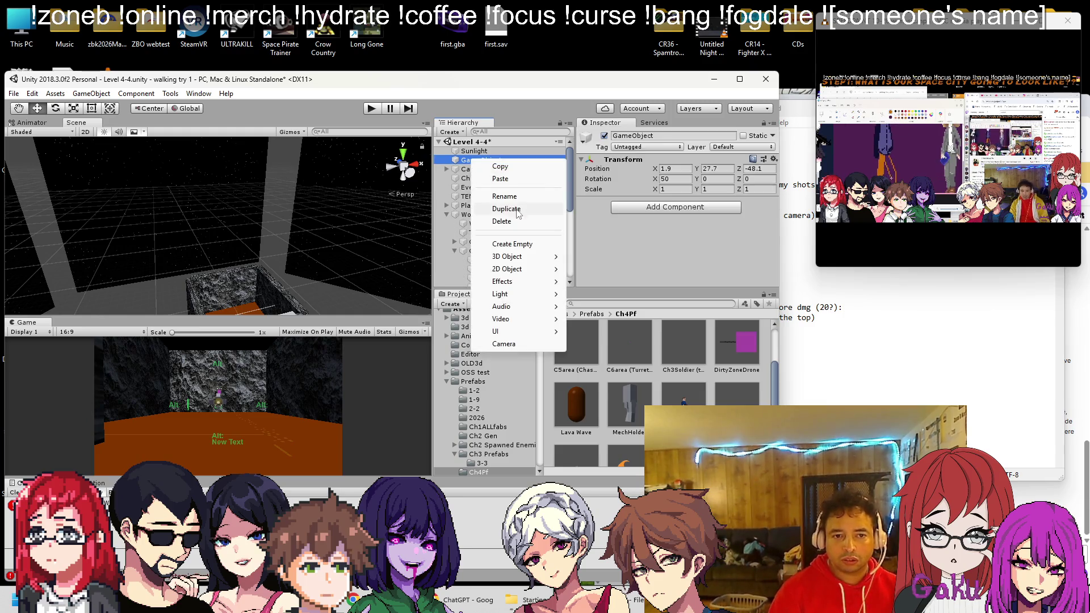
left_click(504, 197)
type("boulder")
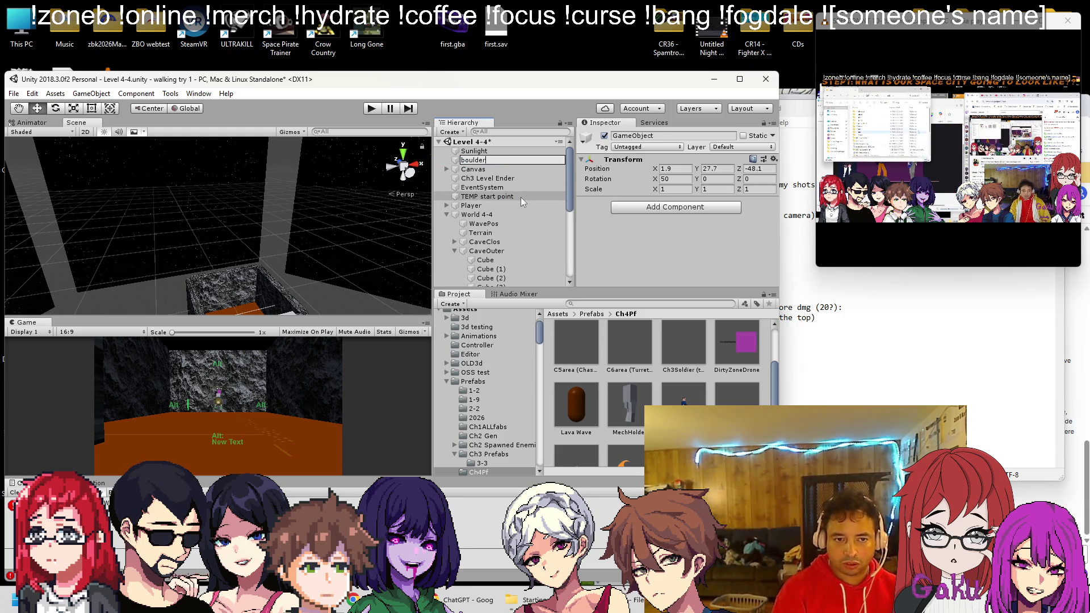
type("Pos")
key("Return")
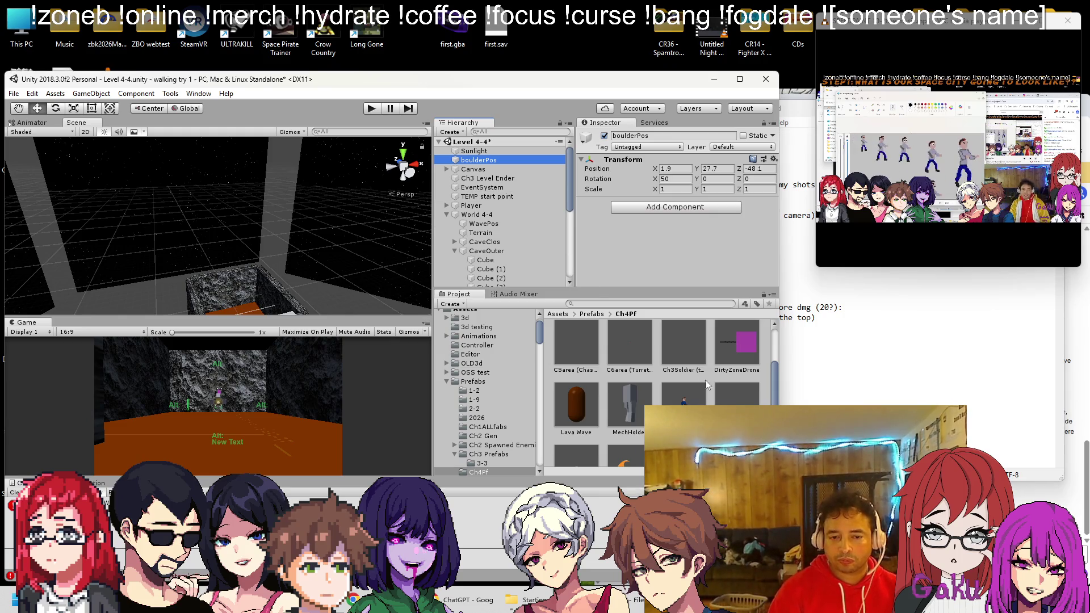
scroll(696, 353, "up", 2)
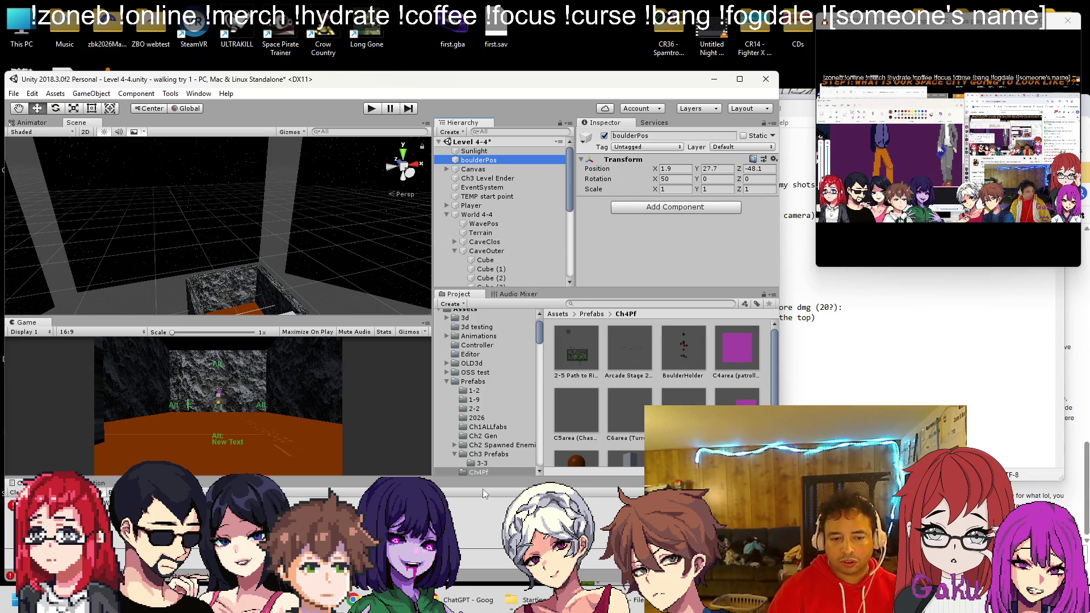
key("alt+Tab")
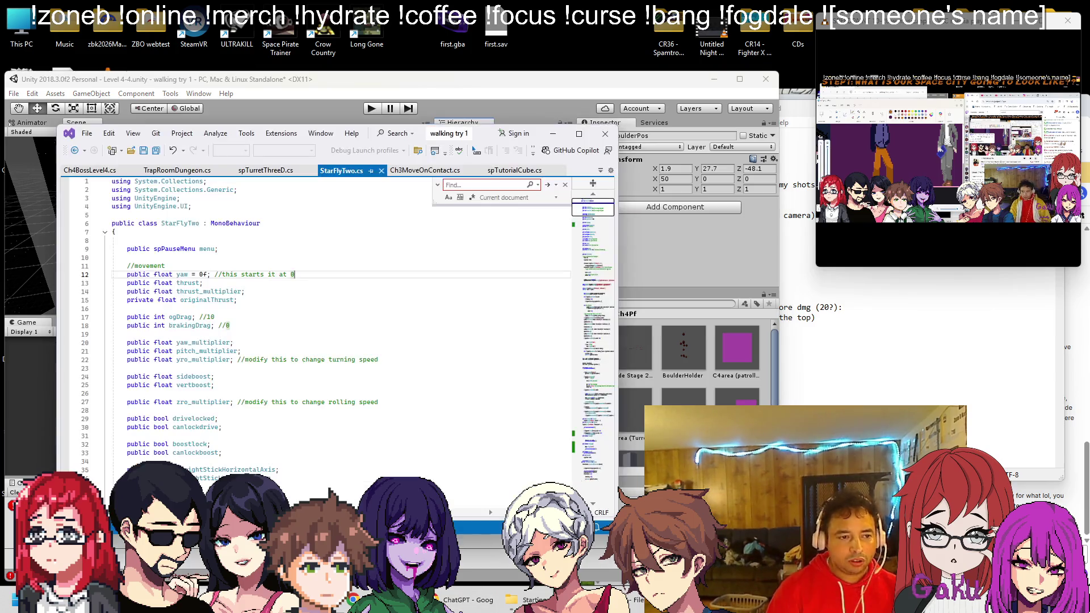
Add an empty public void DropBoulders() method after DropWave in Ch4BossLevel4.cs
left_click(90, 170)
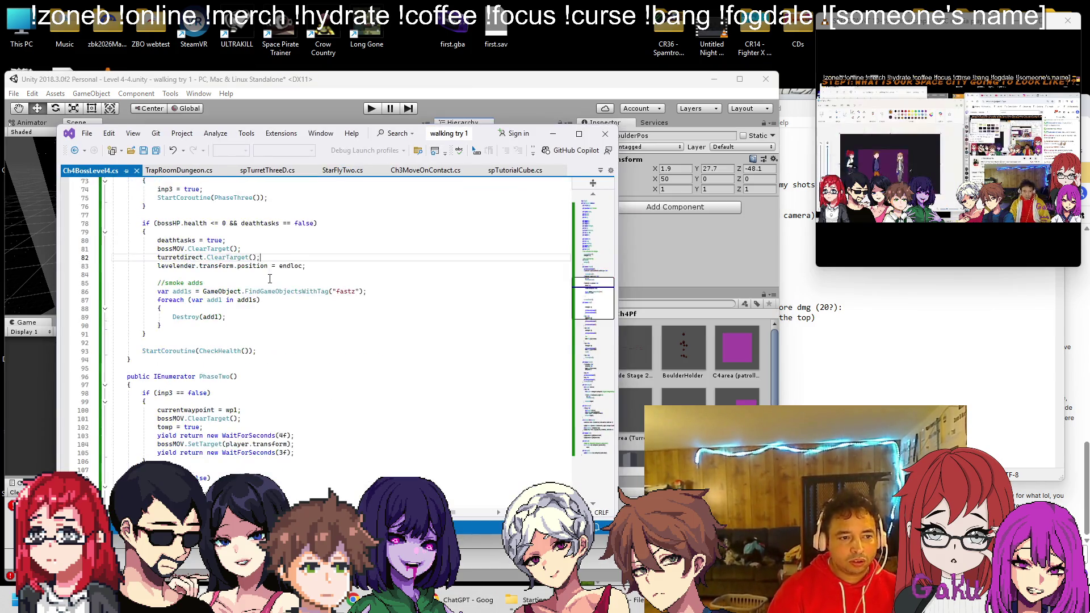
scroll(268, 300, "down", 12)
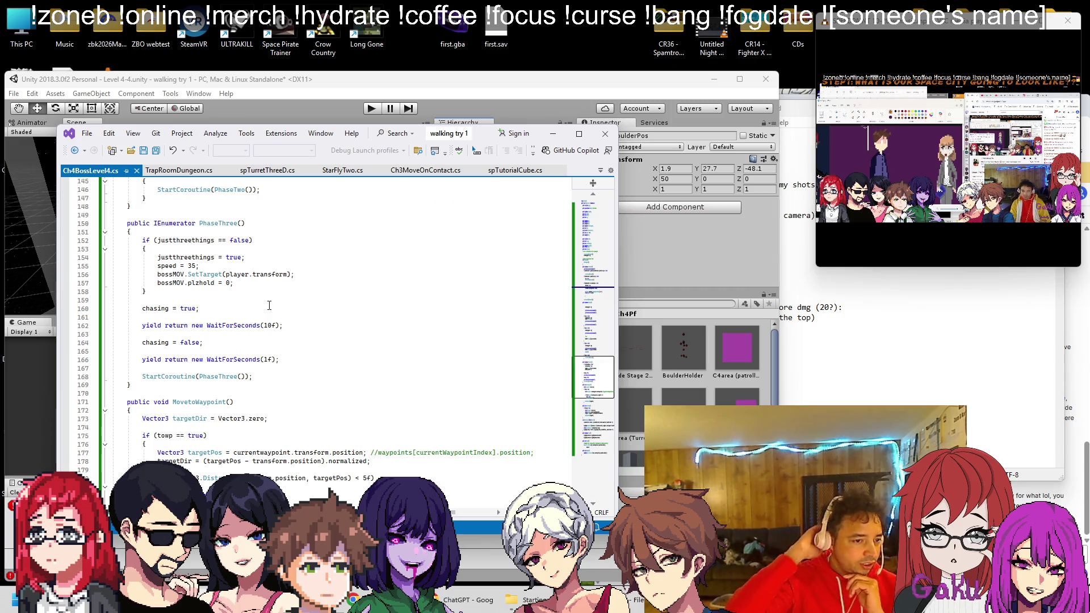
scroll(269, 305, "down", 20)
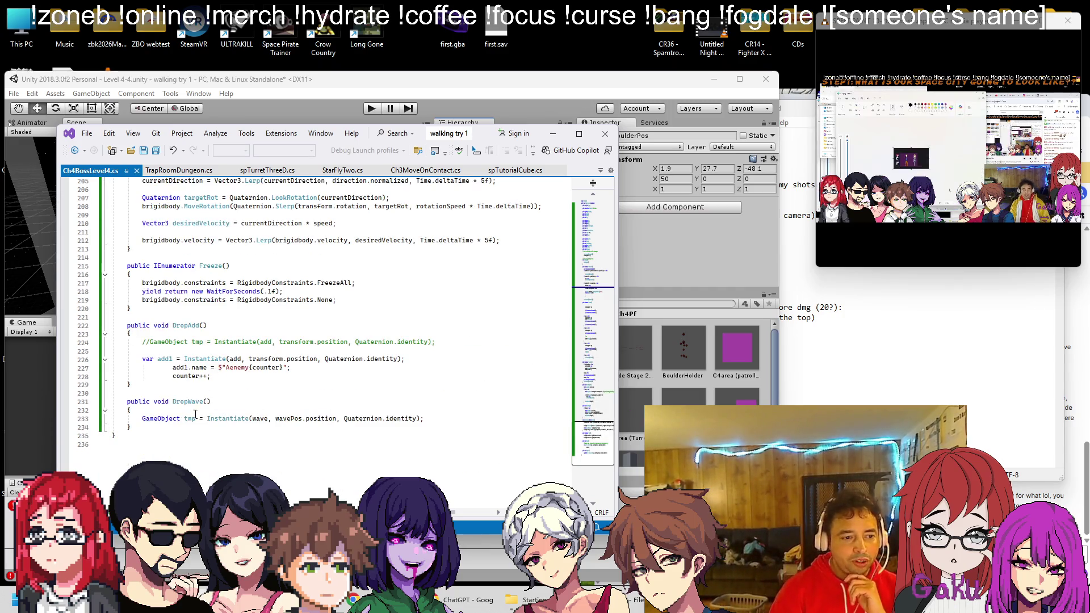
left_click(175, 428)
key("Return")
key("Return")
type("pu")
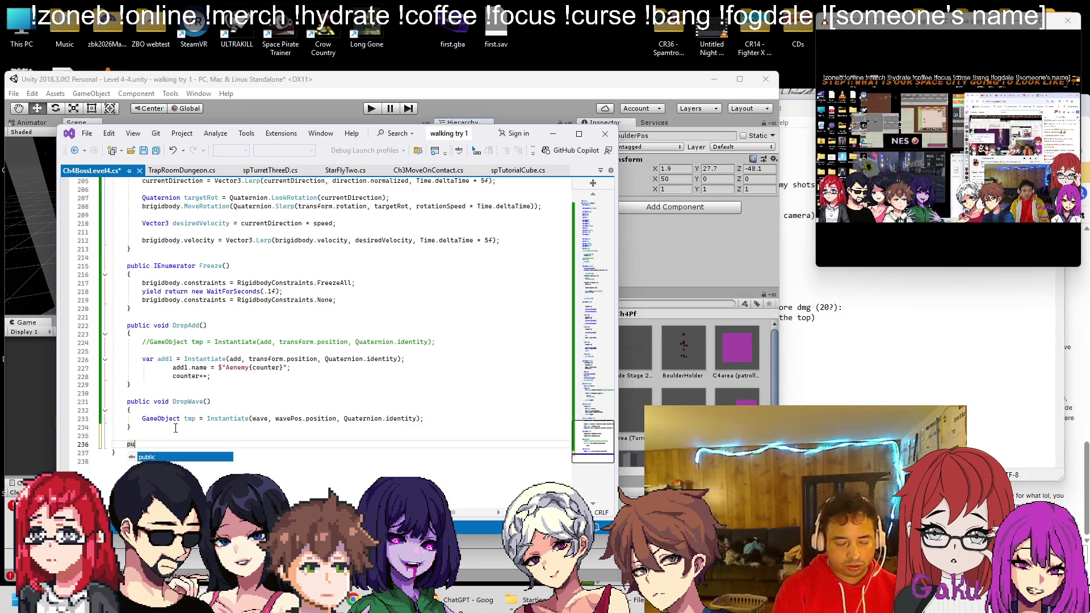
type("blic void Drop")
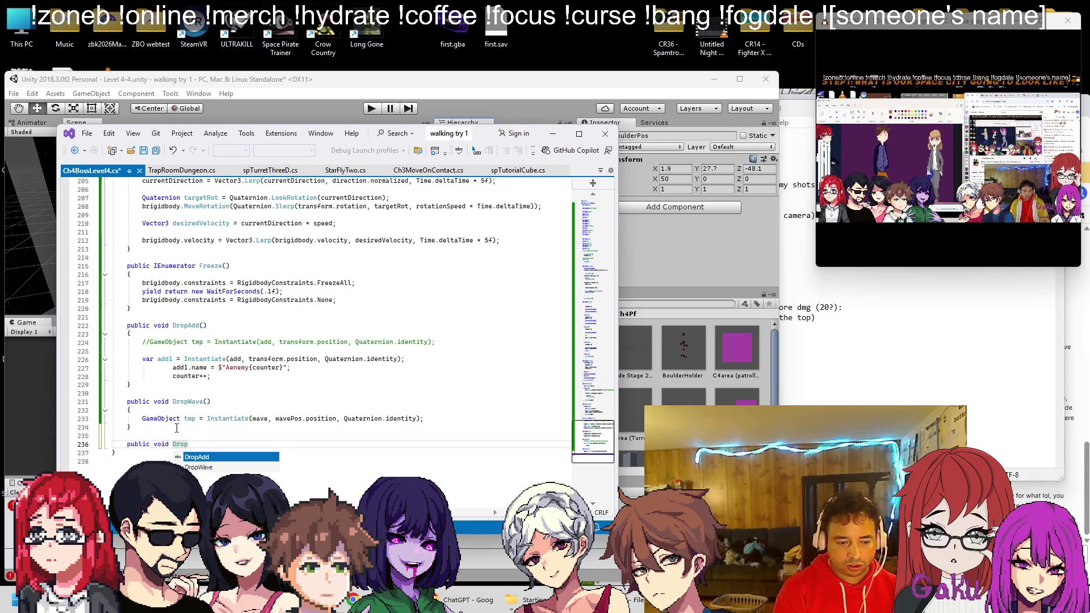
type("Boulders:")
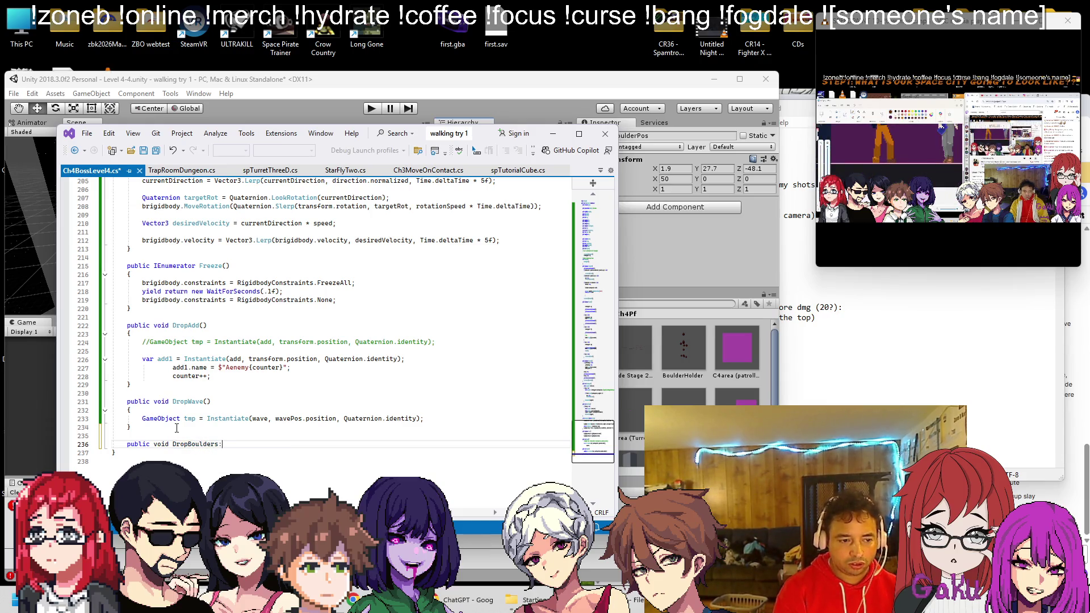
key("BackSpace")
type("()")
key("Return")
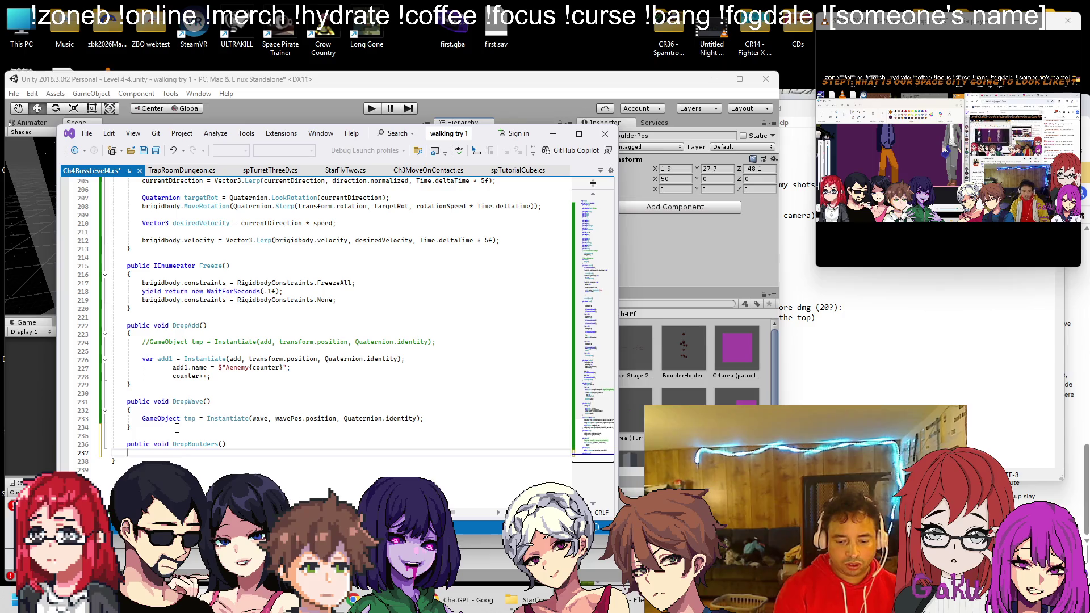
type("{}")
key("Return")
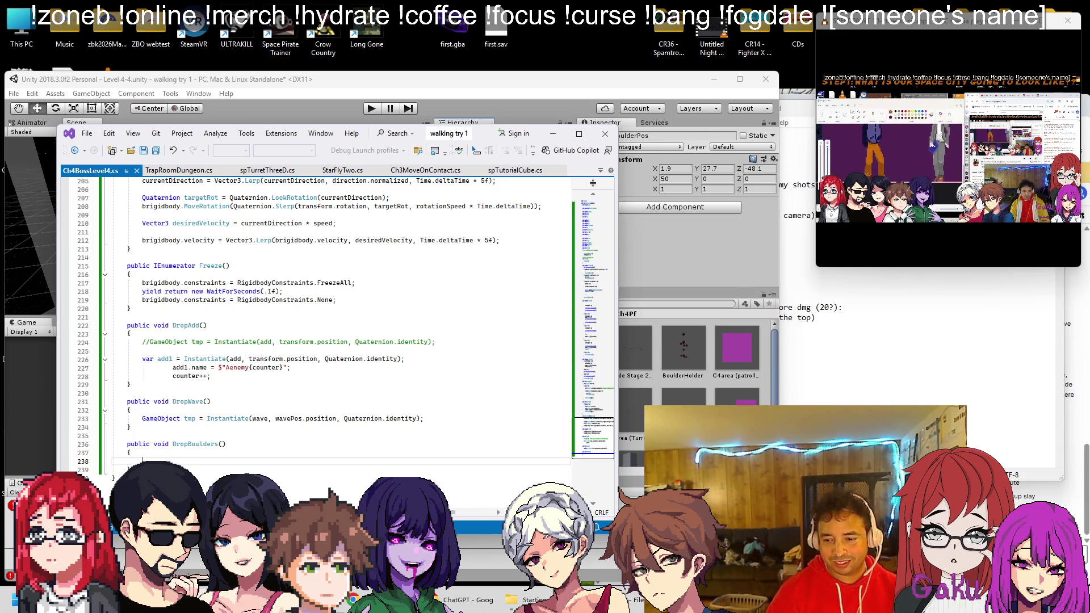
Dismiss the account security reminder on the stream page in the browser
key("alt+Tab")
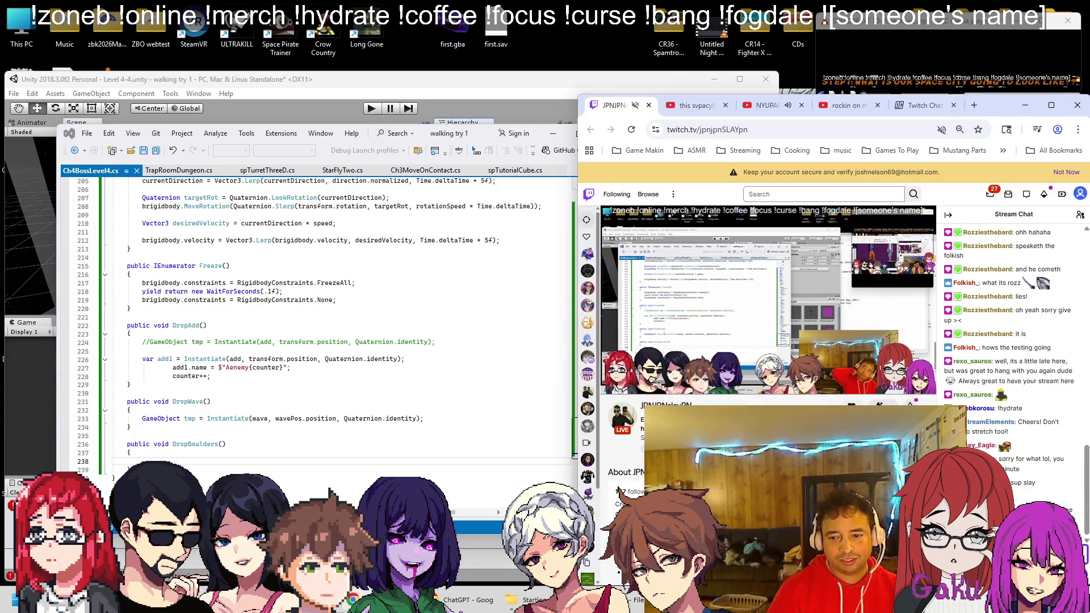
left_click(1065, 176)
left_click(473, 312)
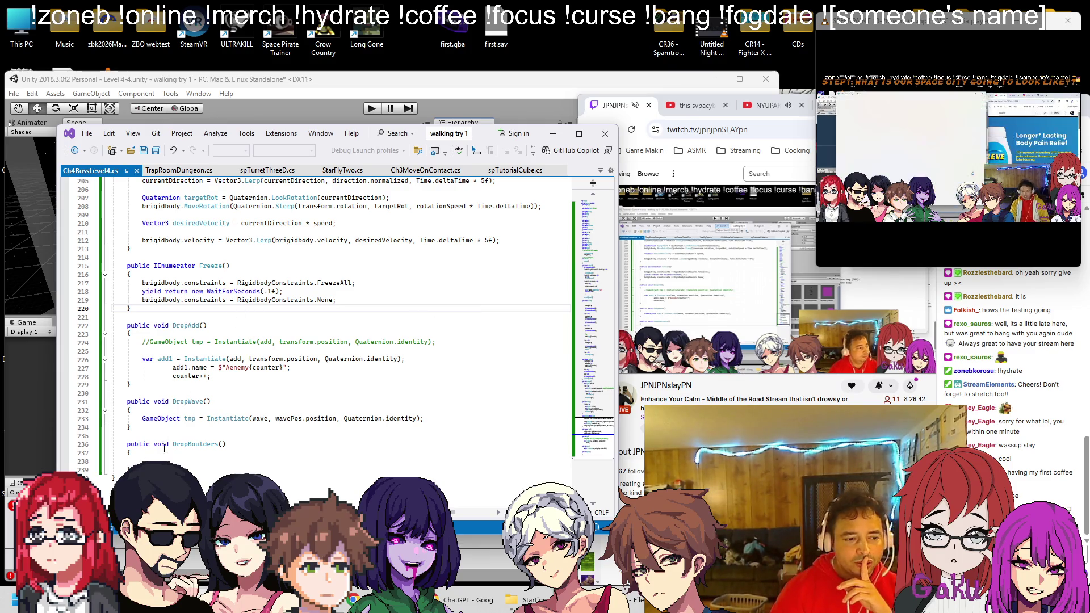
Scroll to Ch4BossLevel4.cs's field declarations and place the caret after the counter declaration
left_click(594, 244)
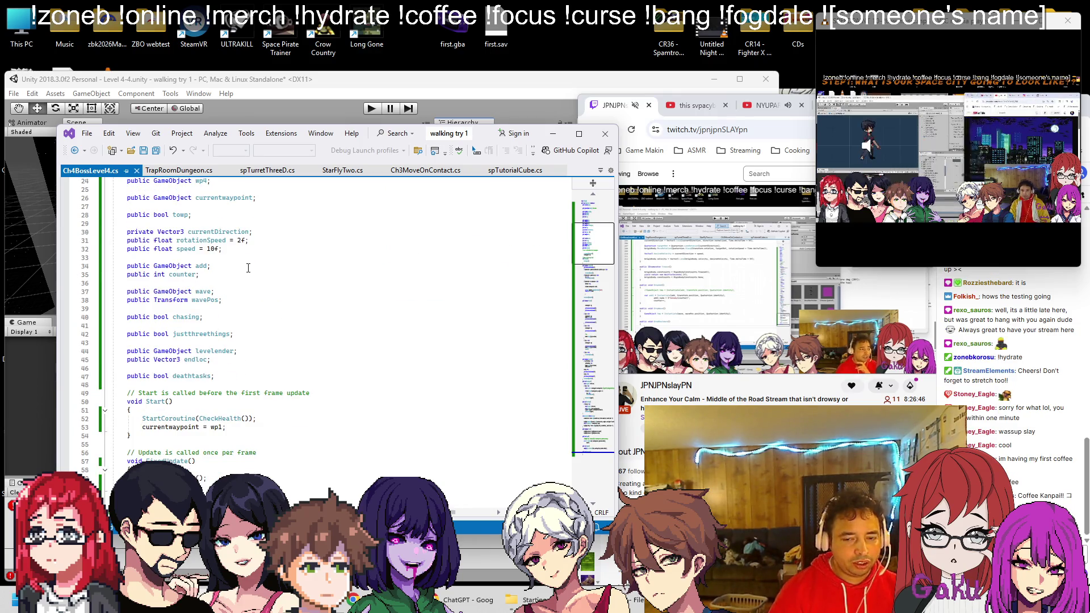
scroll(248, 273, "up", 3)
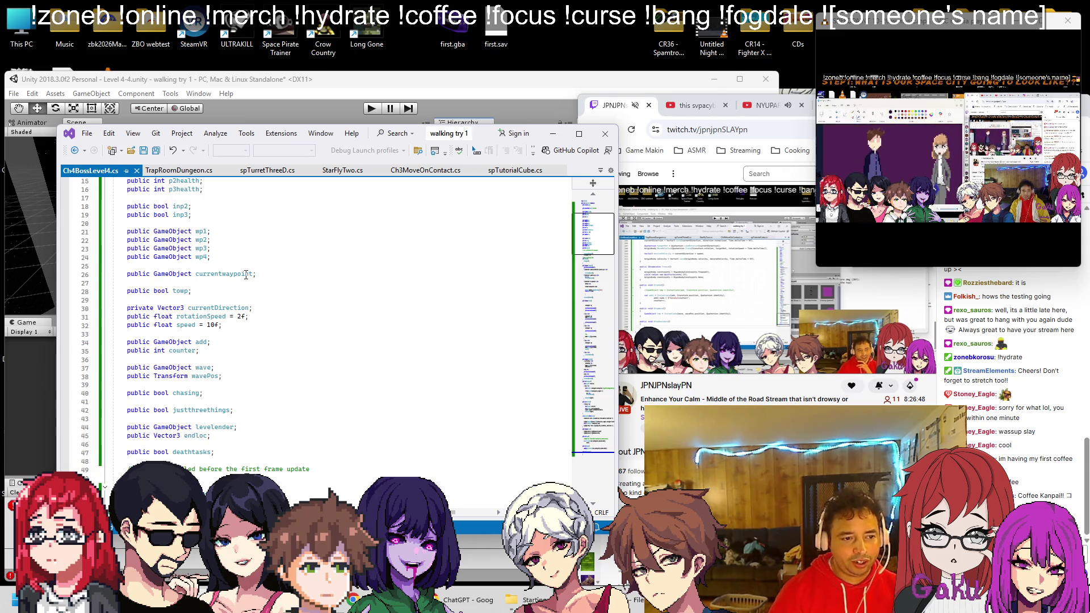
scroll(226, 324, "down", 1)
left_click(291, 327)
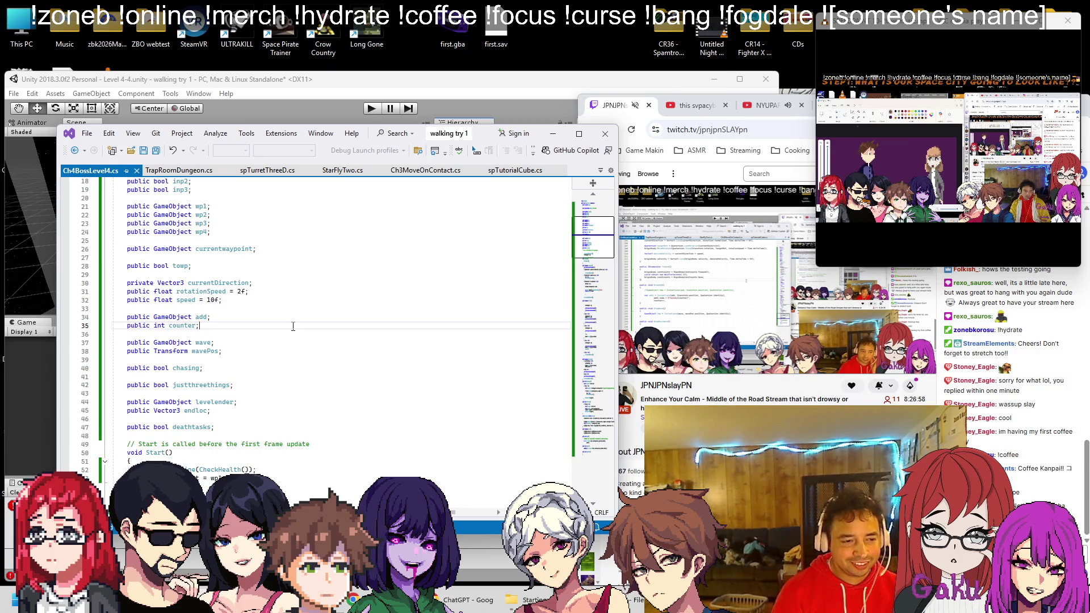
Declare 'public GameObject boulders;' on a new line below the wavePos field
key("Down")
key("Down")
key("Down")
key("End")
key("Return")
key("Return")
type("publ")
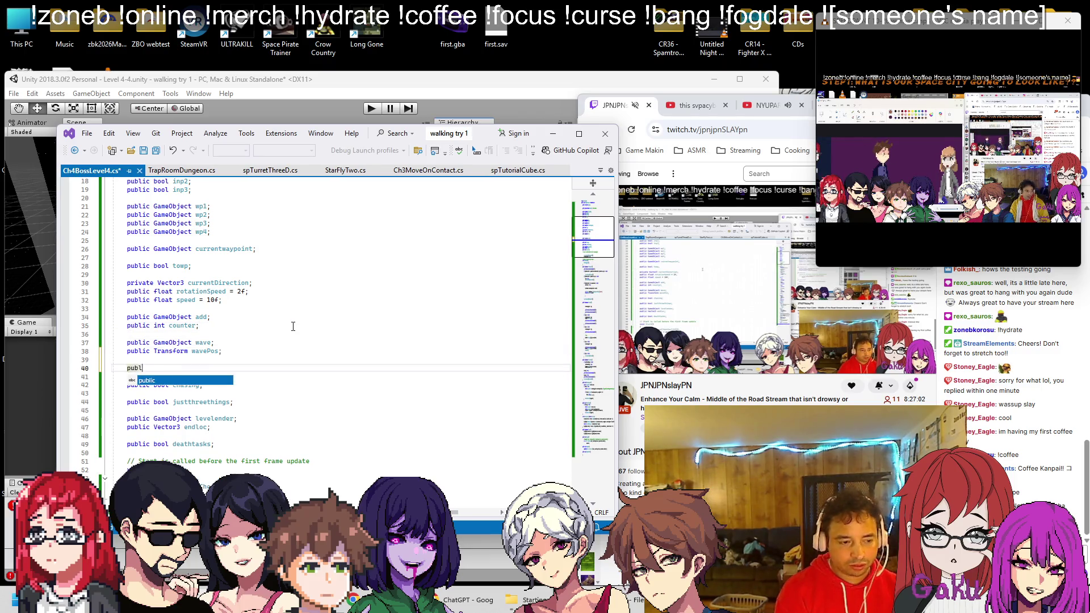
type("ic GameO")
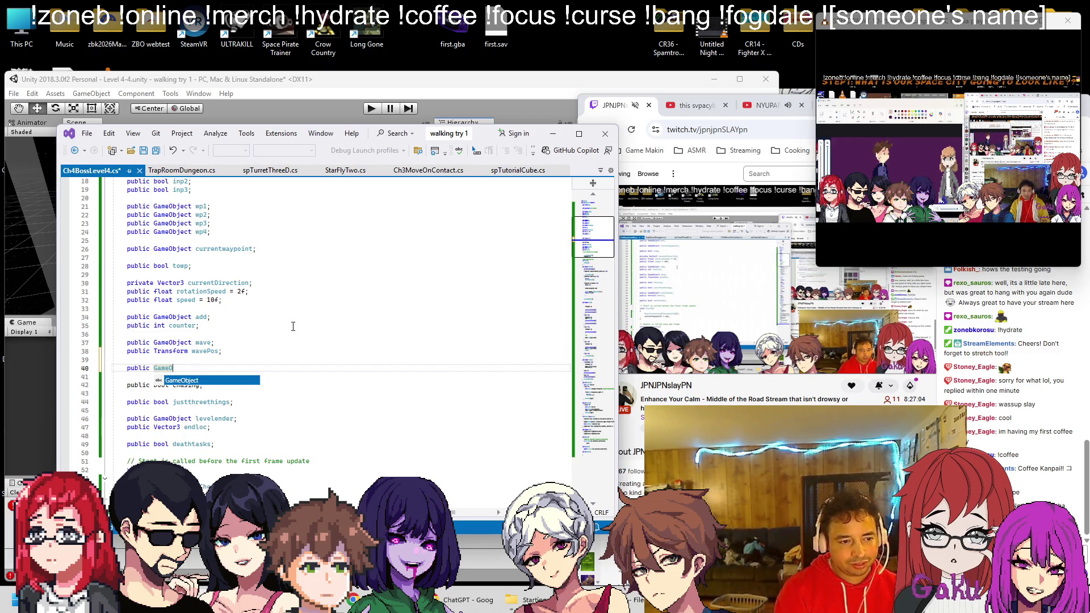
type("bject boulders;")
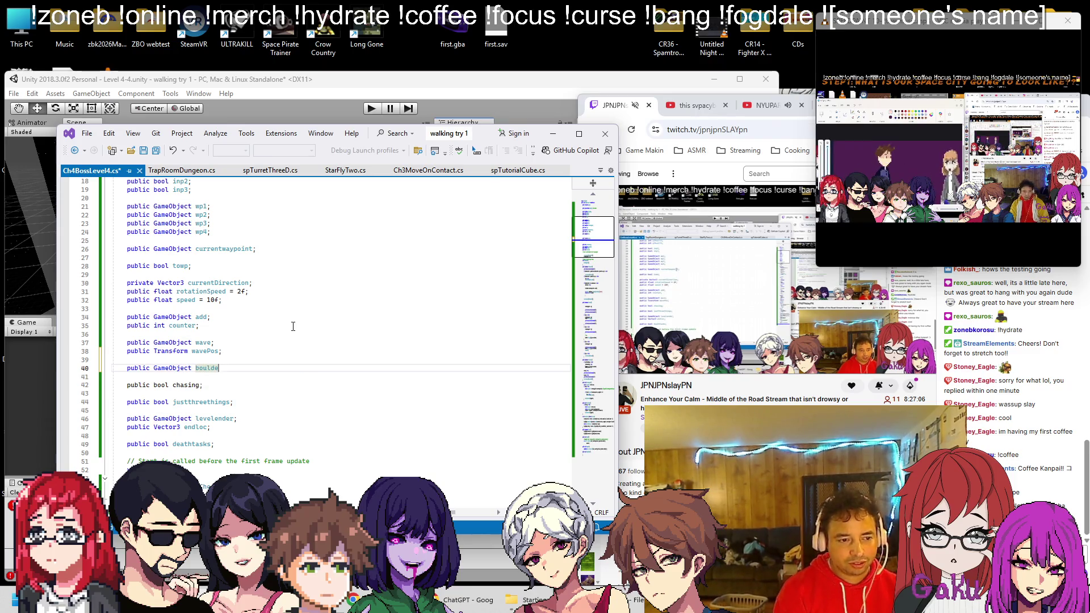
key("Return")
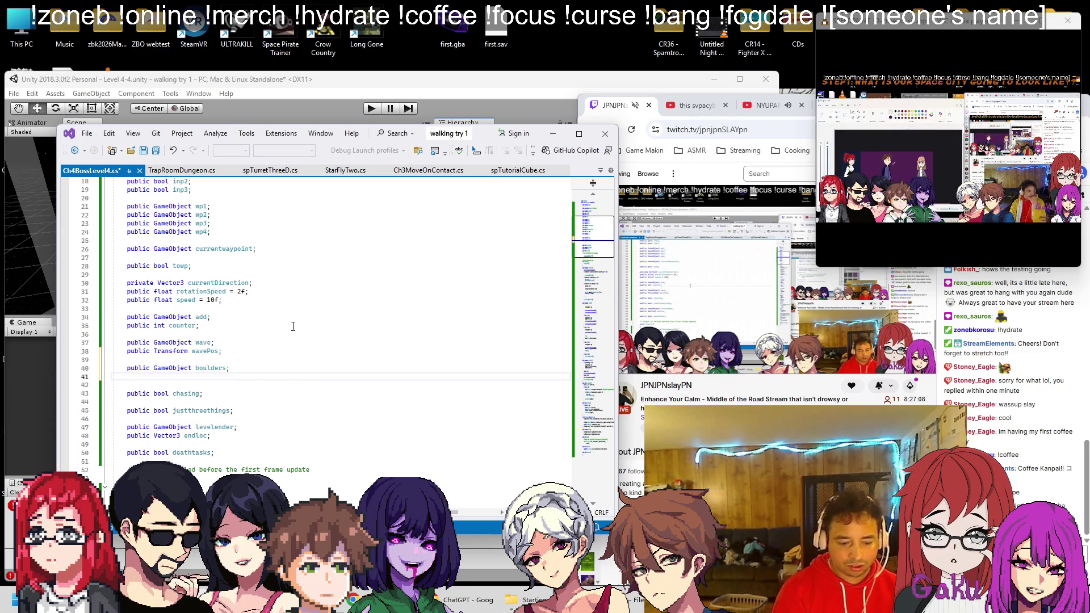
key("Up")
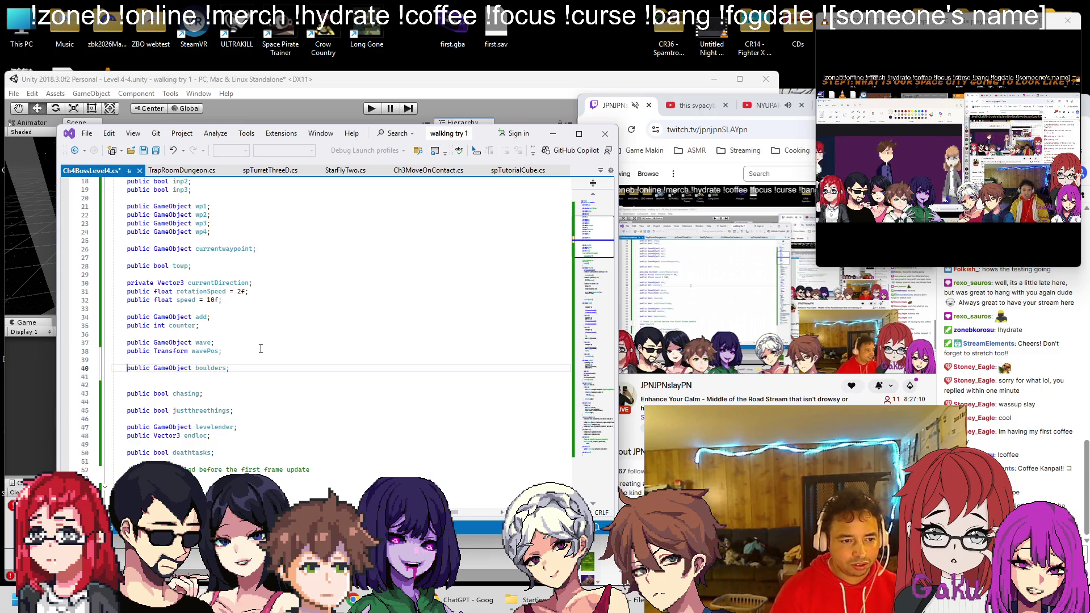
Duplicate the wavePos Transform declaration and rename the copy to boulderPos
left_click_drag(260, 351, 126, 351)
key("ctrl+c")
left_click(209, 376)
key("ctrl+v")
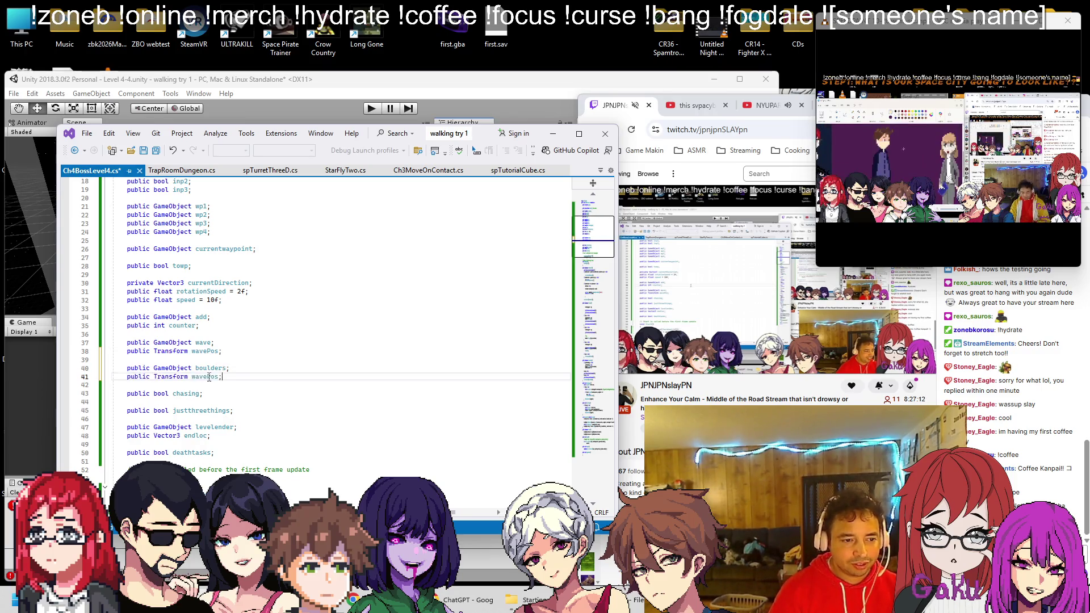
double_click(209, 376)
type("bouold")
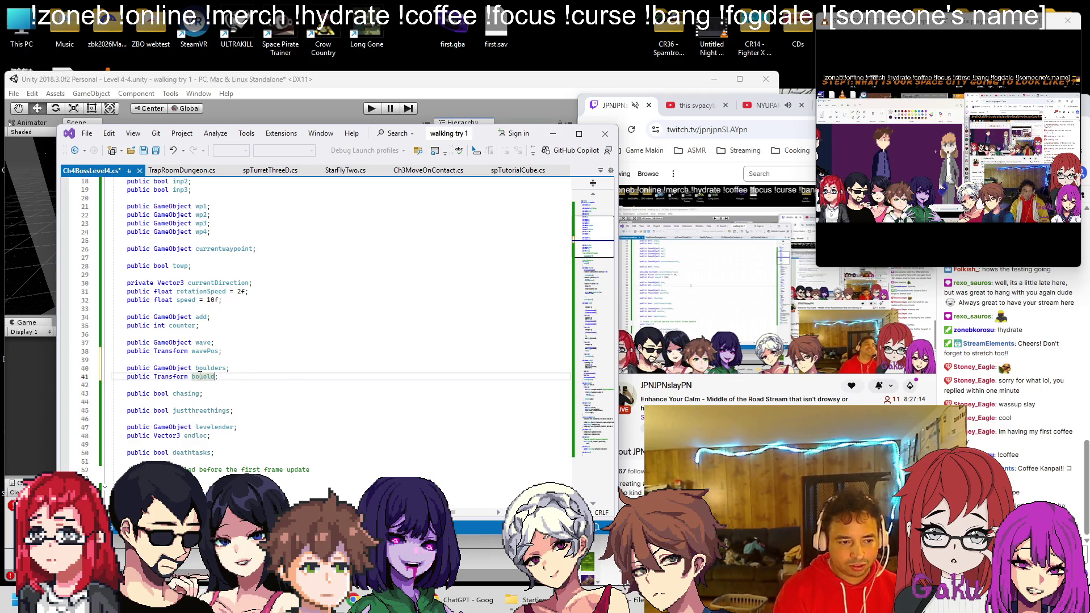
type("lderPos")
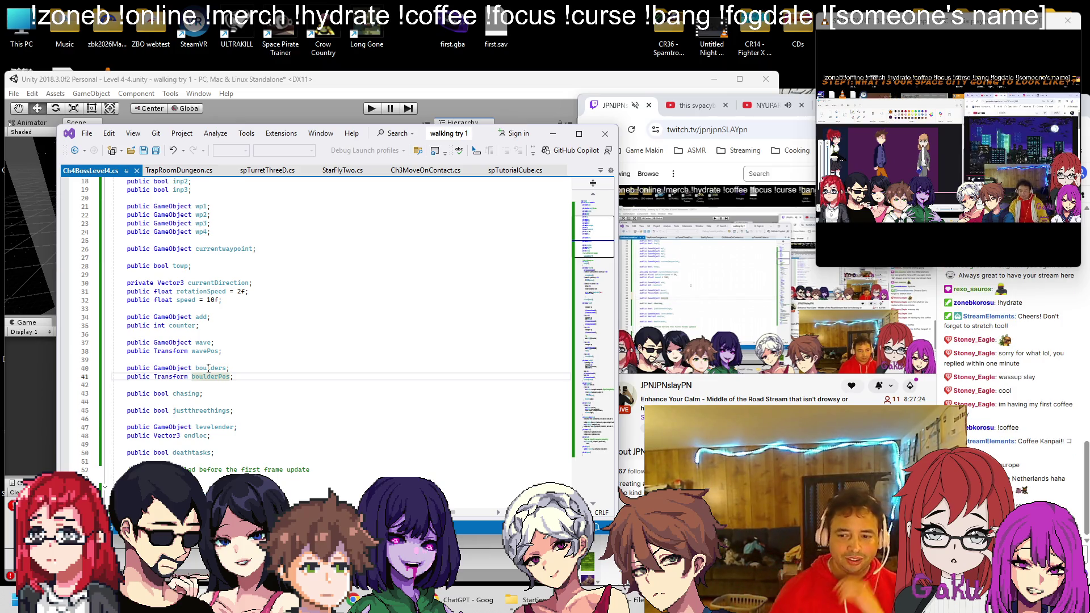
scroll(248, 381, "down", 9)
Copy DropWave's Instantiate statement into the empty DropBoulders method
scroll(248, 380, "down", 20)
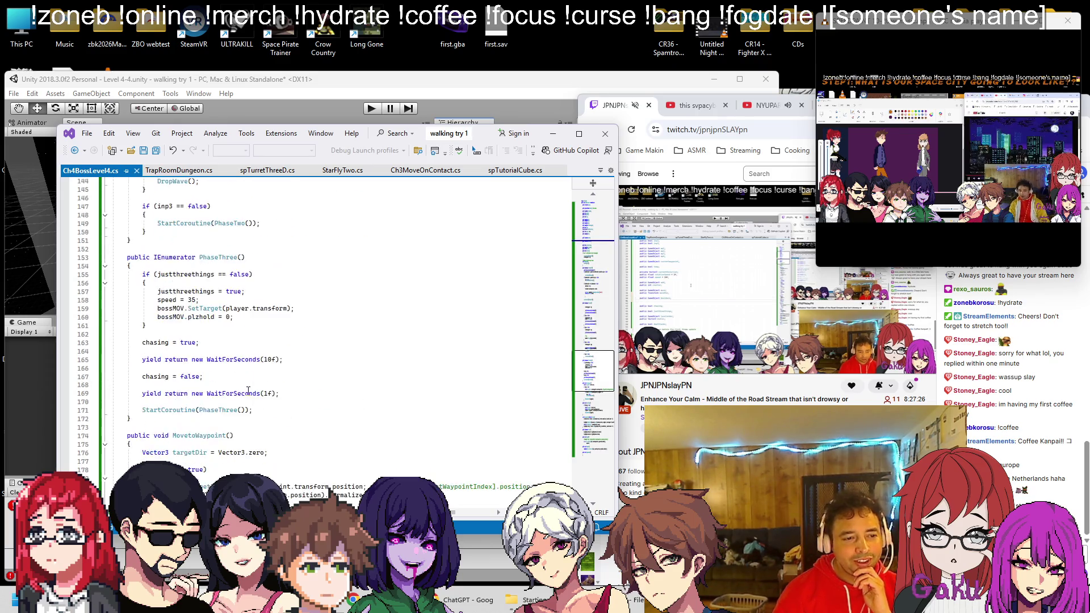
scroll(291, 392, "down", 7)
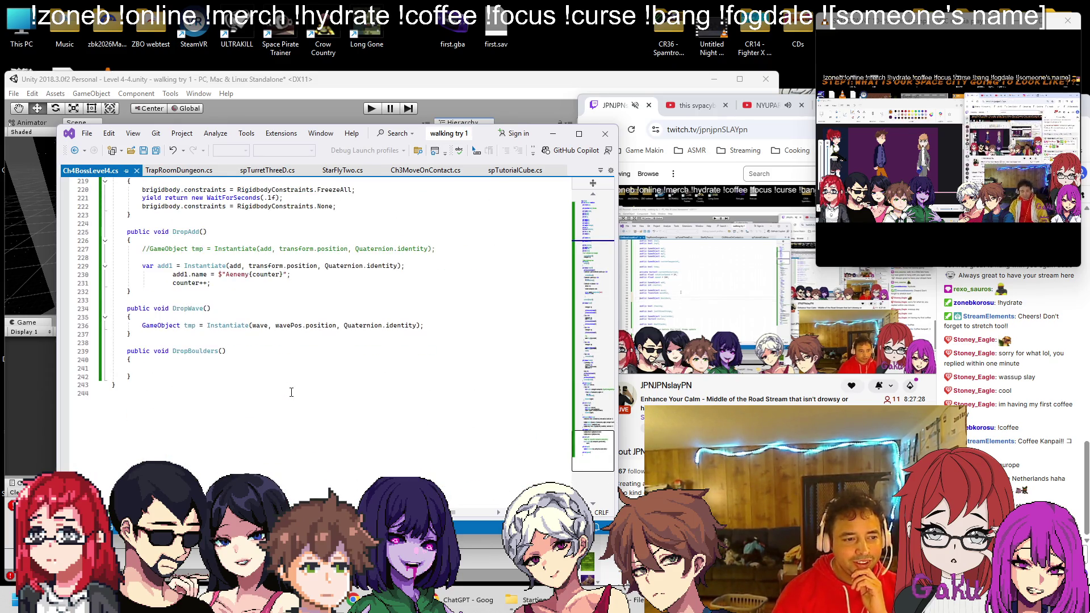
scroll(280, 377, "up", 11)
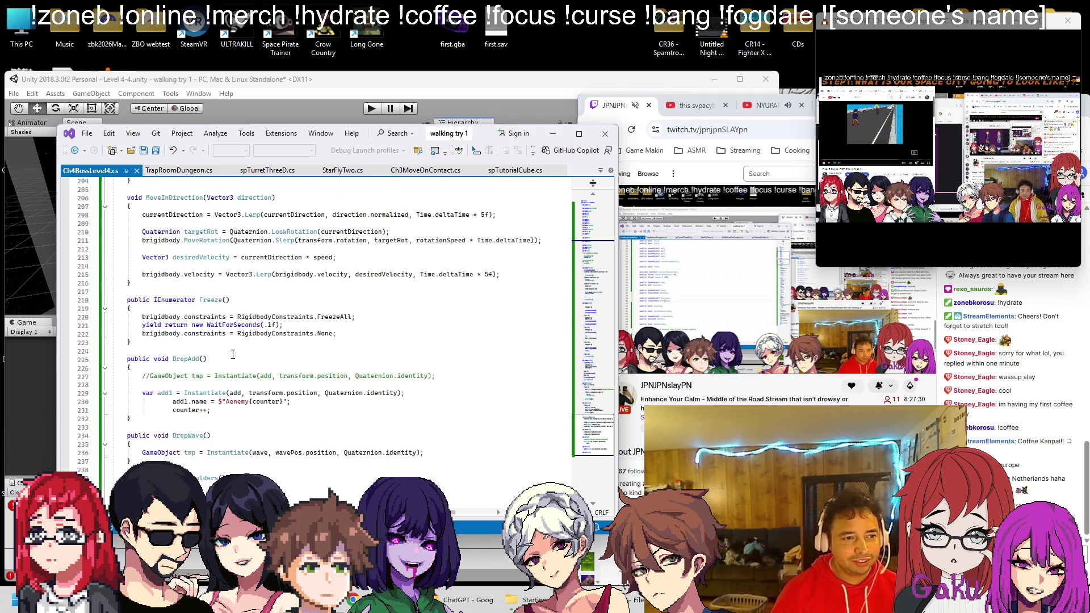
scroll(259, 325, "down", 6)
scroll(260, 324, "down", 3)
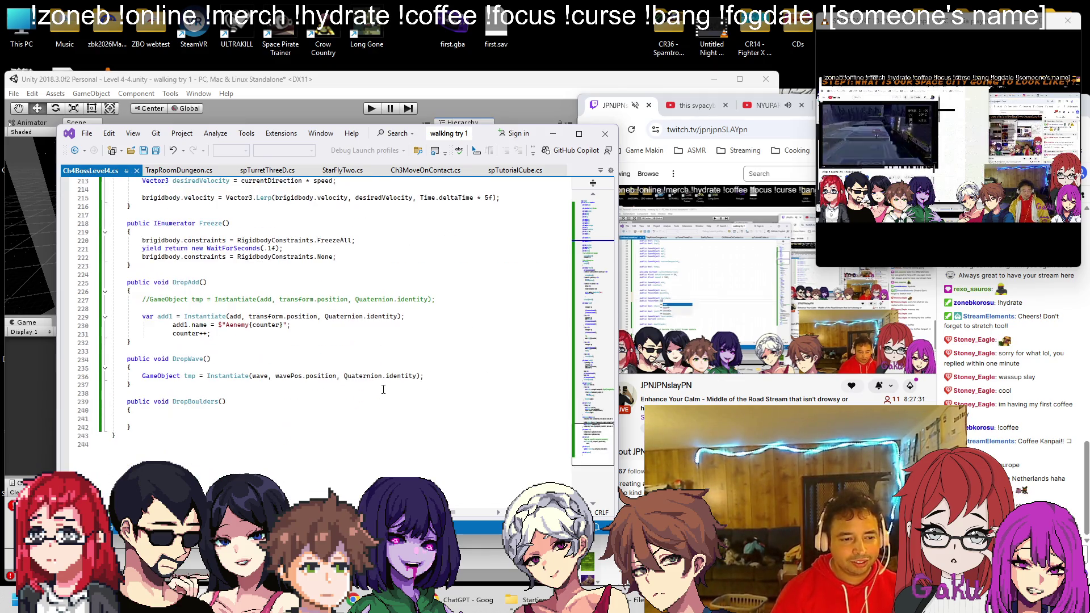
left_click(434, 375)
key("shift+Home")
key("ctrl+c")
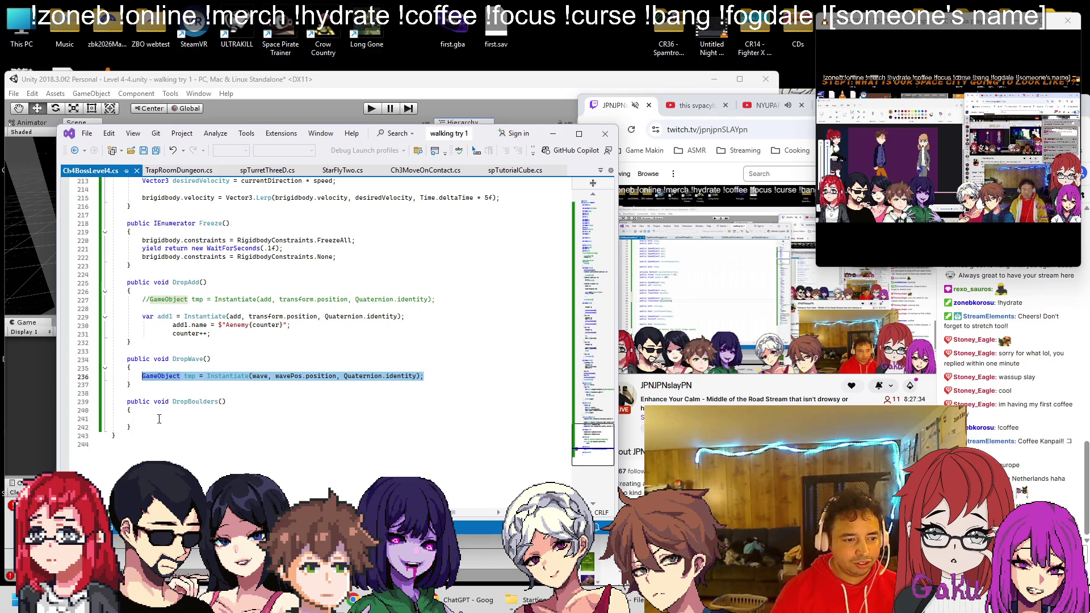
left_click(340, 418)
key("ctrl+v")
Change the pasted arguments from wave and wavePos to boulders and boulderPos, then save
double_click(258, 419)
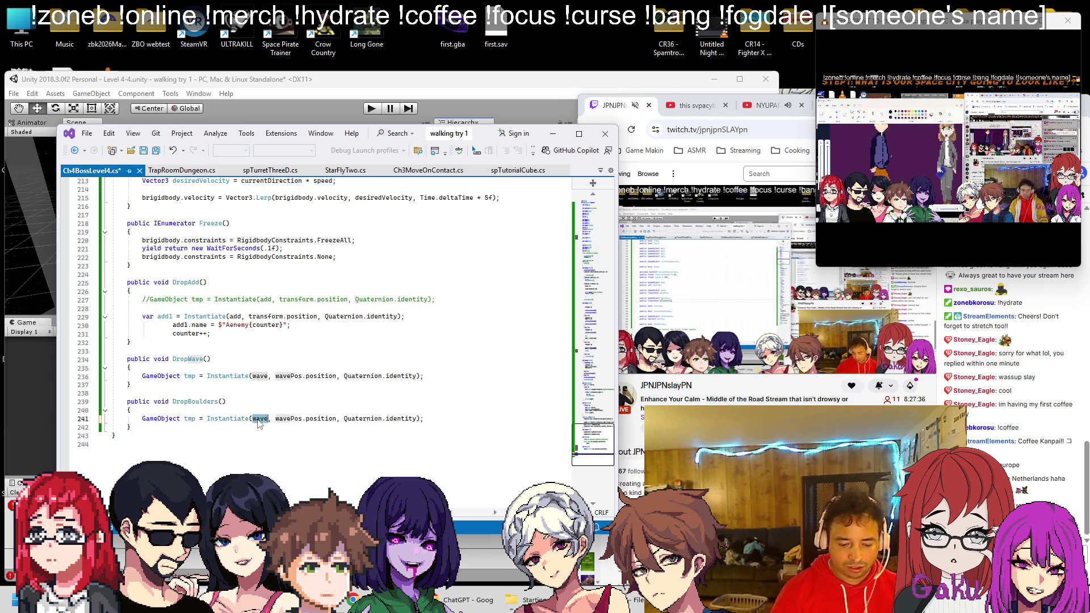
type("boulders")
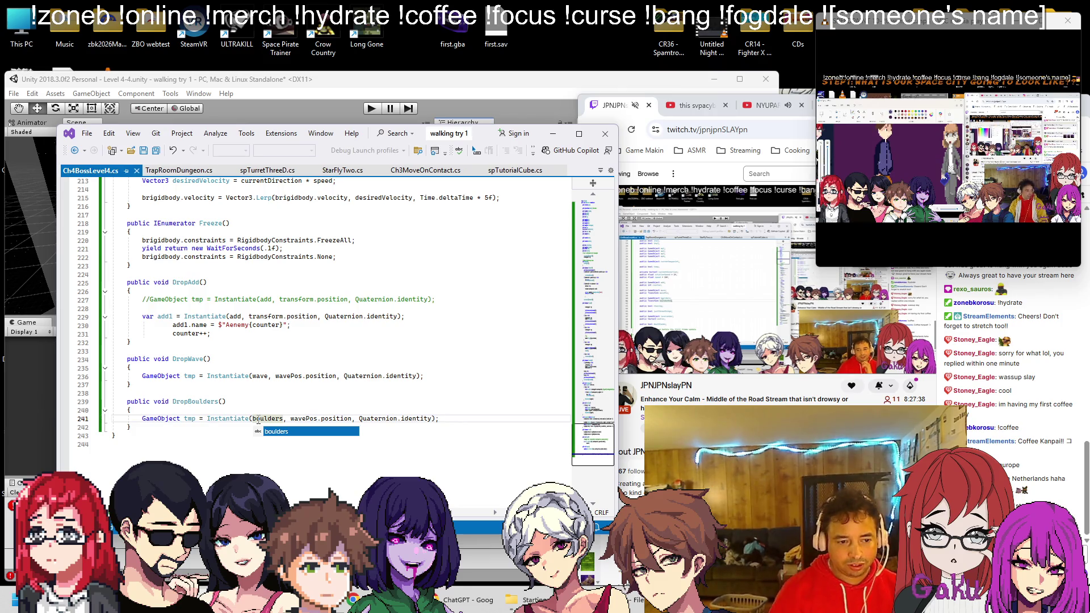
double_click(299, 420)
type("boulderPos")
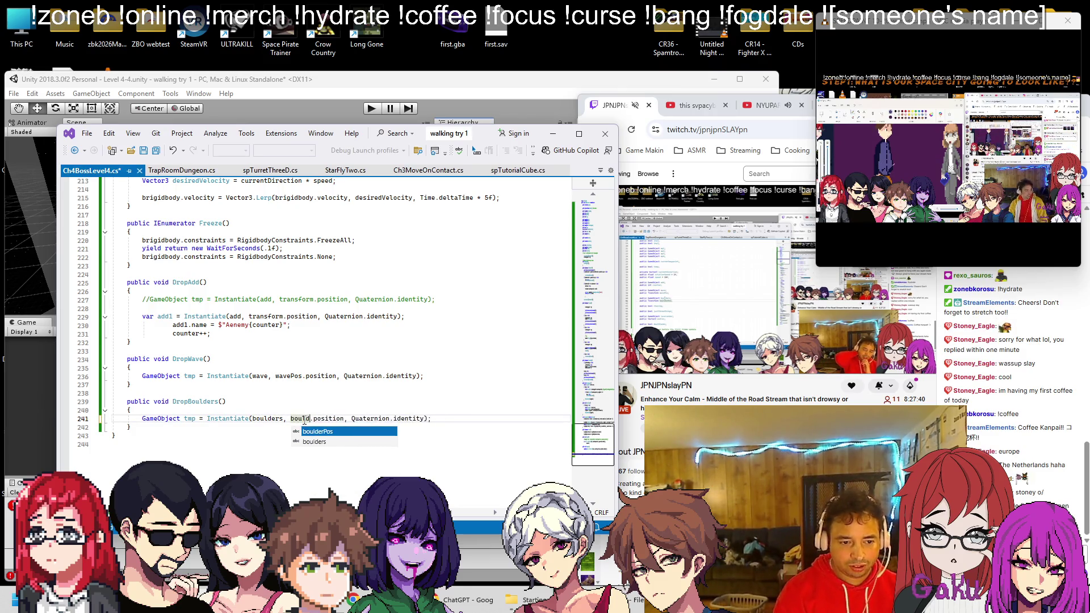
key("ctrl+s")
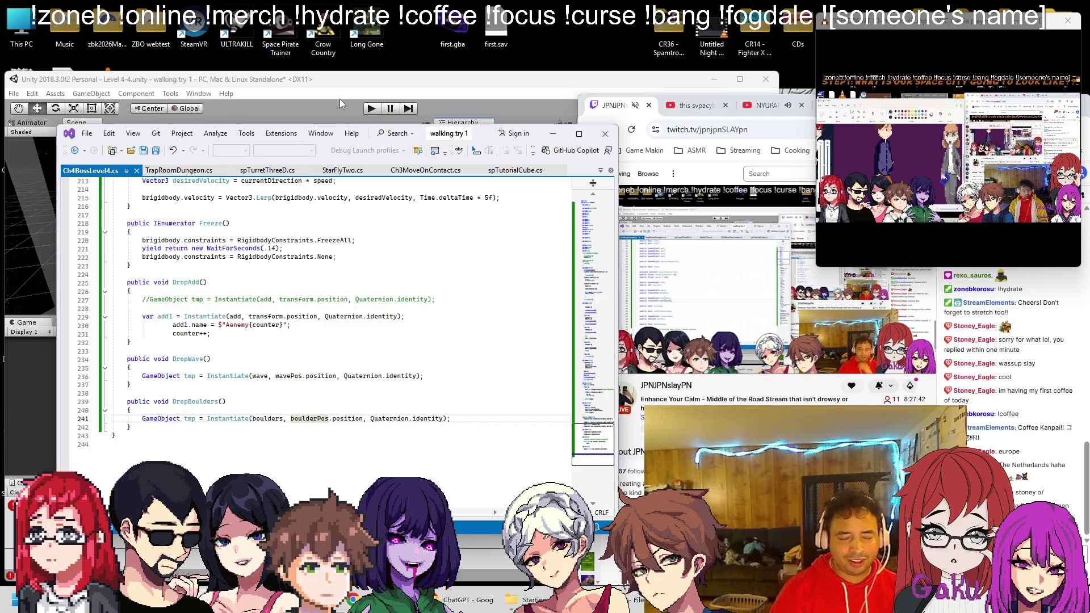
left_click(339, 99)
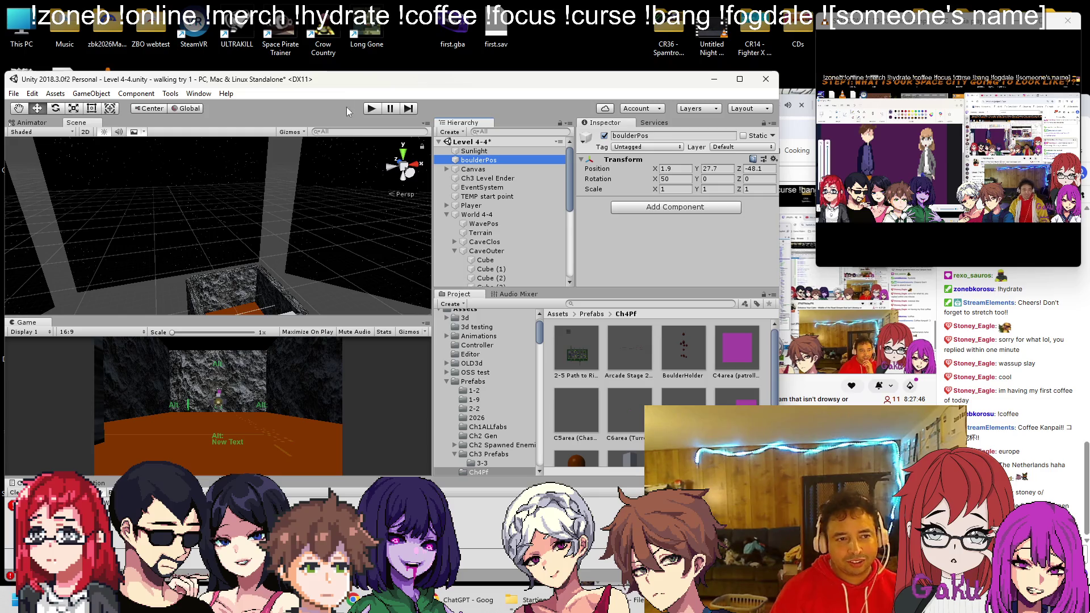
Save the Level 4-4 scene and pan and orbit the Scene view around the chamber
key("ctrl+s")
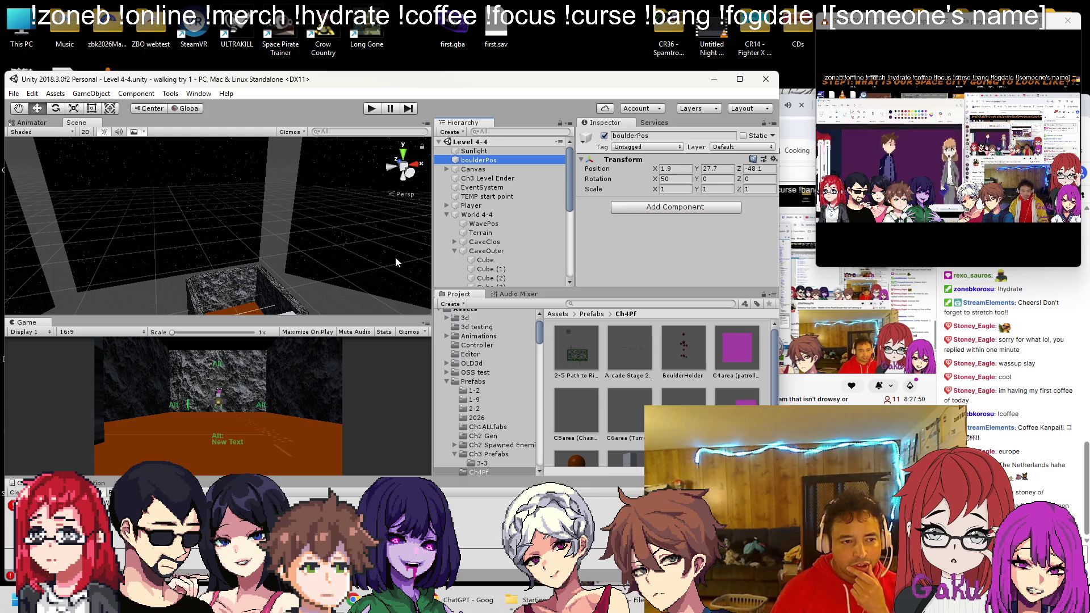
scroll(377, 271, "up", 5)
mouse_move(312, 196)
left_mouse_down()
mouse_move(306, 207)
mouse_move(337, 221)
mouse_move(320, 175)
mouse_move(333, 169)
left_mouse_up()
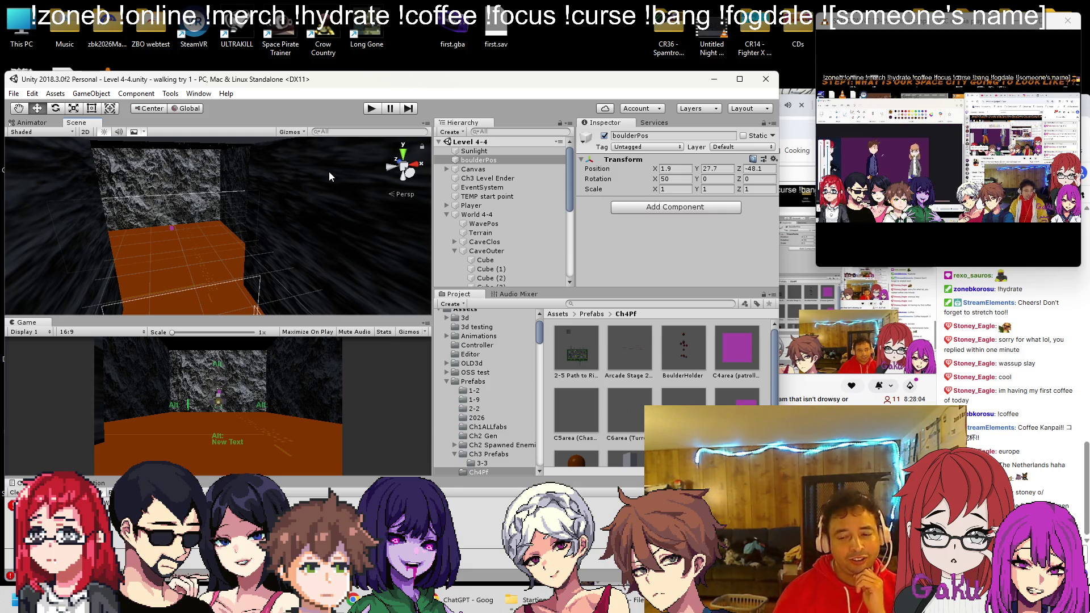
mouse_move(329, 171)
left_mouse_down()
mouse_move(223, 198)
mouse_move(268, 227)
mouse_move(247, 165)
mouse_move(264, 173)
left_mouse_up()
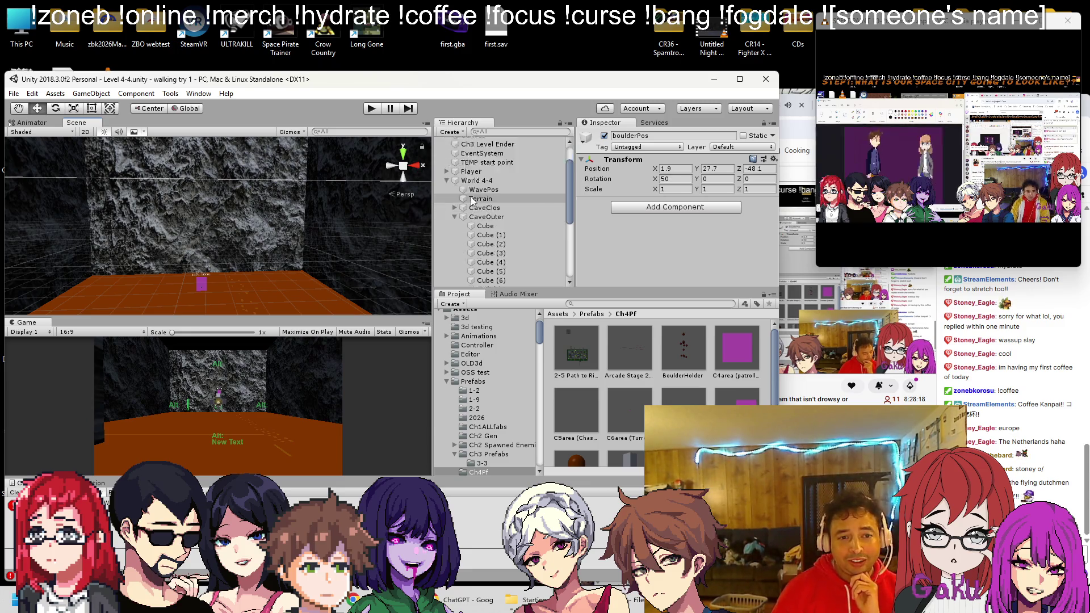
Expand Enemies4-4 > BossChamber and select BossMovement to see its Boulders and Boulder Pos fields
left_click(445, 217)
left_click(446, 215)
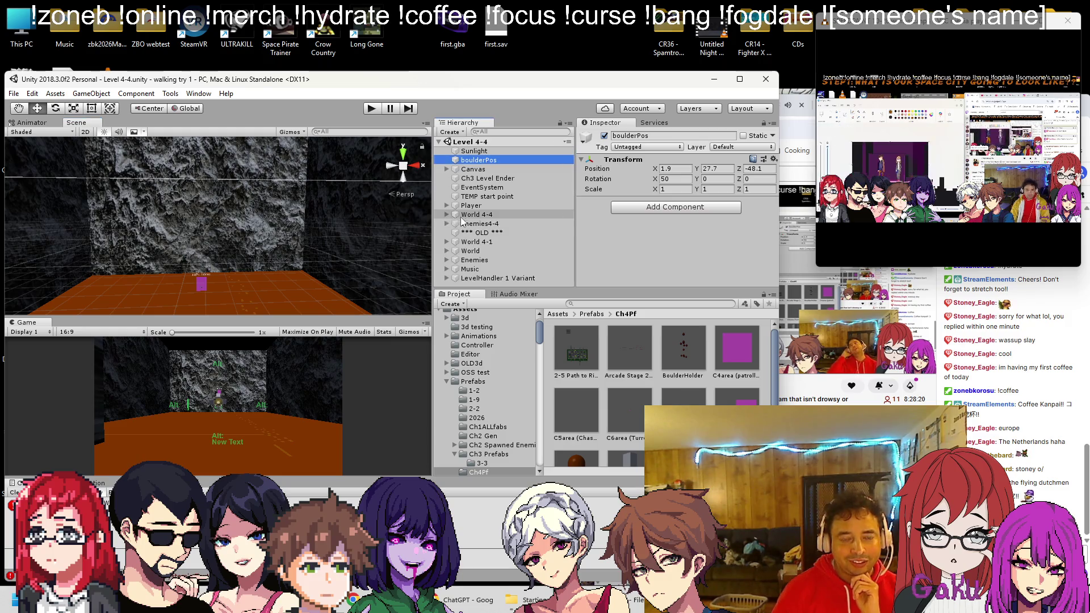
left_click(446, 223)
left_click(456, 233)
left_click(482, 241)
scroll(621, 220, "down", 5)
scroll(621, 217, "down", 3)
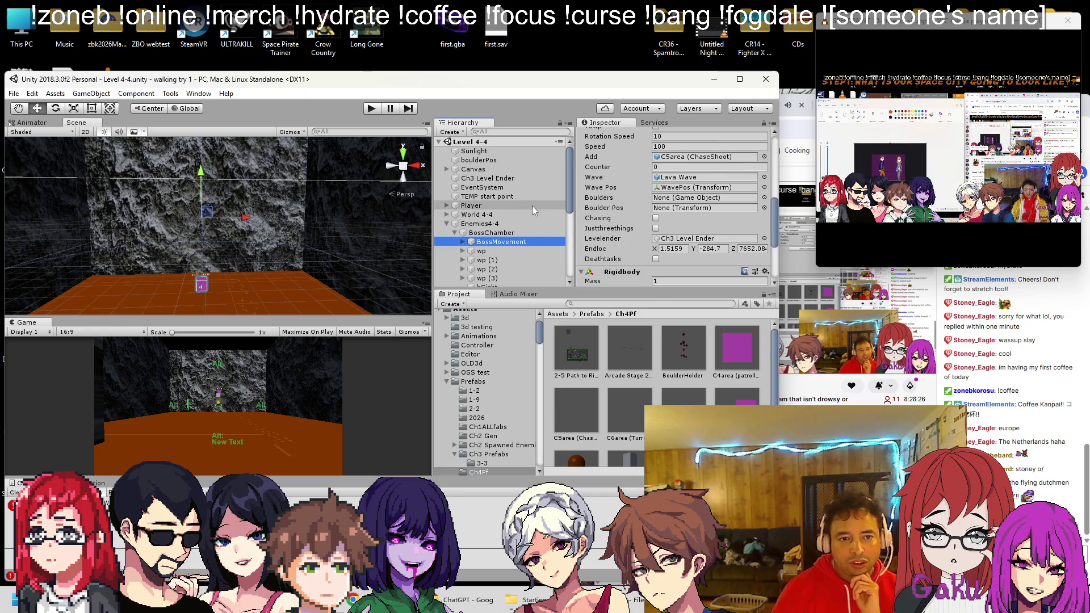
Assign BoulderHolder to the Boulders field and boulderPos to the Boulder Pos field
left_click_drag(690, 355, 674, 181)
left_click_drag(227, 216, 278, 269, "alt")
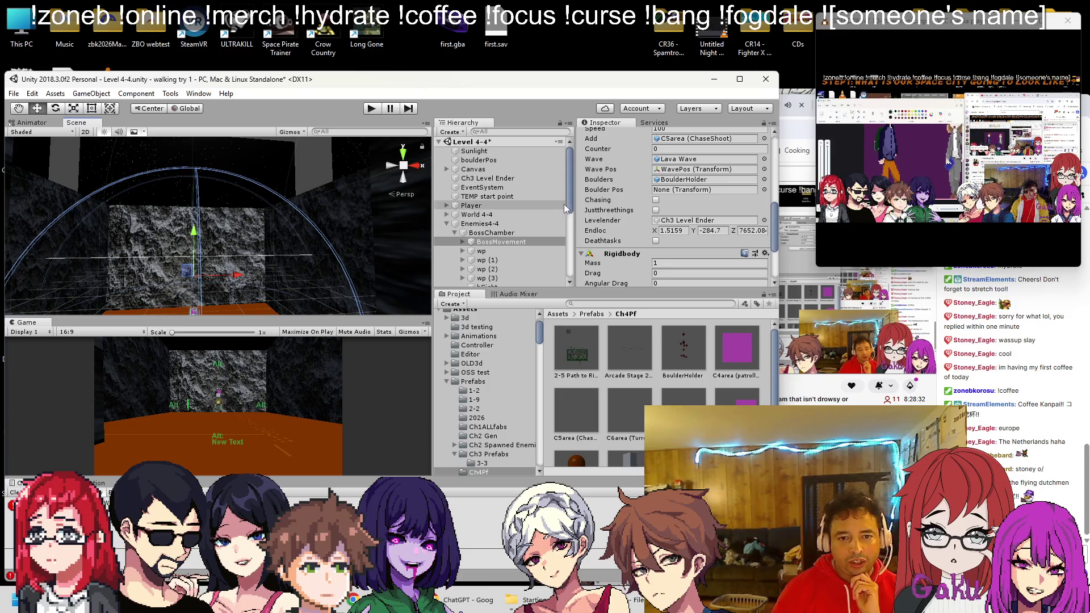
left_click_drag(478, 160, 672, 191)
Move boulderPos under World 4-4 in the Hierarchy and save the scene
mouse_move(479, 160)
left_mouse_down()
mouse_move(495, 278)
mouse_move(495, 223)
mouse_move(509, 210)
mouse_move(494, 159)
left_mouse_up()
scroll(449, 227, "up", 5)
left_click(447, 206)
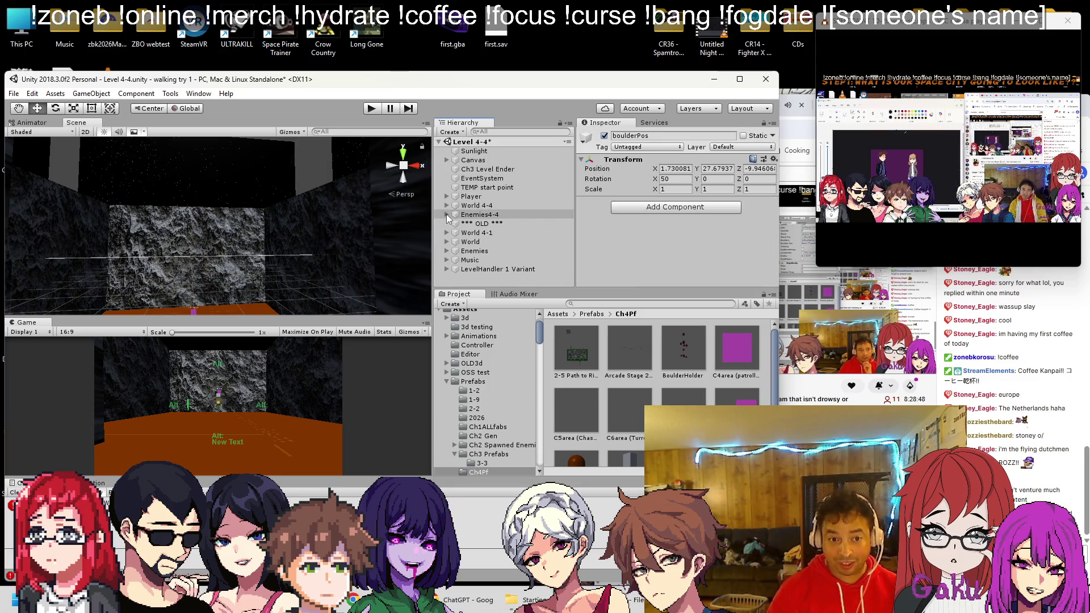
left_click(446, 207)
scroll(465, 226, "down", 6)
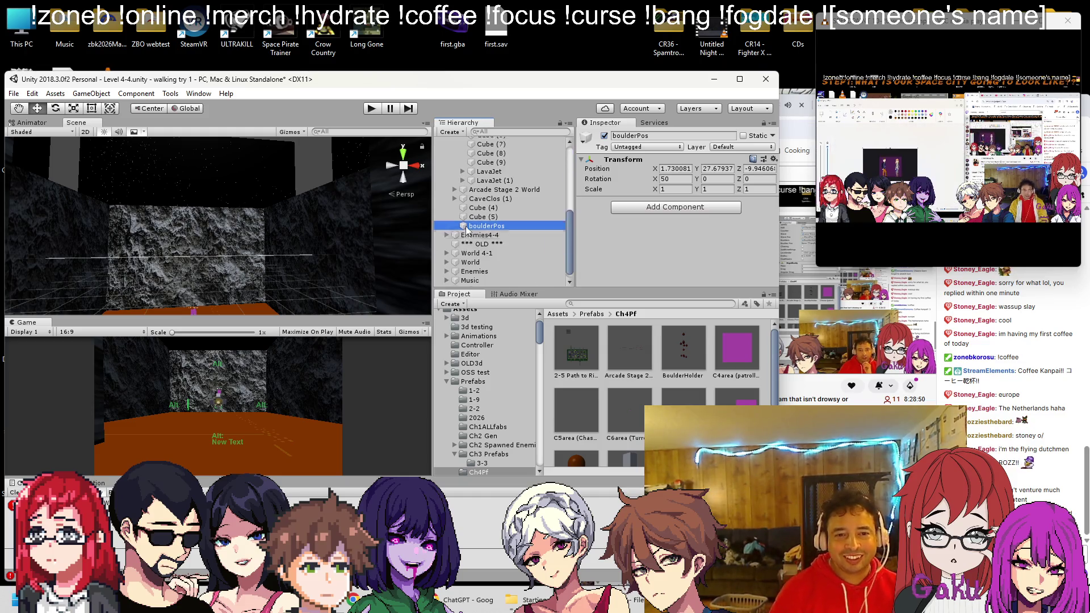
mouse_move(482, 224)
left_mouse_down()
mouse_move(483, 145)
mouse_move(485, 224)
left_mouse_up()
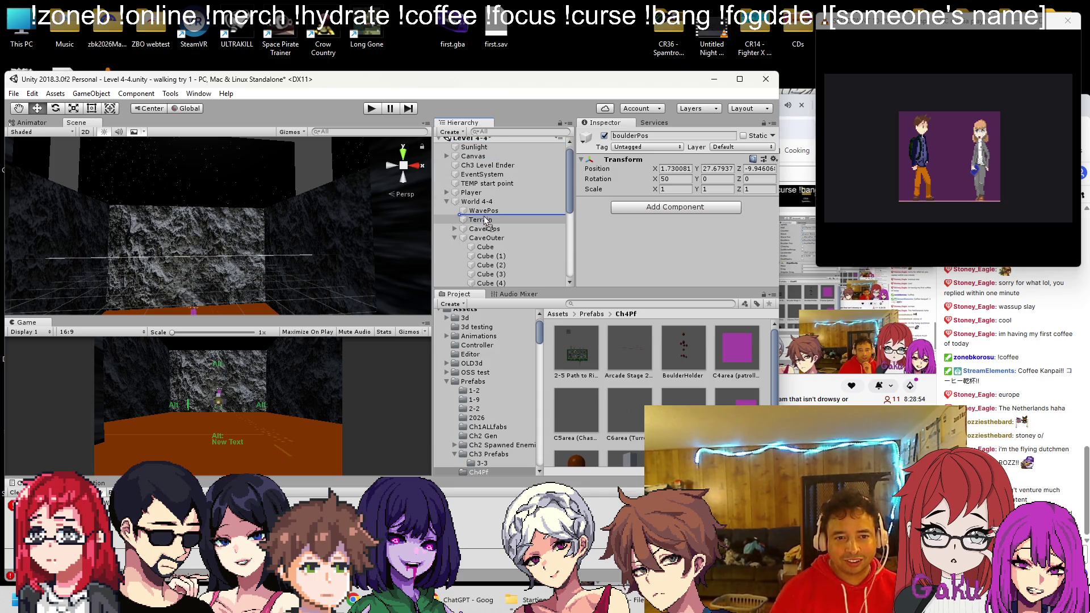
key("ctrl+s")
left_click(445, 203)
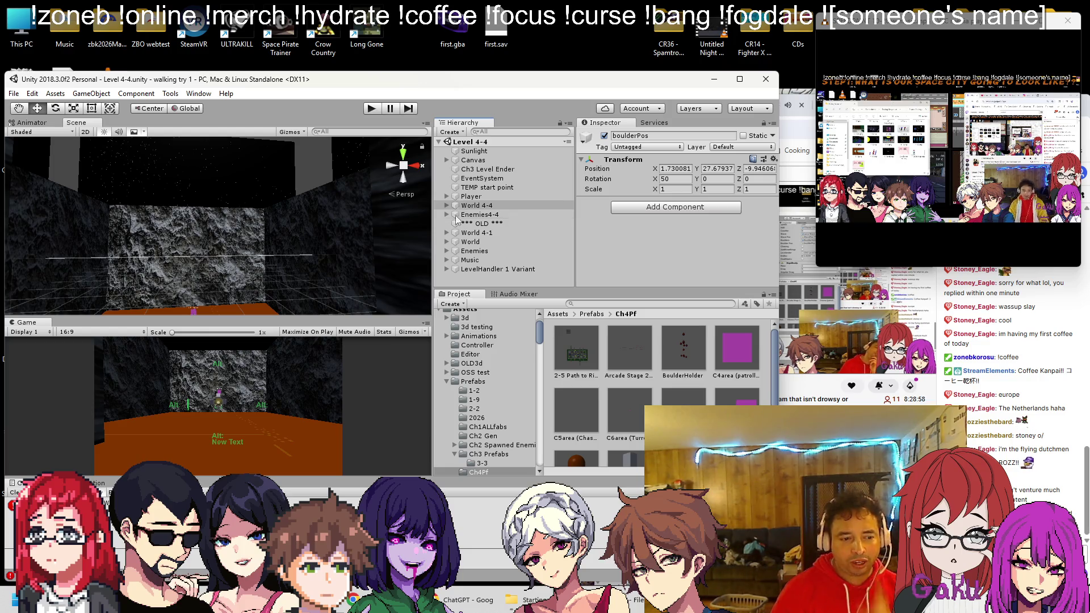
key("alt+Tab")
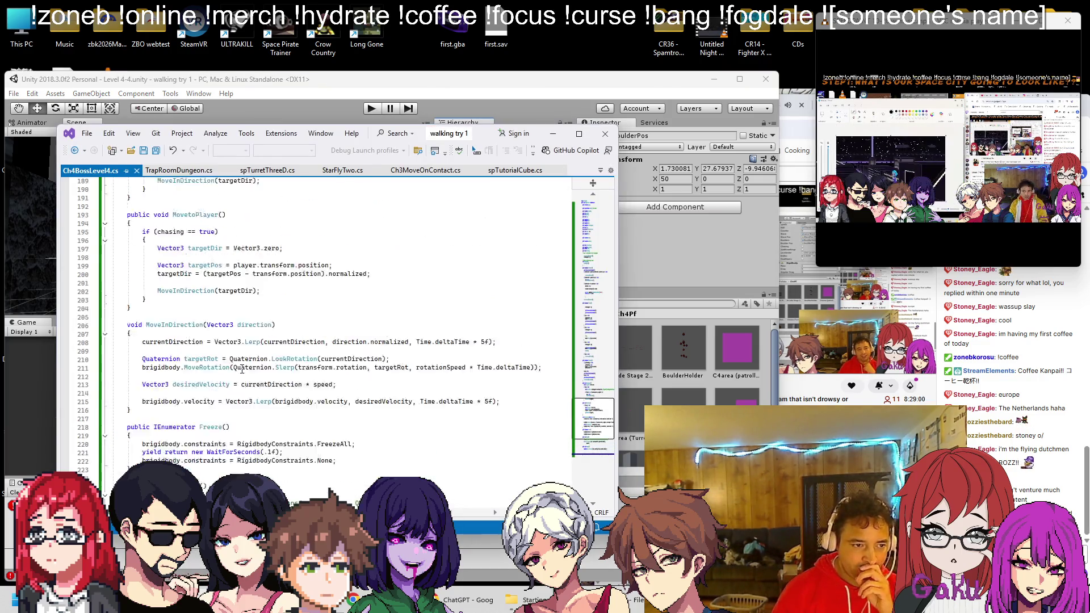
Delete the //lava comment and surrounding blank lines from PhaseTwo's wp3 branch
scroll(242, 369, "up", 20)
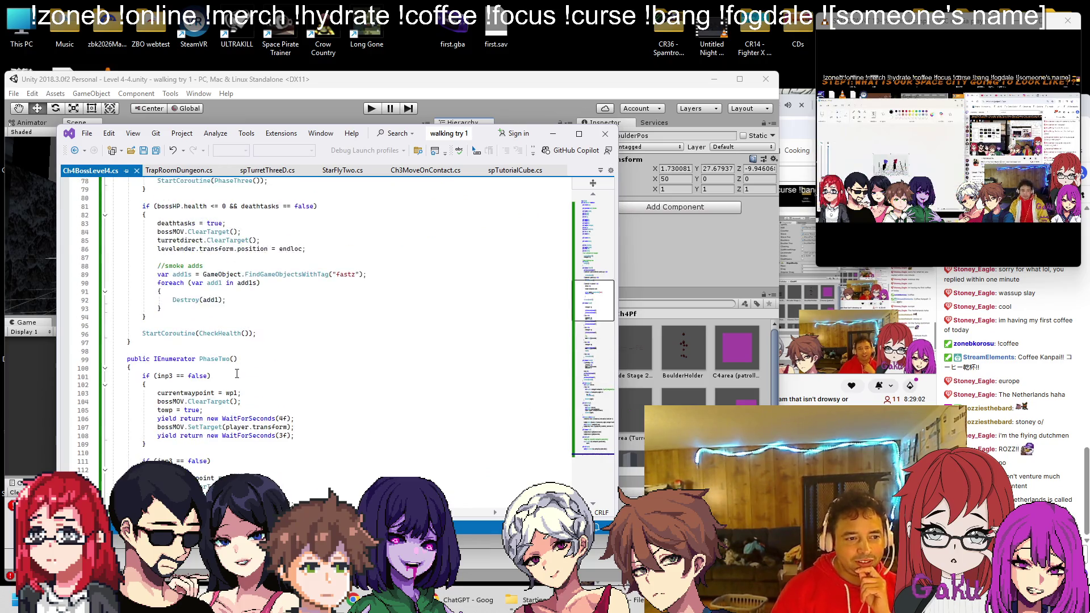
scroll(238, 373, "down", 5)
scroll(244, 358, "down", 2)
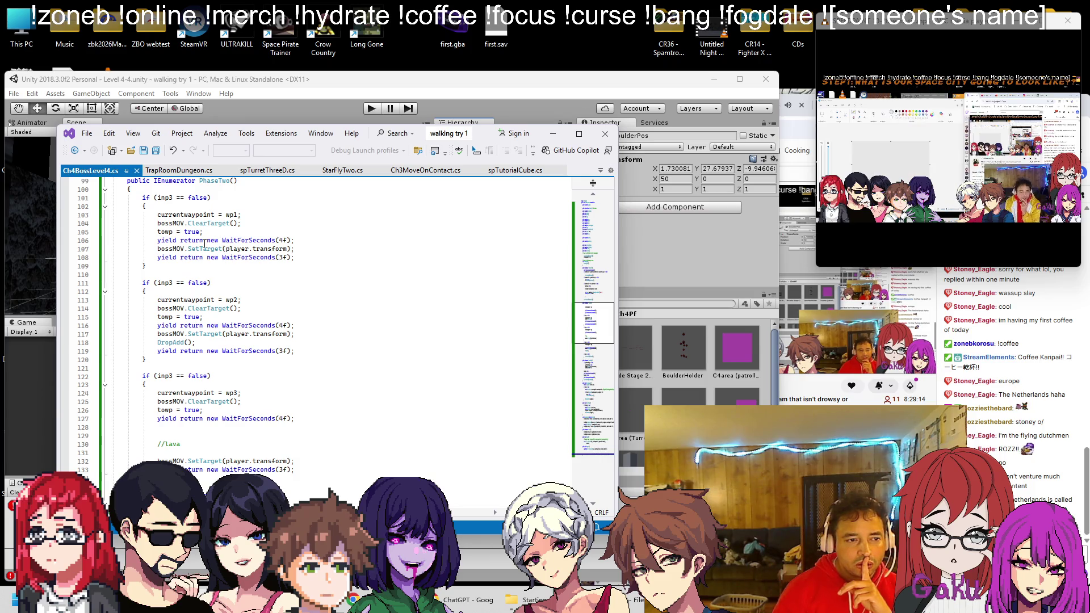
scroll(206, 246, "down", 2)
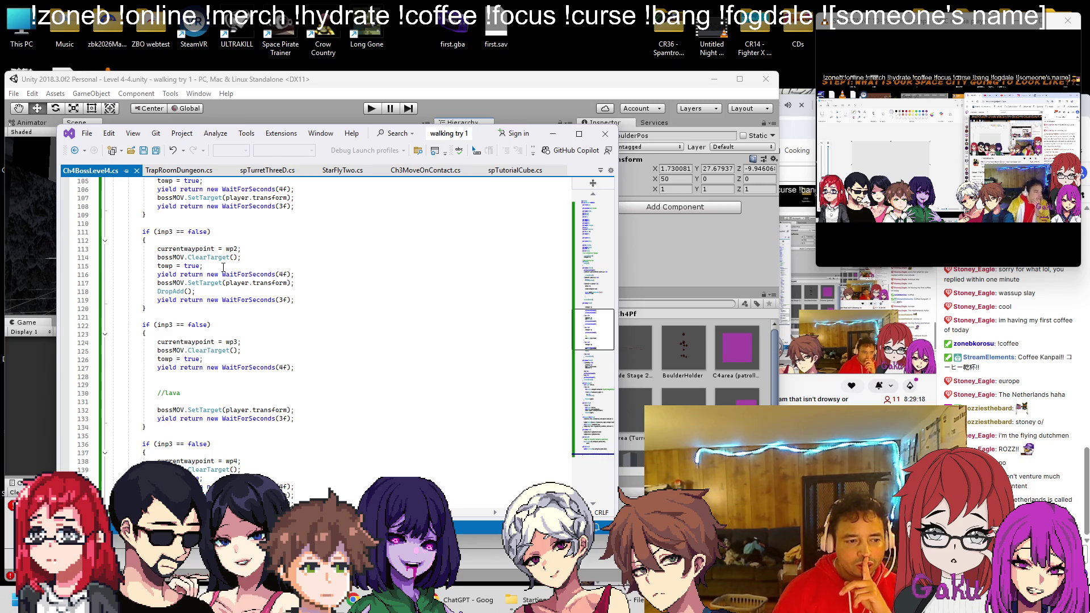
scroll(223, 268, "down", 2)
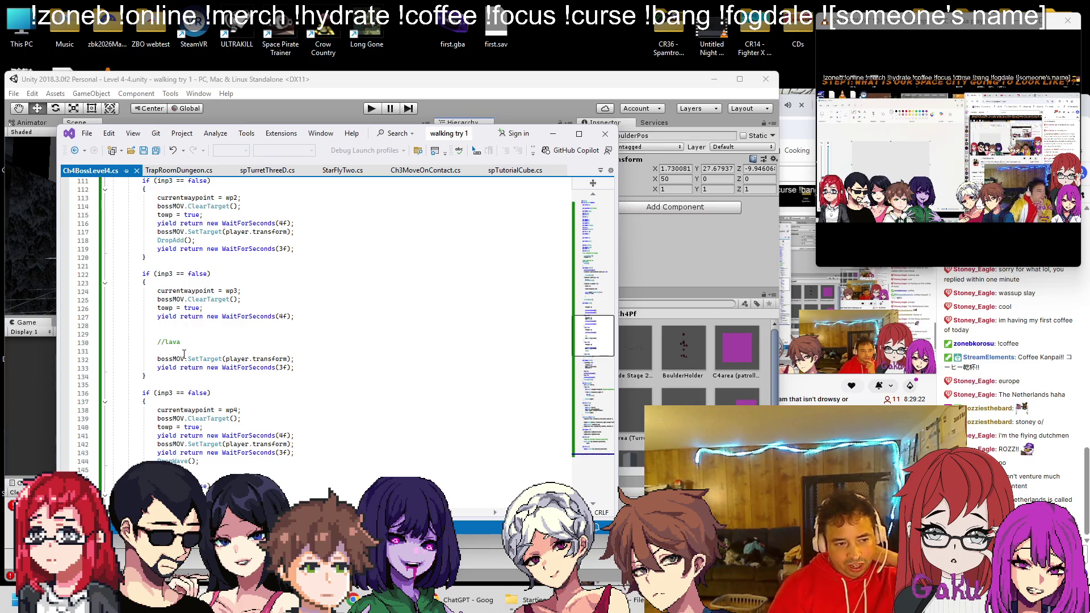
mouse_move(170, 346)
left_mouse_down()
mouse_move(113, 323)
mouse_move(295, 316)
left_mouse_up()
key("BackSpace")
scroll(260, 294, "up", 2)
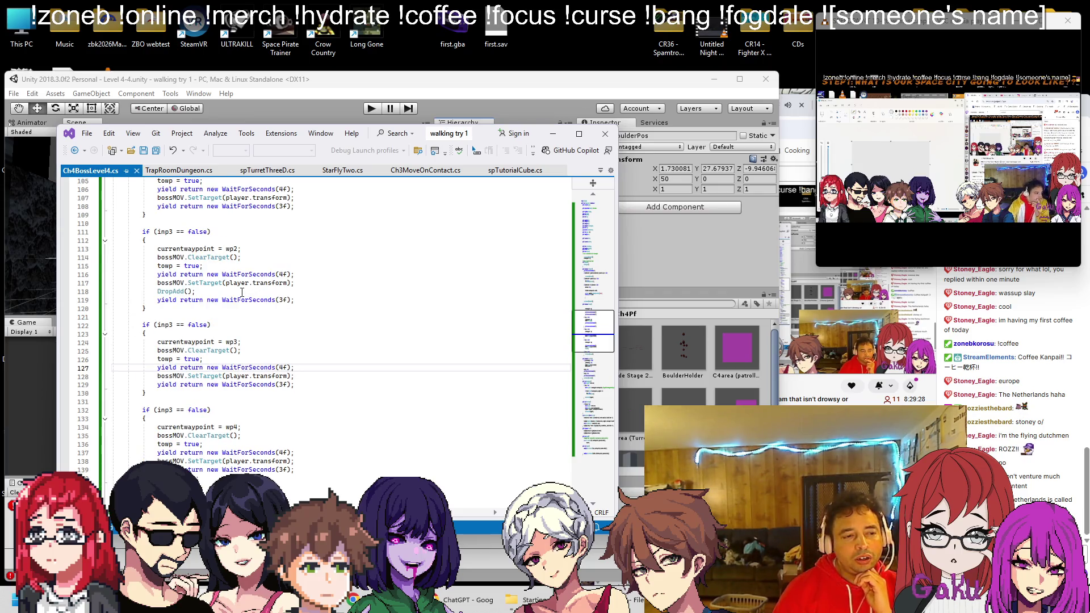
left_click(350, 108)
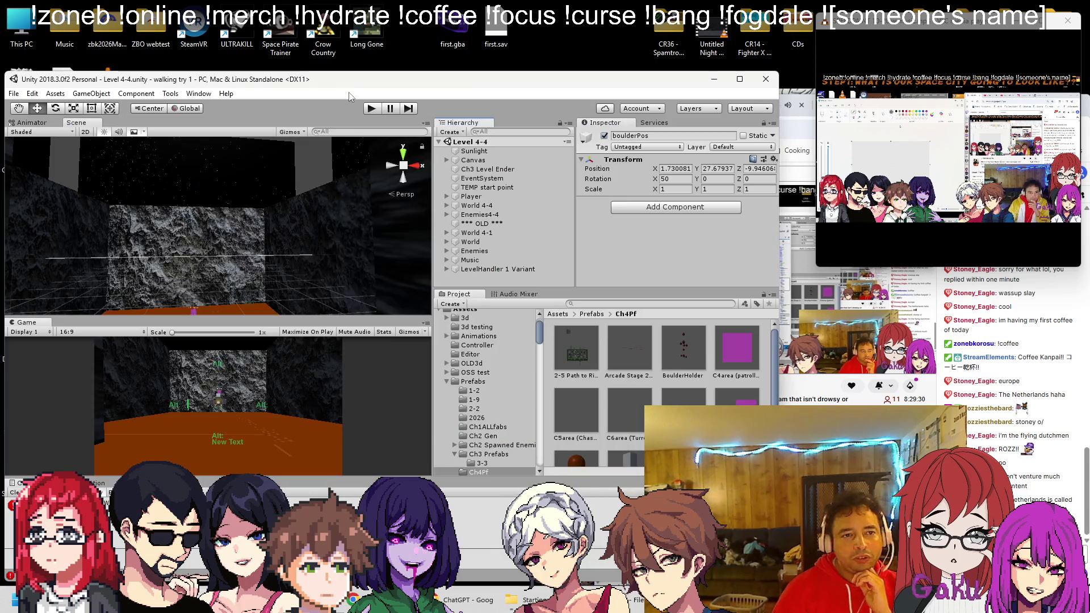
Expand Enemies4-4 > BossChamber and frame waypoints wp (3), wp (2), wp (1) and wp in the scene
left_click(445, 205)
left_click(444, 205)
left_click(447, 214)
scroll(467, 220, "down", 3)
double_click(477, 201)
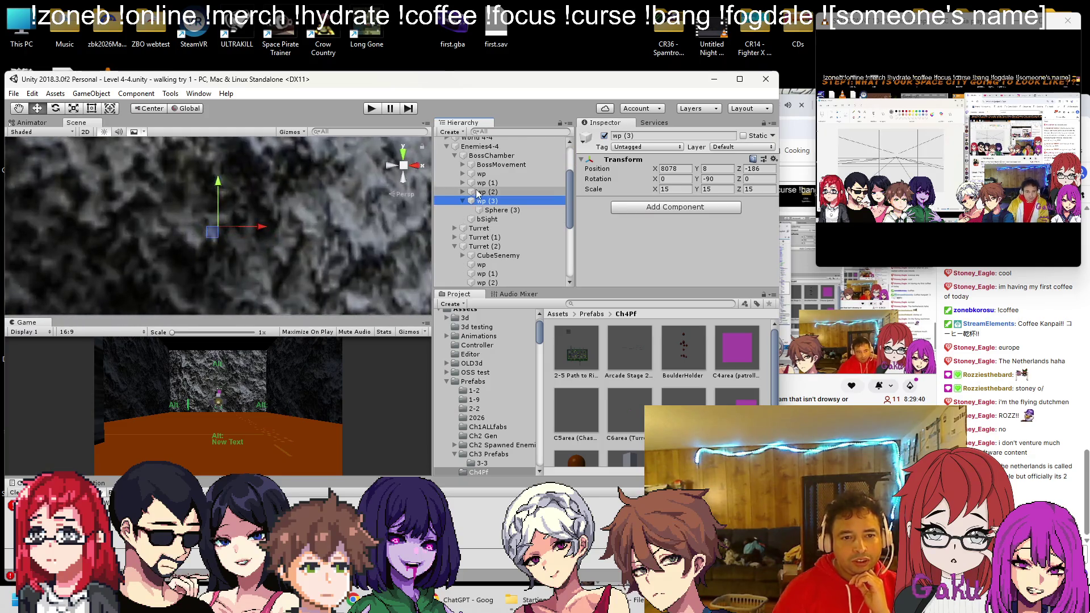
double_click(477, 192)
double_click(480, 182)
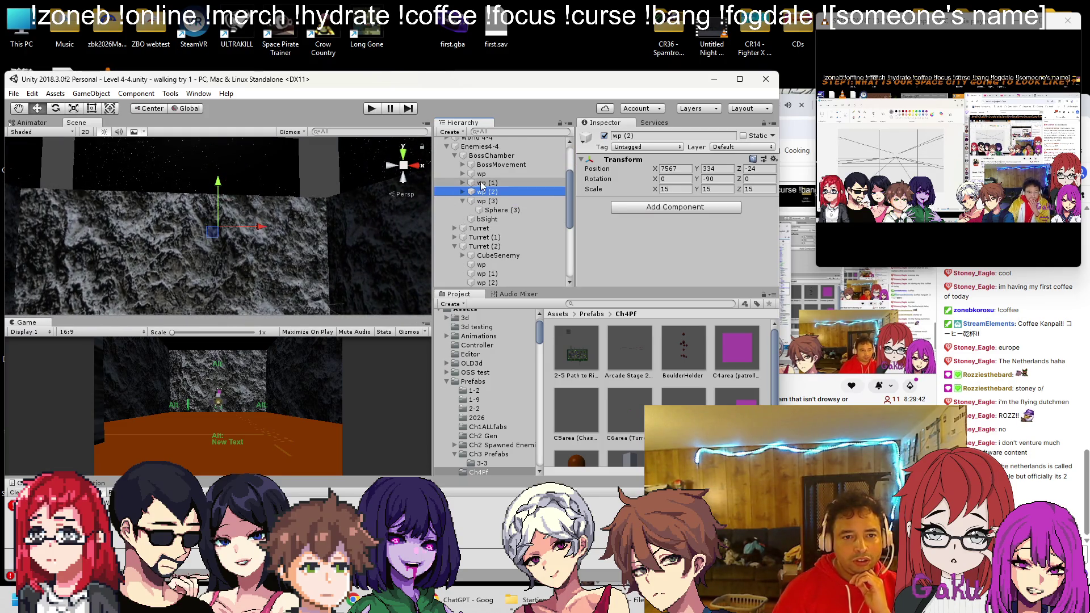
mouse_move(244, 209)
left_mouse_down()
mouse_move(244, 234)
mouse_move(238, 227)
mouse_move(260, 255)
left_mouse_up()
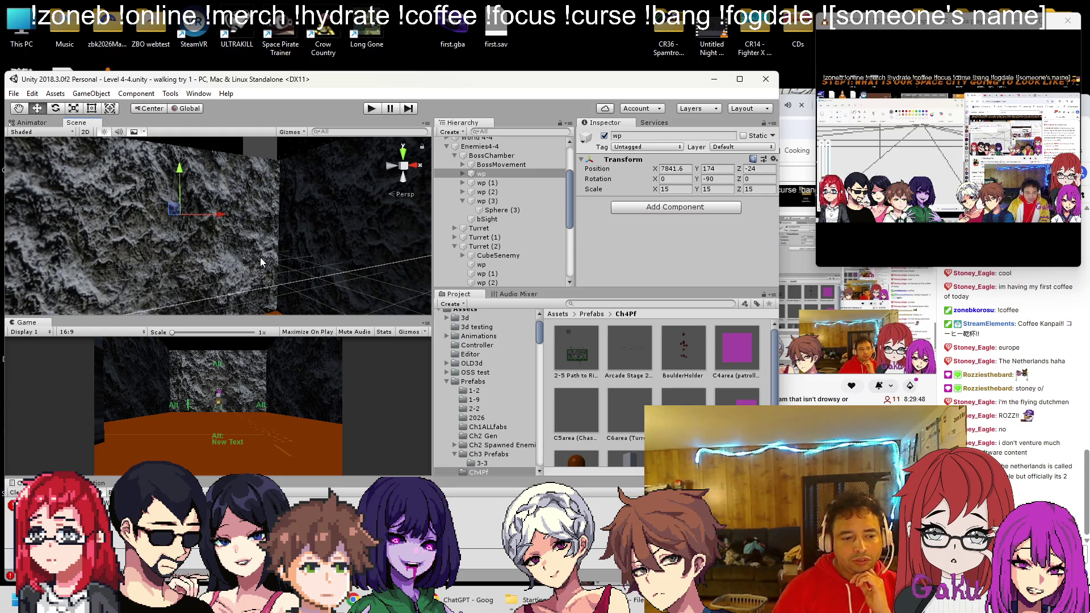
key("alt+Tab")
Scroll down to the DropBoulders() method and select its name
scroll(264, 408, "up", 10)
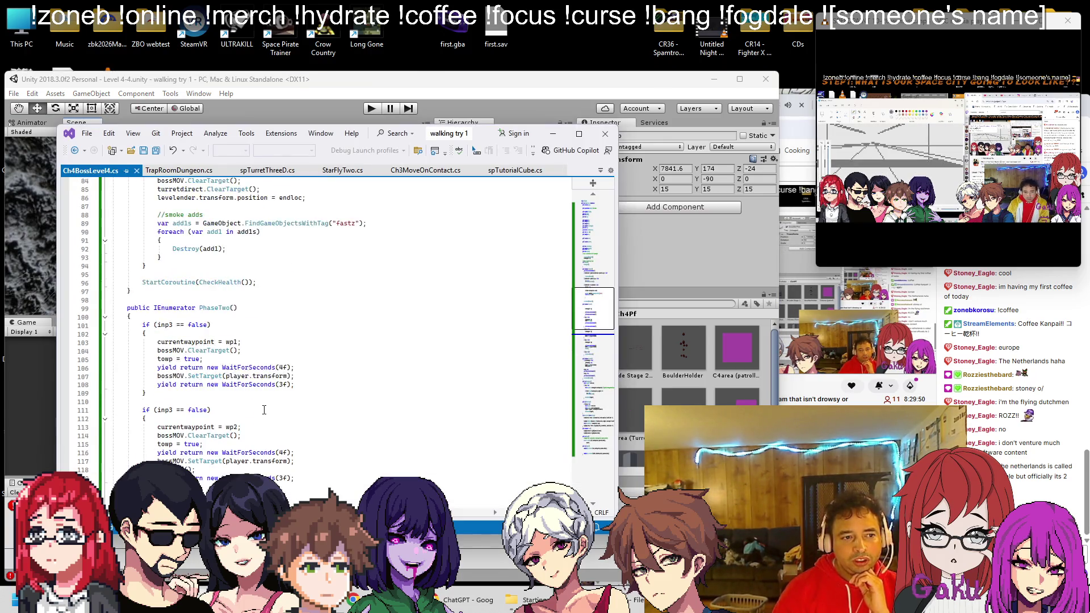
scroll(264, 408, "up", 7)
scroll(264, 408, "down", 13)
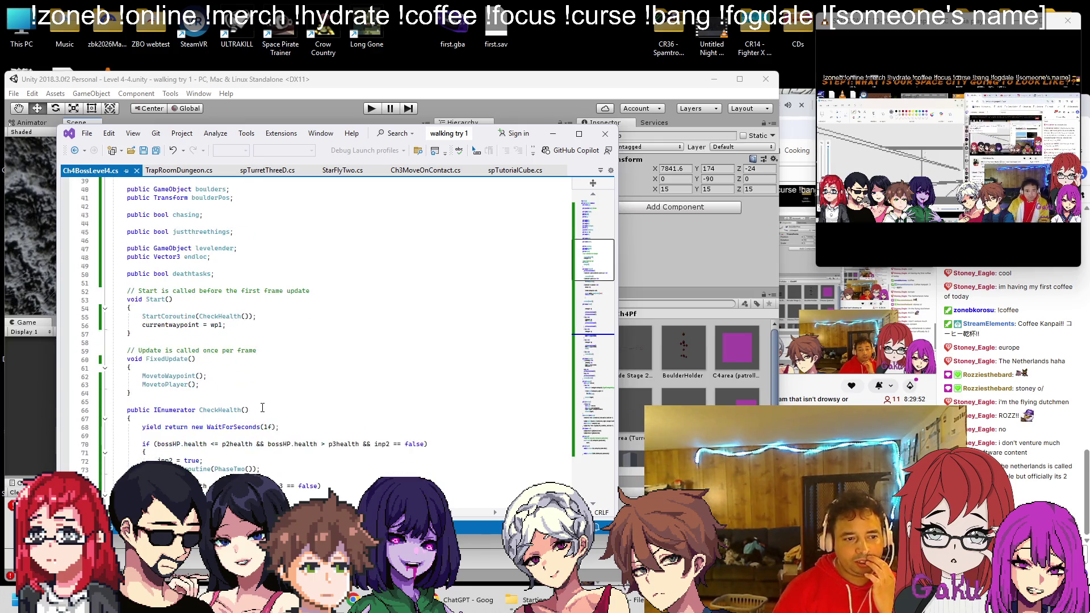
scroll(251, 409, "up", 2)
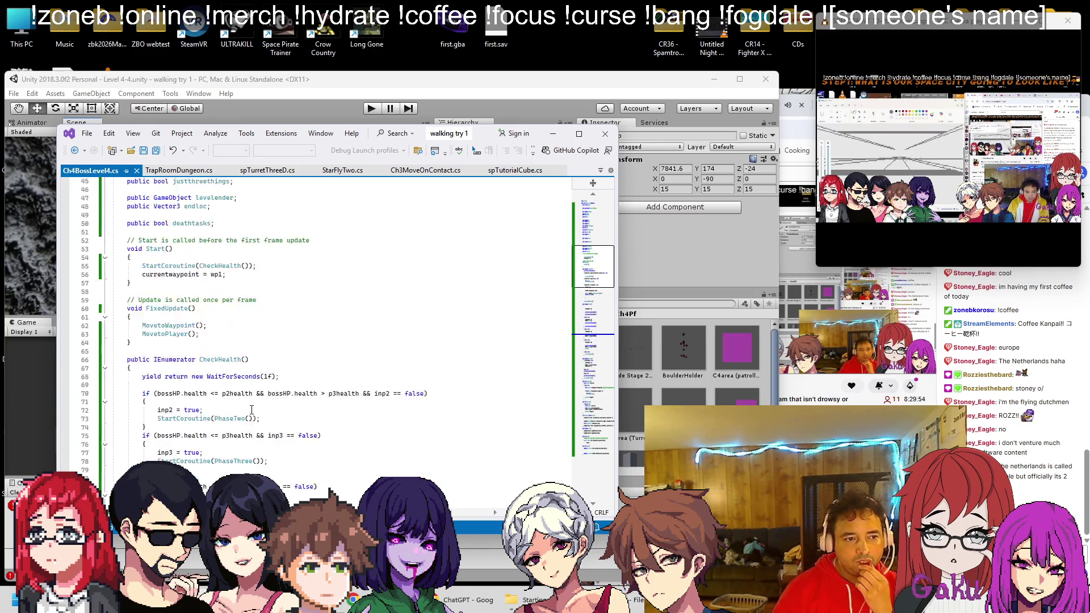
scroll(238, 404, "down", 14)
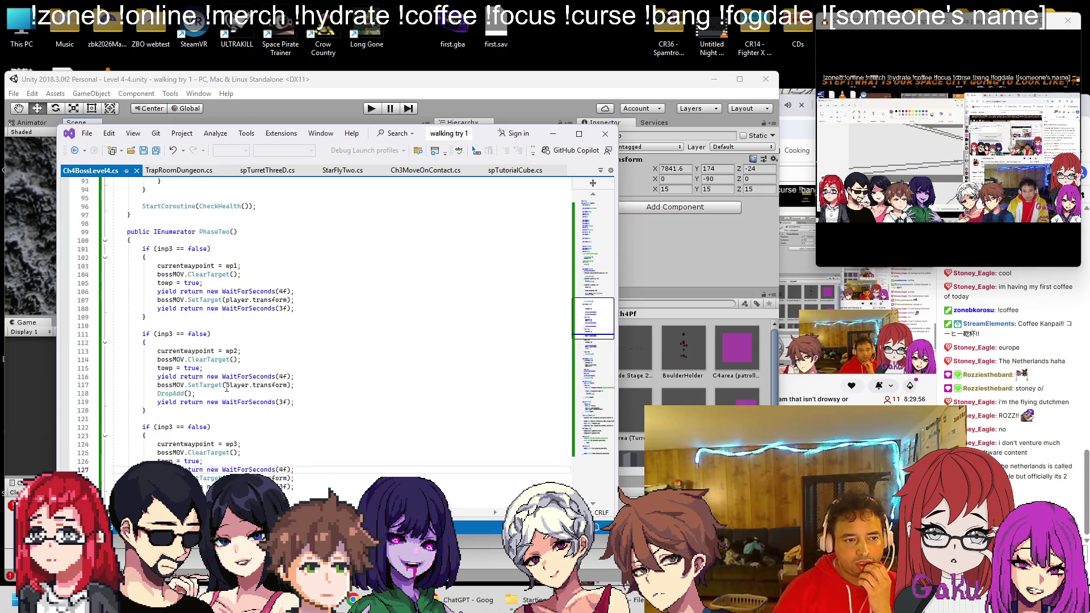
scroll(226, 374, "down", 10)
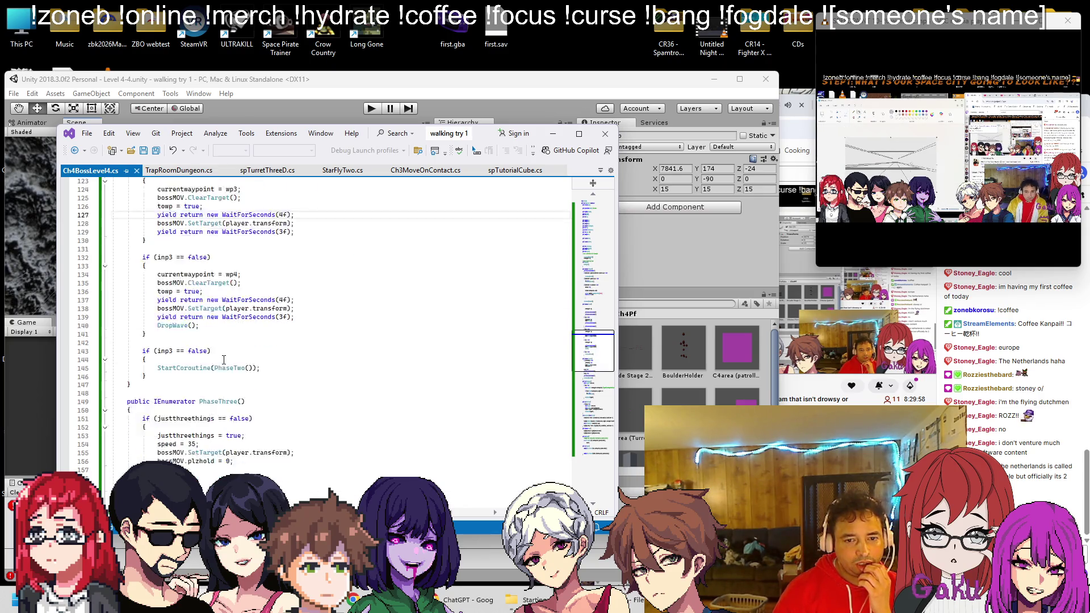
scroll(224, 359, "down", 3)
scroll(223, 365, "up", 9)
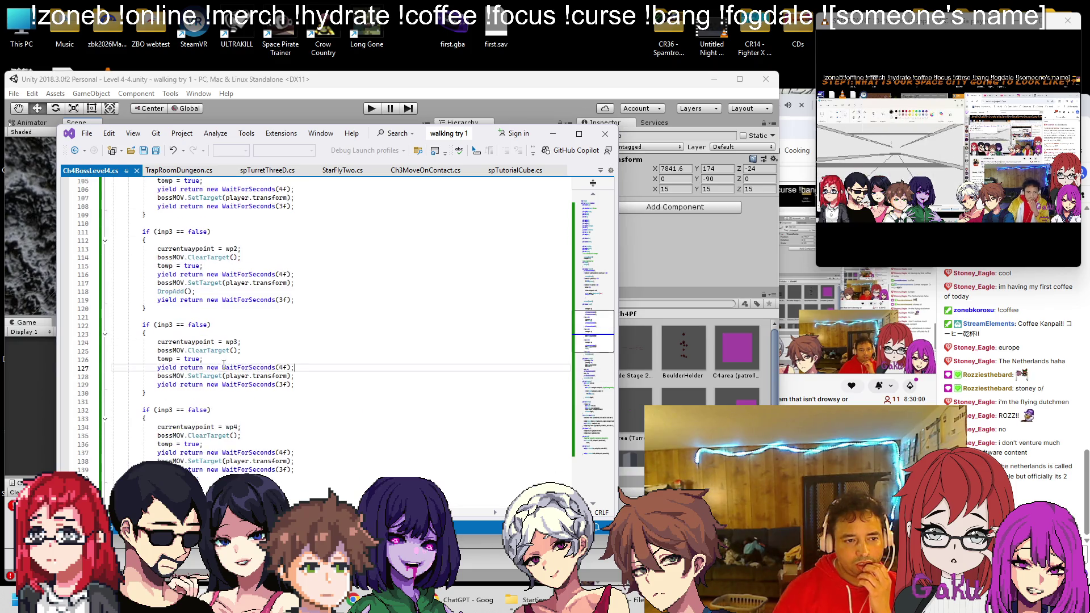
scroll(223, 365, "up", 3)
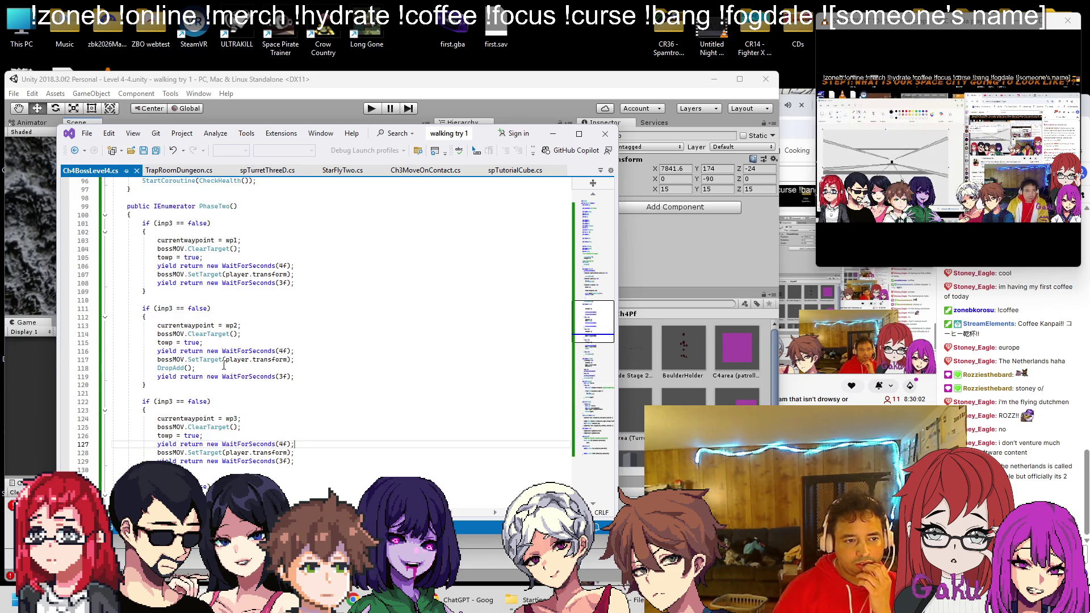
scroll(224, 365, "up", 1)
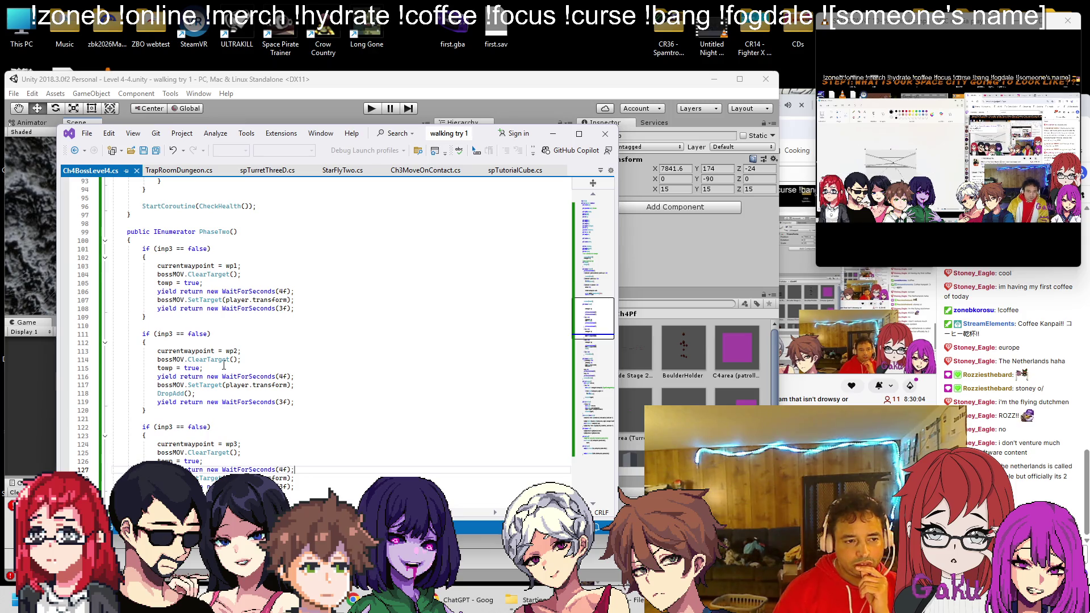
scroll(252, 301, "down", 20)
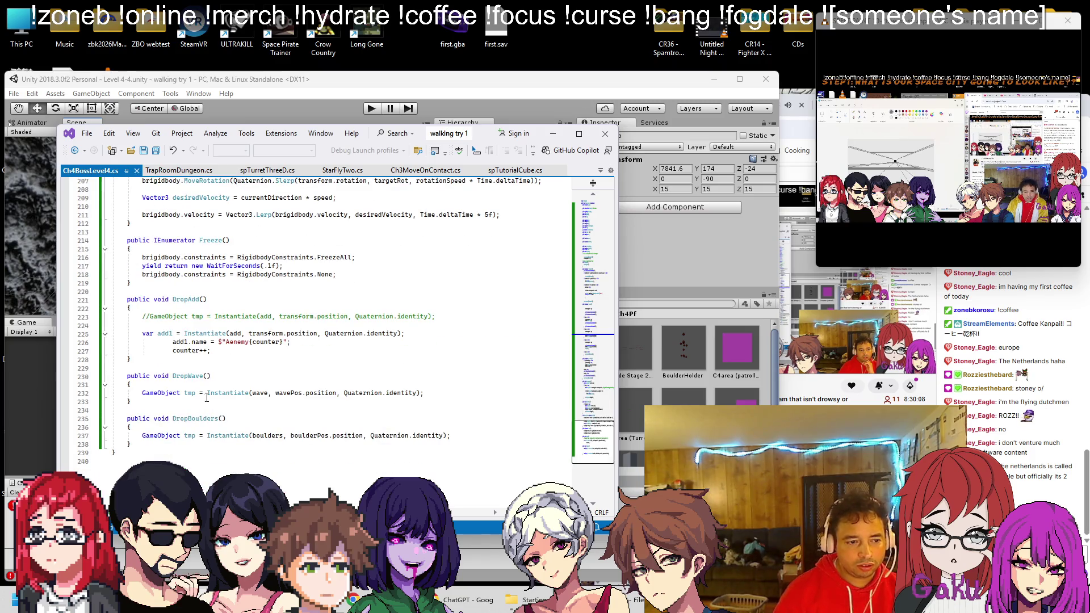
mouse_move(181, 418)
left_mouse_down()
mouse_move(129, 418)
mouse_move(230, 418)
left_mouse_up()
Insert a DropBoulders() call at the start of PhaseTwo's first wp1 block
scroll(302, 375, "up", 20)
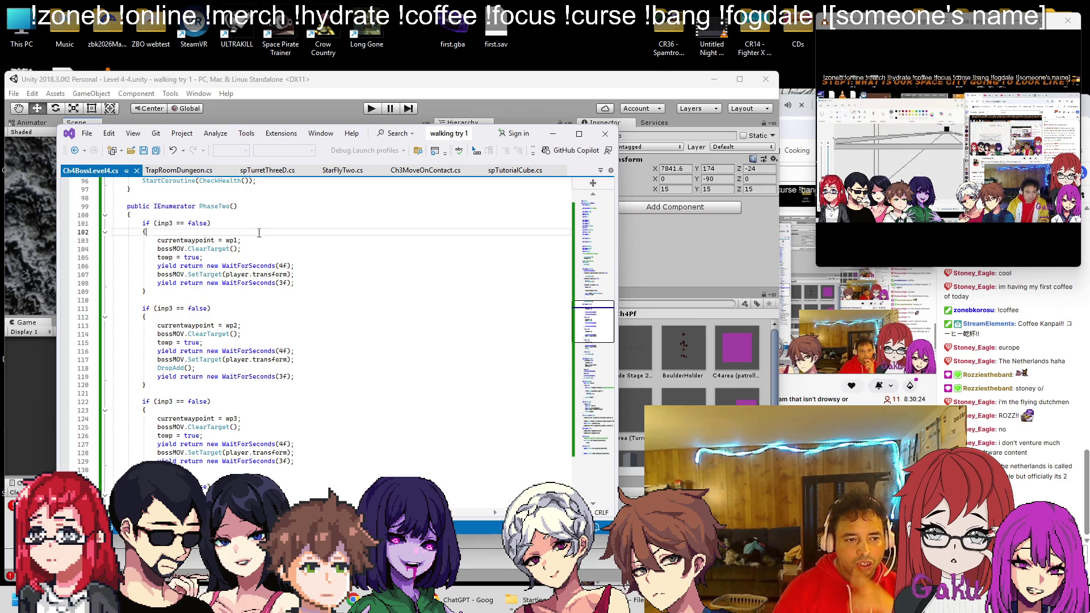
key("Return")
type("DropBoulders()")
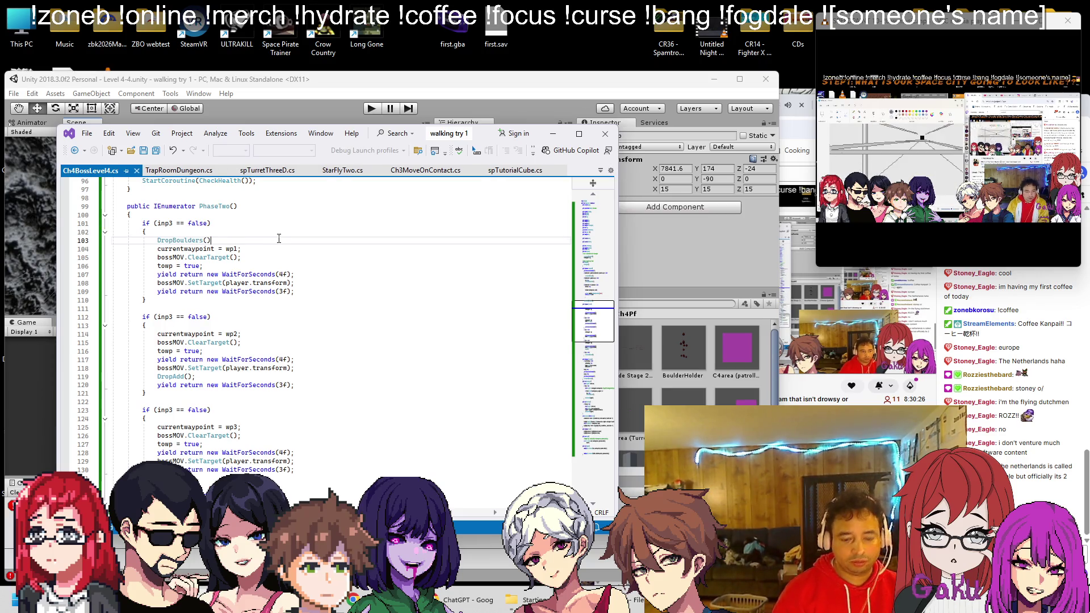
left_click(337, 97)
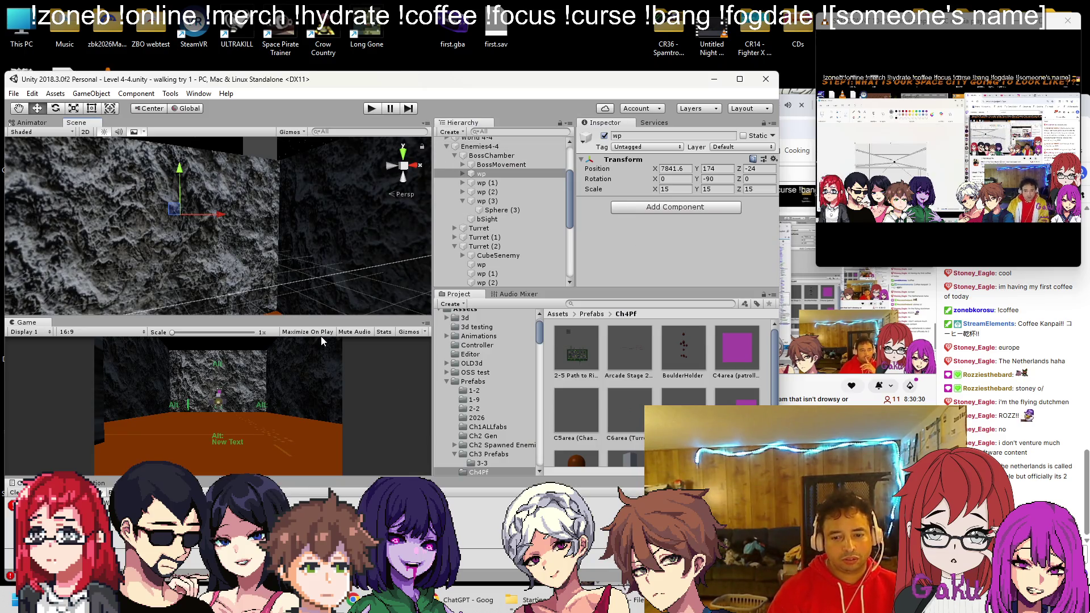
left_click(371, 109)
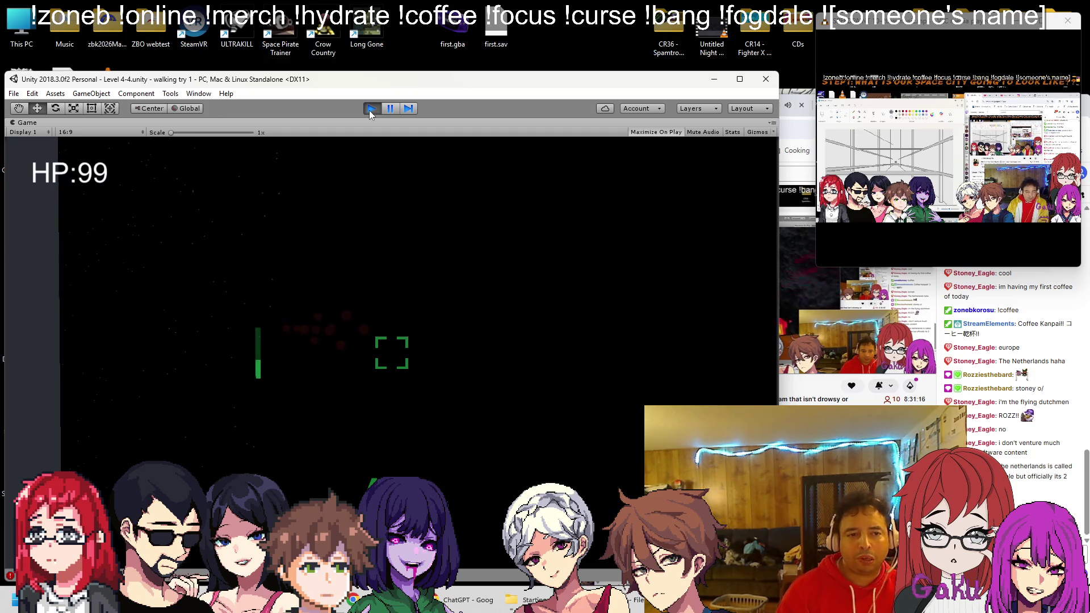
left_click(371, 109)
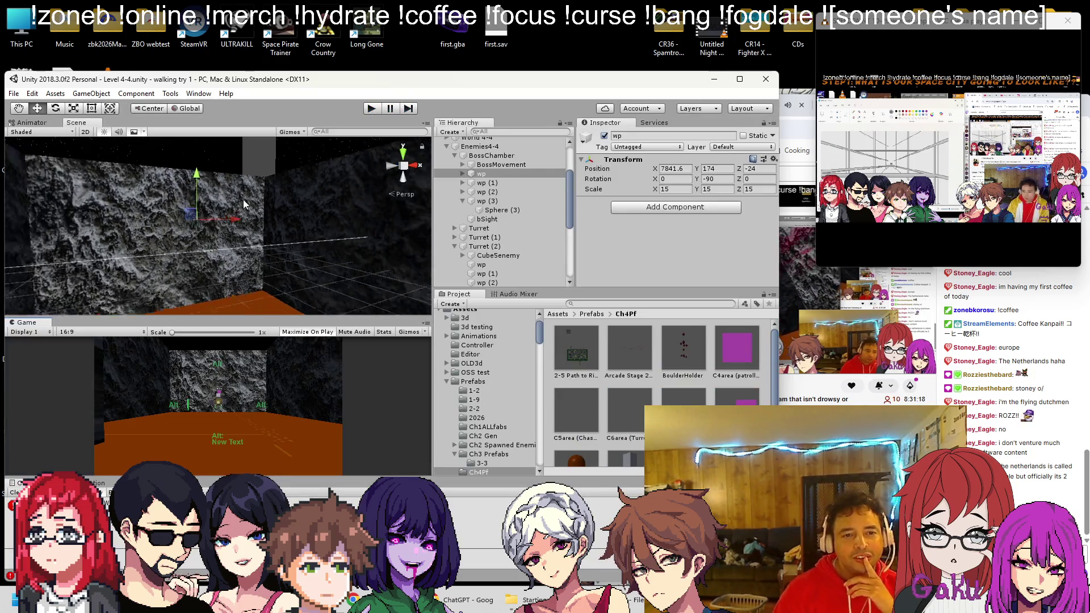
scroll(243, 202, "down", 5)
scroll(487, 221, "down", 5)
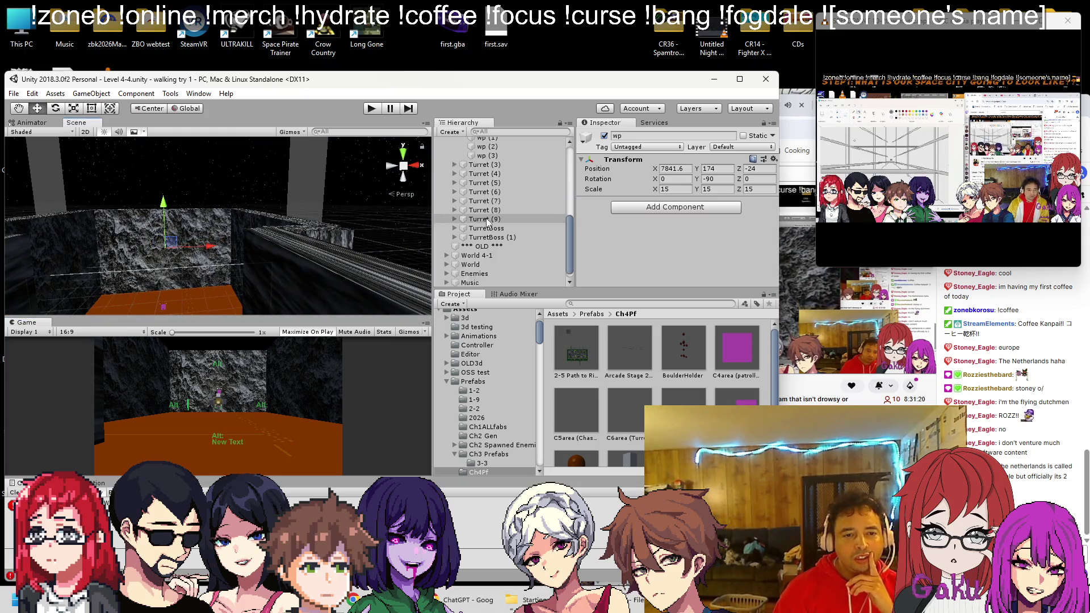
scroll(487, 221, "up", 5)
left_click(440, 144, "alt")
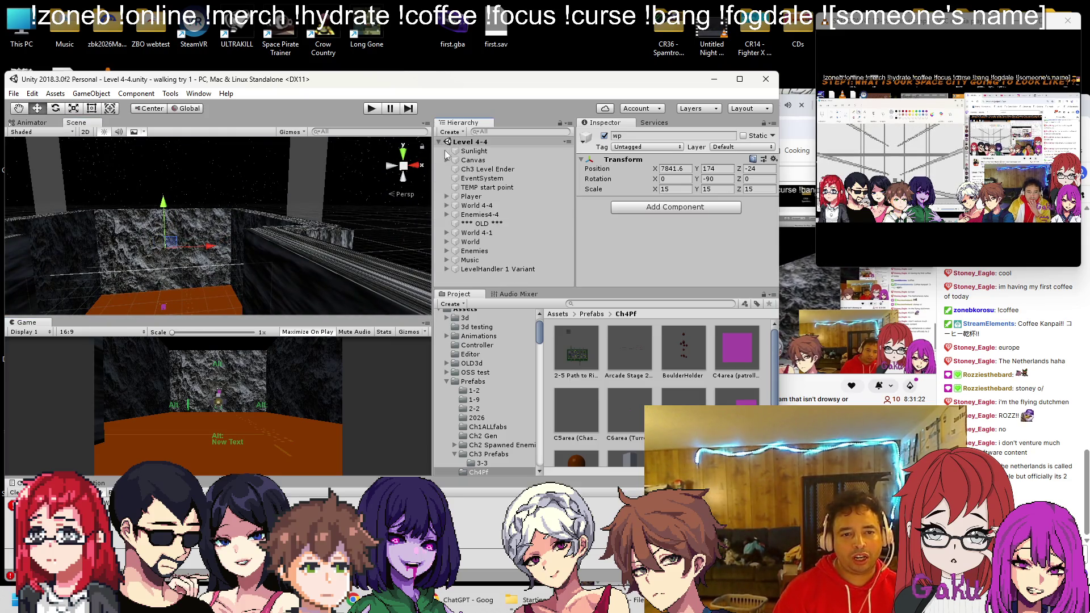
left_click(447, 205)
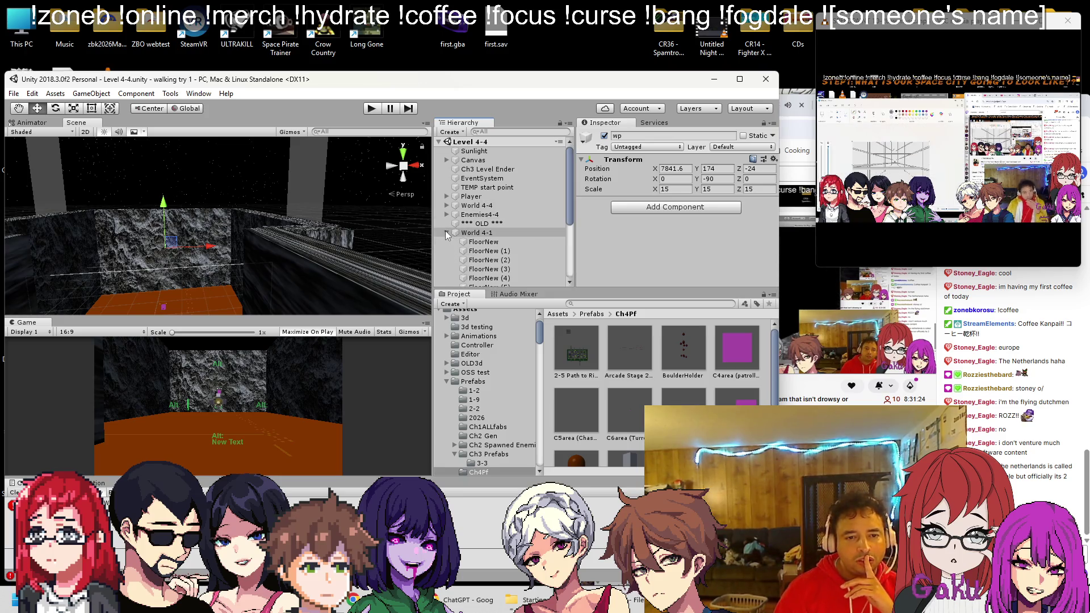
left_click(446, 205)
left_click(447, 205)
double_click(486, 224)
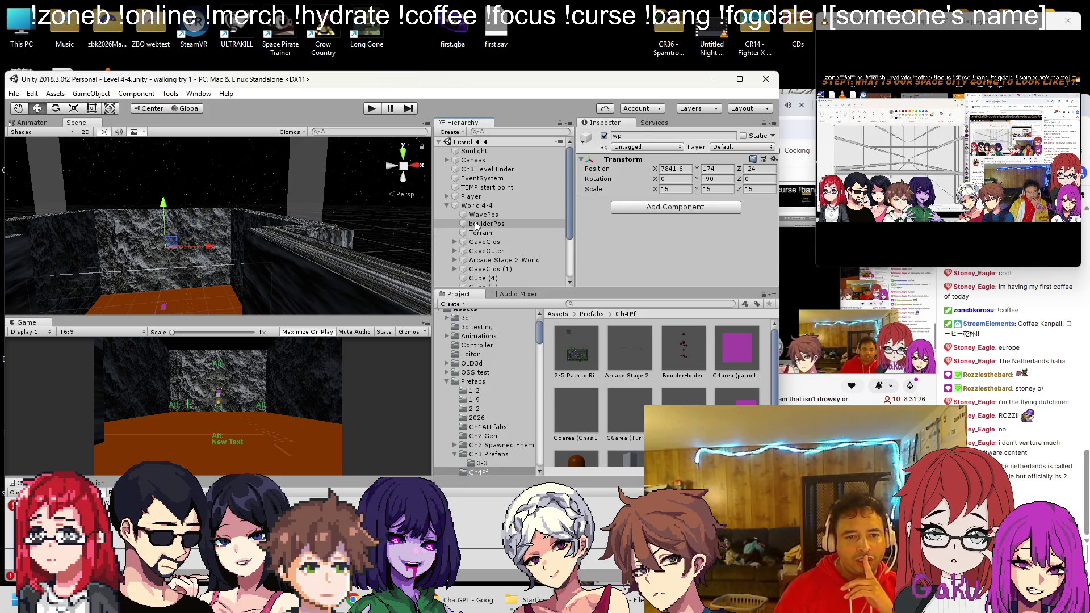
mouse_move(281, 220)
left_mouse_down()
mouse_move(341, 213)
mouse_move(238, 188)
mouse_move(244, 165)
mouse_move(255, 182)
mouse_move(236, 223)
mouse_move(319, 207)
mouse_move(433, 260)
left_mouse_up()
left_click_drag(481, 223, 484, 160)
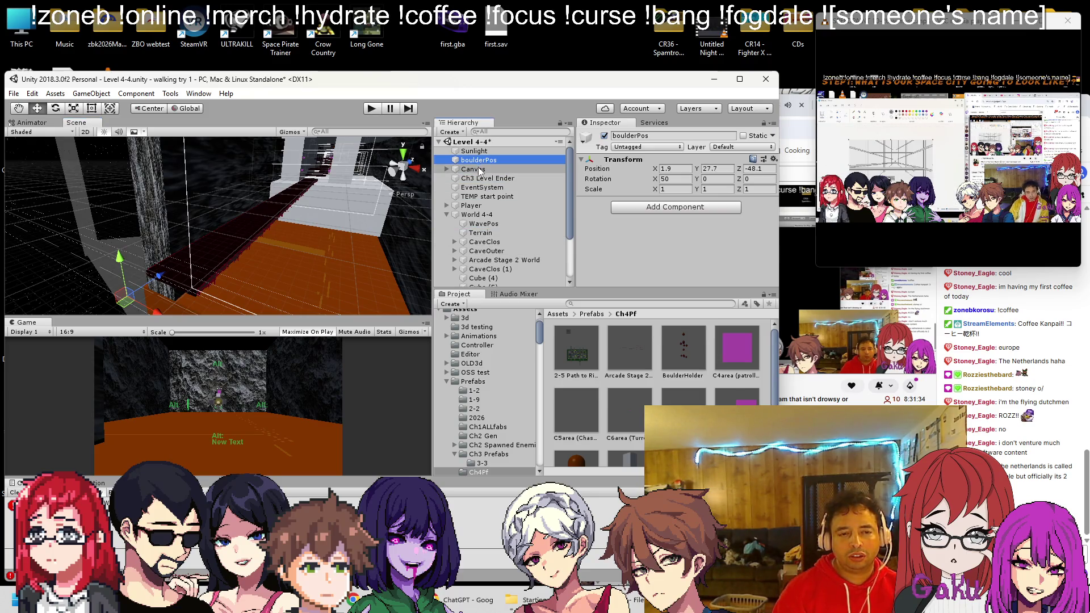
mouse_move(371, 173)
left_mouse_down()
mouse_move(318, 185)
mouse_move(279, 379)
mouse_move(278, 255)
left_mouse_up()
key("f")
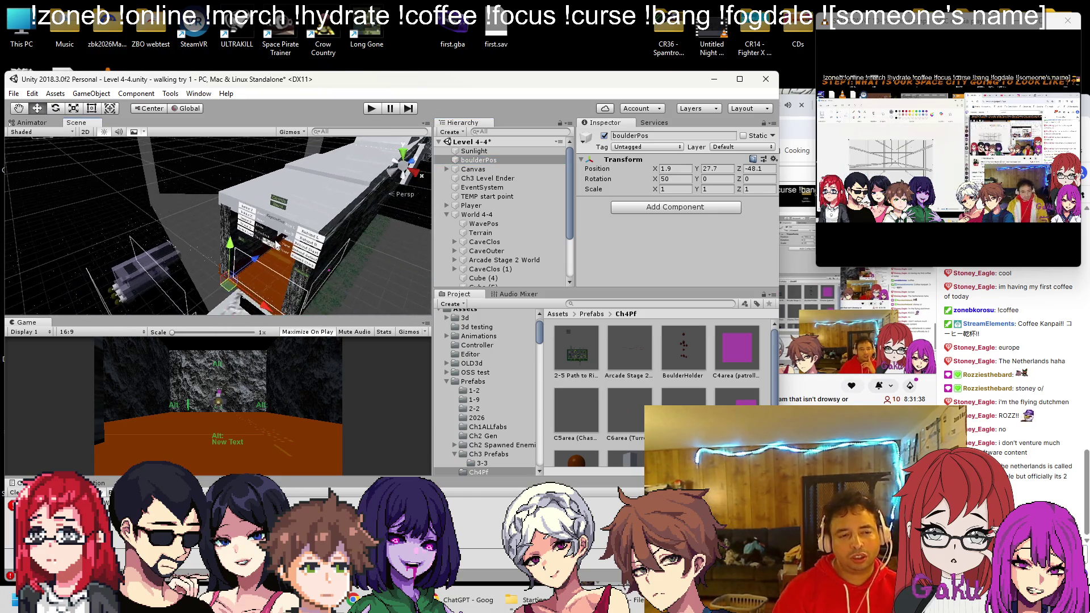
mouse_move(339, 179)
left_mouse_down()
mouse_move(77, 377)
mouse_move(264, 212)
left_mouse_up()
key("ctrl+z")
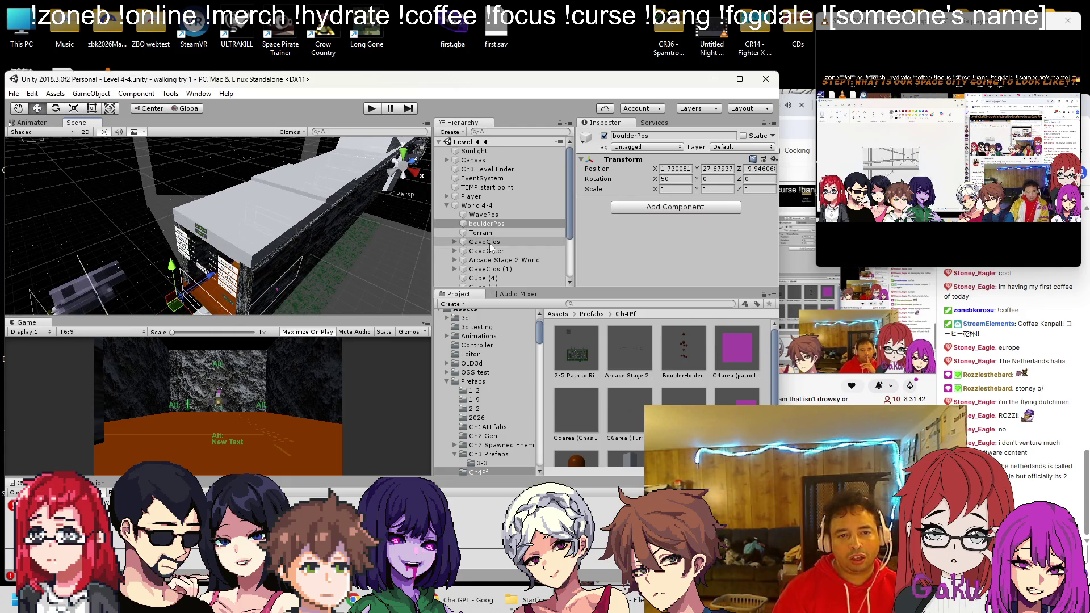